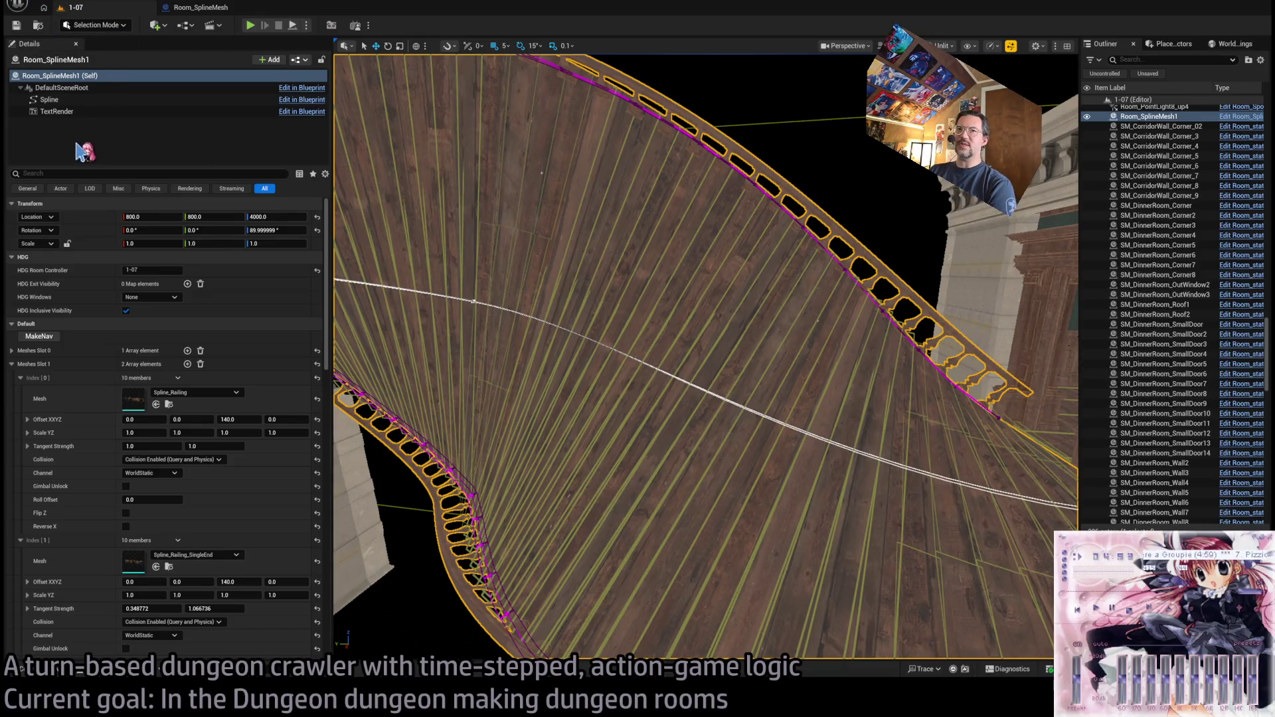
- Fly around the curved wooden floor to inspect the spline railing, then clear '02' from the BRB return time
left_click_drag(709, 215, 754, 252)
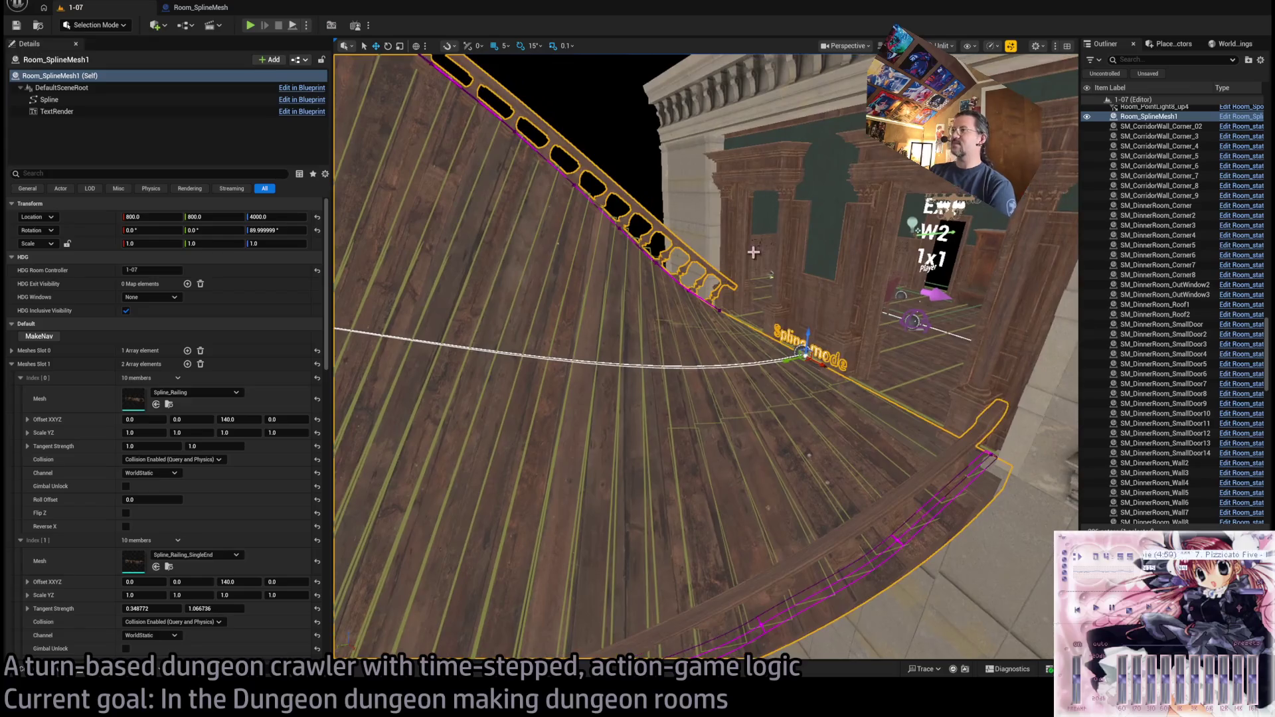
mouse_move(606, 224)
left_mouse_down()
mouse_move(638, 205)
mouse_move(618, 199)
mouse_move(607, 223)
mouse_move(578, 210)
mouse_move(640, 367)
mouse_move(619, 226)
mouse_move(587, 205)
left_mouse_up()
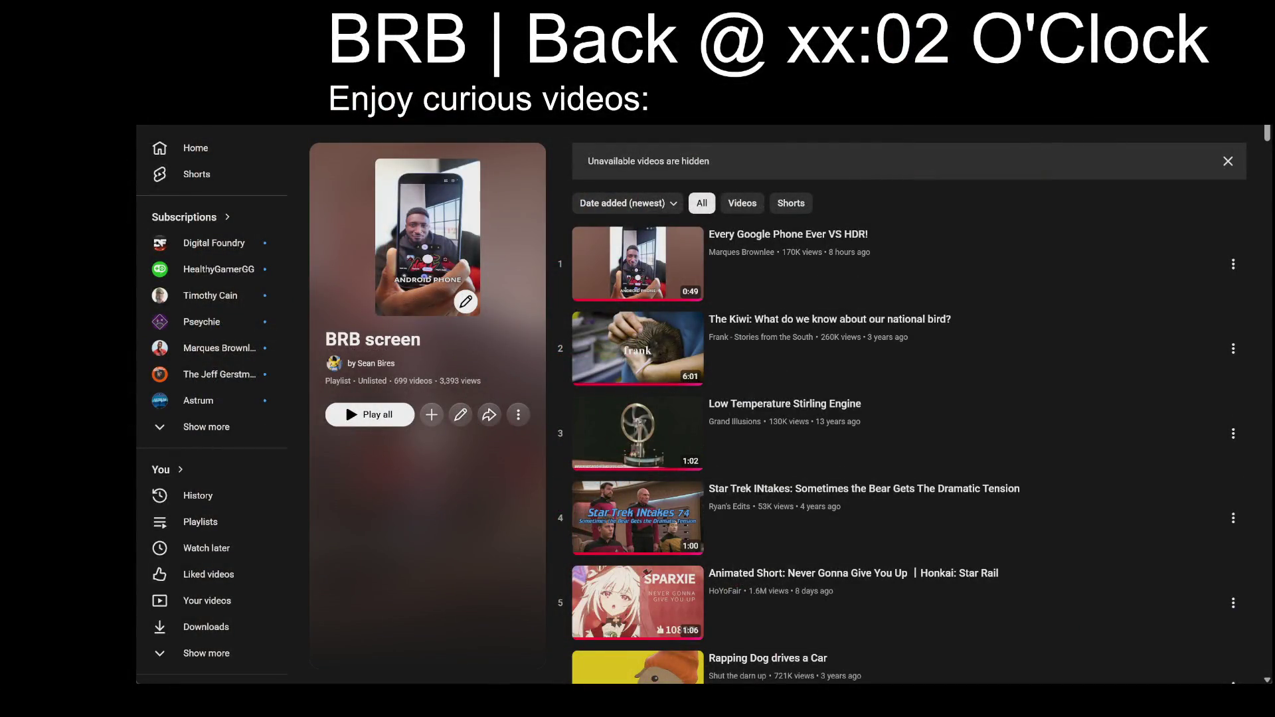
key("BackSpace")
key("BackSpace")
- Set the BRB return time to xx:00 and play the playlist shuffled in theater mode, skipping to the next video
type("00")
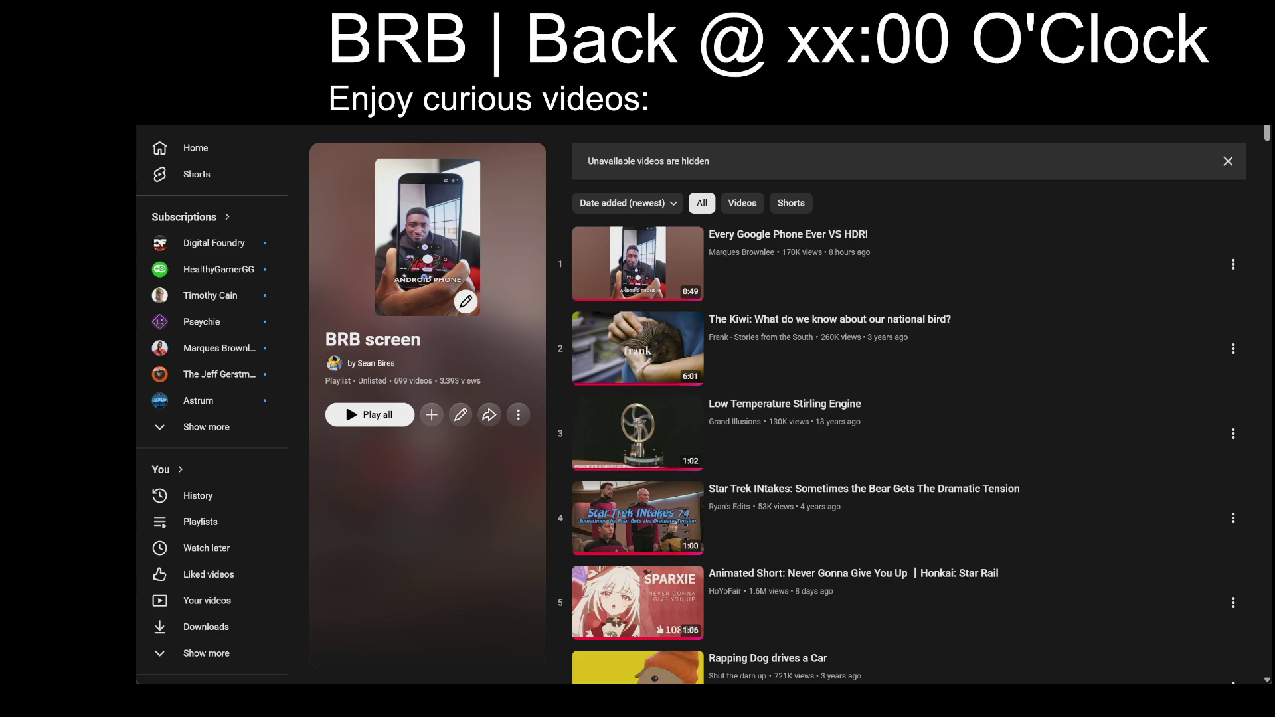
left_click(857, 264)
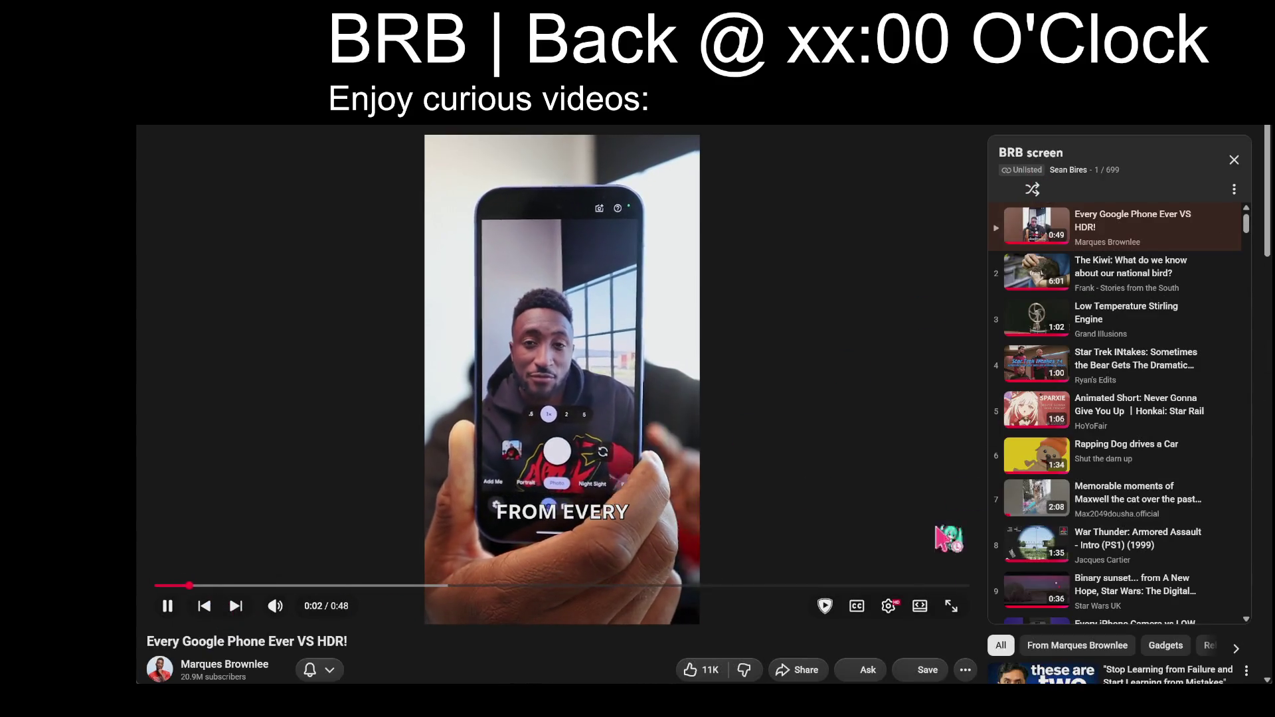
left_click(920, 606)
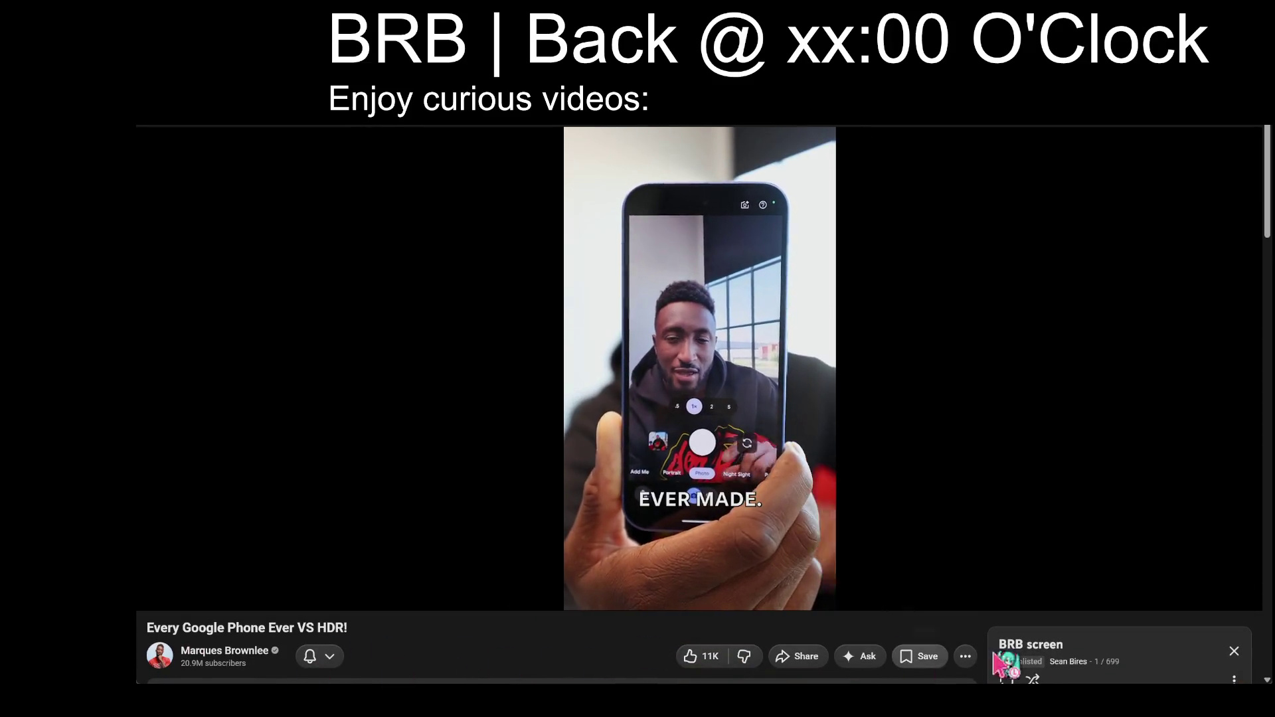
left_click(1032, 679)
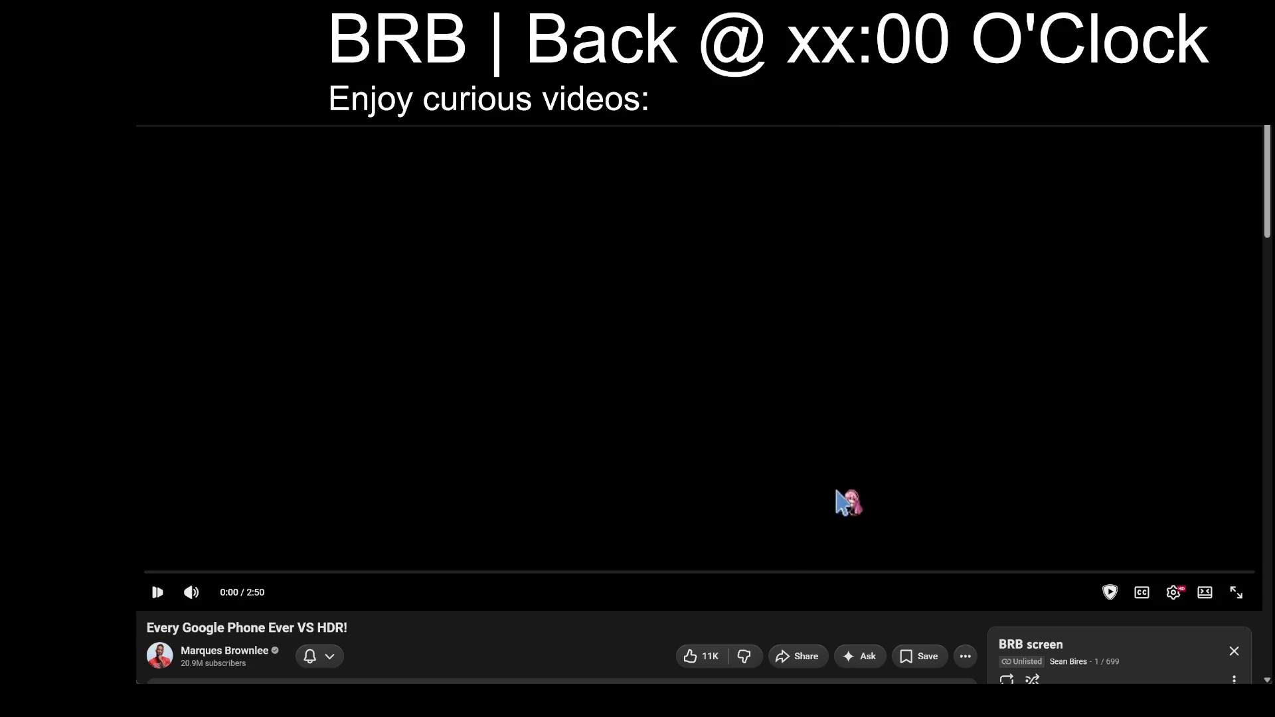
left_click(673, 566)
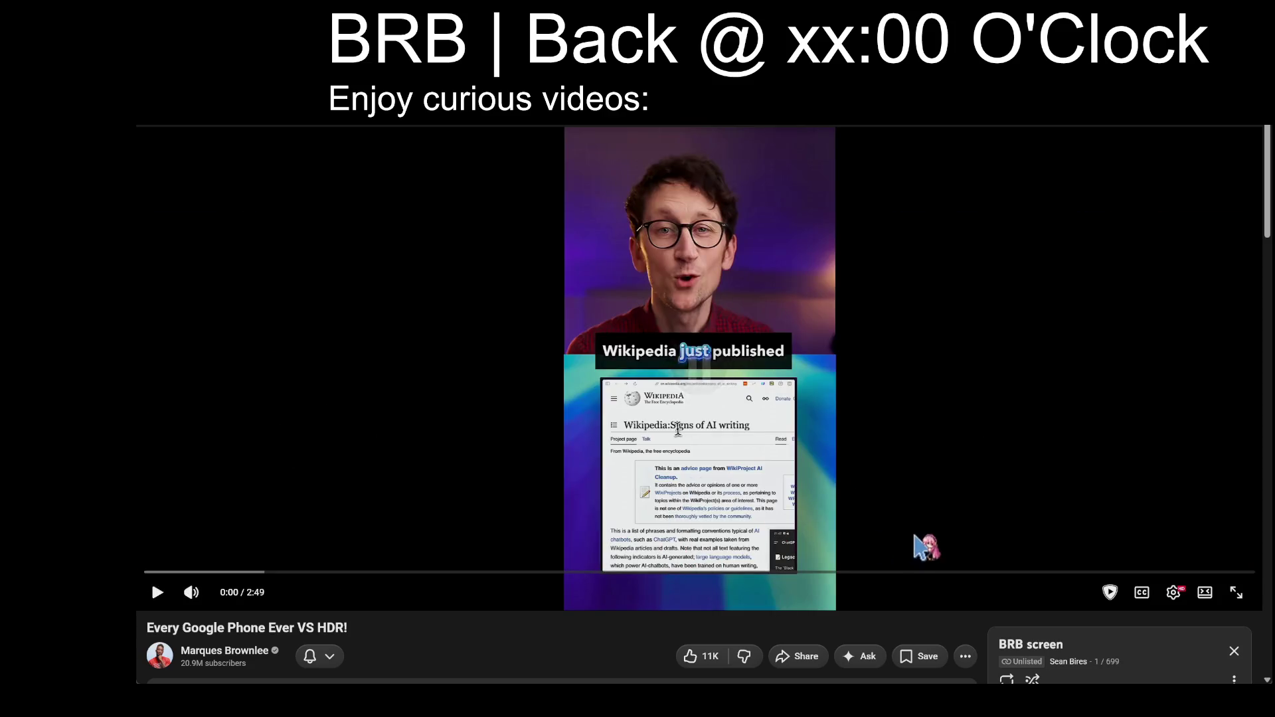
- Scroll the Room_SplineMesh1 Details to the Meshes Slot 1 railing entries
scroll(930, 541, "down", 5)
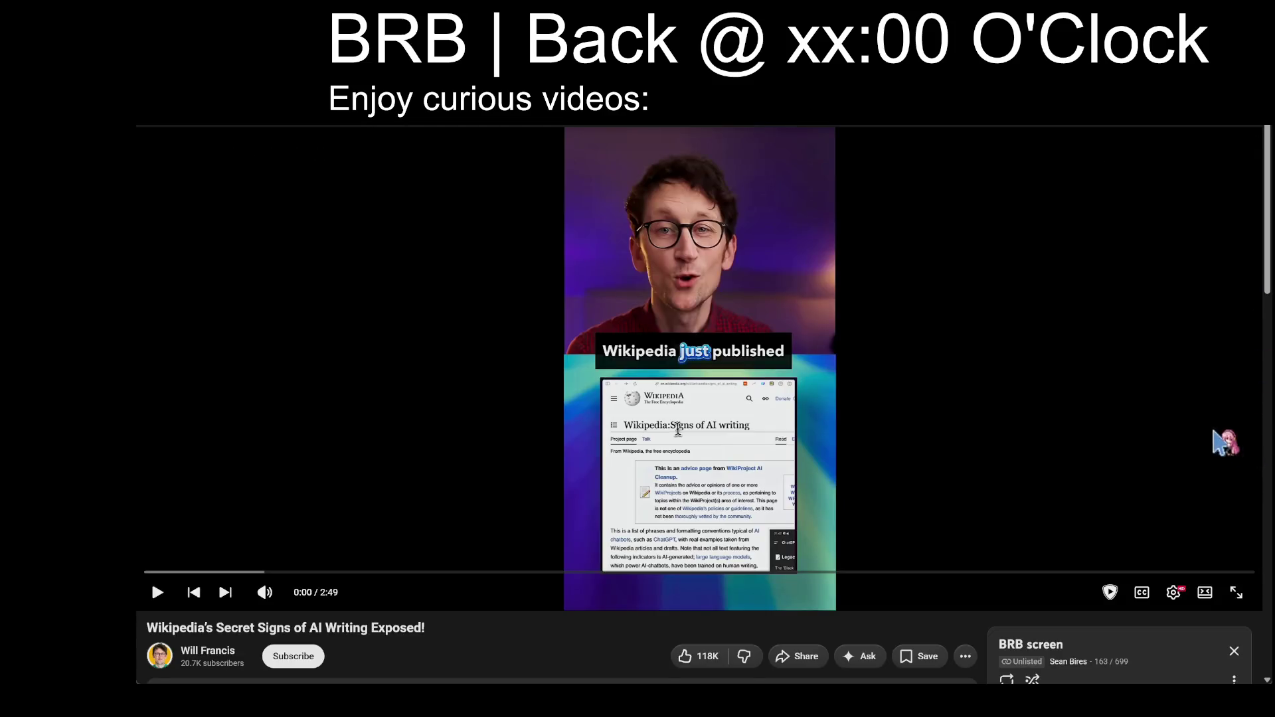
scroll(1224, 441, "down", 5)
scroll(1242, 425, "up", 10)
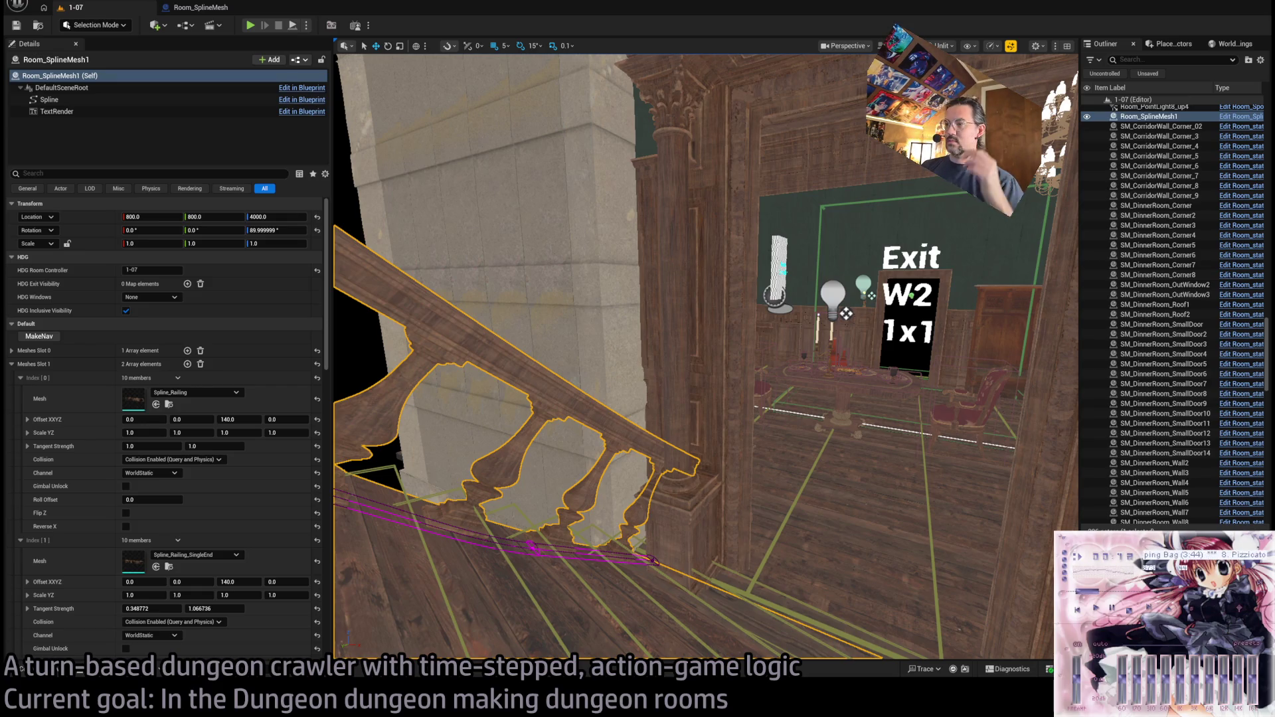
- Reset the Spline_Railing's last offset value to 0 and scrub its X offset toward 0.37
mouse_move(559, 176)
left_mouse_down()
mouse_move(656, 184)
mouse_move(651, 206)
mouse_move(639, 164)
mouse_move(651, 196)
mouse_move(720, 197)
mouse_move(724, 216)
left_mouse_up()
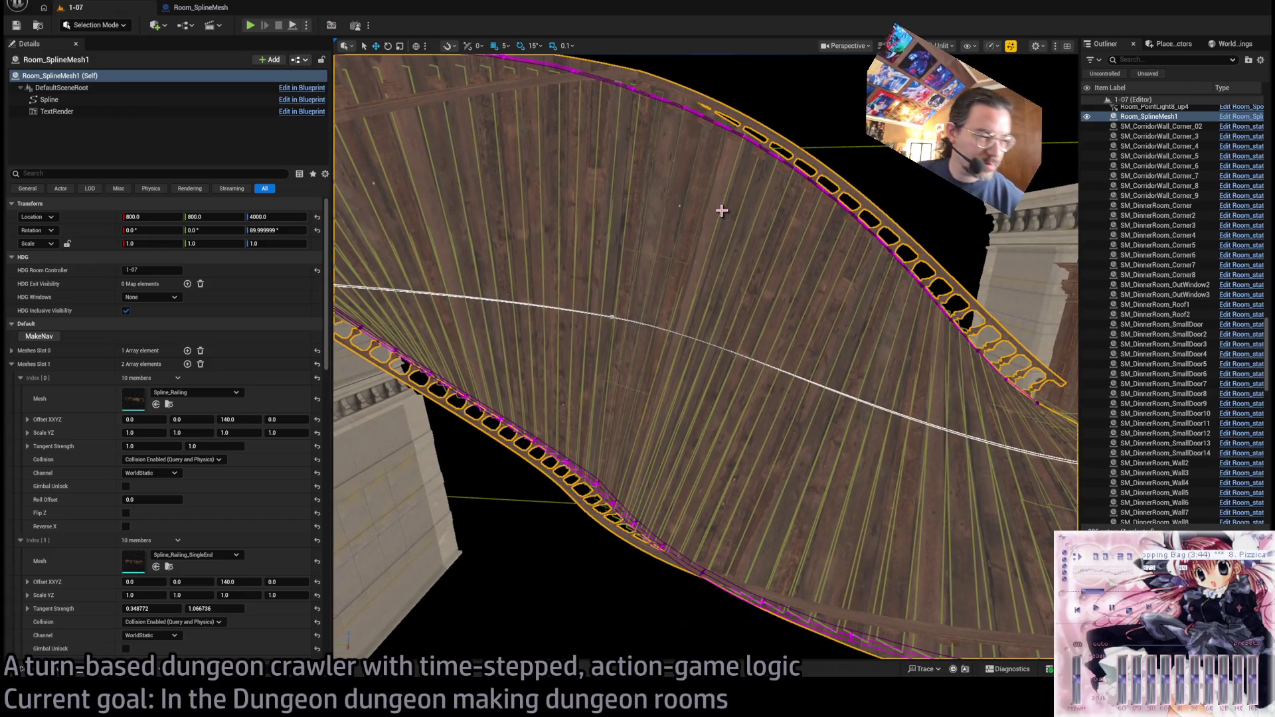
mouse_move(802, 234)
left_mouse_down()
mouse_move(784, 229)
mouse_move(1073, 316)
mouse_move(1078, 342)
left_mouse_up()
left_click_drag(349, 496, 348, 497)
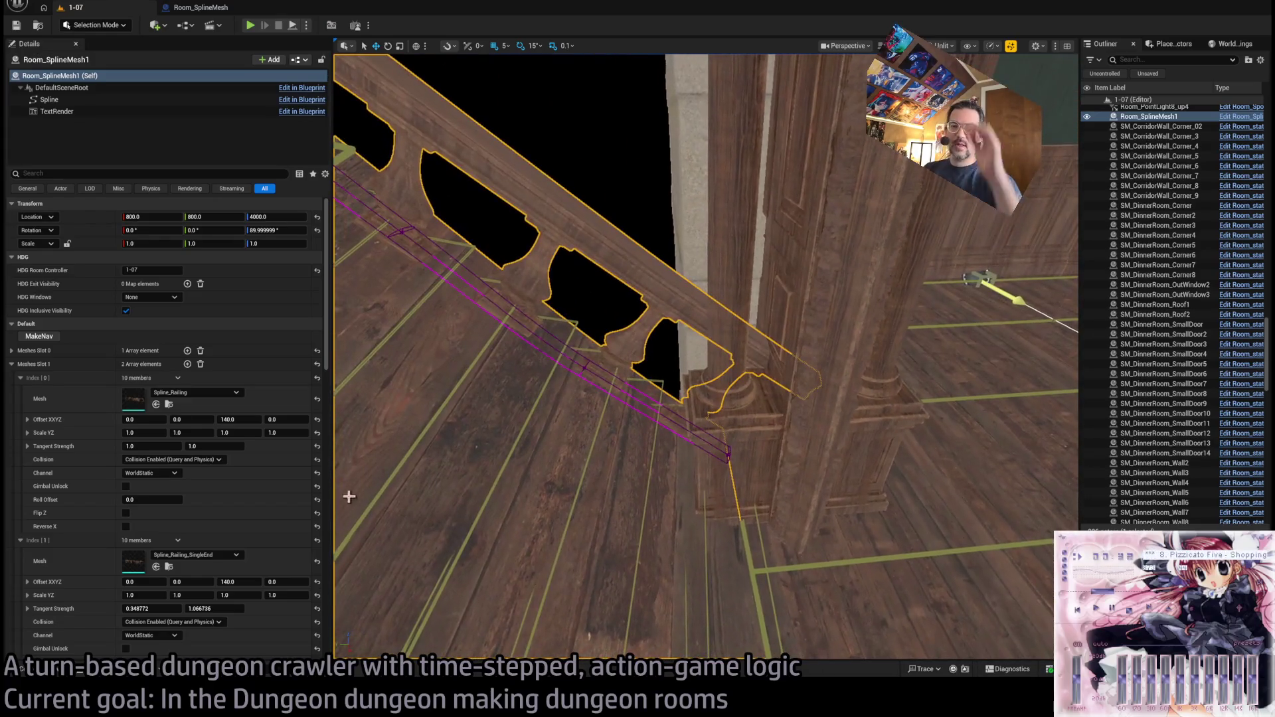
scroll(261, 390, "down", 3)
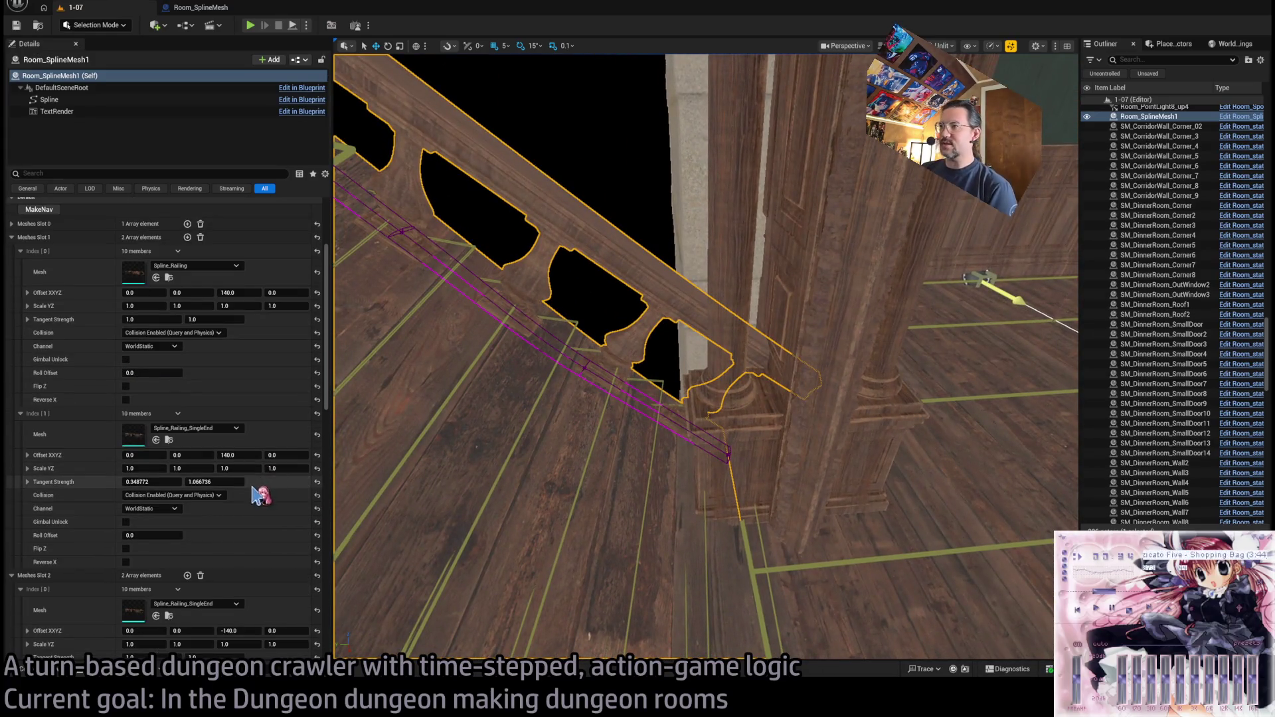
scroll(261, 390, "up", 1)
left_click_drag(294, 338, 294, 338)
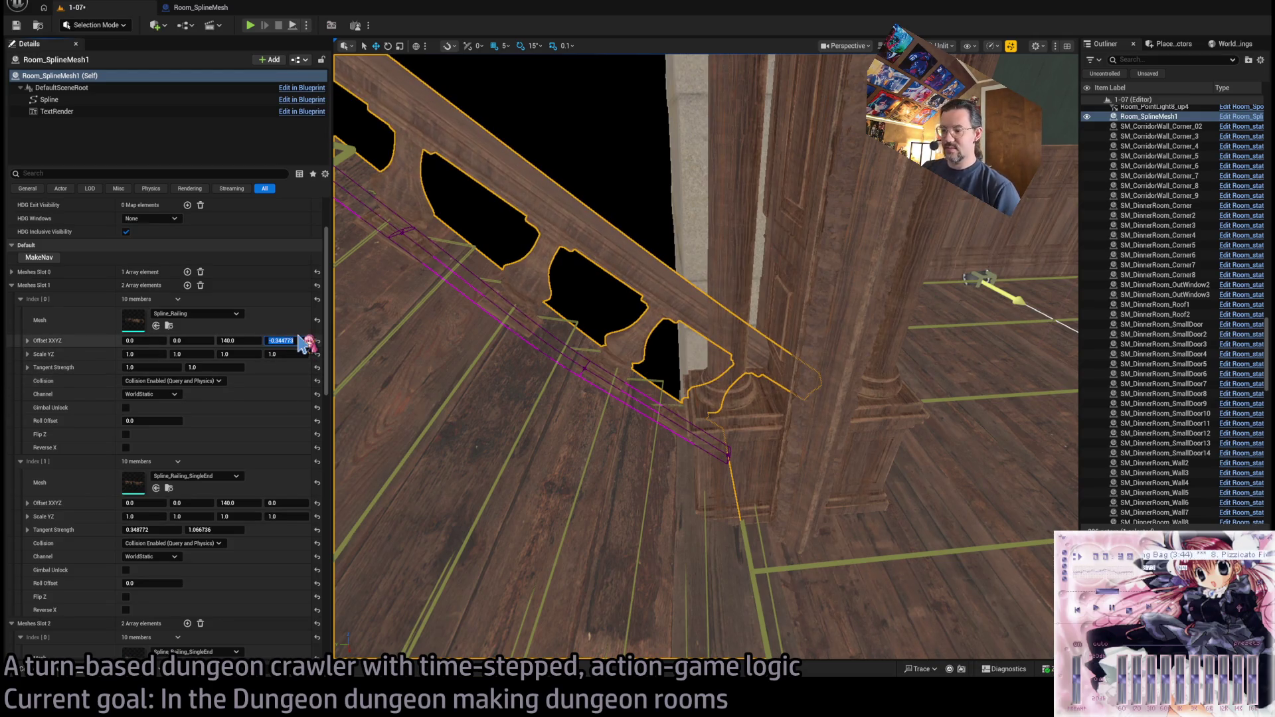
type("0")
key("Return")
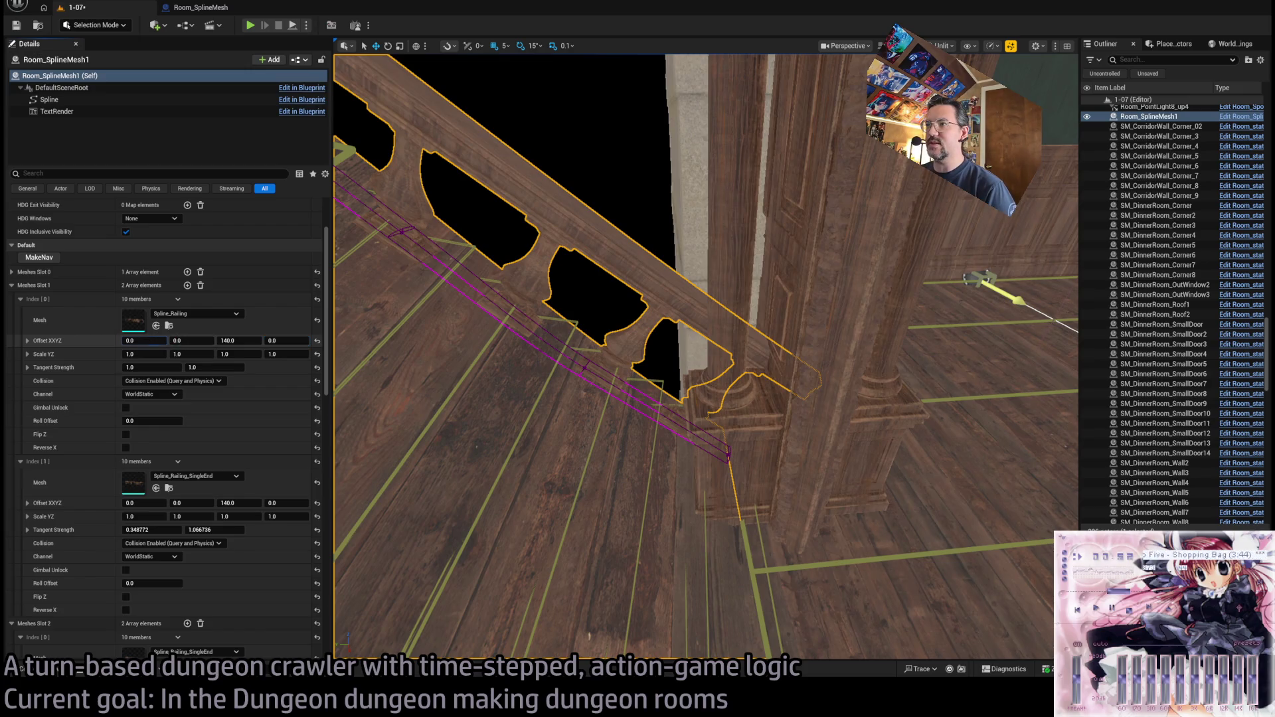
mouse_move(144, 340)
left_mouse_down()
mouse_move(100, 340)
mouse_move(198, 340)
mouse_move(182, 340)
left_mouse_up()
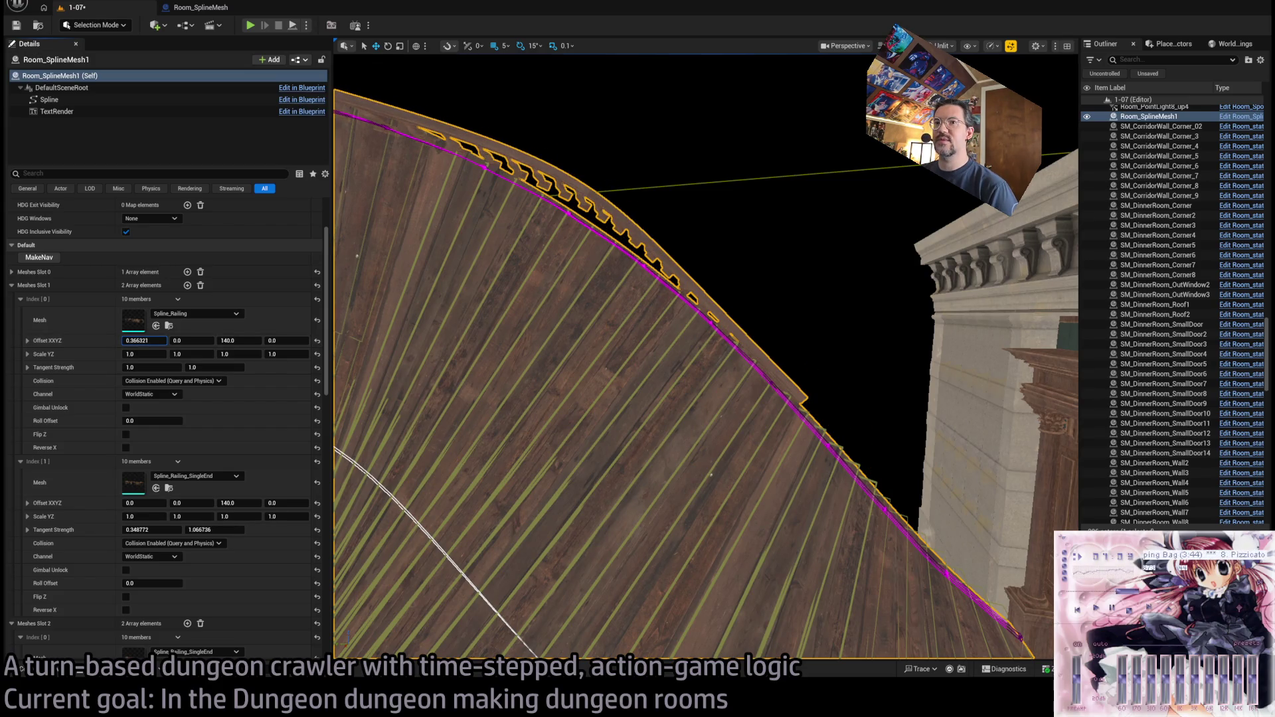
- Try a vertical flip of the railing mesh, then X offsets of 0.05 and 0.01
left_click(126, 434)
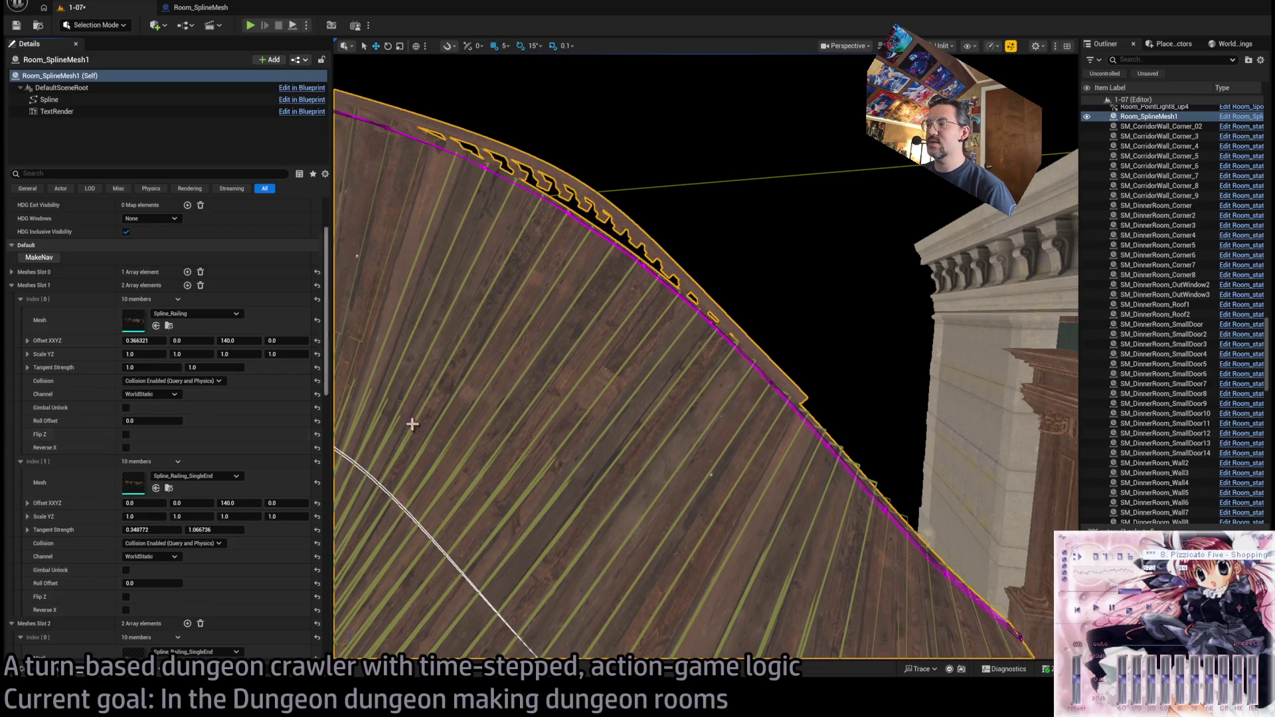
left_click_drag(372, 319, 445, 282)
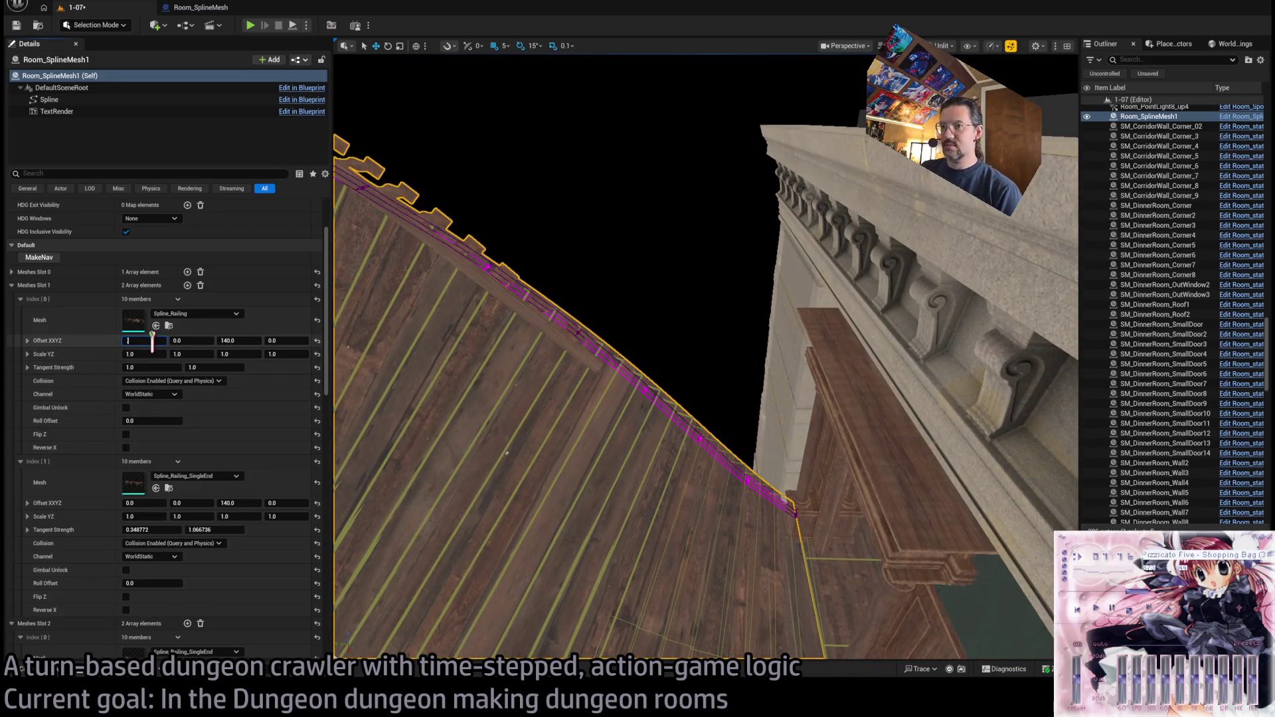
type("0.05")
key("Return")
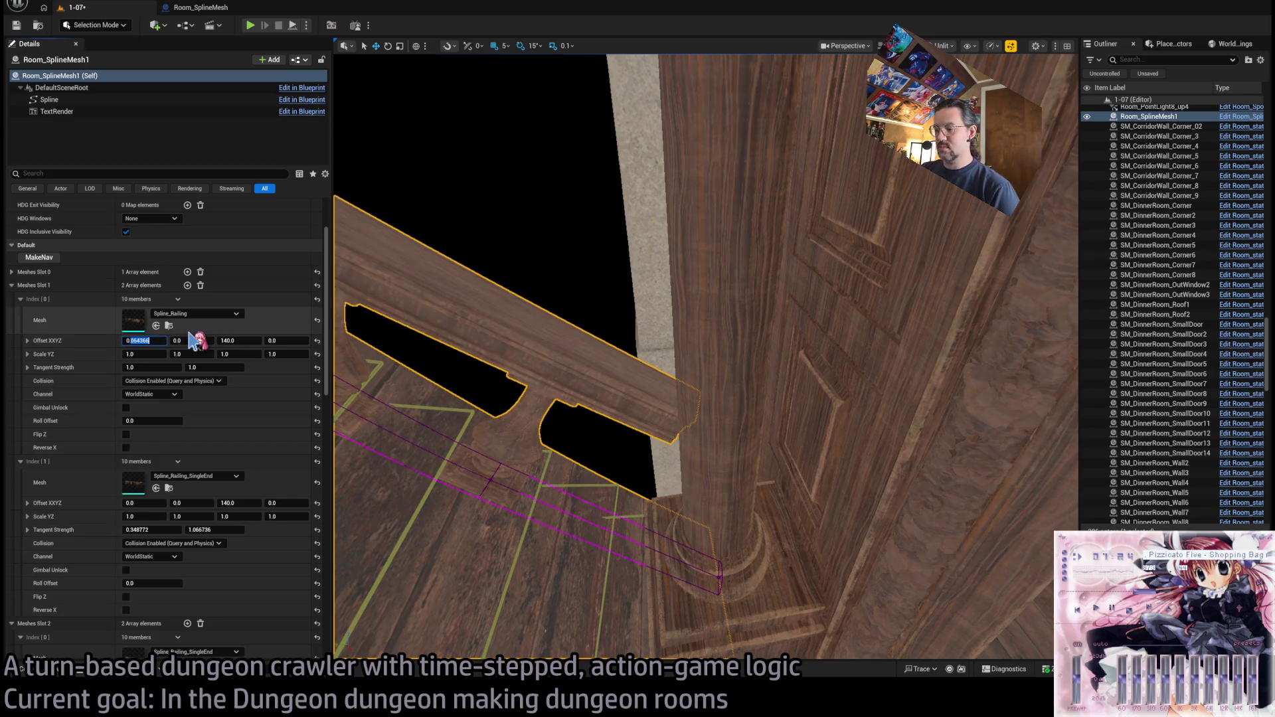
type("0.01")
key("Return")
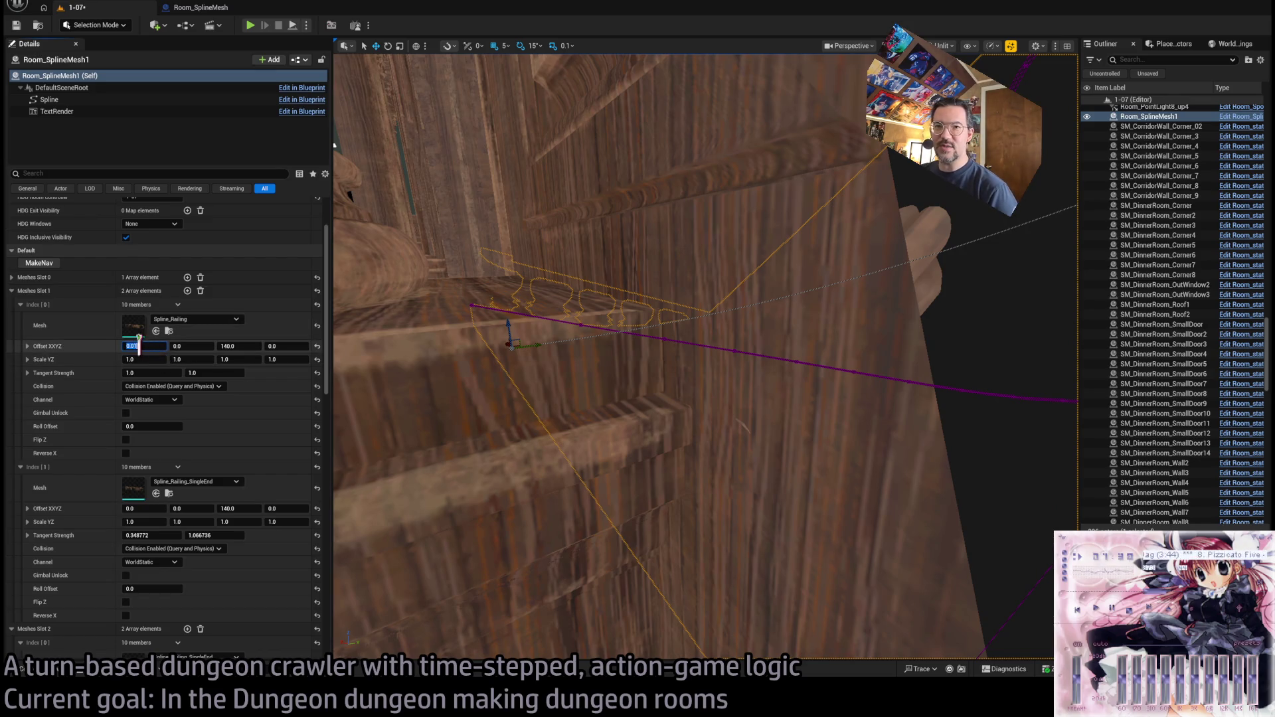
- Settle the railing X offset at 0.02 and fly closer to check it along the curve
type("2")
key("Return")
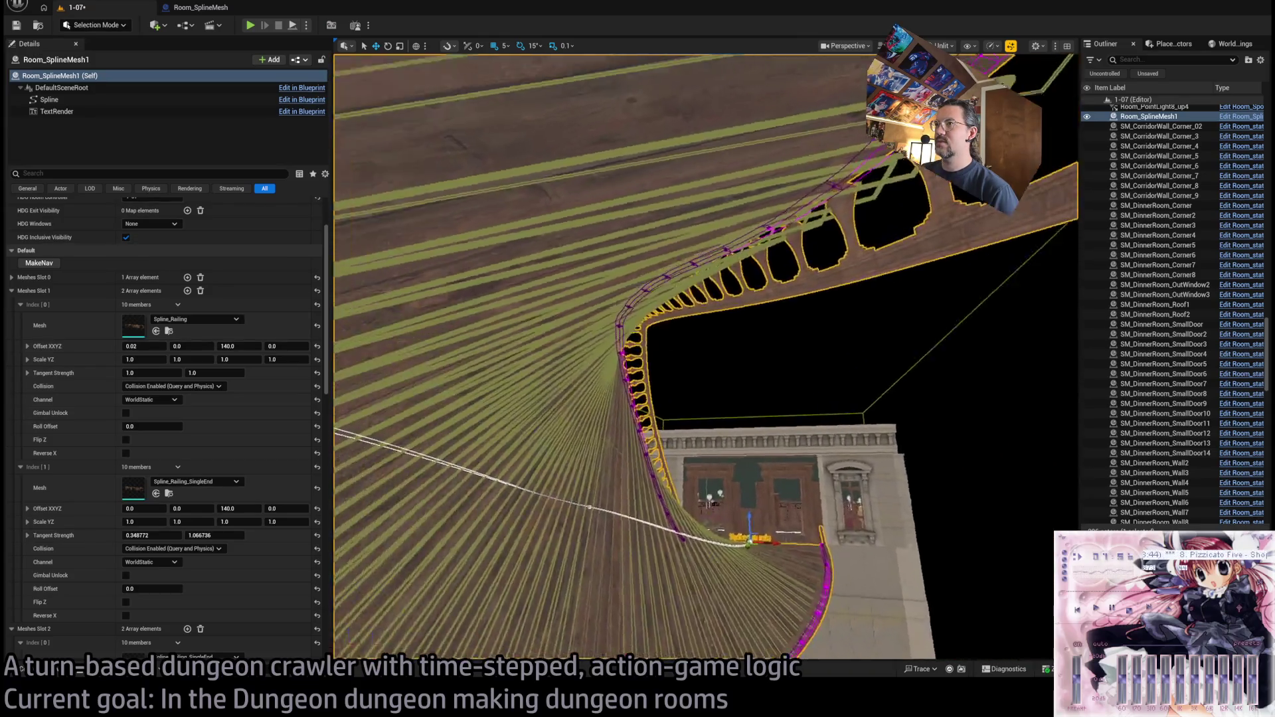
key("w")
key("w")
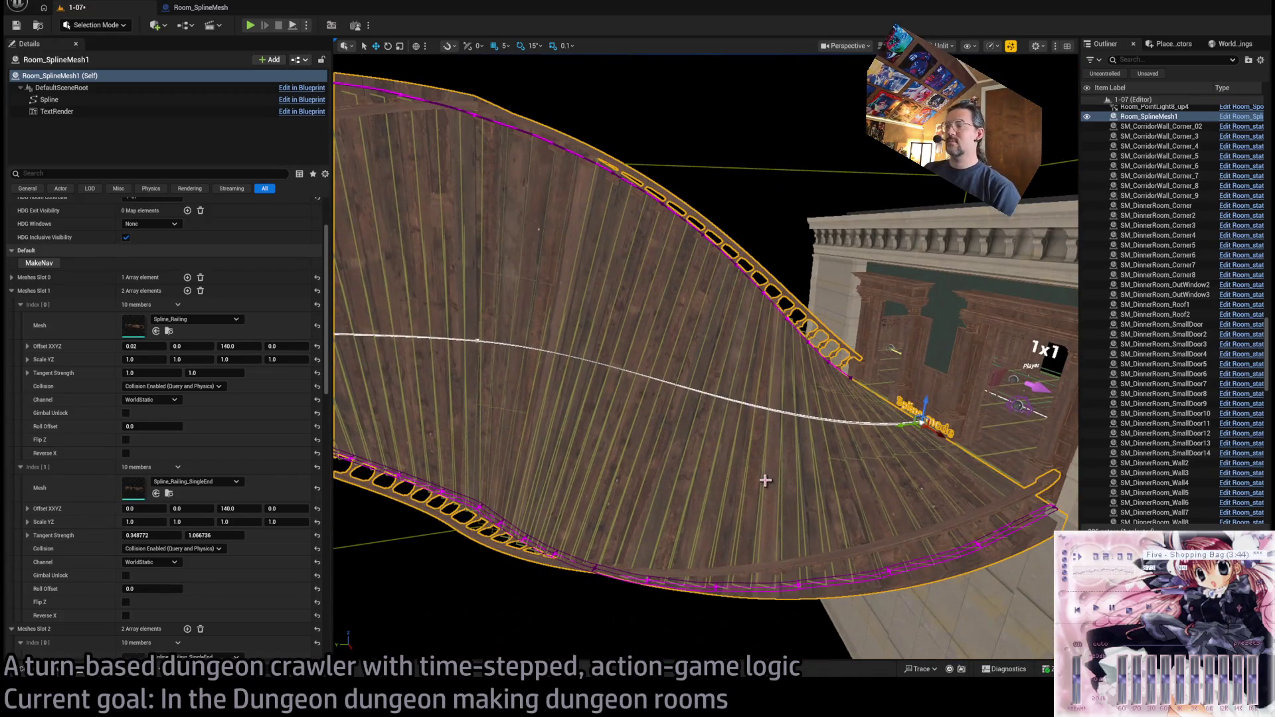
key("w")
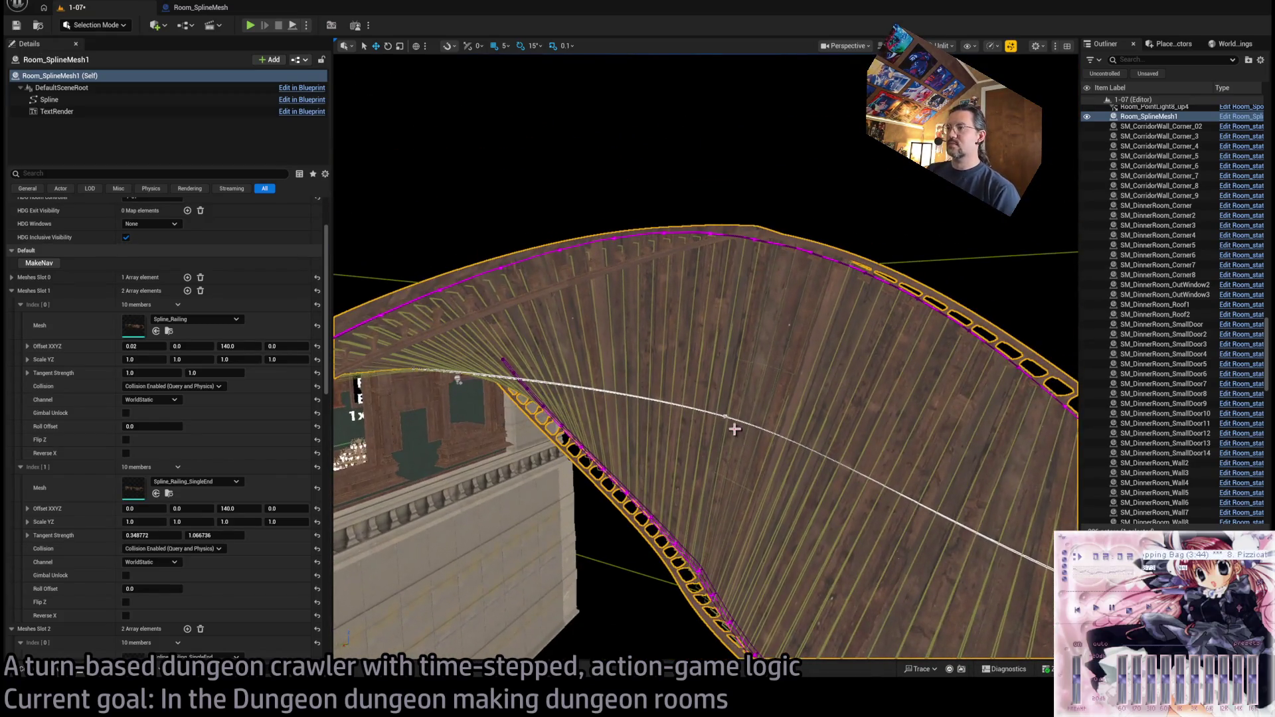
left_click(456, 380)
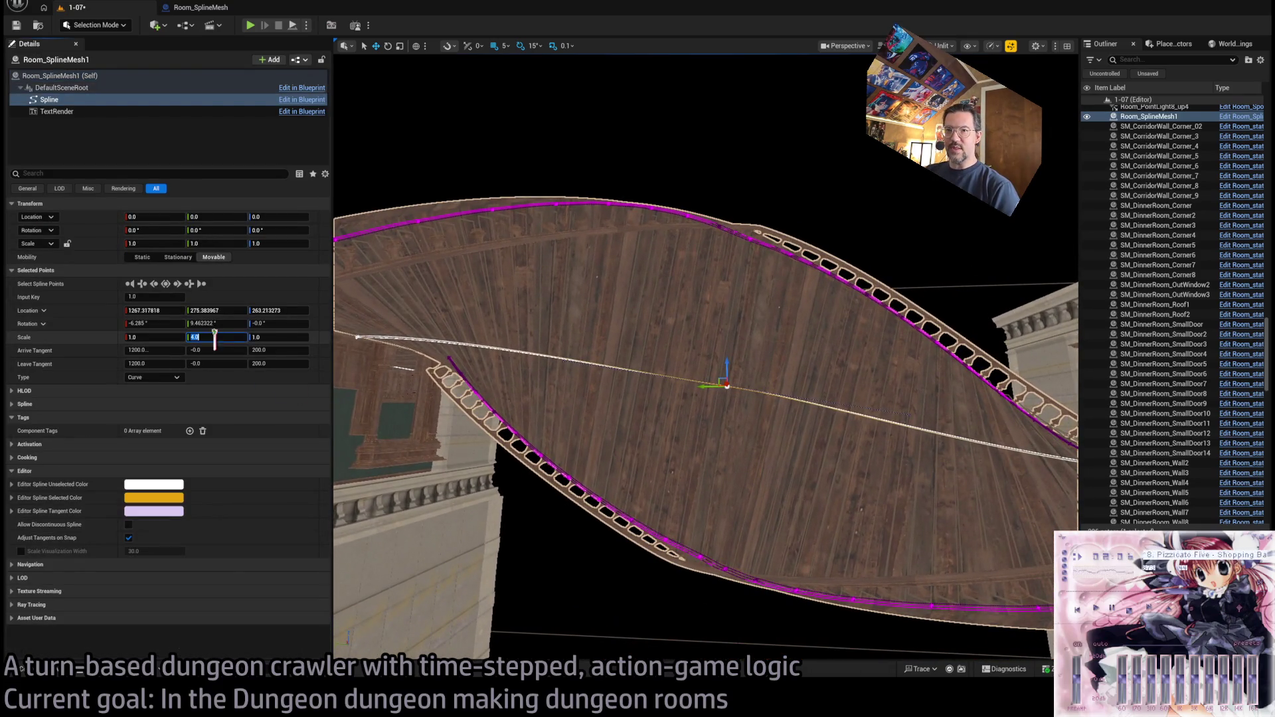
- Set the selected floor spline point's Y scale to 3.0
type("3")
key("Return")
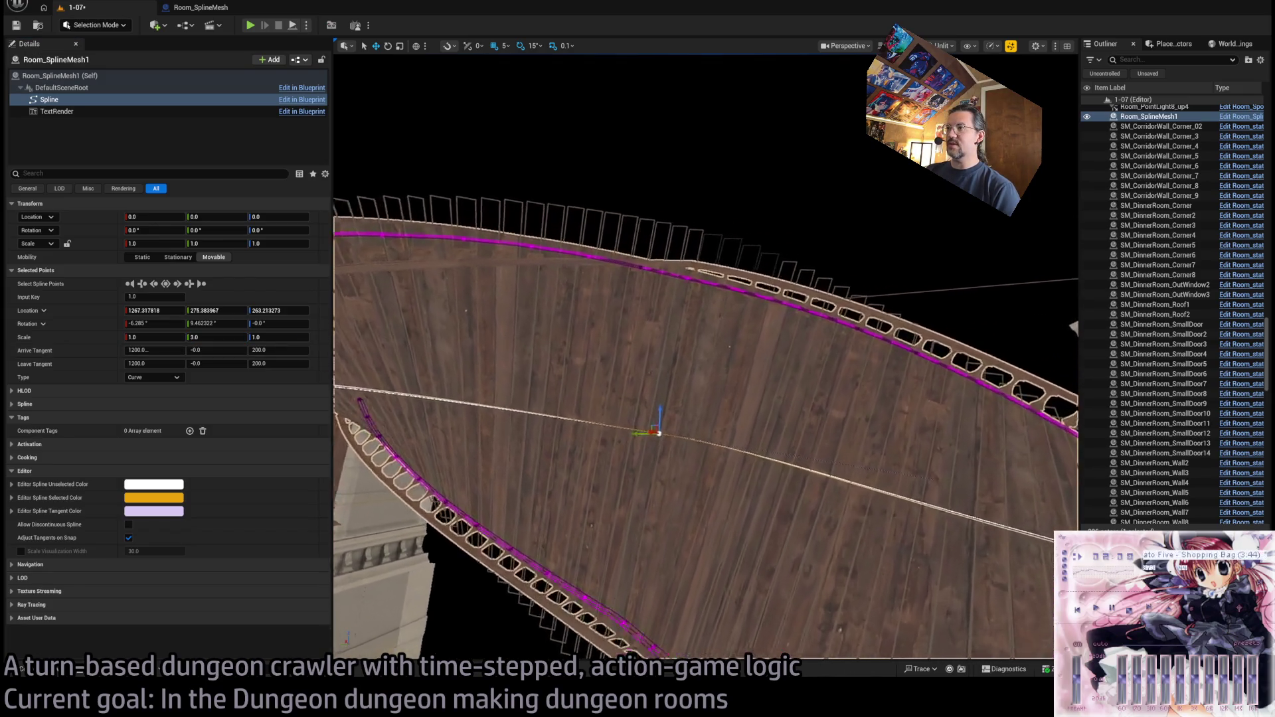
mouse_move(731, 425)
left_mouse_down()
mouse_move(858, 406)
mouse_move(598, 501)
left_mouse_up()
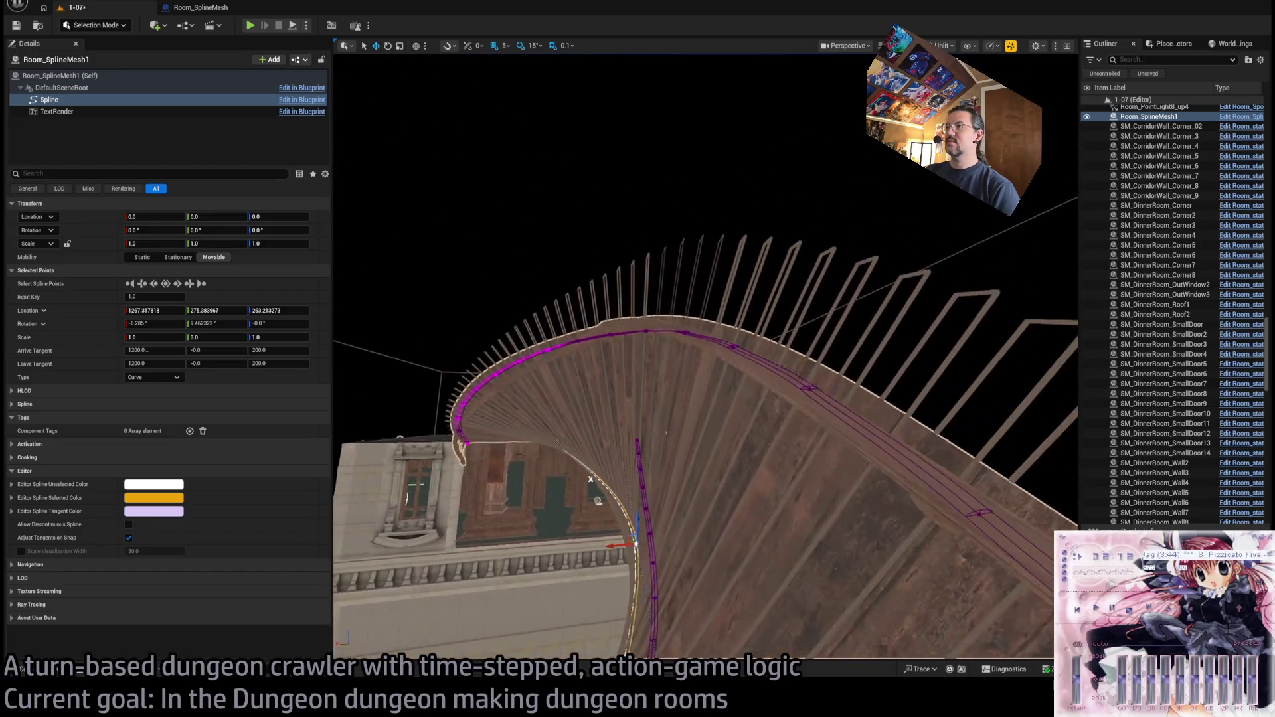
- Remove the extra Widths entries from Room_nav_surface4
left_click(659, 324)
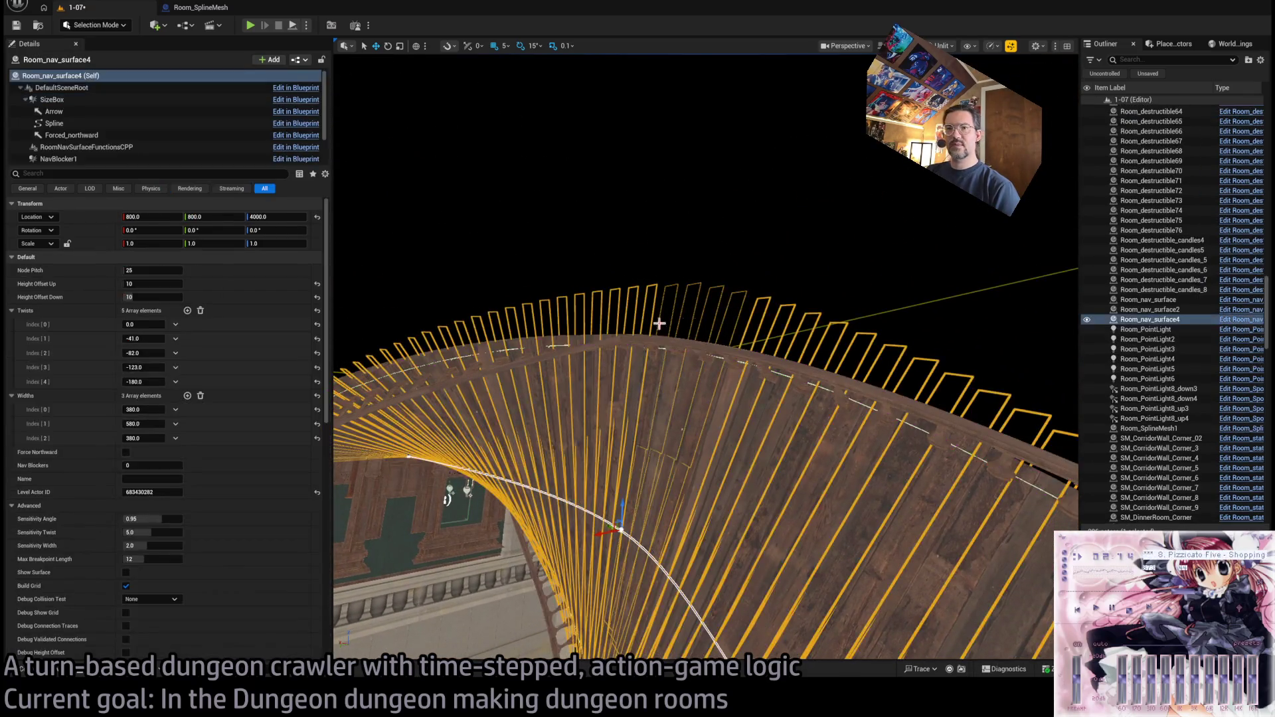
left_click(175, 439)
left_click(189, 459)
left_click(176, 424)
left_click(220, 449)
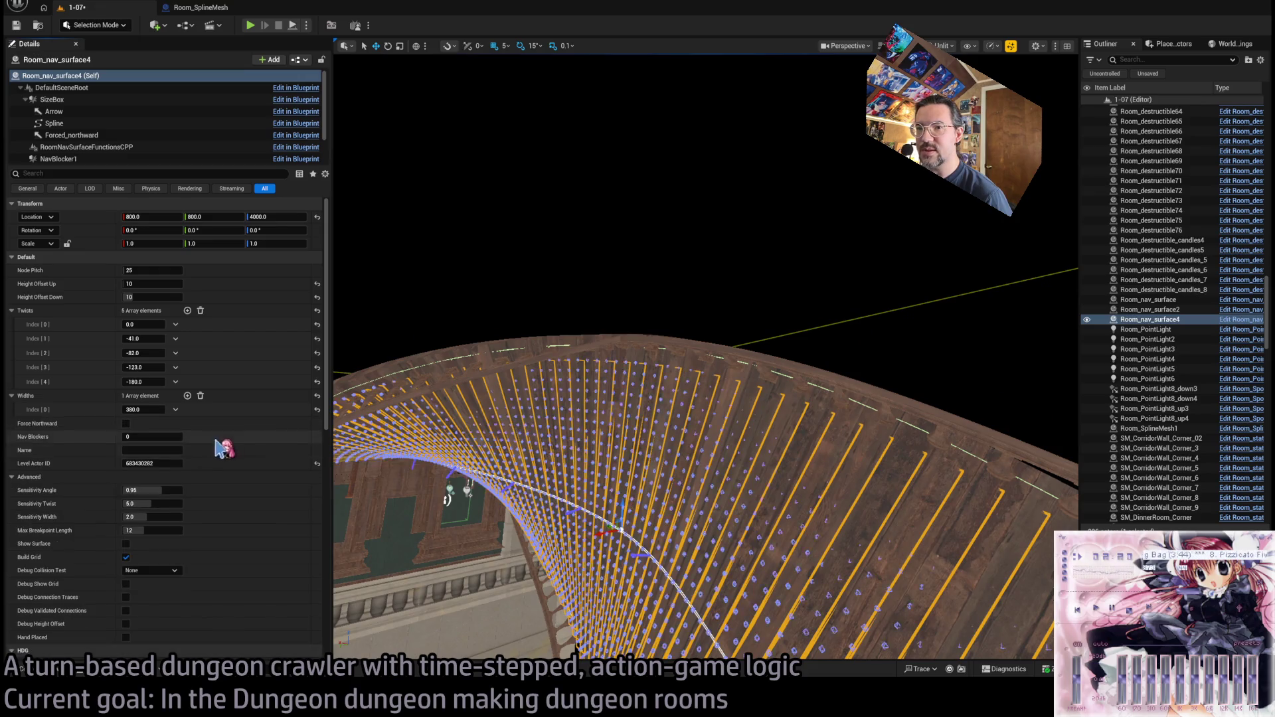
- Restore three Widths entries (380, 400, 380) on the nav surface and select a spline point
left_click_drag(704, 359, 817, 339)
mouse_move(638, 358)
left_mouse_down()
mouse_move(704, 319)
mouse_move(710, 359)
mouse_move(758, 406)
left_mouse_up()
left_click(187, 396)
left_click(188, 396)
left_click_drag(133, 424, 146, 430)
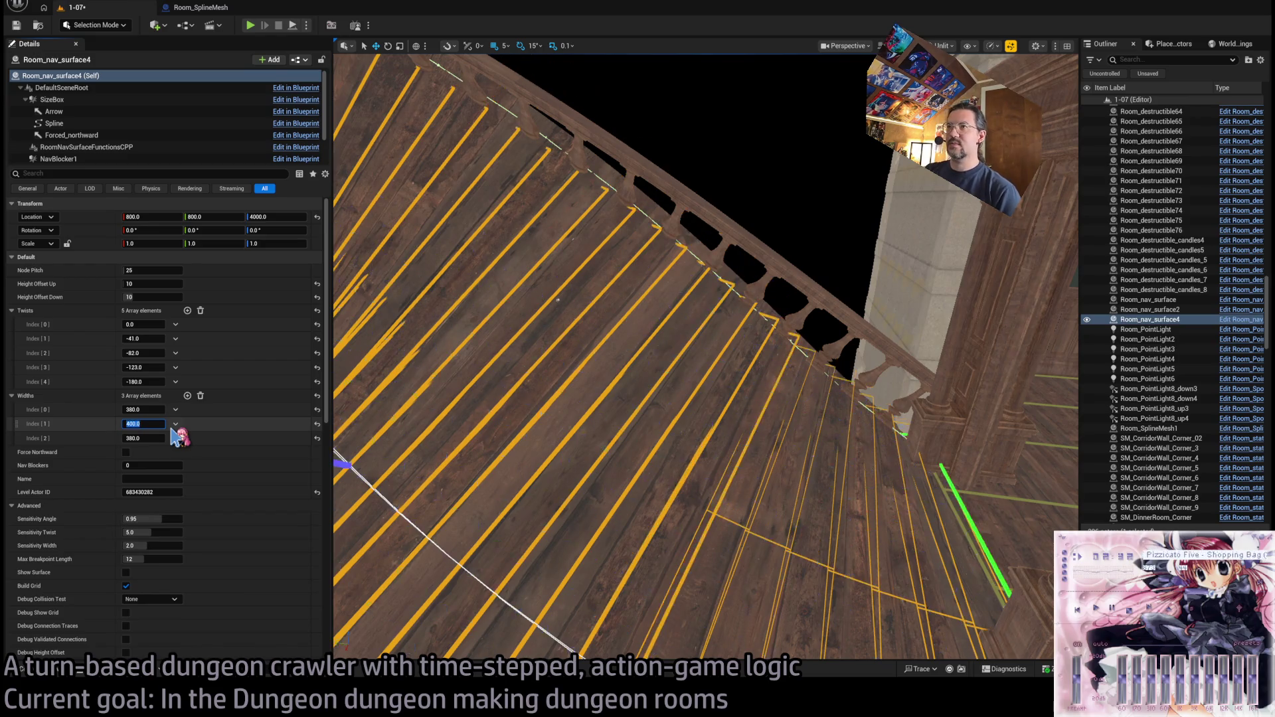
key("Return")
left_click_drag(704, 359, 784, 398)
left_click(742, 438)
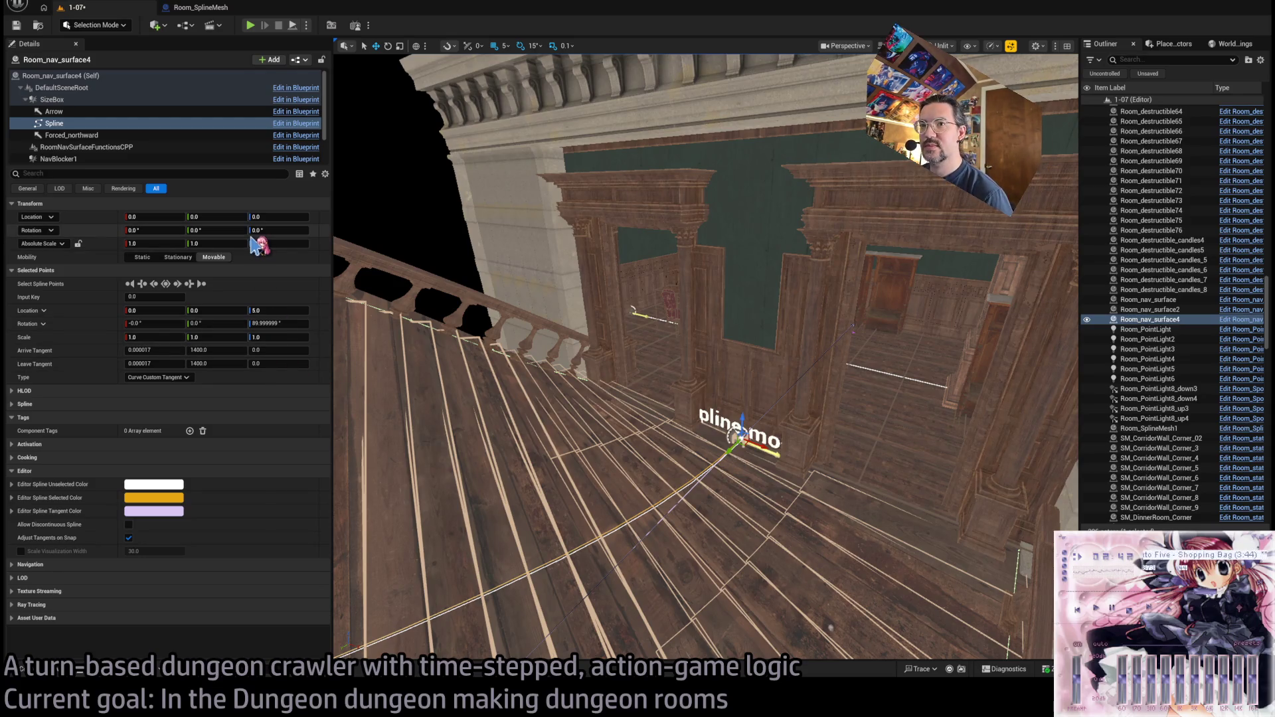
- Set the railing spline point's Y scale to 2.666667
left_click(724, 440)
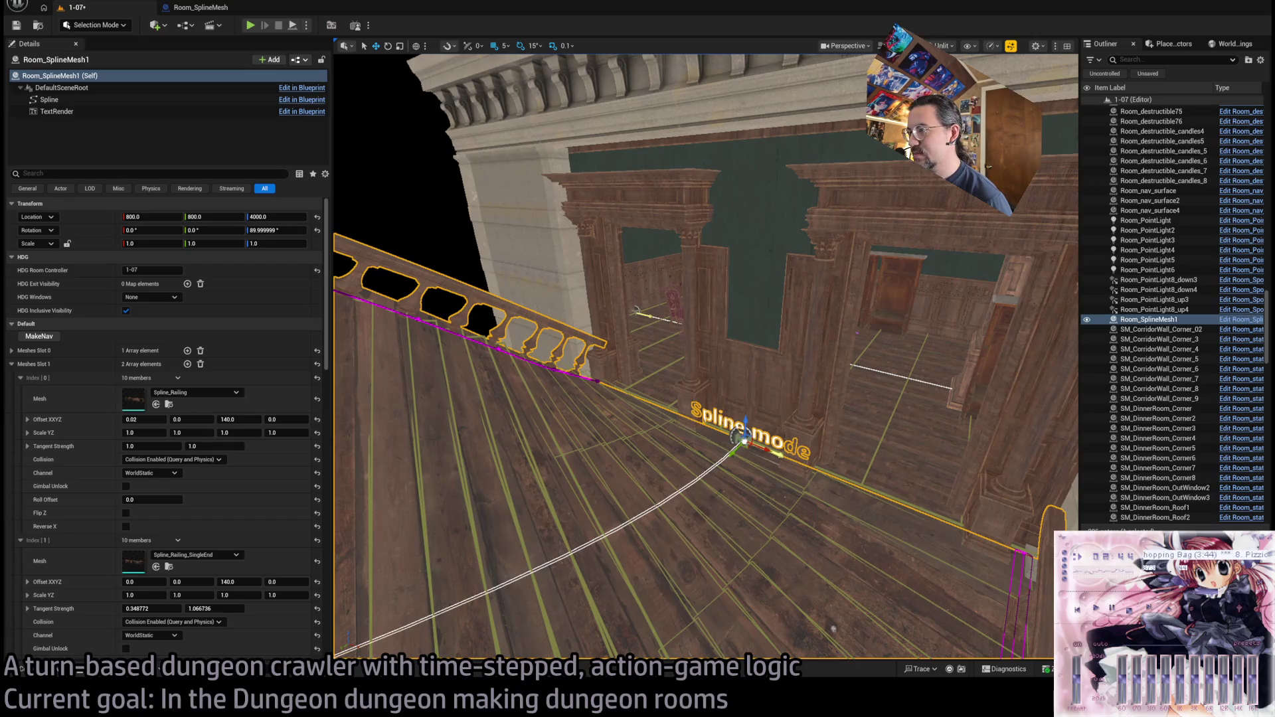
left_click(742, 437)
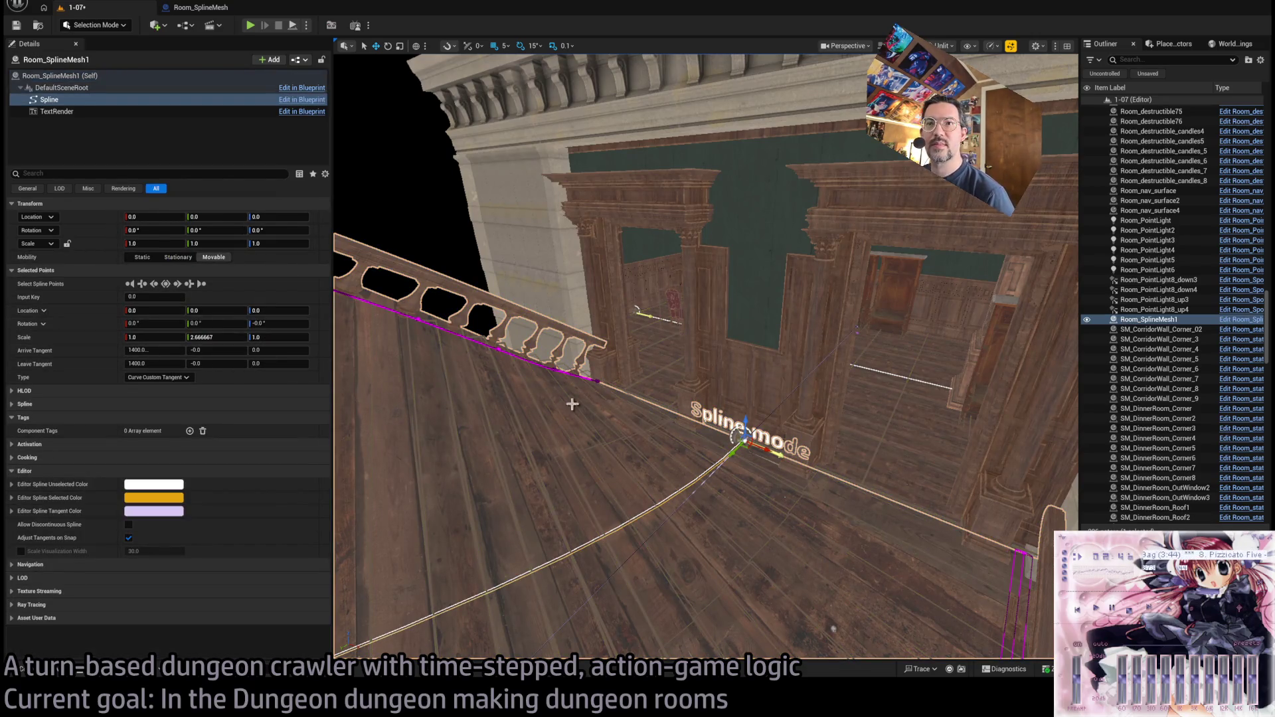
left_click_drag(572, 404, 669, 494)
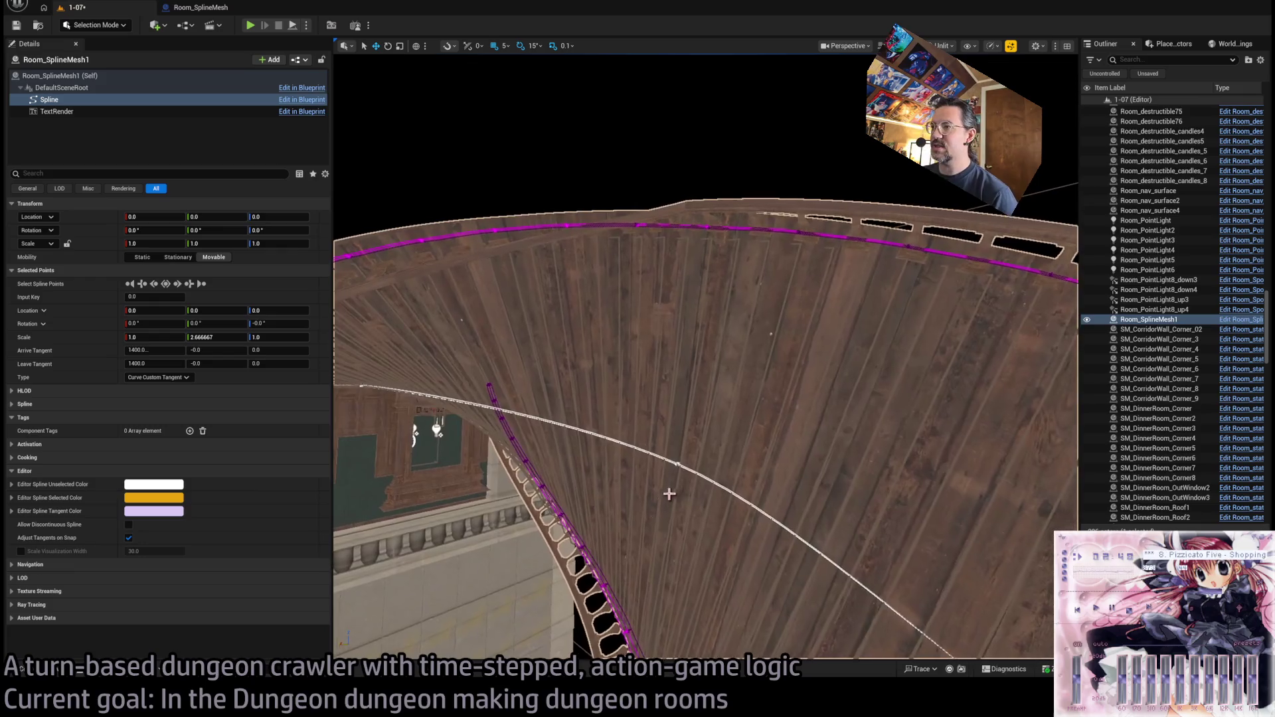
left_click(221, 337)
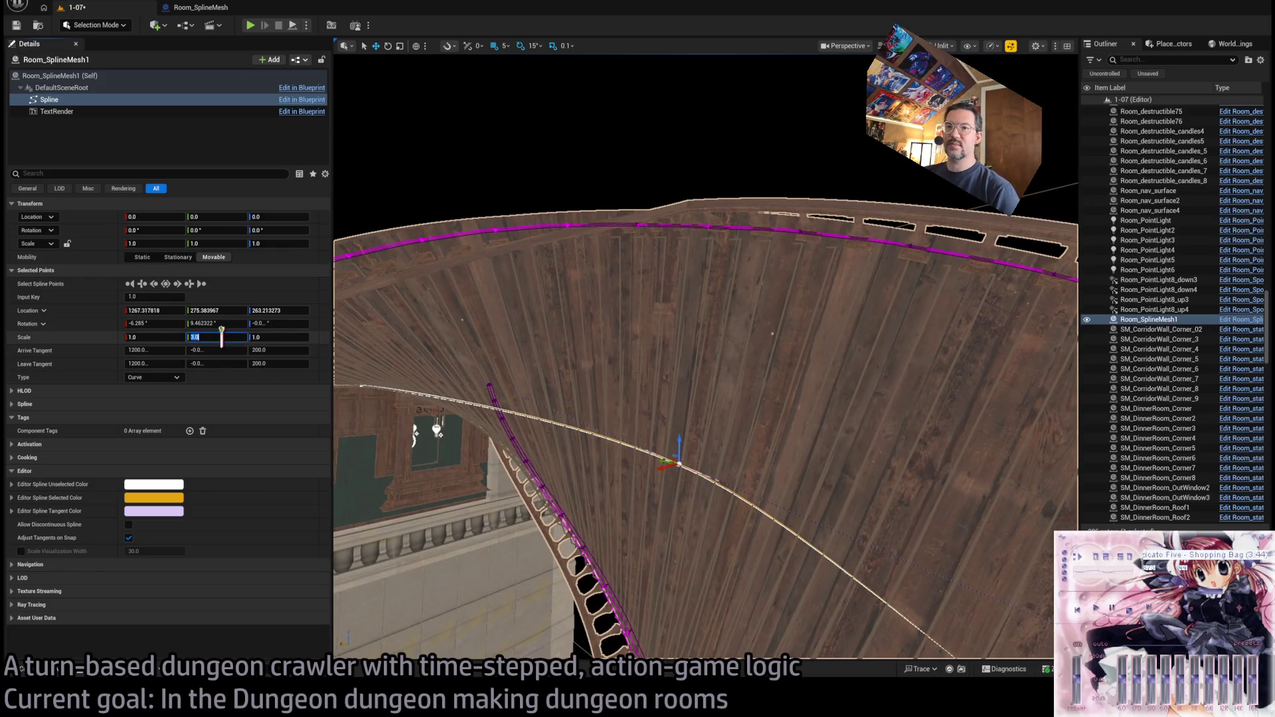
type("7")
key("Return")
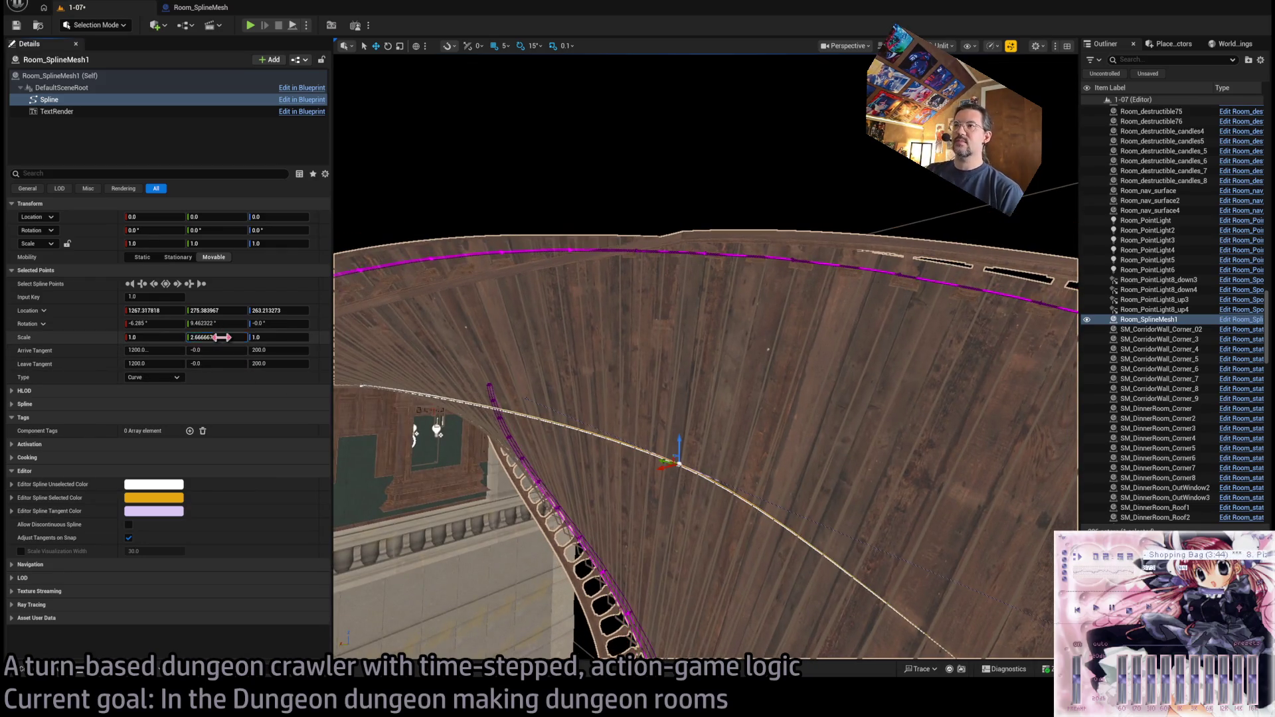
left_click_drag(551, 343, 683, 406)
- Reduce Room_nav_surface4 to a single width of about 348
left_click(500, 226)
left_click(662, 408)
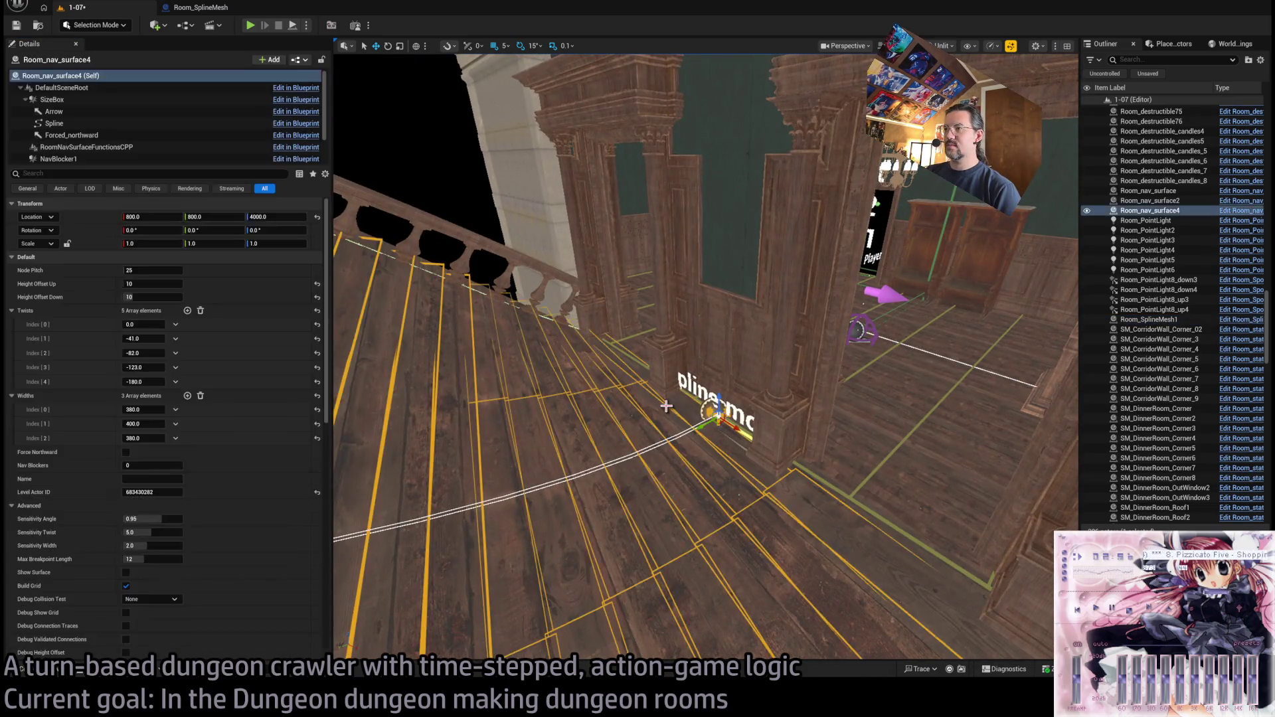
key("f")
left_click(177, 424)
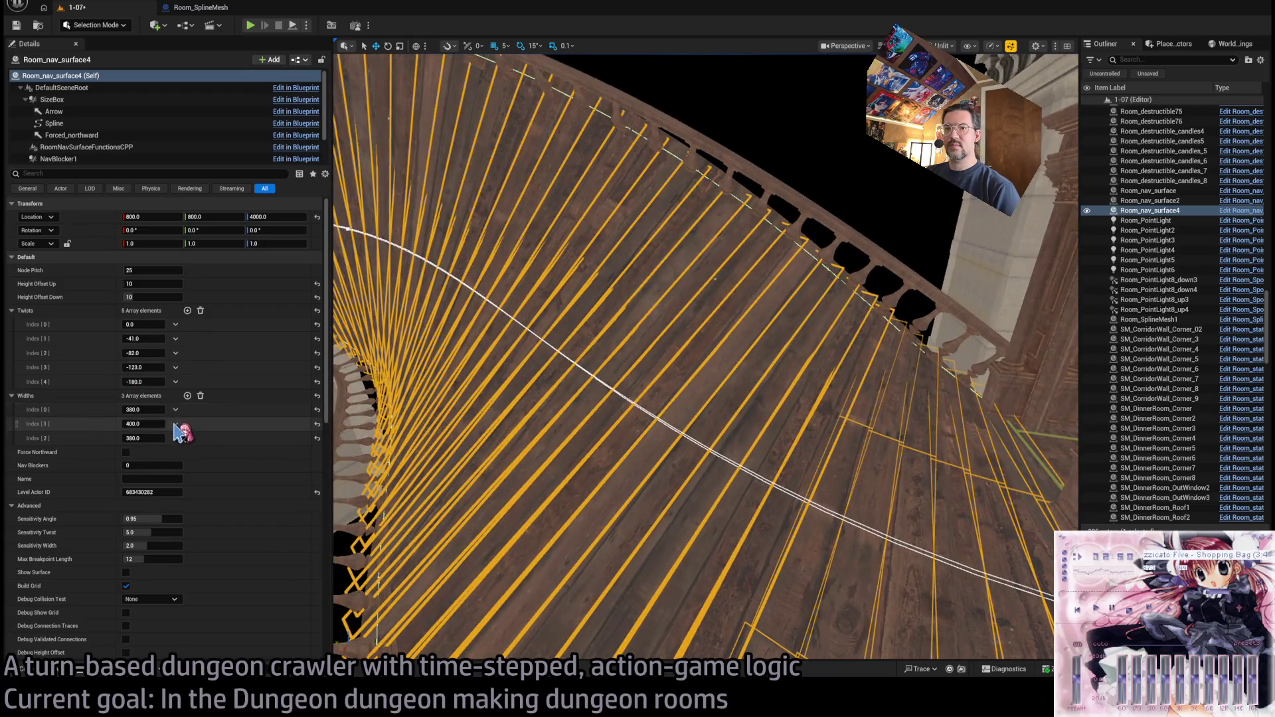
left_click(191, 450)
key("ctrl+z")
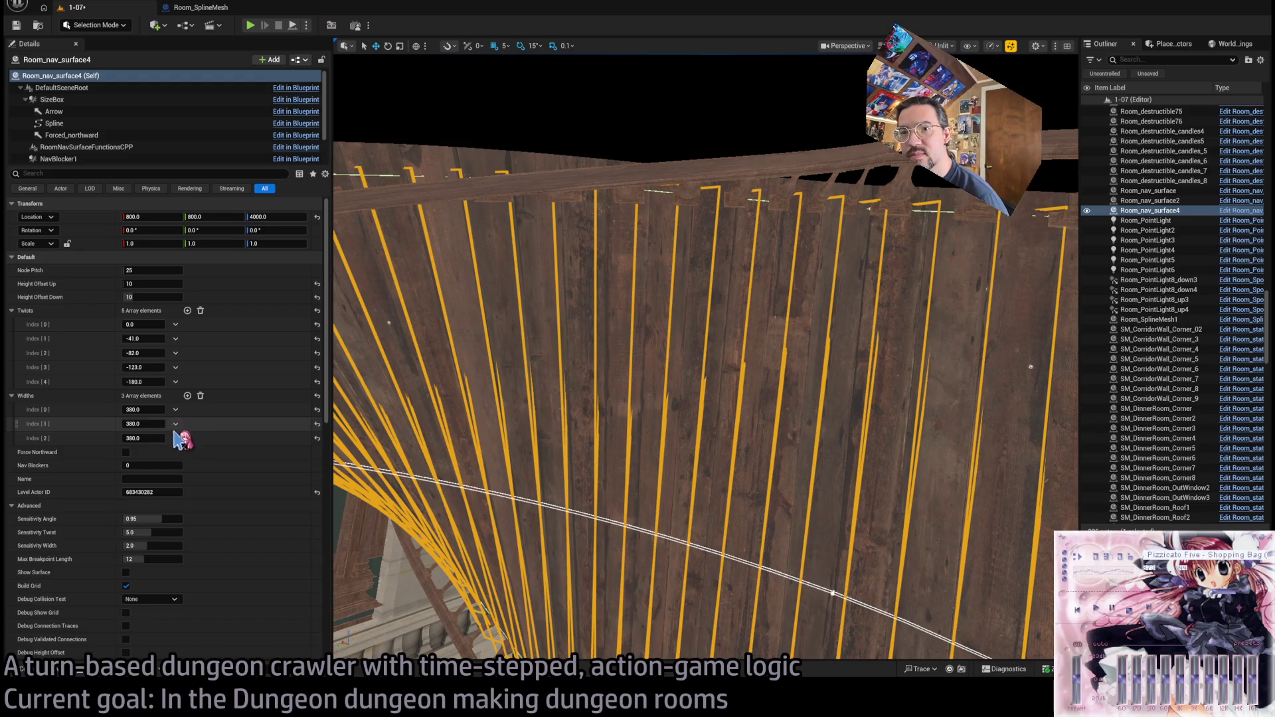
key("ctrl+z")
key("ctrl+z")
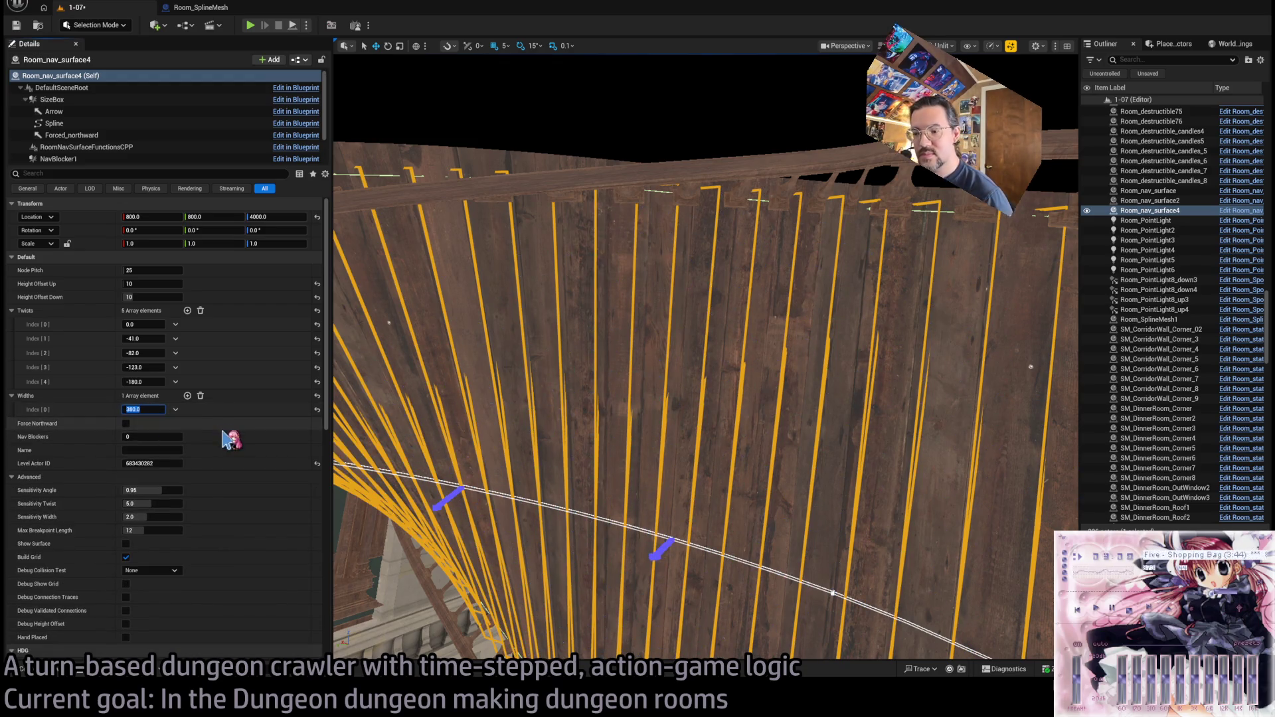
key("ctrl+z")
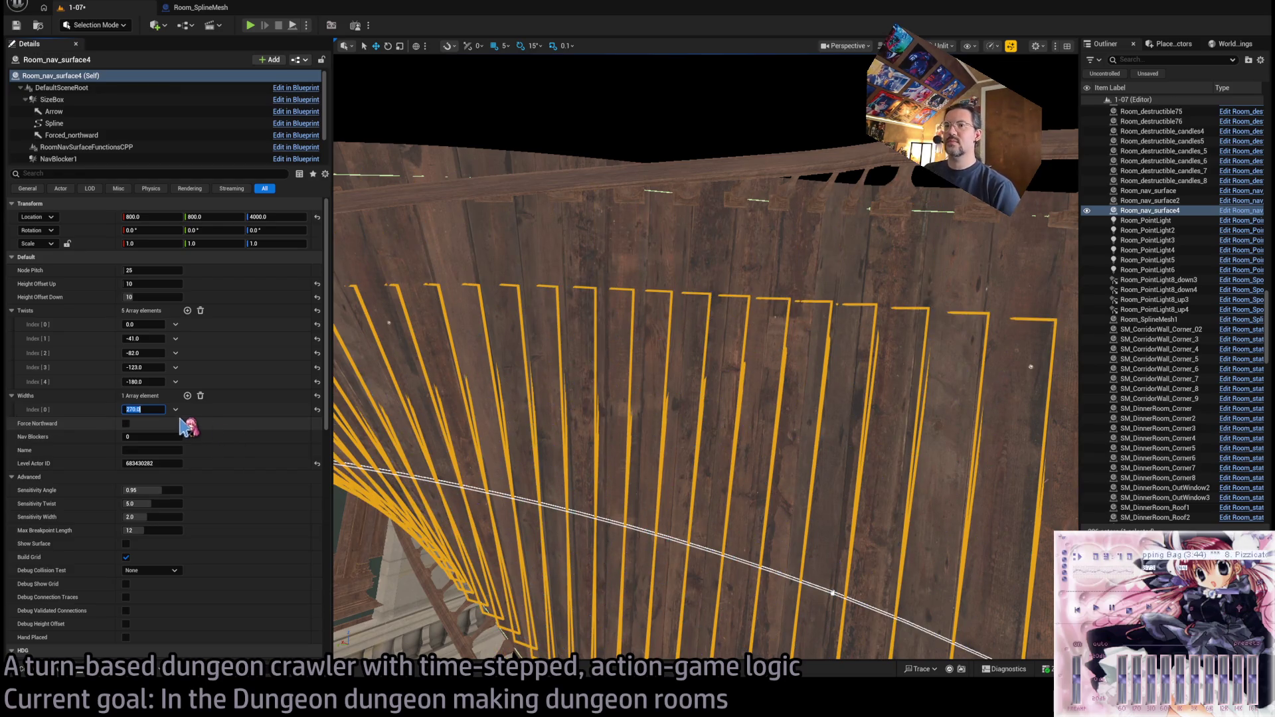
key("Return")
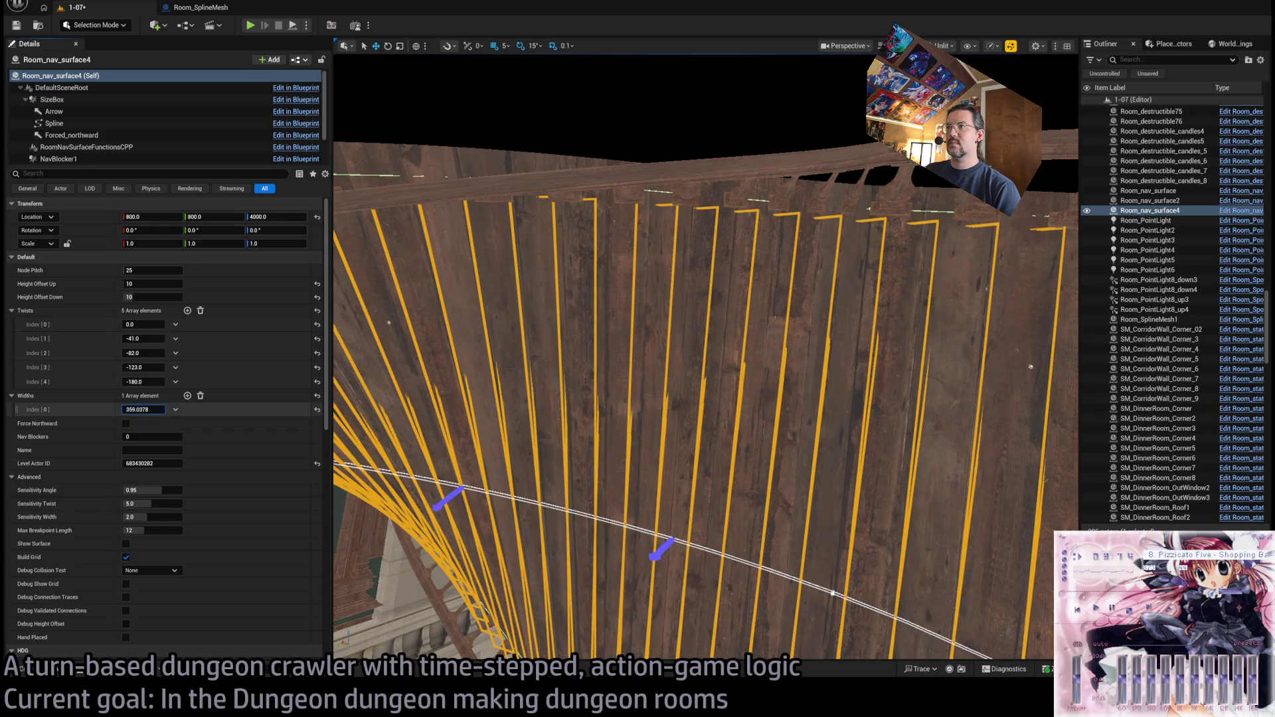
- Fly in and out of the room to inspect the curved surface, then start Play In Editor
key("w")
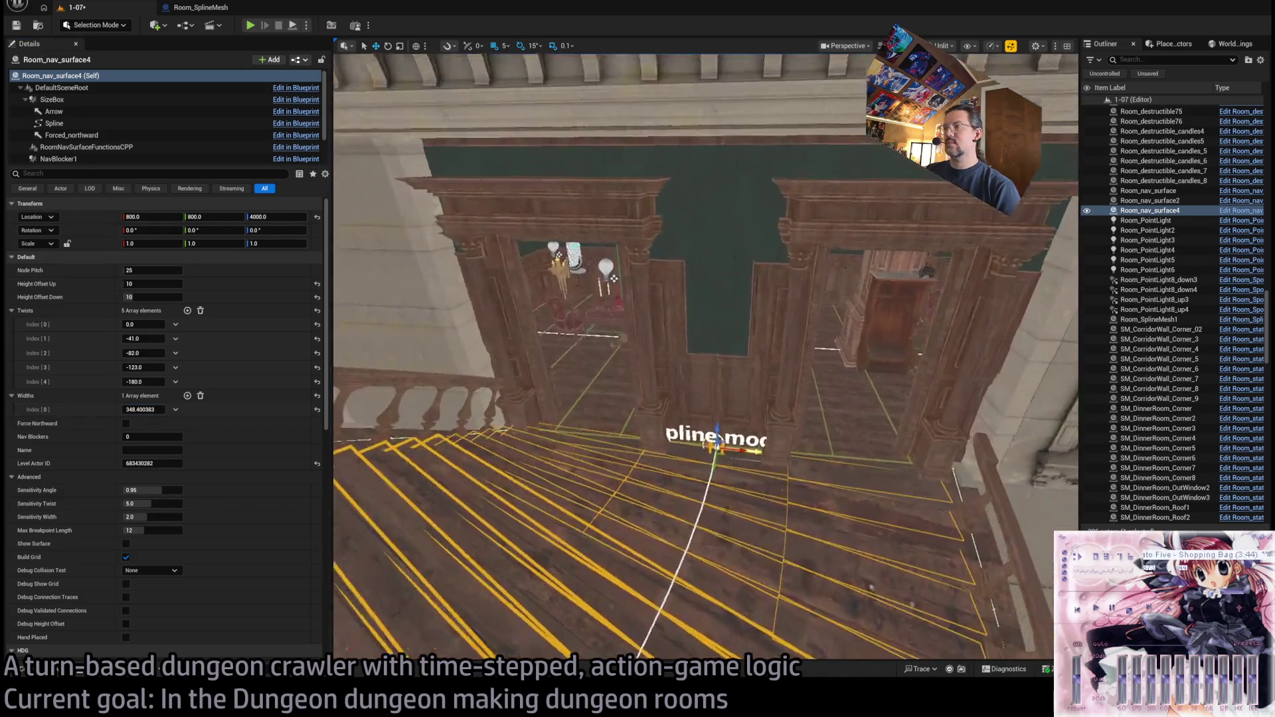
key("s")
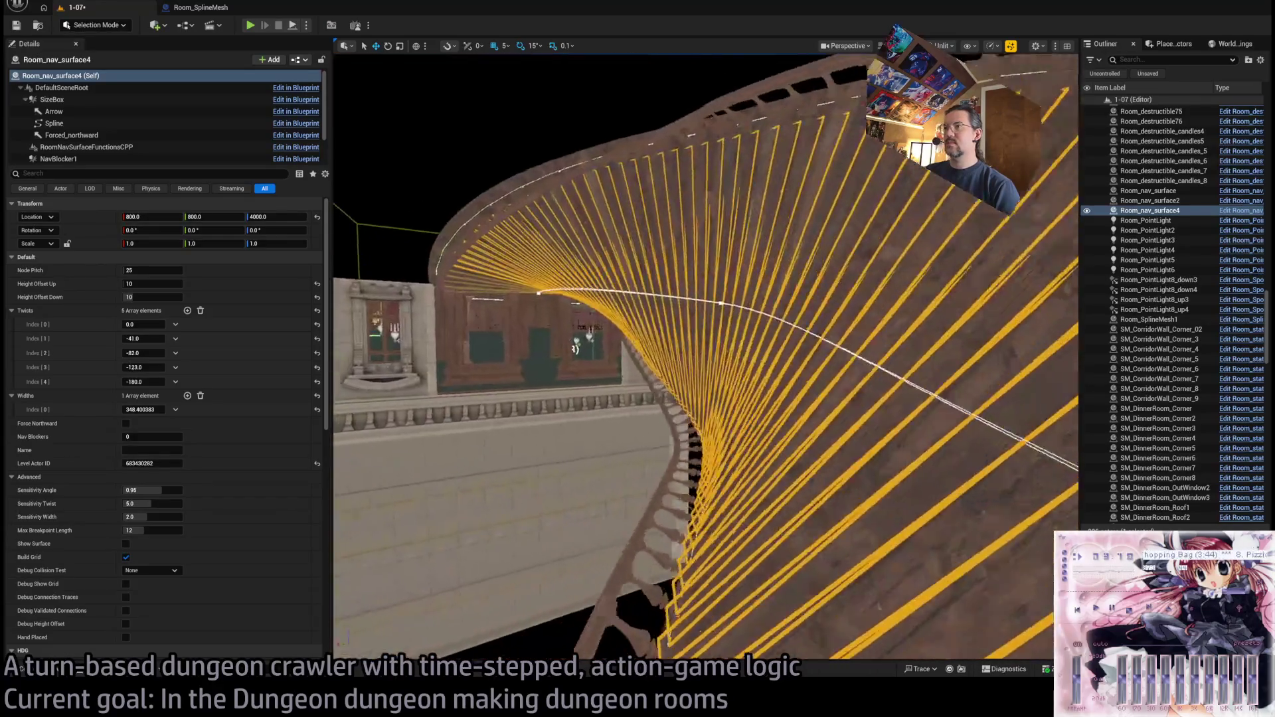
key("w")
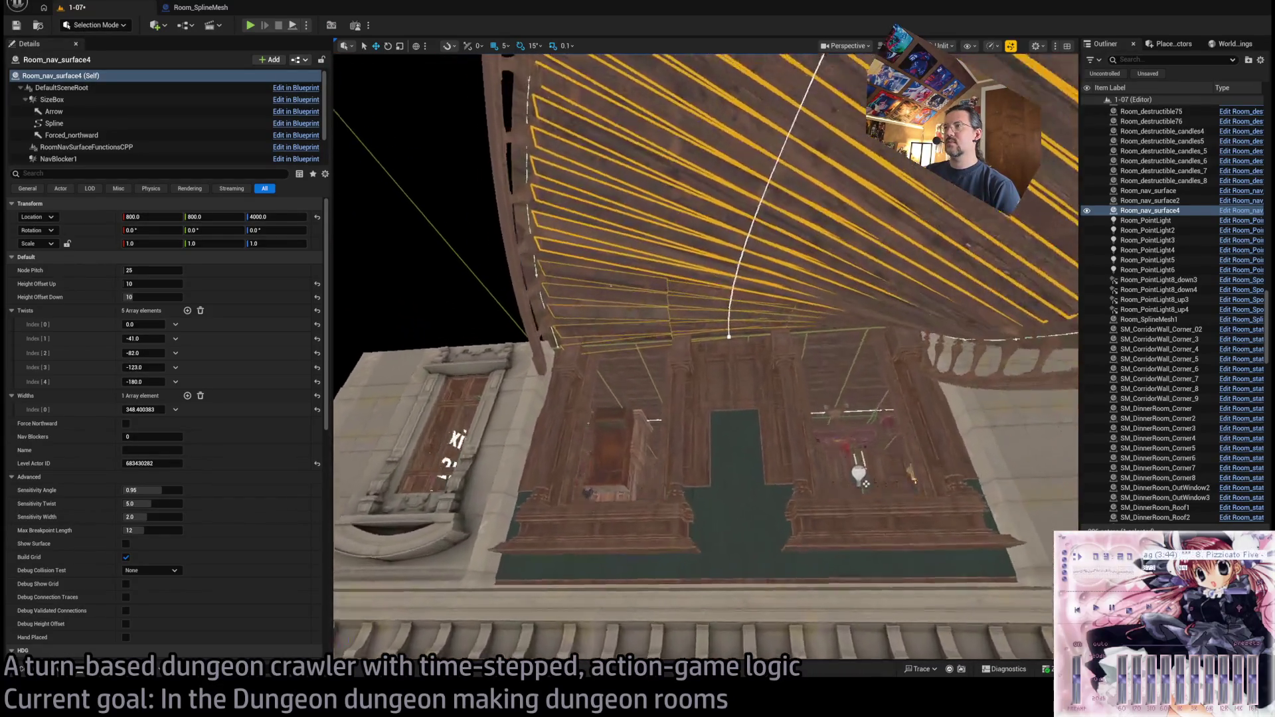
key("s")
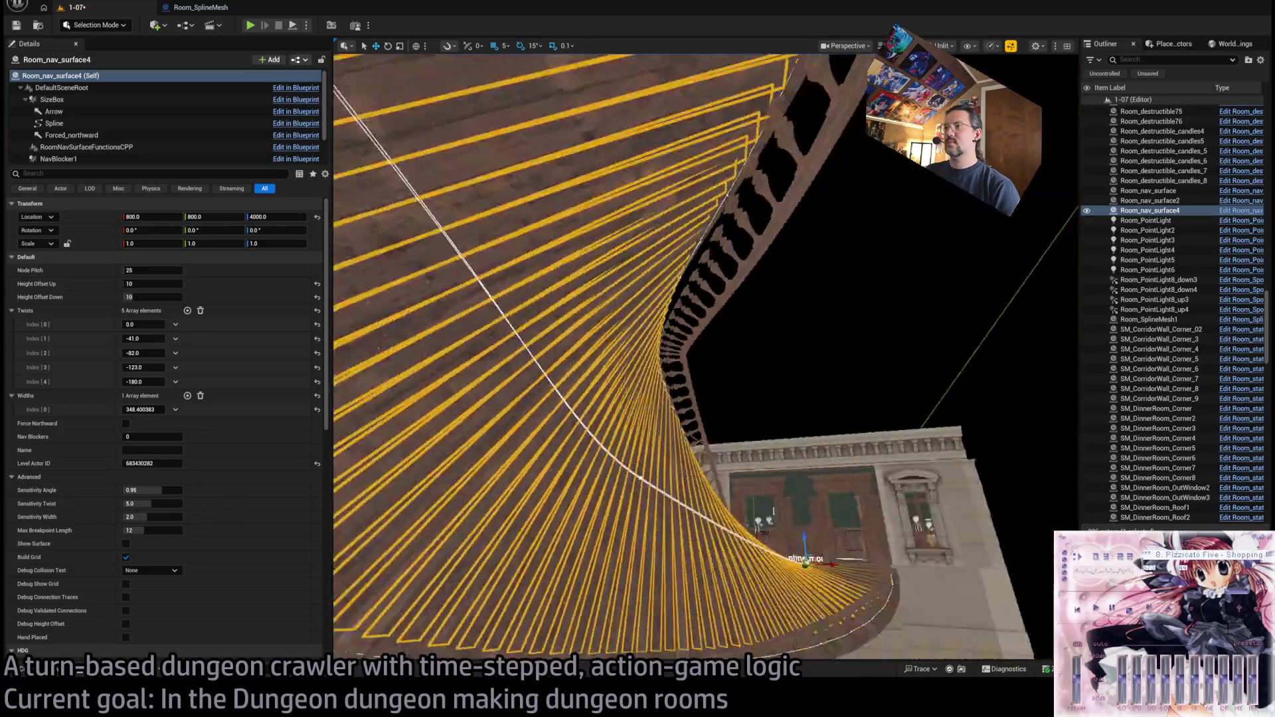
key("w")
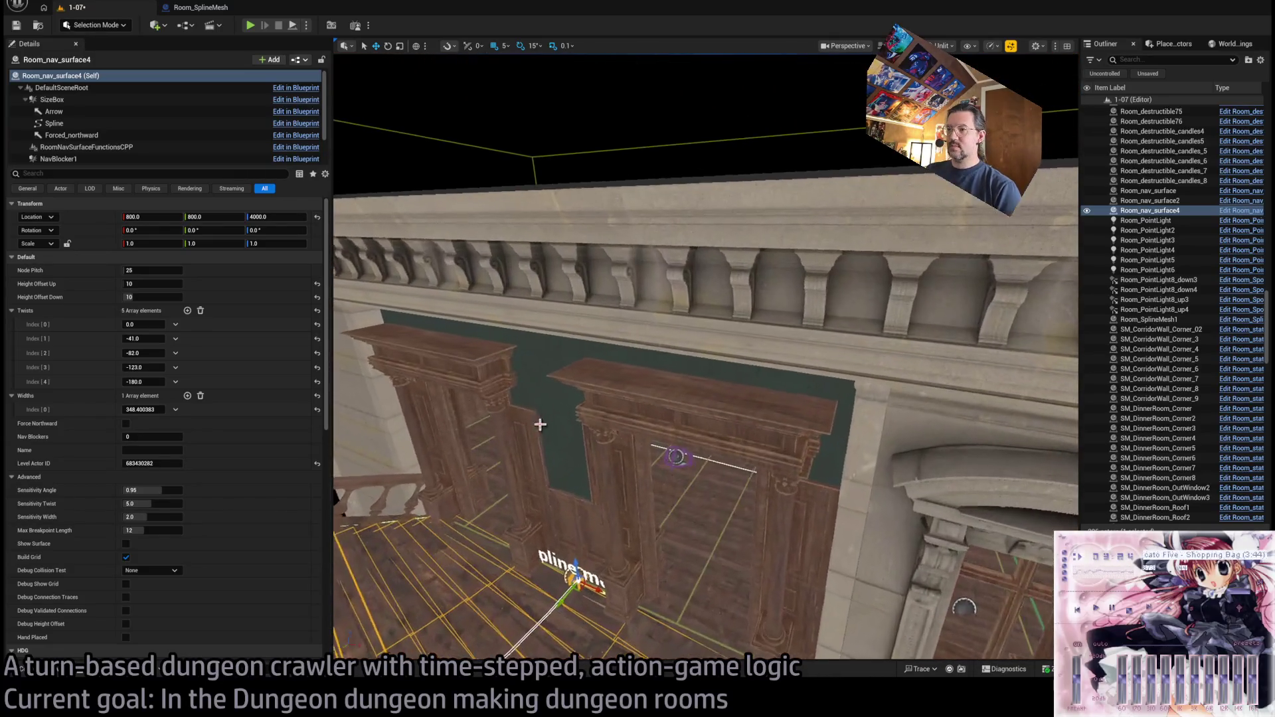
key("alt+p")
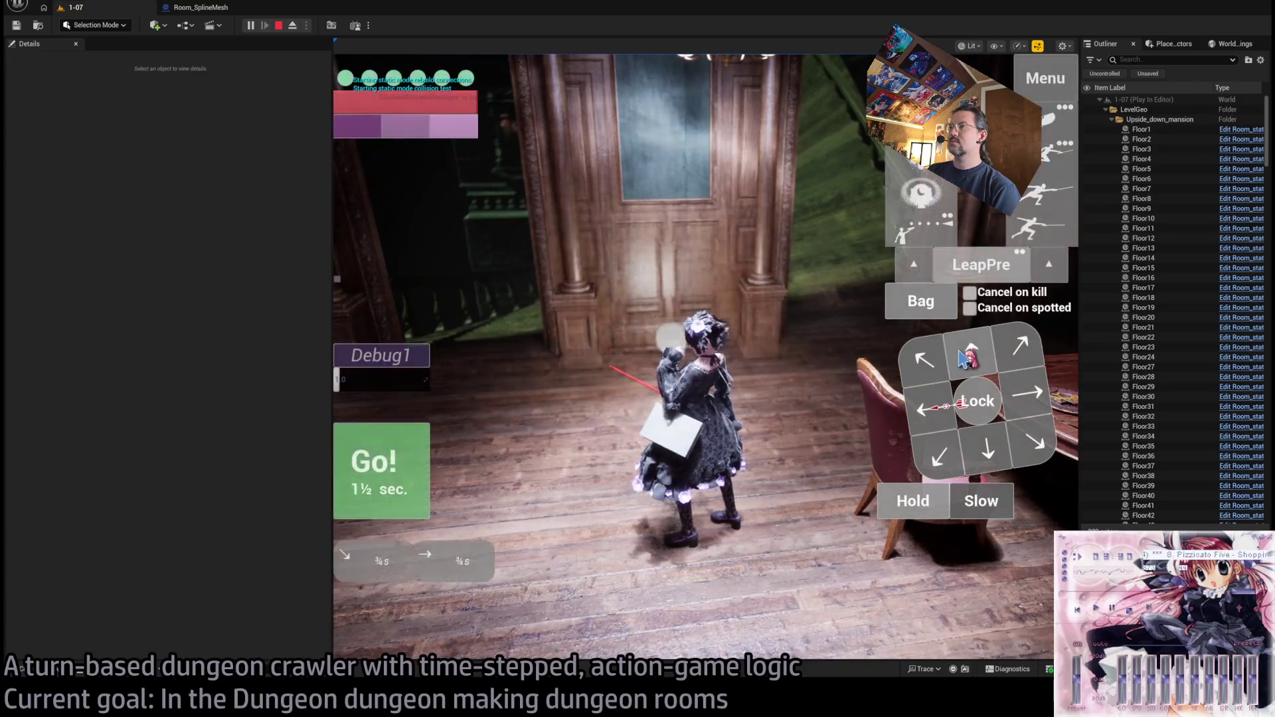
- Walk the character onto the curved stairs, eject with F8 to circle over them, then stop playing
key("w")
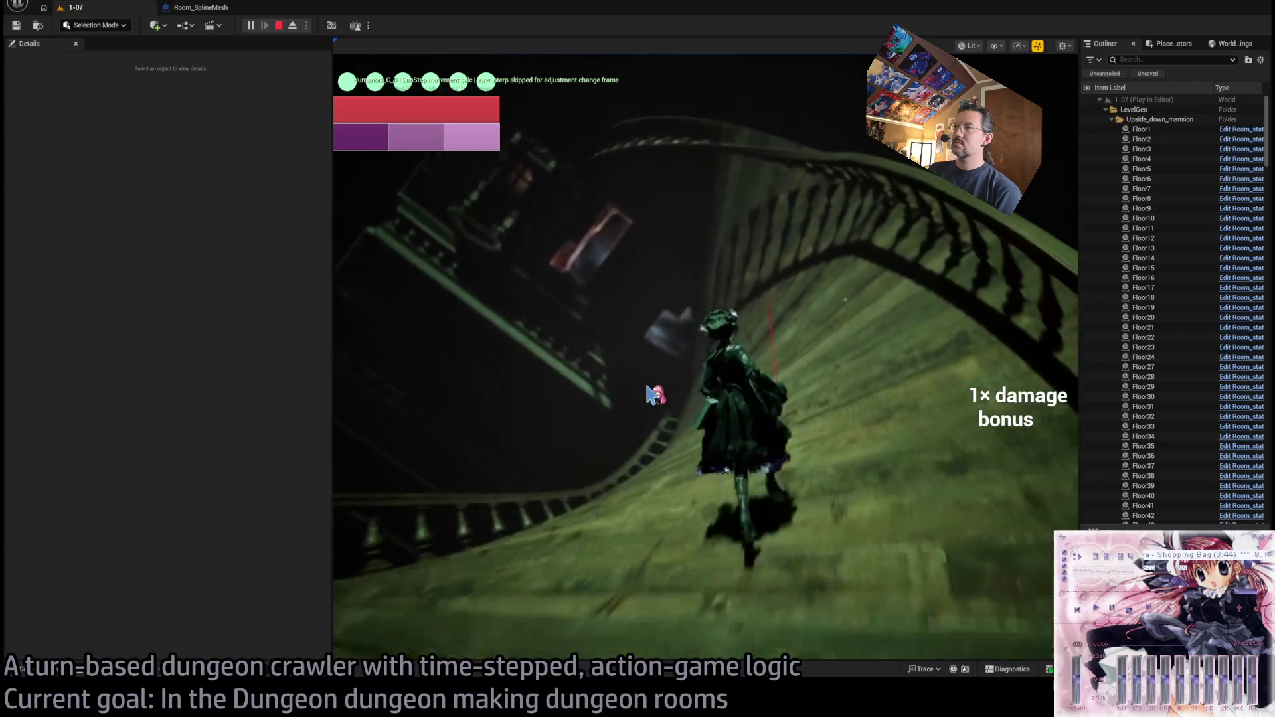
left_click(636, 353)
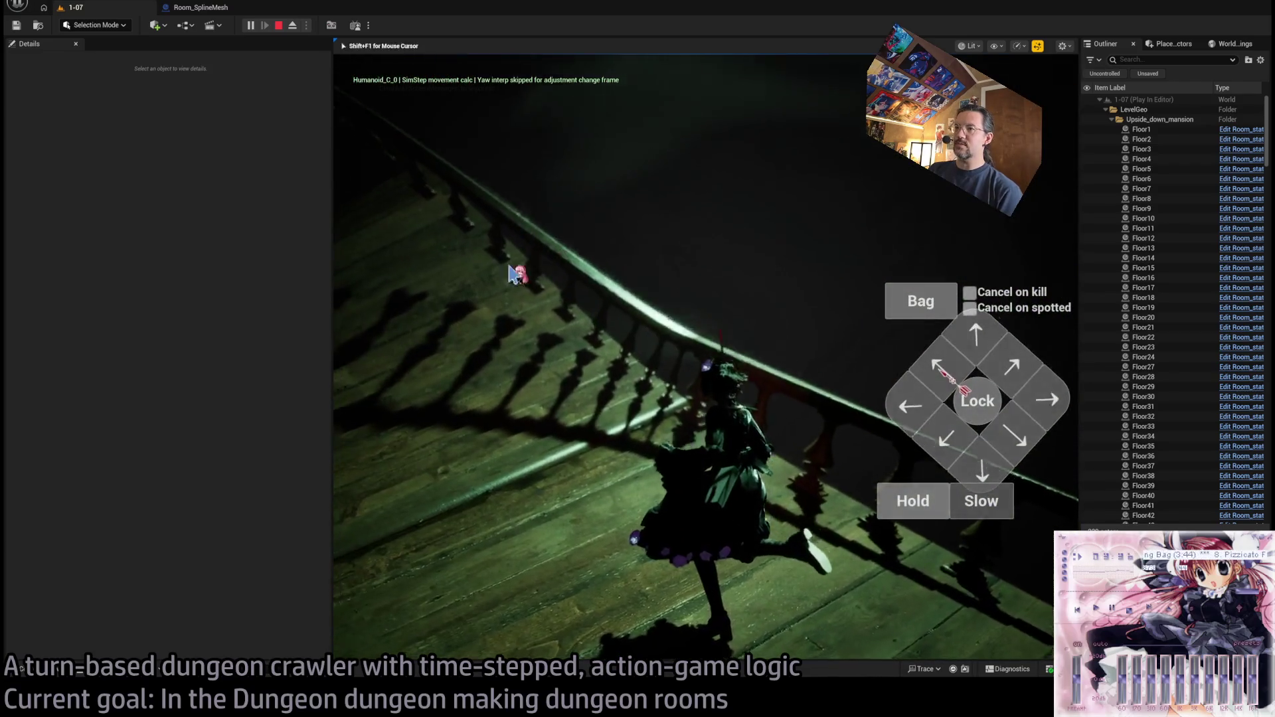
mouse_move(510, 272)
left_mouse_down()
mouse_move(527, 284)
mouse_move(333, 357)
mouse_move(795, 233)
mouse_move(435, 46)
left_mouse_up()
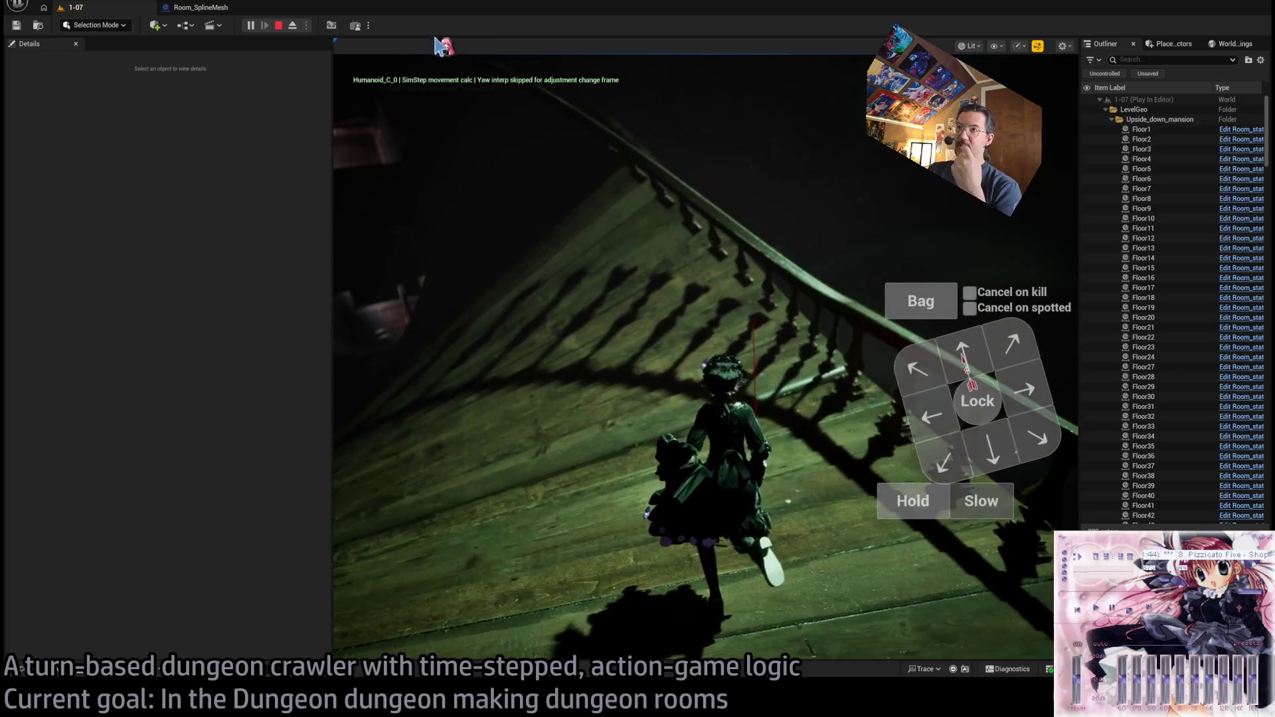
key("F8")
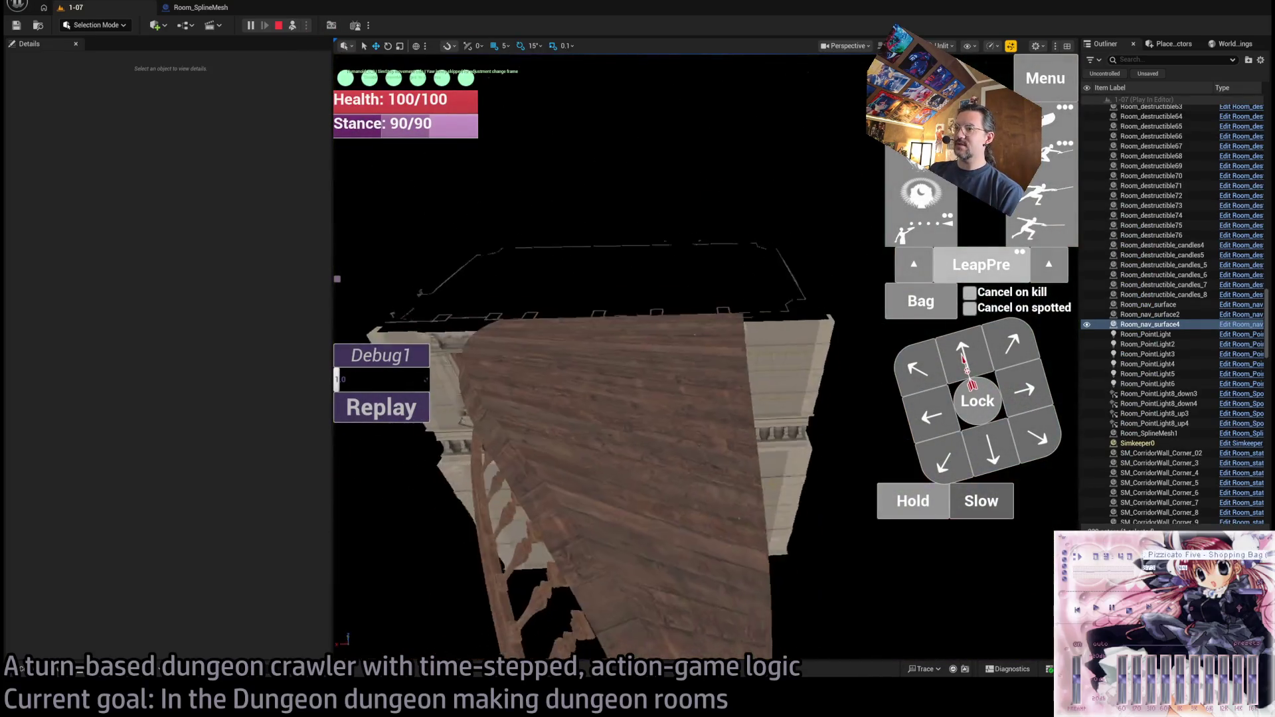
left_click_drag(664, 358, 625, 259)
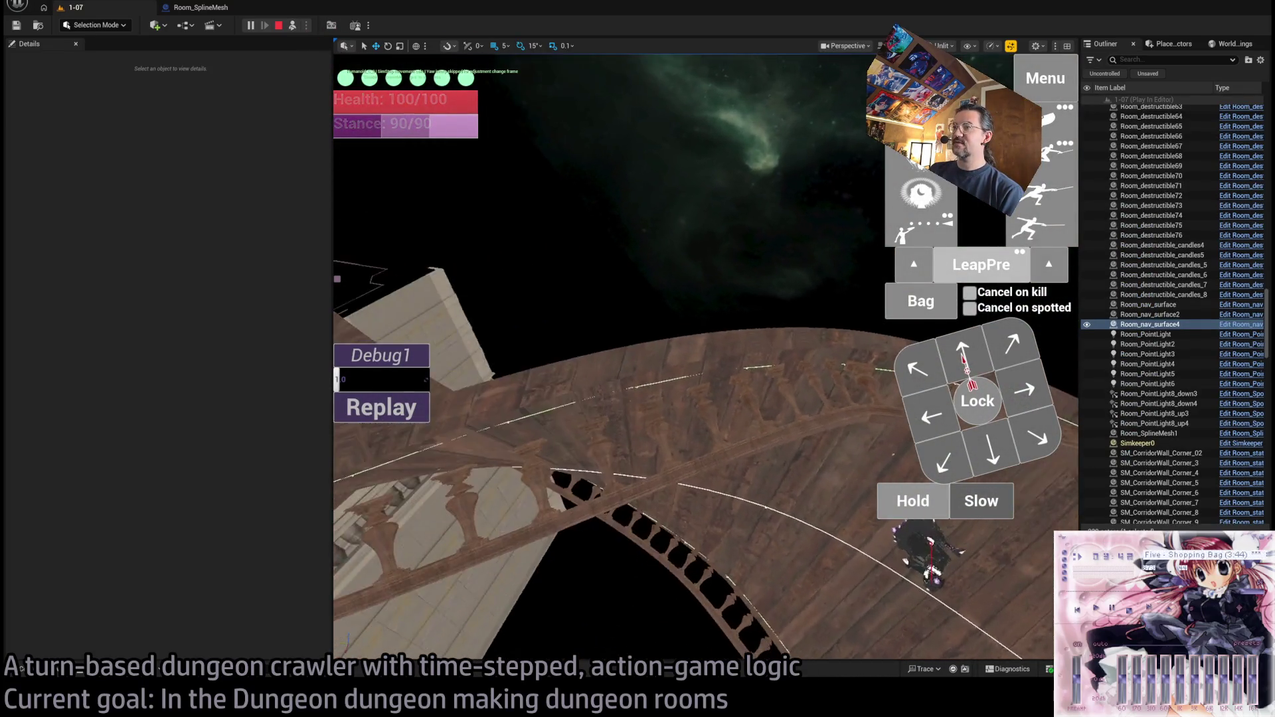
left_click_drag(704, 359, 651, 312)
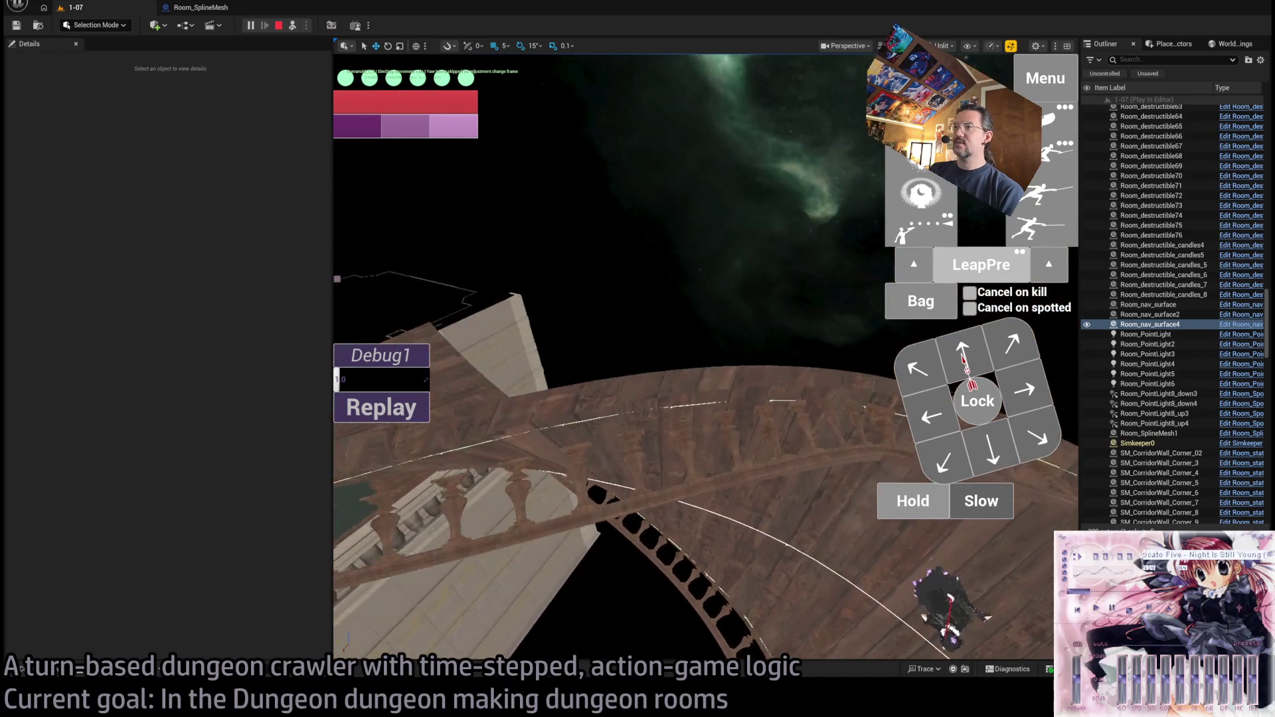
mouse_move(641, 387)
left_mouse_down()
mouse_move(642, 372)
mouse_move(641, 388)
left_mouse_up()
key("Escape")
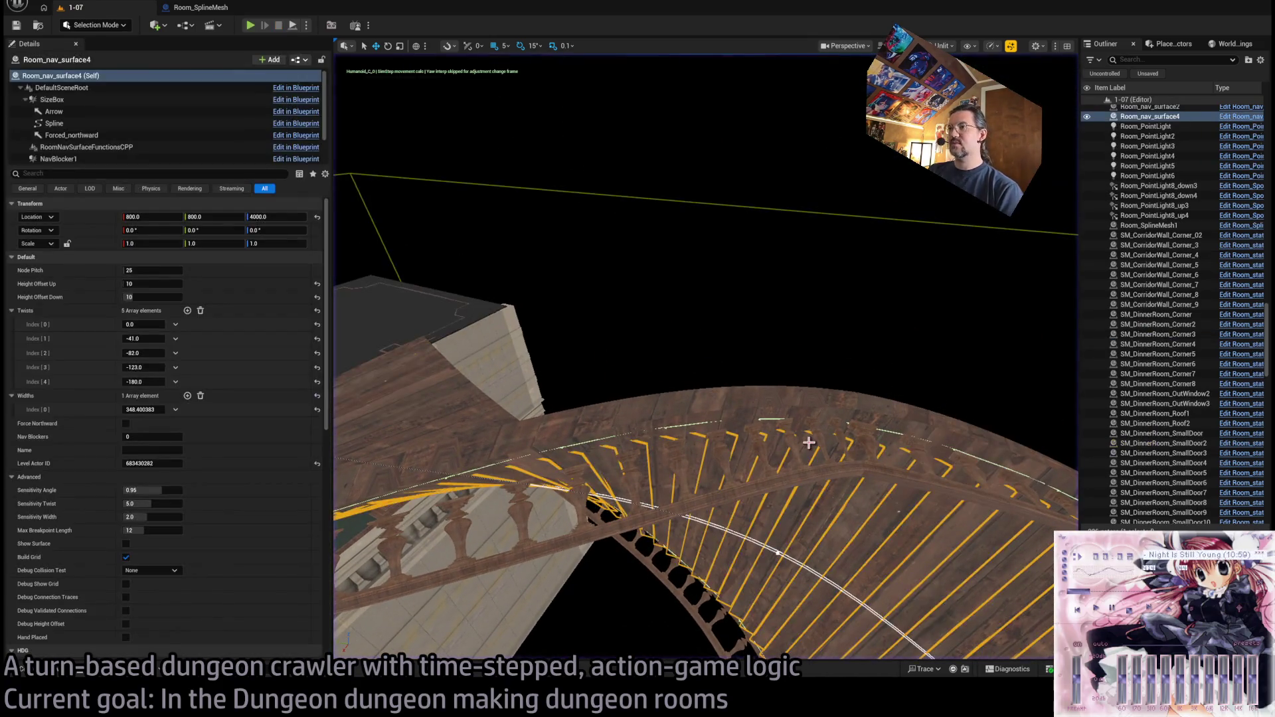
- Raise the end railing piece's tangent strength X to 0.564696 and launch Play In Editor
left_click_drag(587, 296, 587, 297)
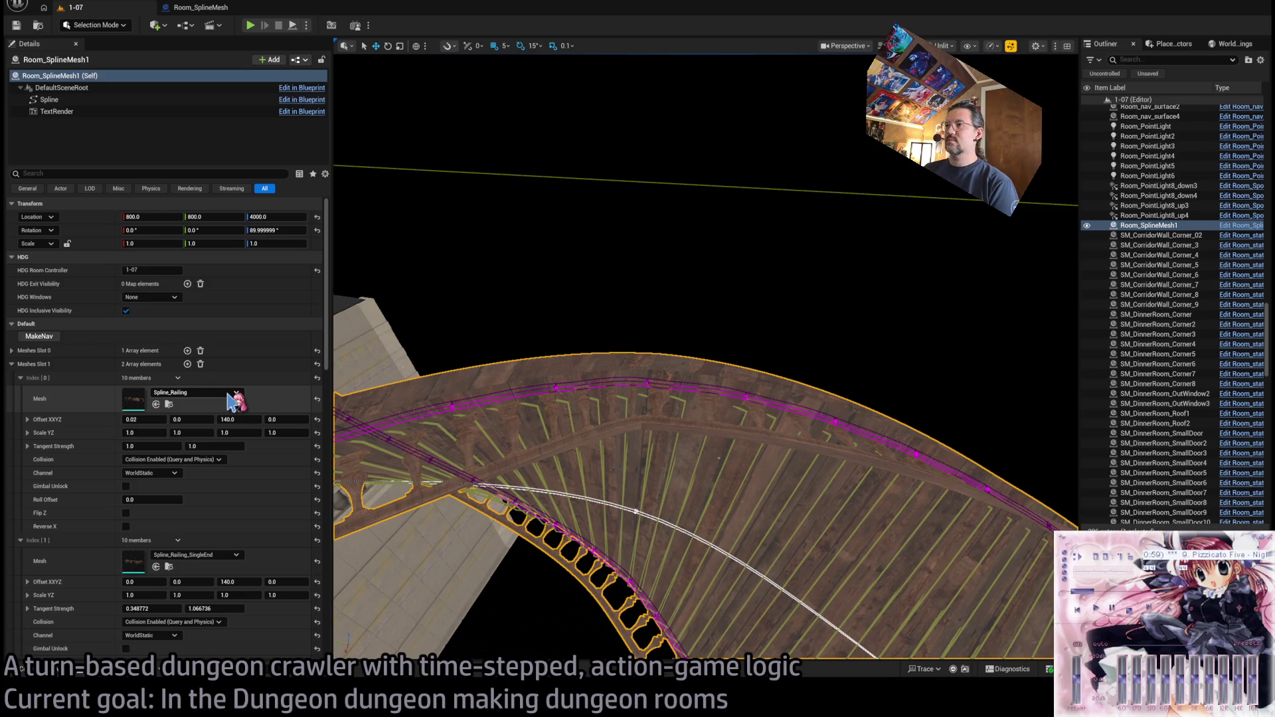
scroll(259, 473, "down", 3)
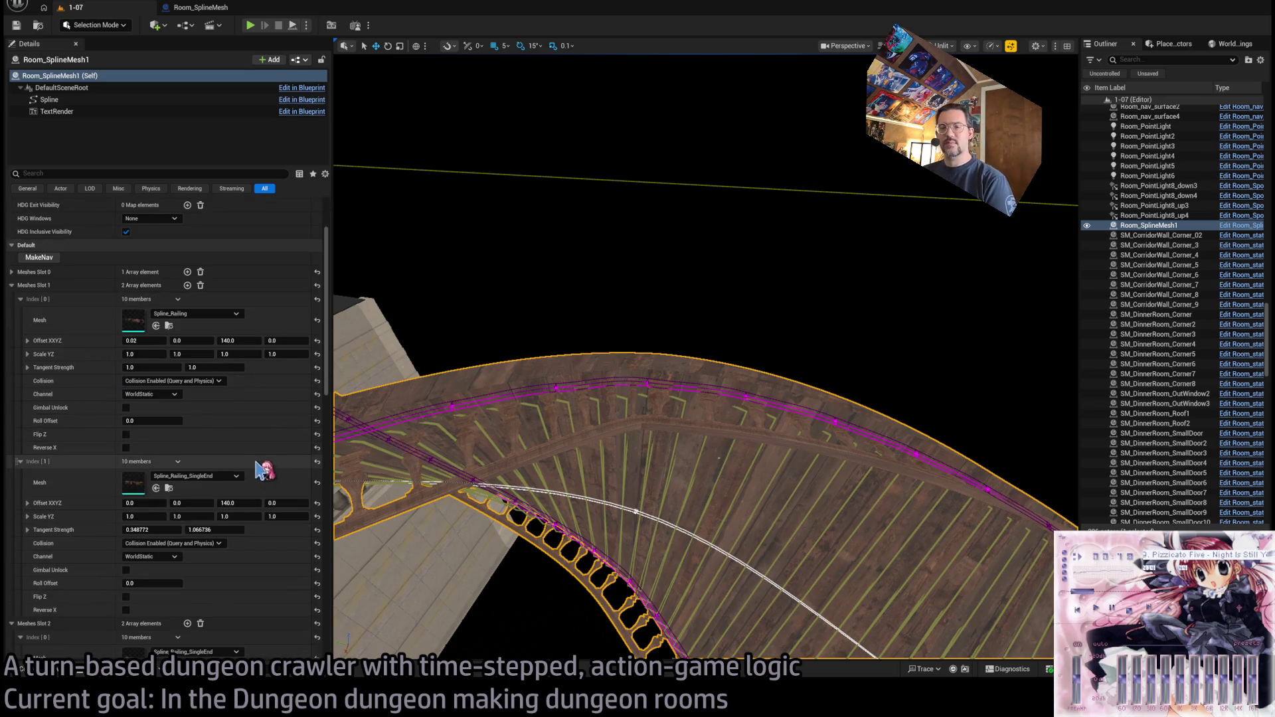
scroll(255, 457, "down", 3)
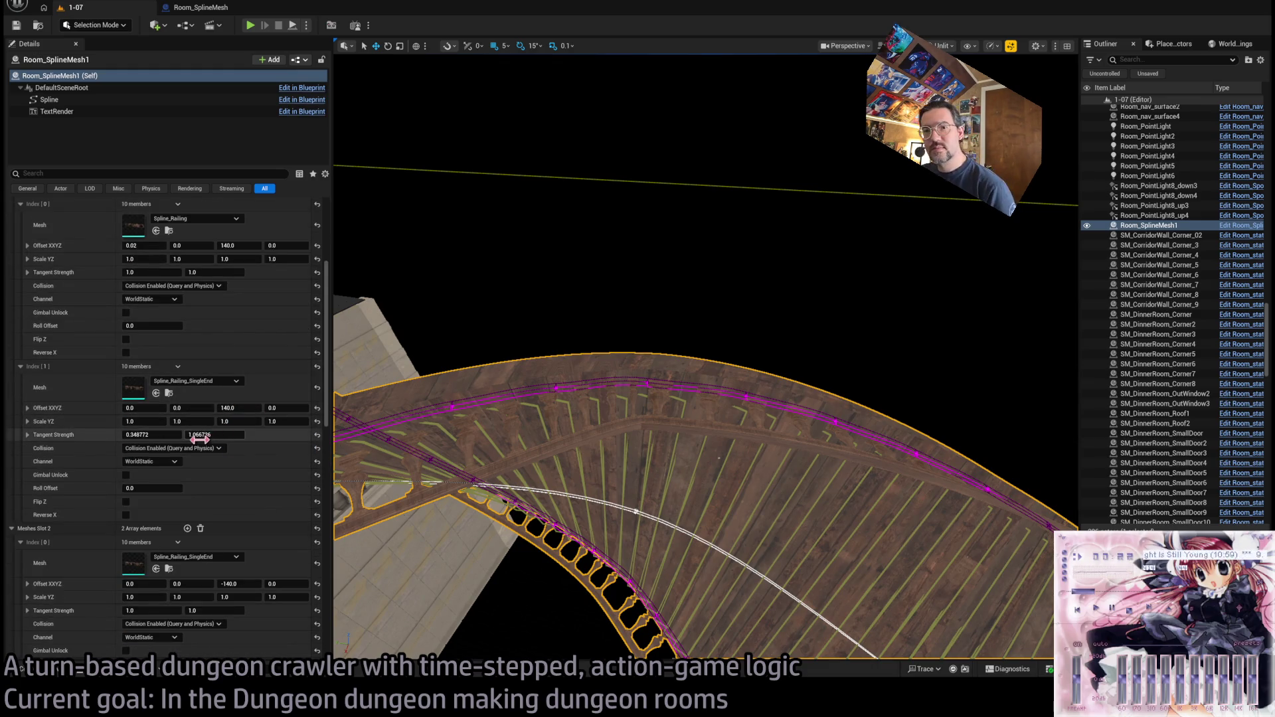
left_click_drag(151, 434, 171, 434)
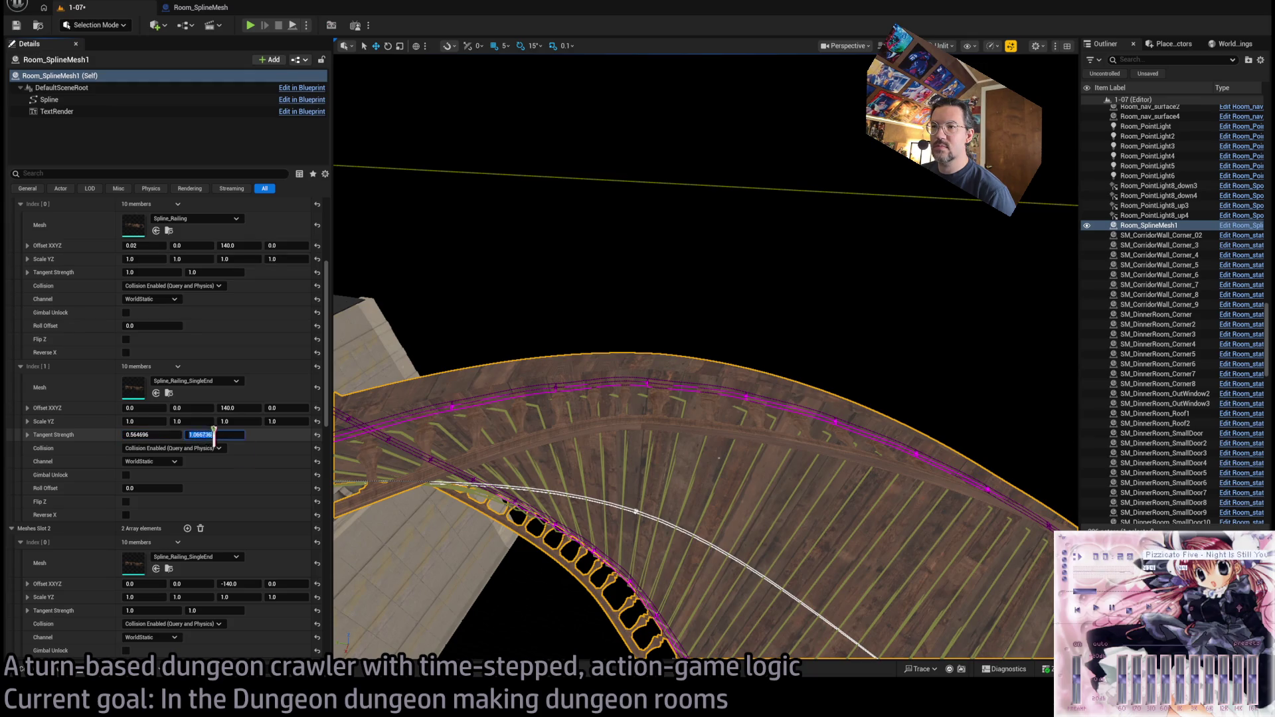
key("Escape")
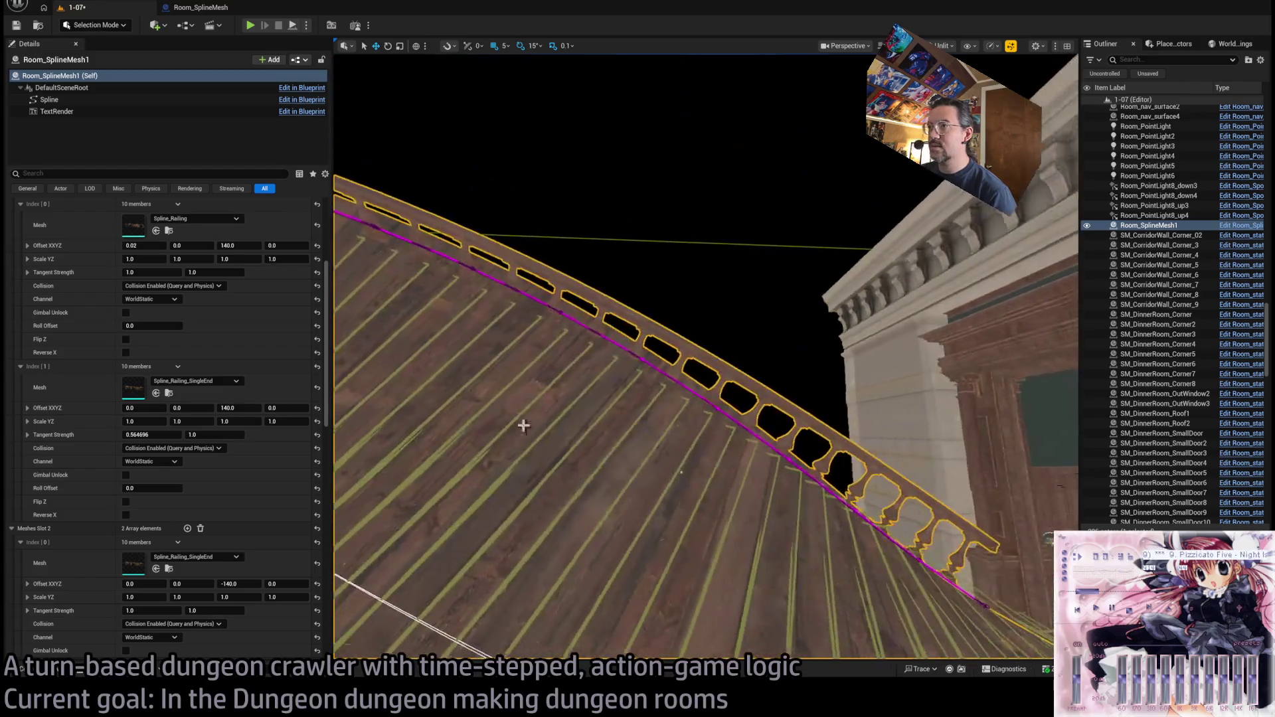
key("alt+p")
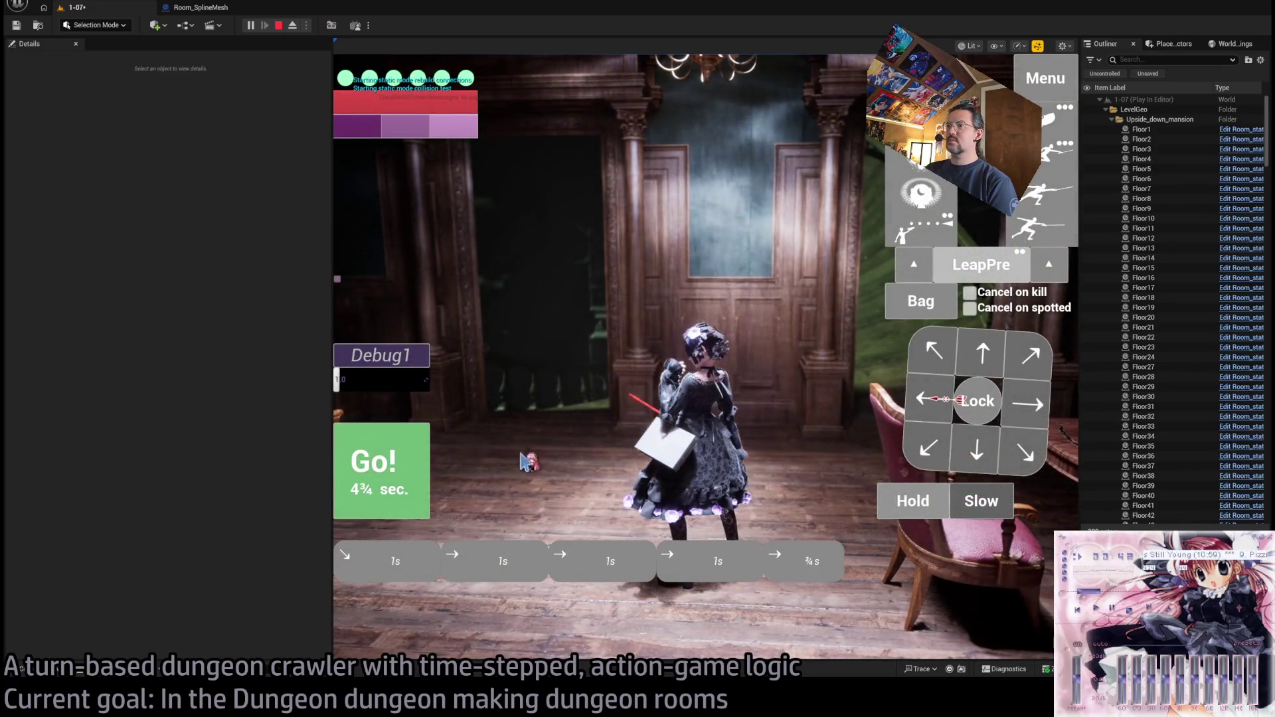
- Walk the character up the curved staircase, widen the game view, and stop playing
key("w")
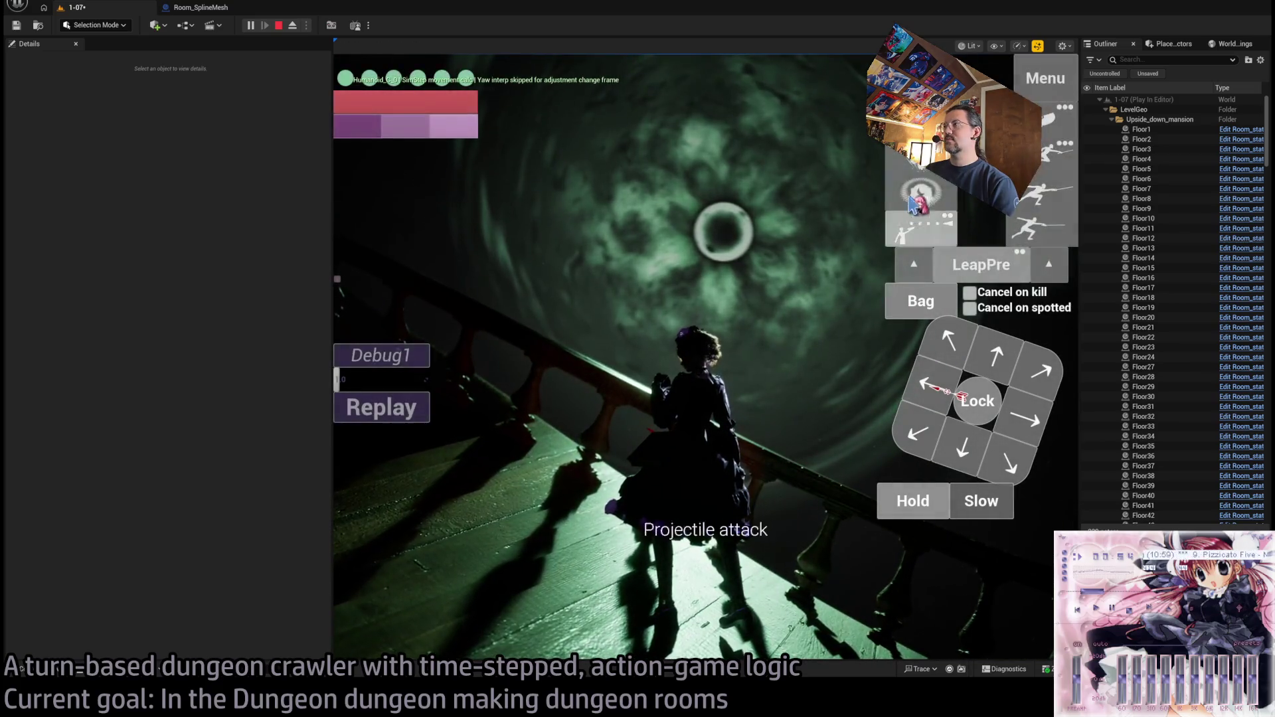
left_click(672, 362)
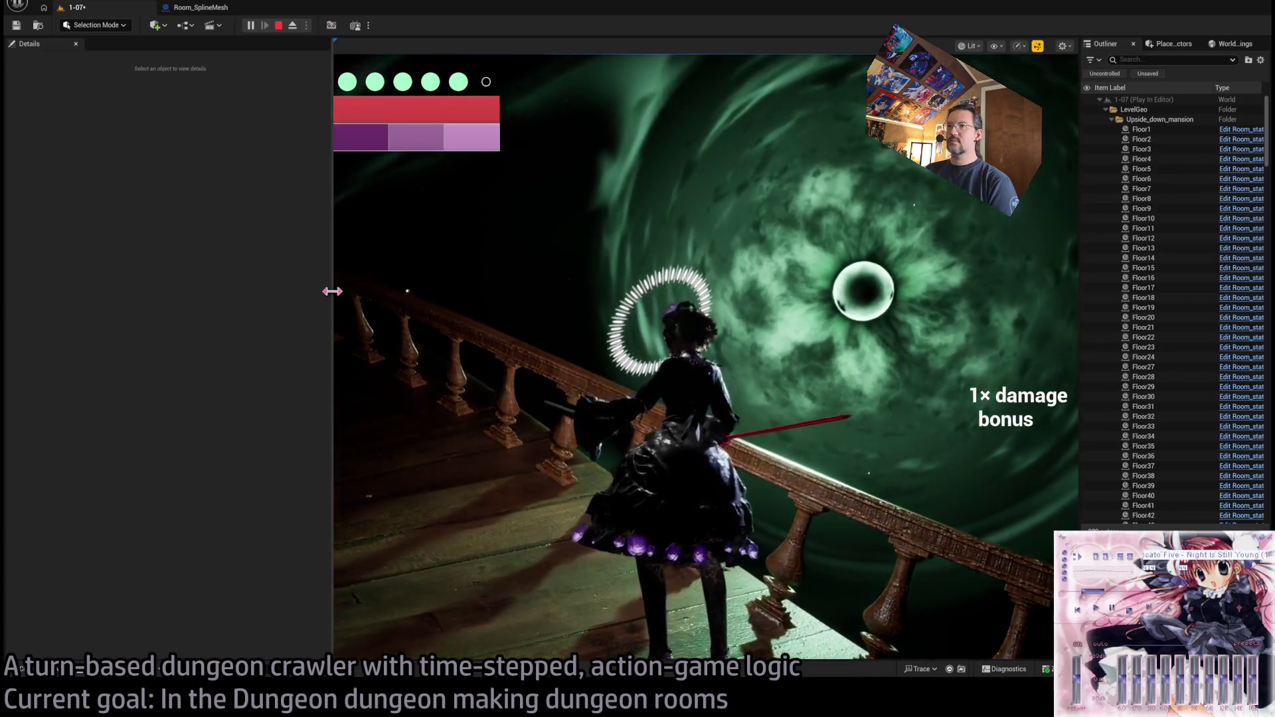
left_click_drag(333, 290, 168, 303)
left_click(655, 373)
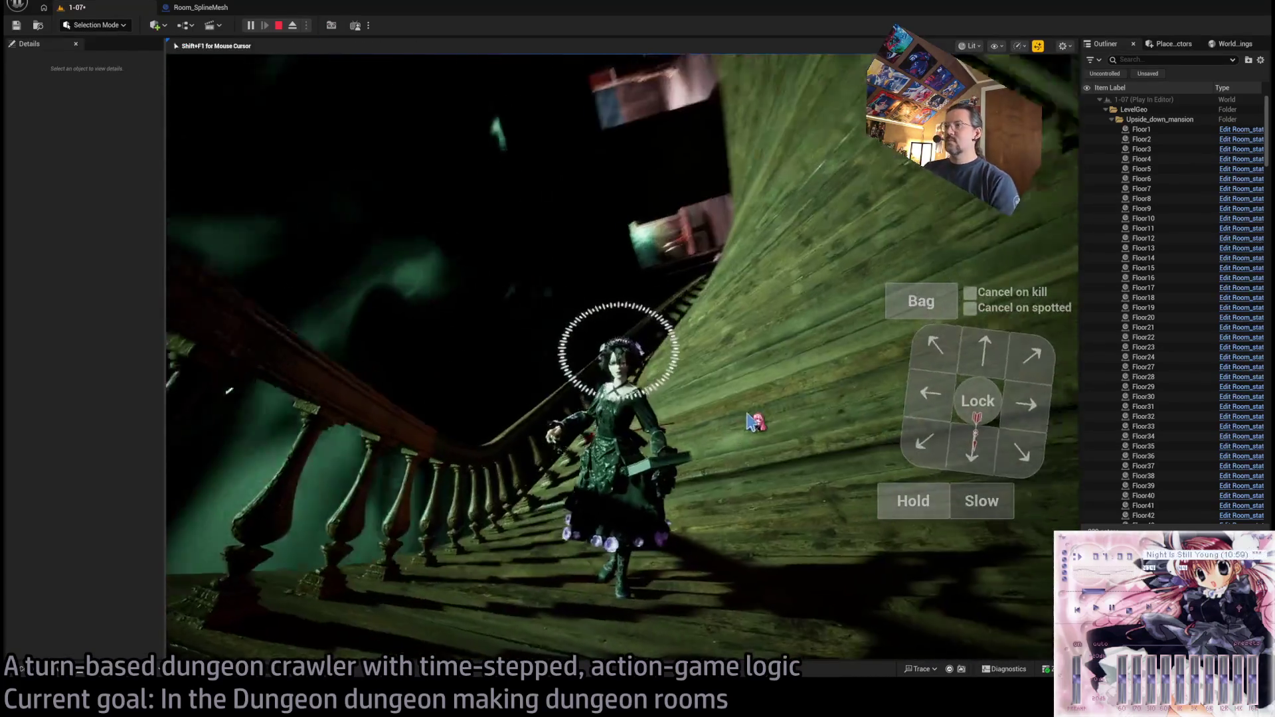
key("Escape")
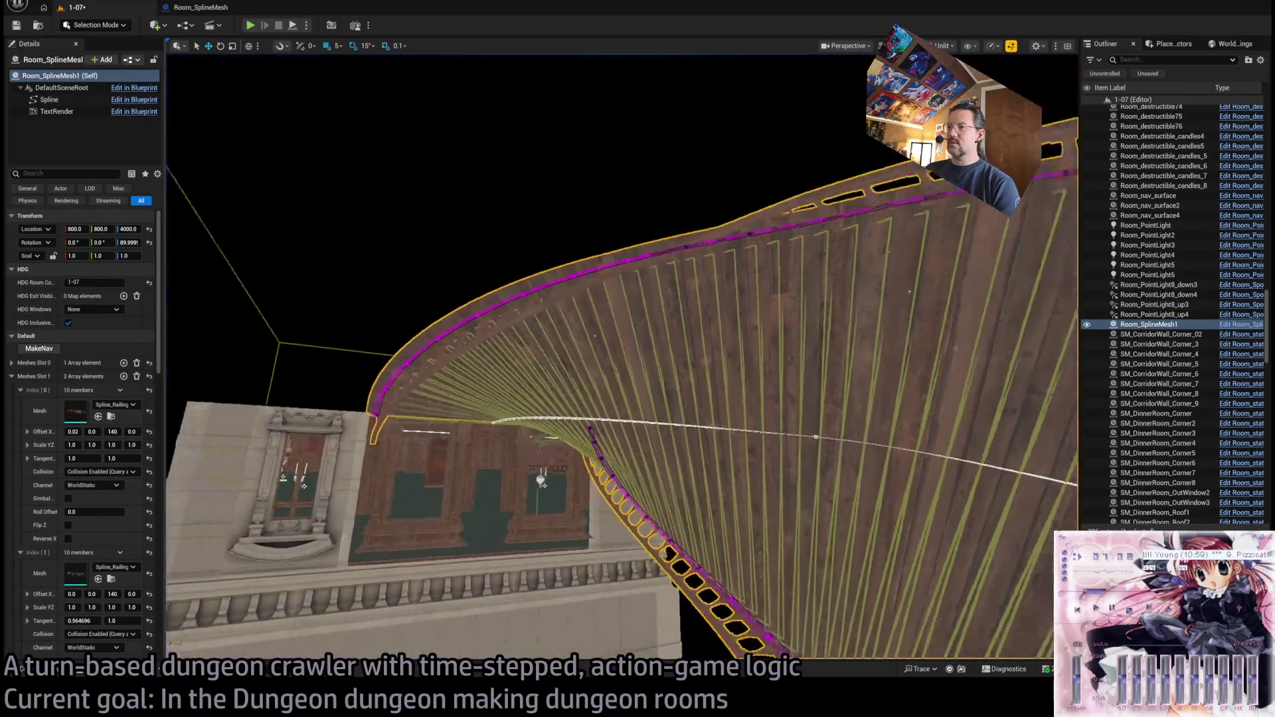
left_click_drag(465, 399, 435, 420)
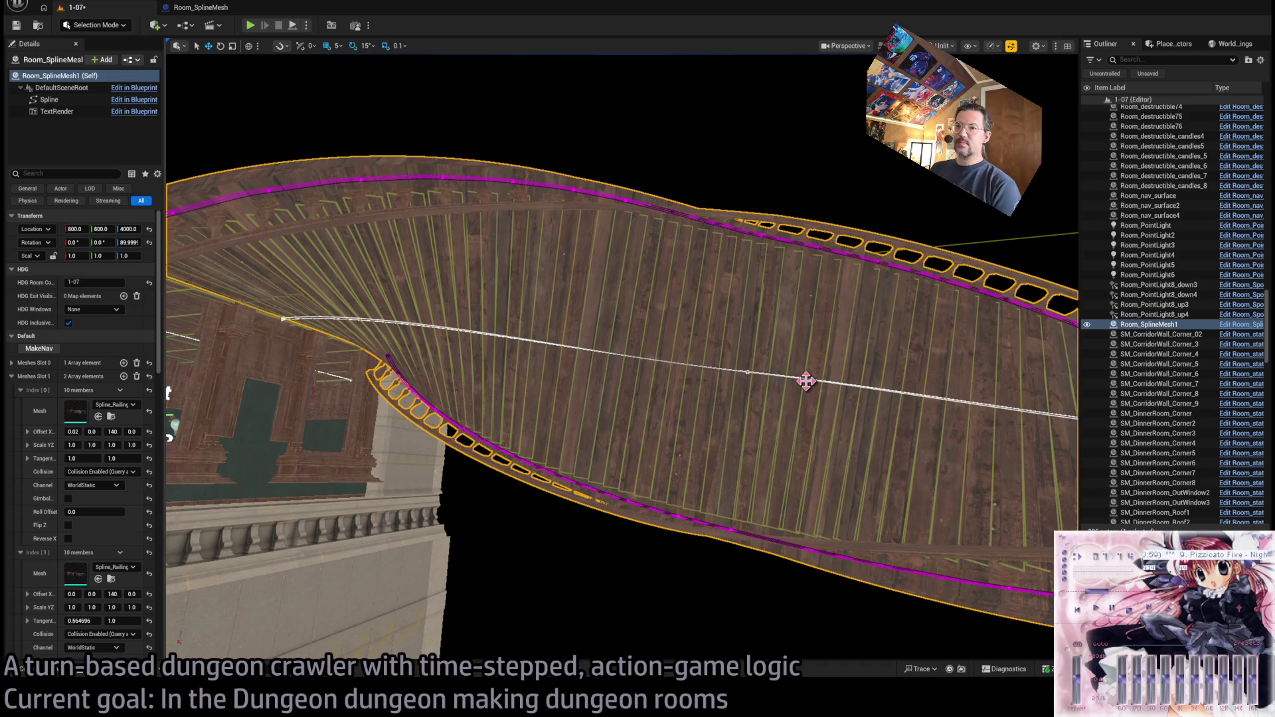
mouse_move(806, 380)
left_mouse_down()
mouse_move(731, 399)
mouse_move(565, 398)
left_mouse_up()
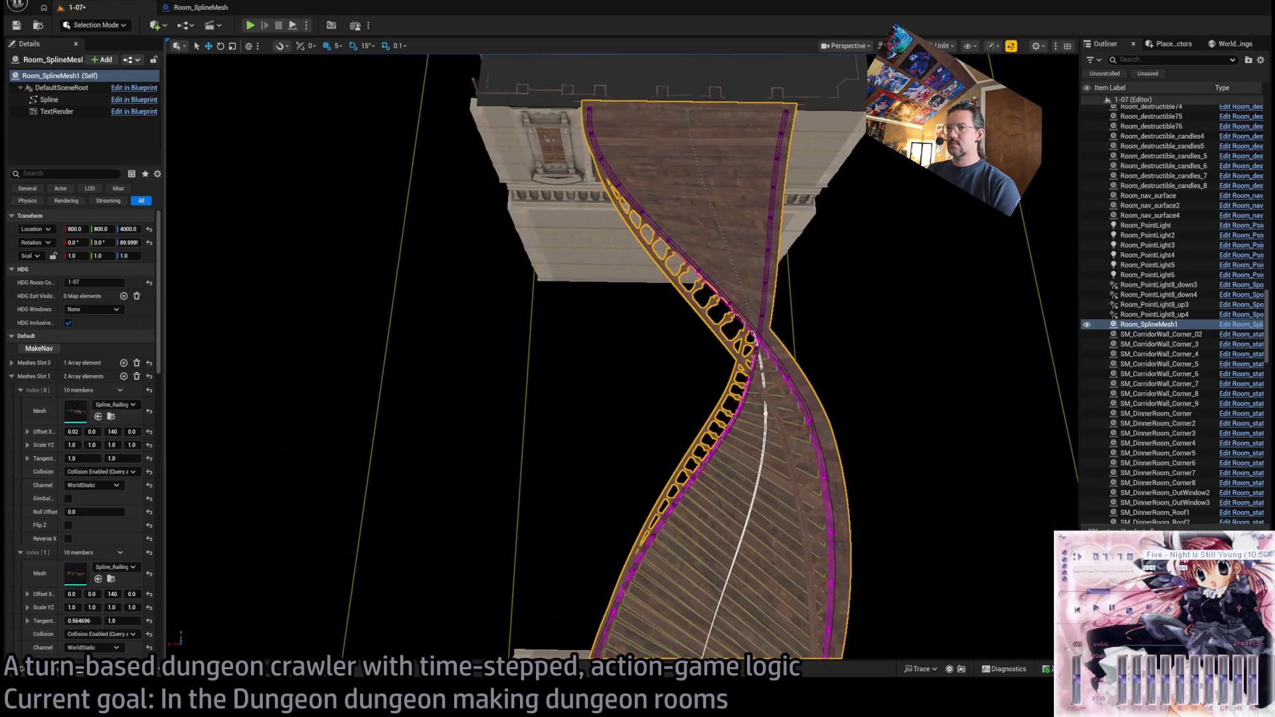
left_click_drag(776, 372, 336, 447)
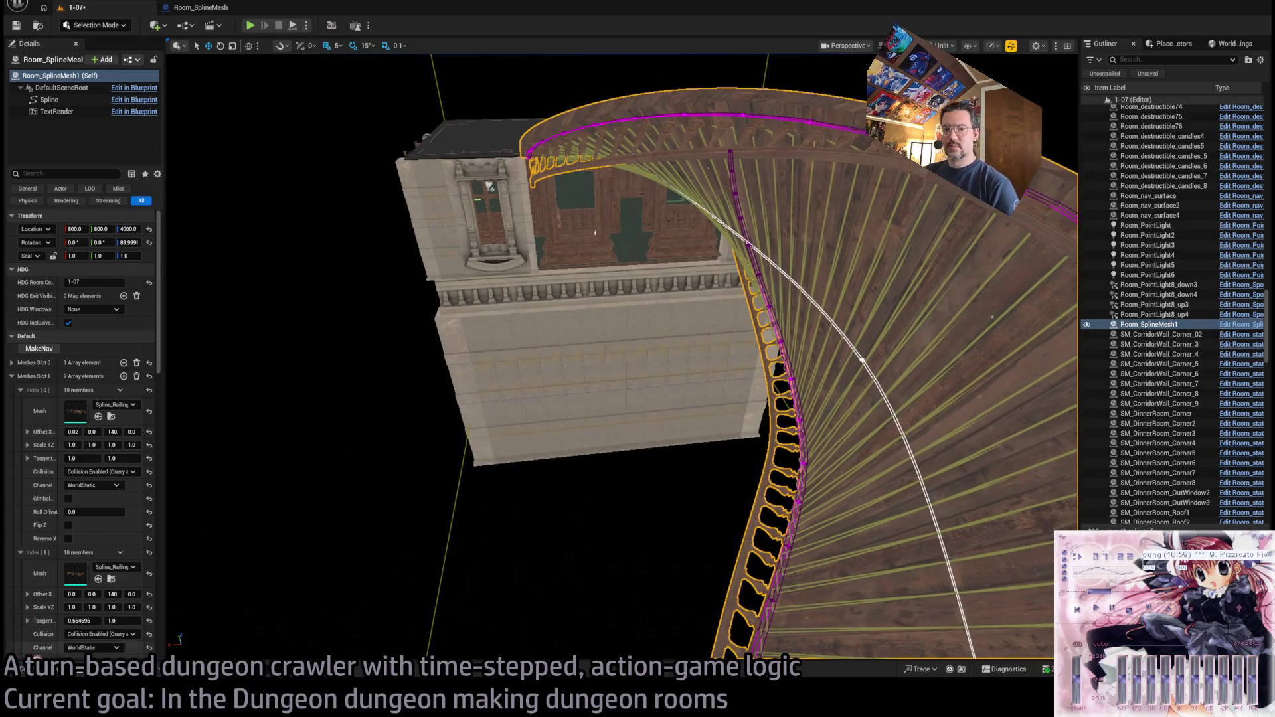
left_click(25, 669)
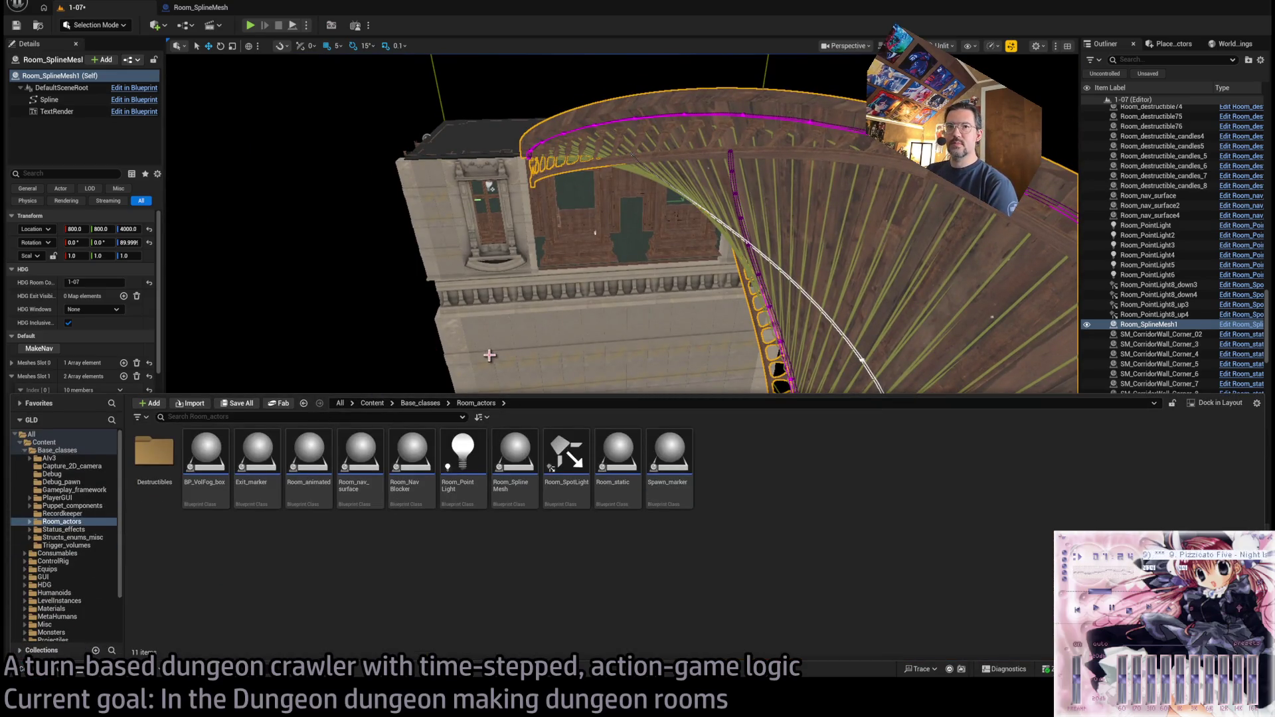
left_click_drag(452, 339, 432, 335)
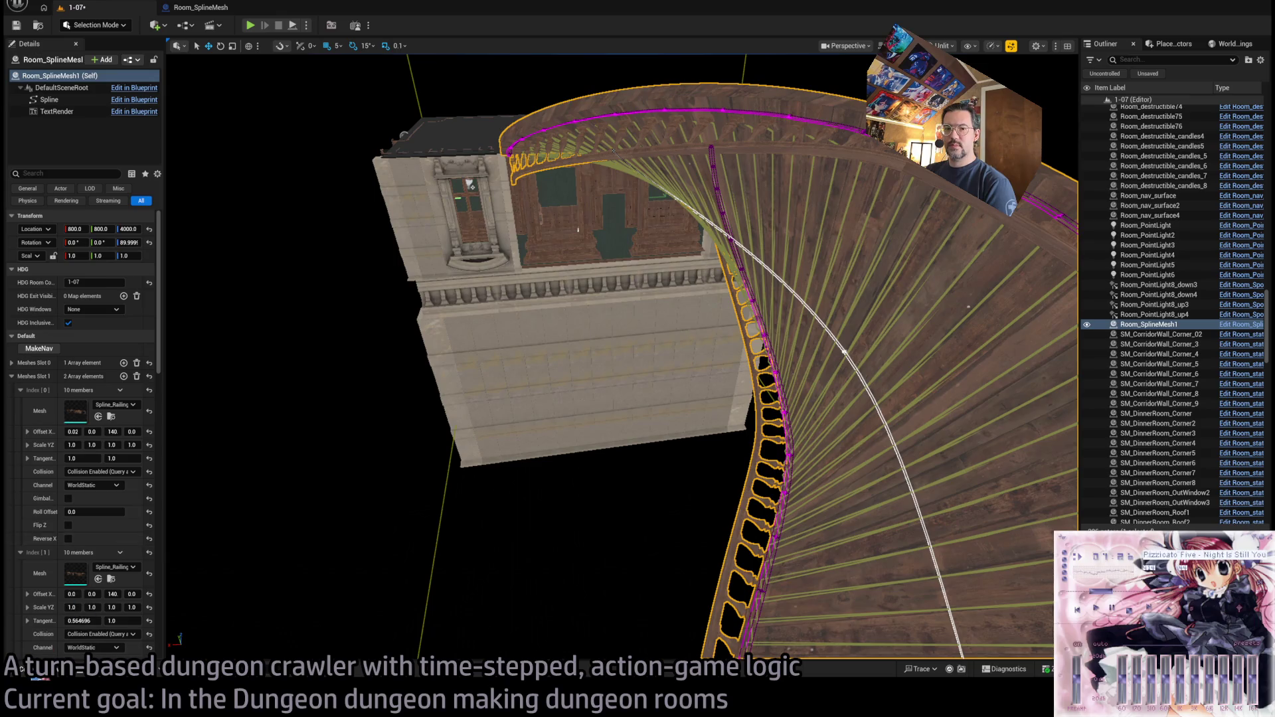
left_click(25, 669)
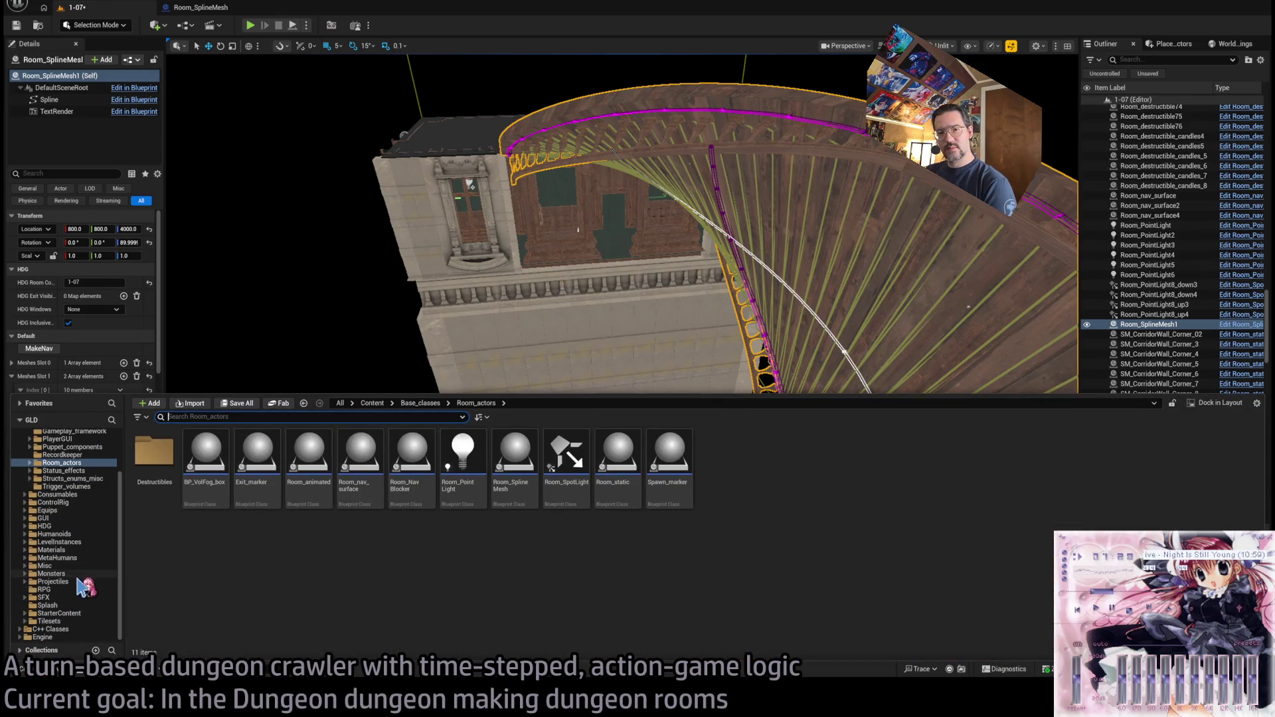
left_click(83, 582)
left_click(86, 574)
left_click(73, 550)
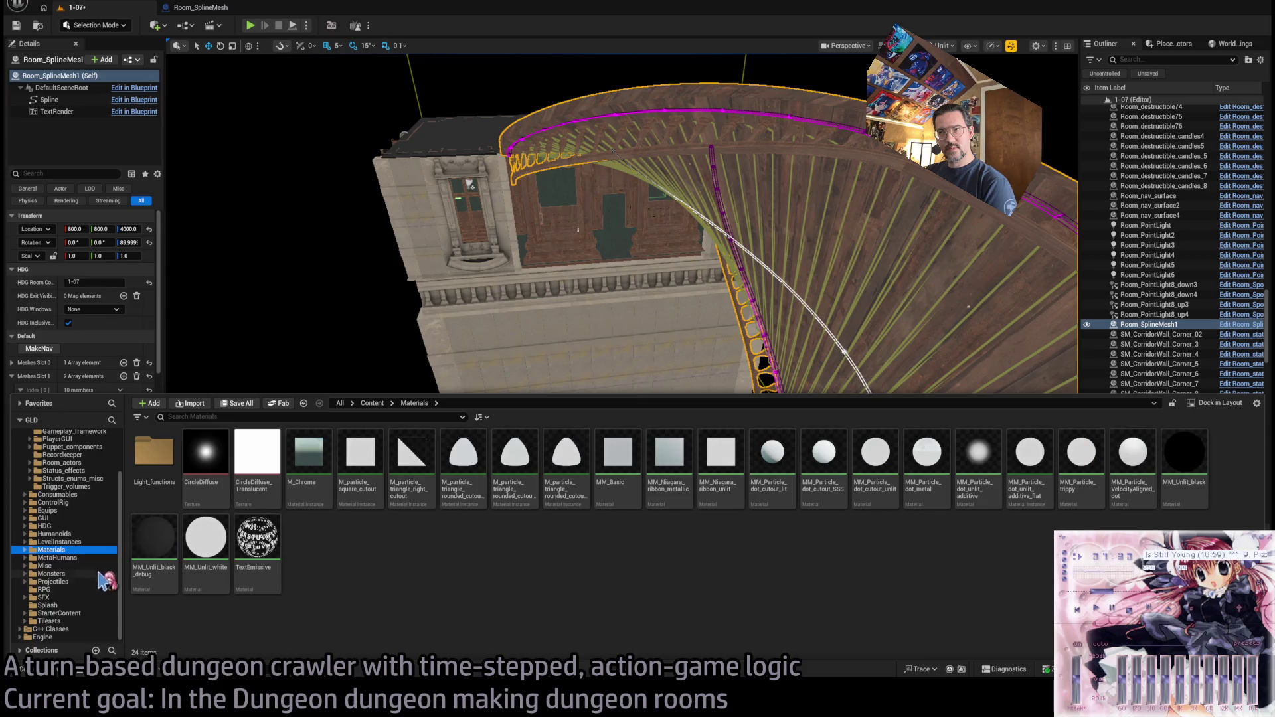
left_click(485, 375)
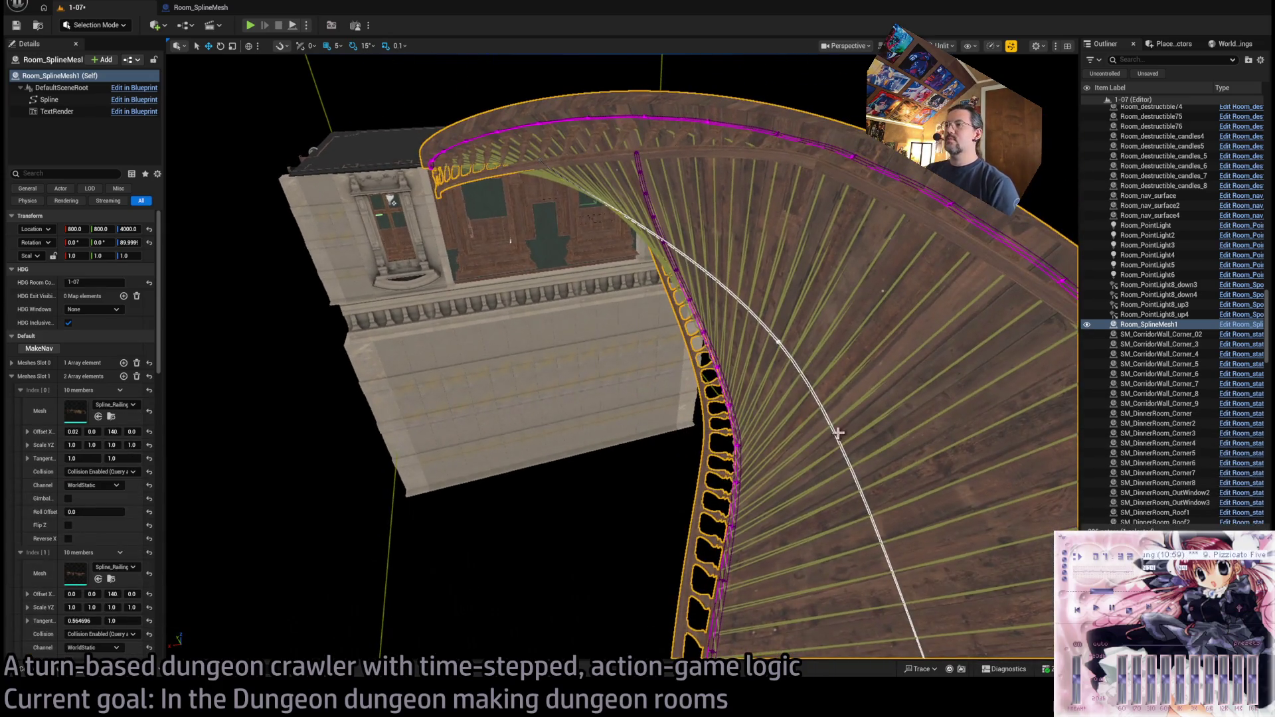
scroll(564, 336, "up", 5)
mouse_move(382, 246)
left_mouse_down()
mouse_move(409, 256)
mouse_move(425, 451)
left_mouse_up()
left_click_drag(166, 377, 296, 366)
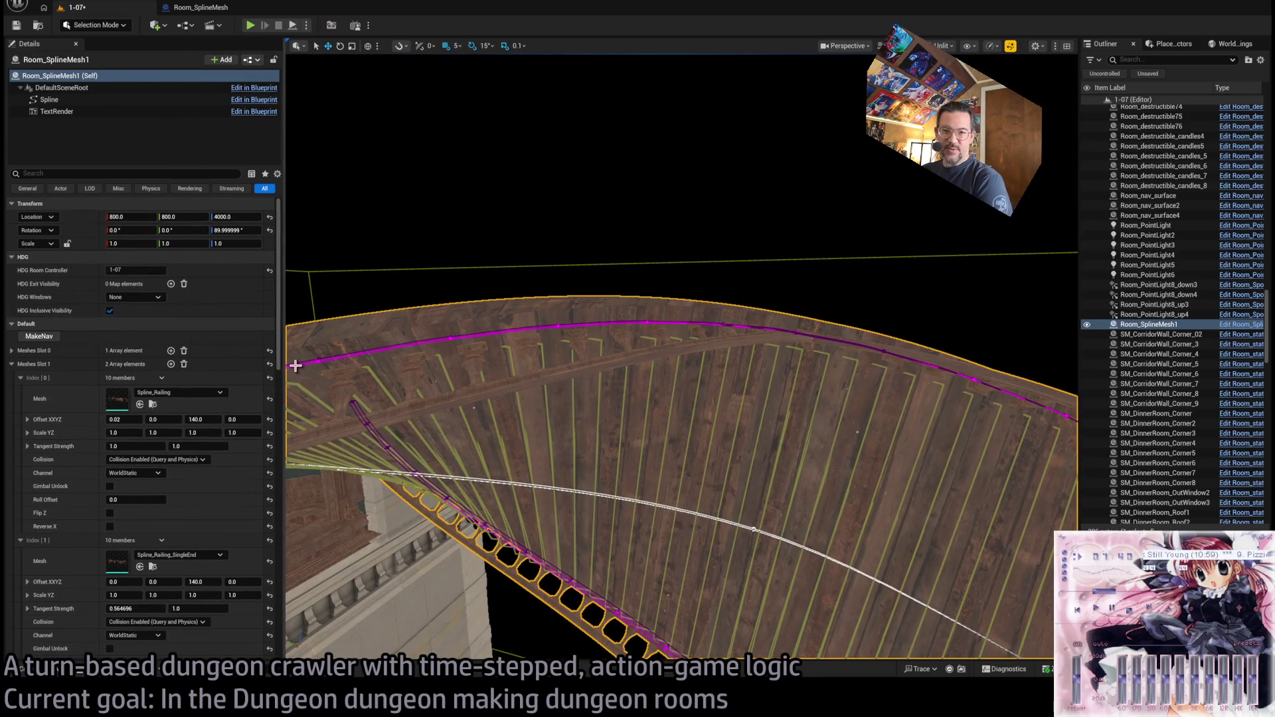
- Set the end railing entry's scale to 2.0 in Meshes Slot 1
left_click_drag(517, 495, 516, 459)
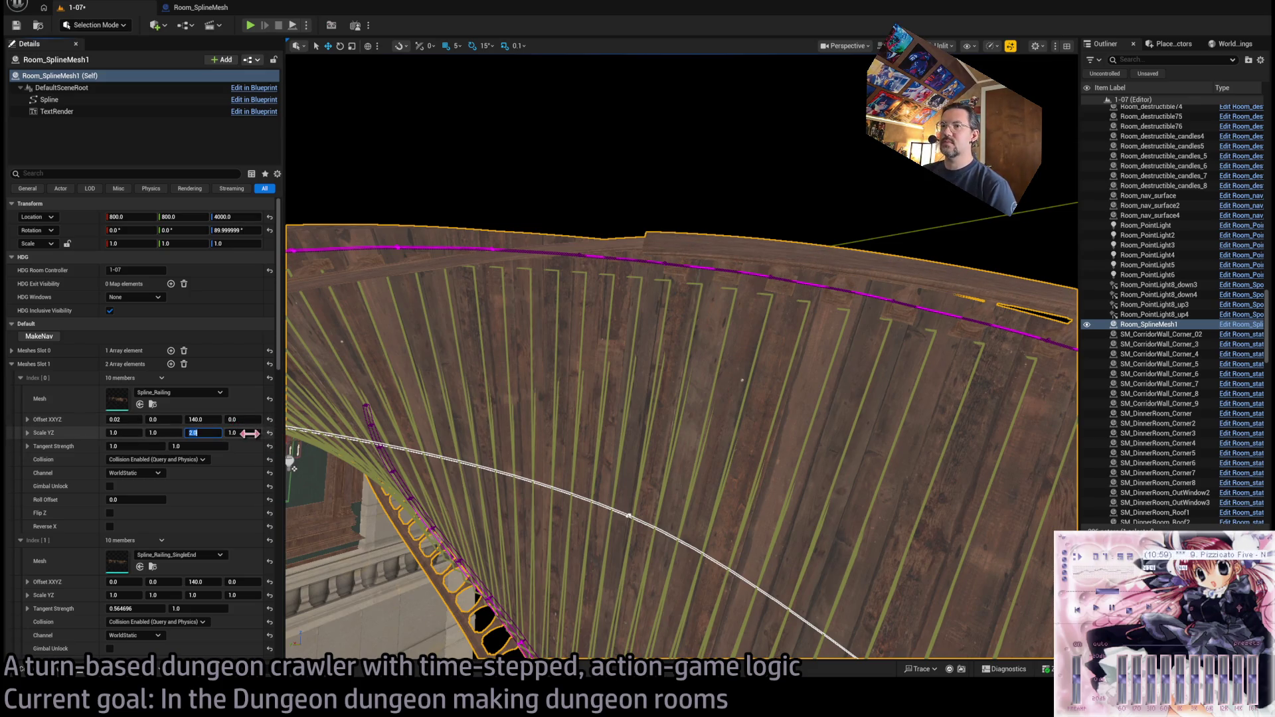
key("f")
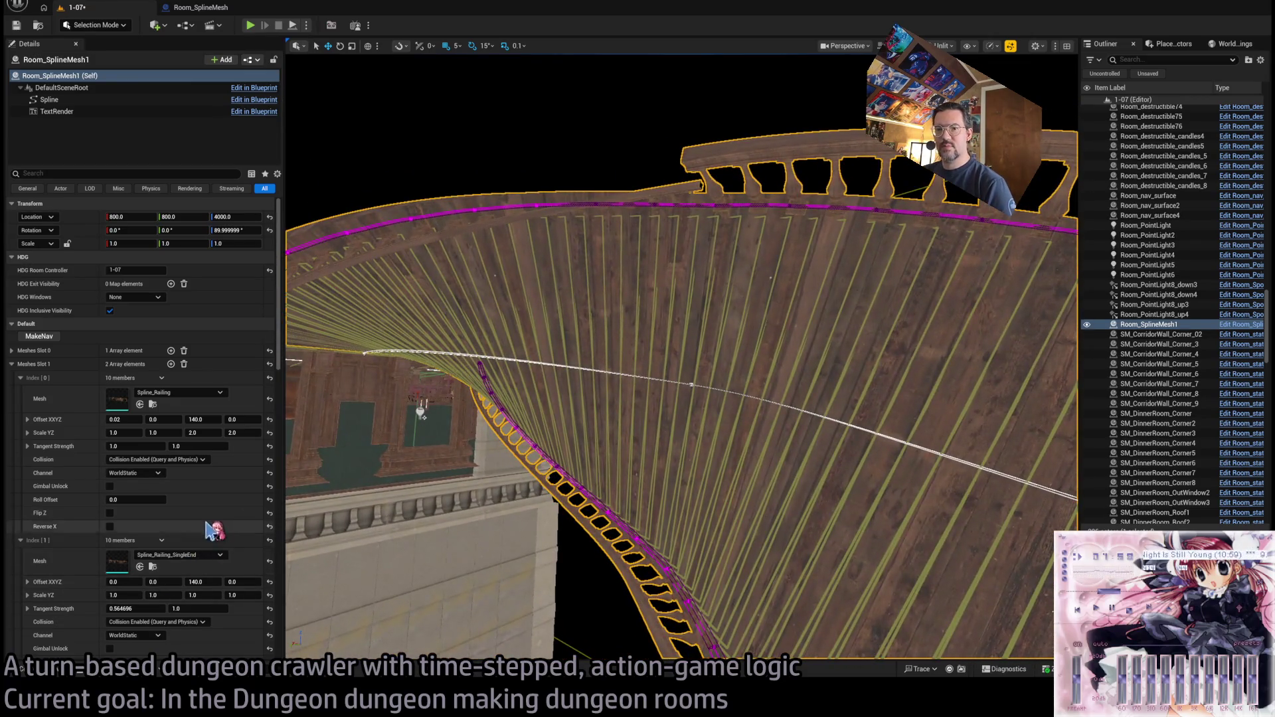
scroll(226, 499, "down", 2)
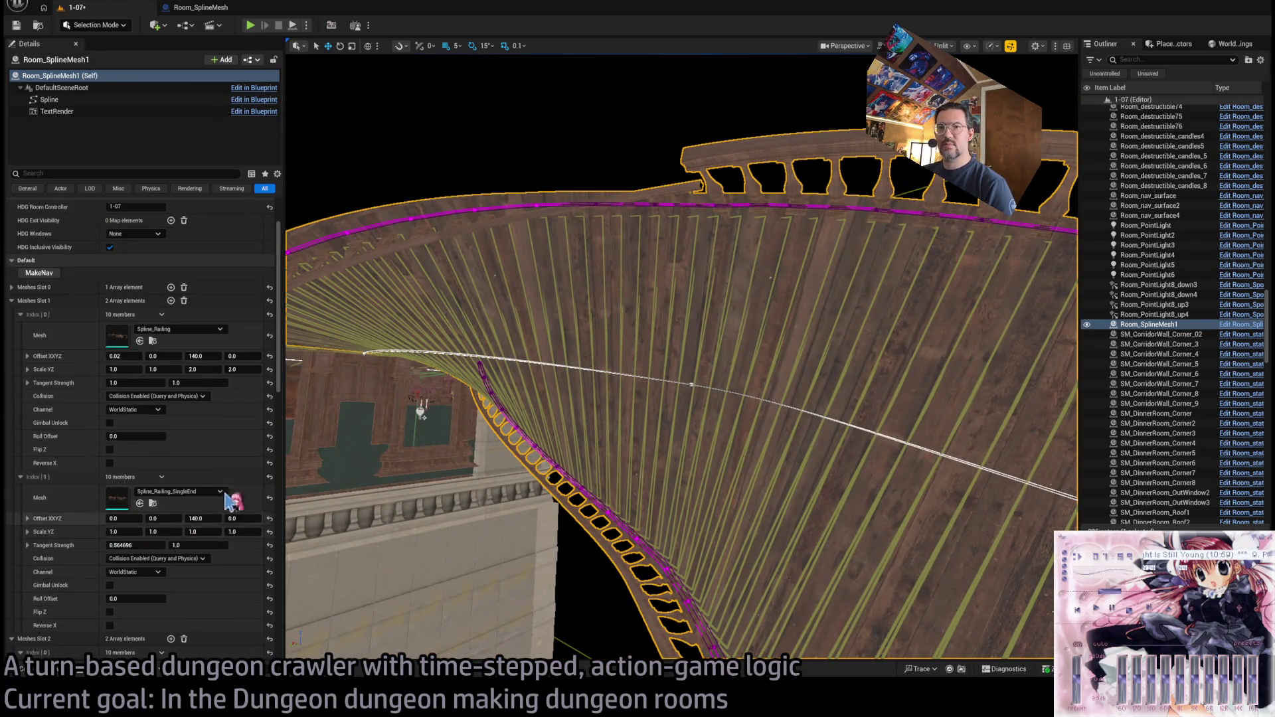
left_click(139, 532)
type("2")
key("Return")
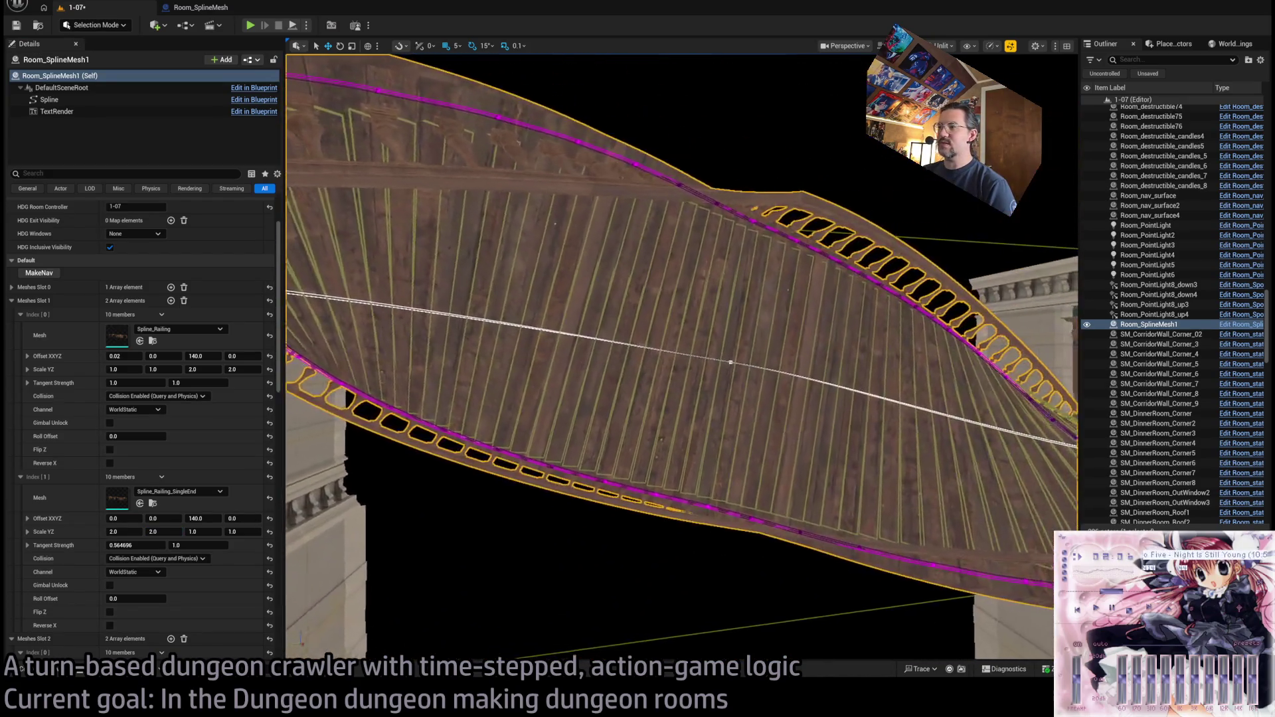
- Set the Meshes Slot 2 railing entry's scale to 2.0, then start a Play-in-Editor session
scroll(236, 479, "down", 6)
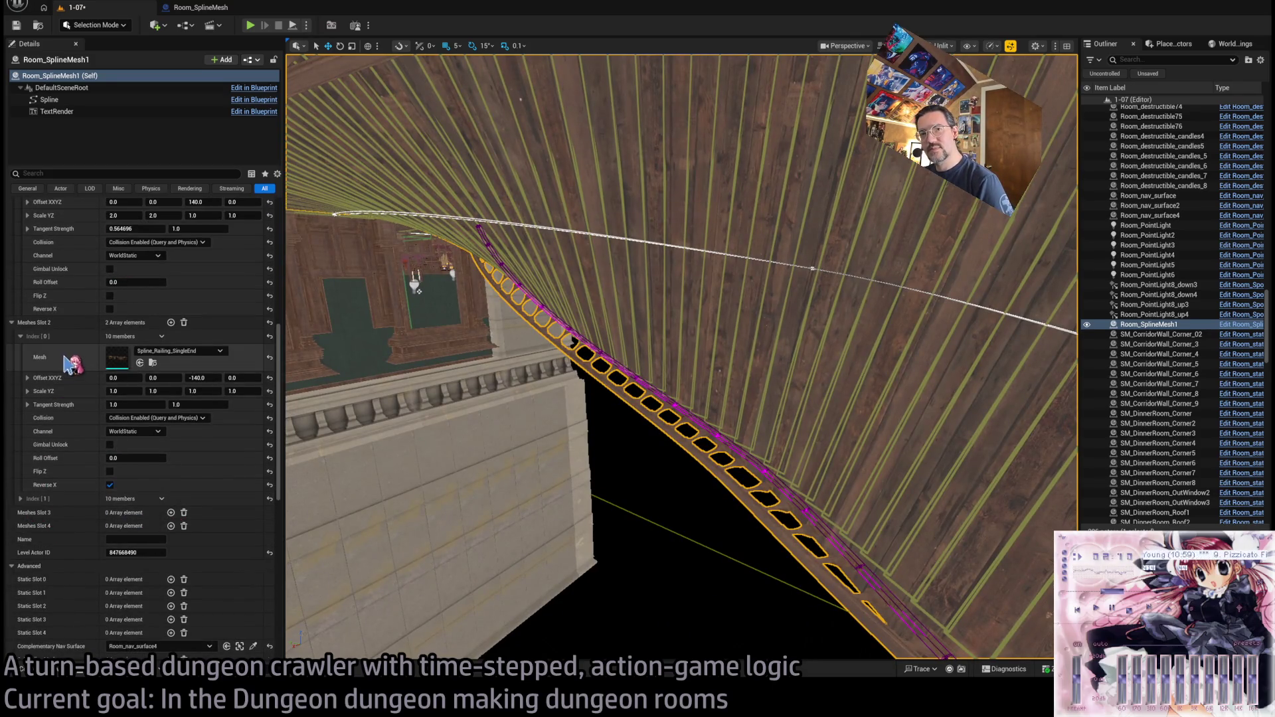
left_click(20, 499)
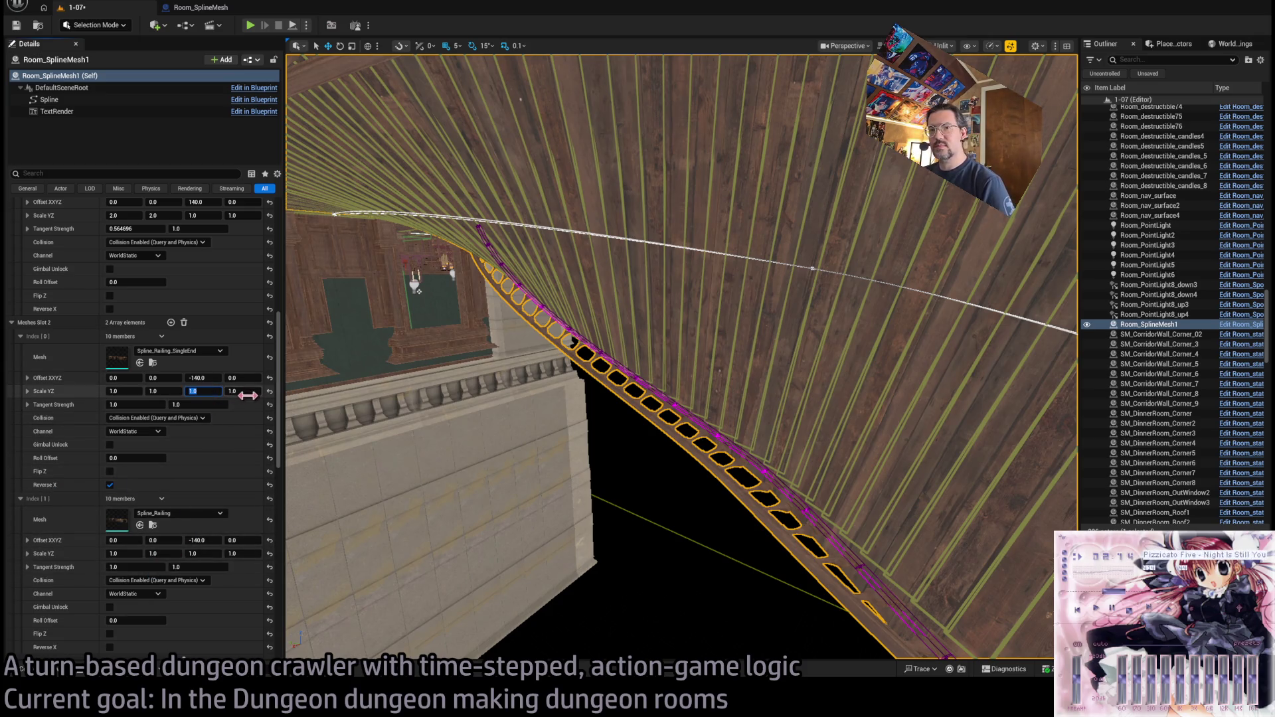
type("2")
key("Tab")
type("2")
key("Return")
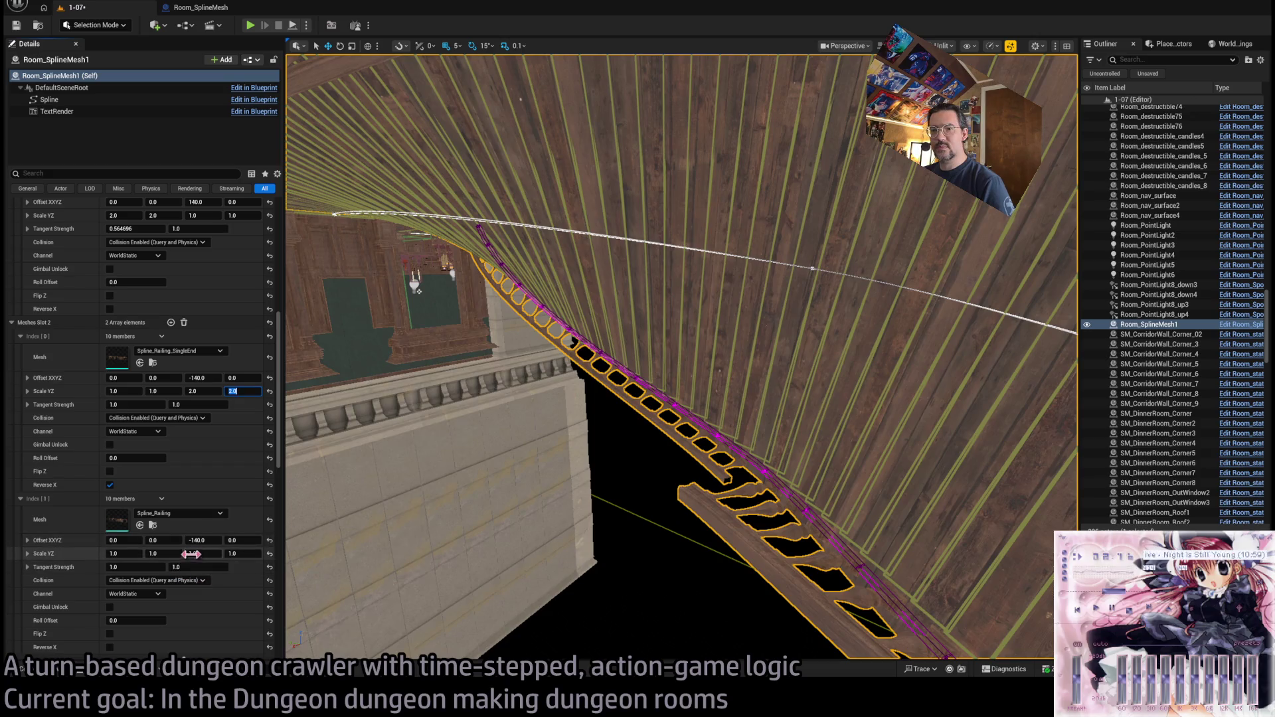
type("2")
key("Return")
key("f")
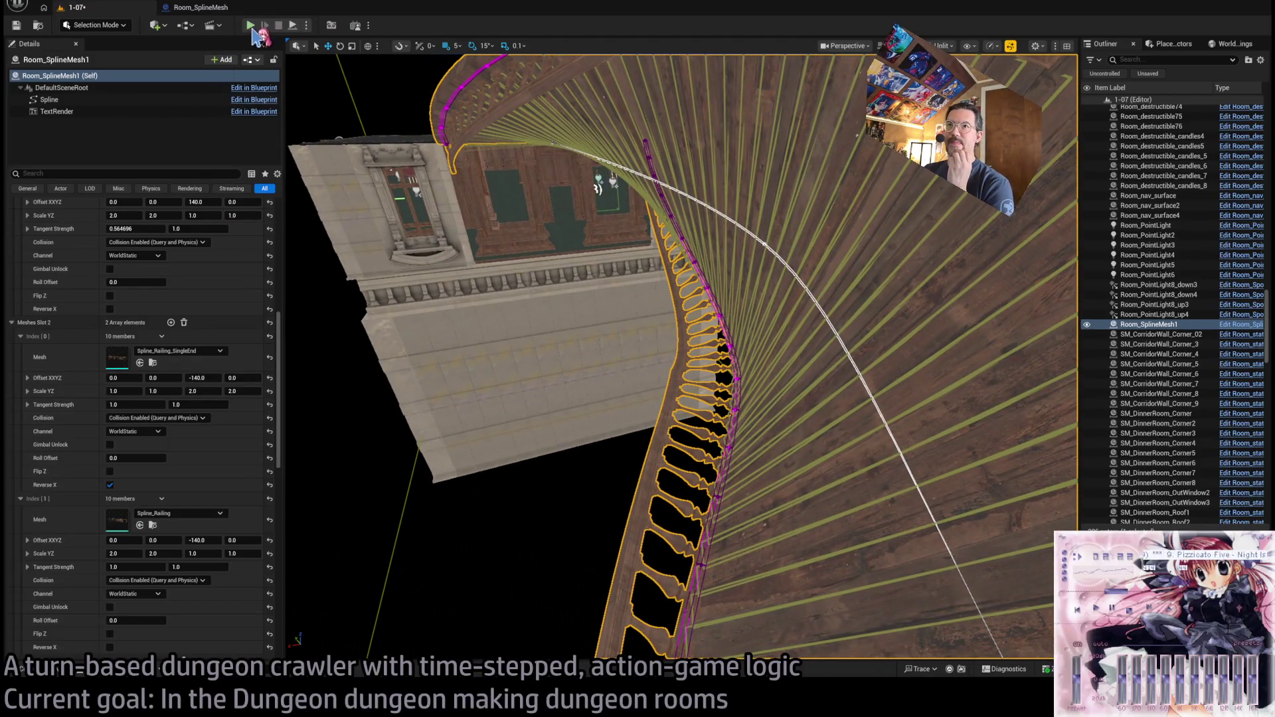
key("alt+p")
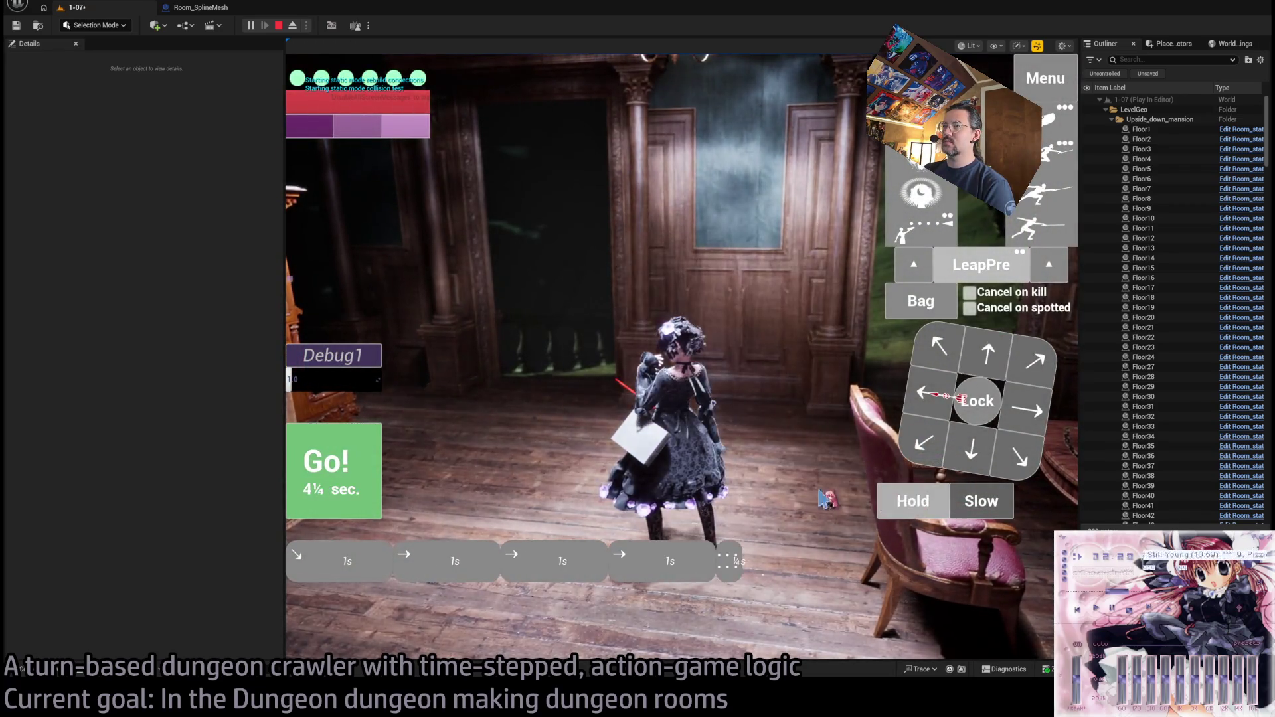
- Run the queued character moves on the railed ramp, then stop the play session
left_click(352, 480)
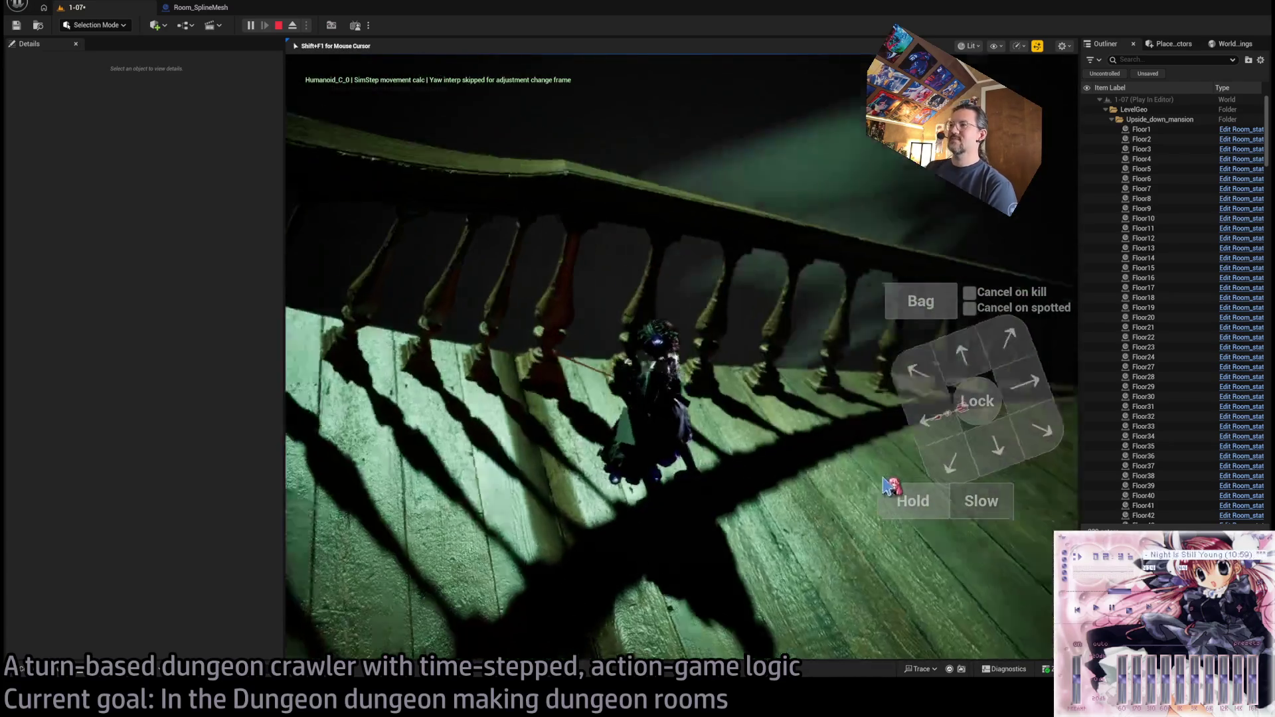
mouse_move(904, 489)
left_mouse_down()
mouse_move(603, 382)
mouse_move(542, 397)
mouse_move(597, 372)
left_mouse_up()
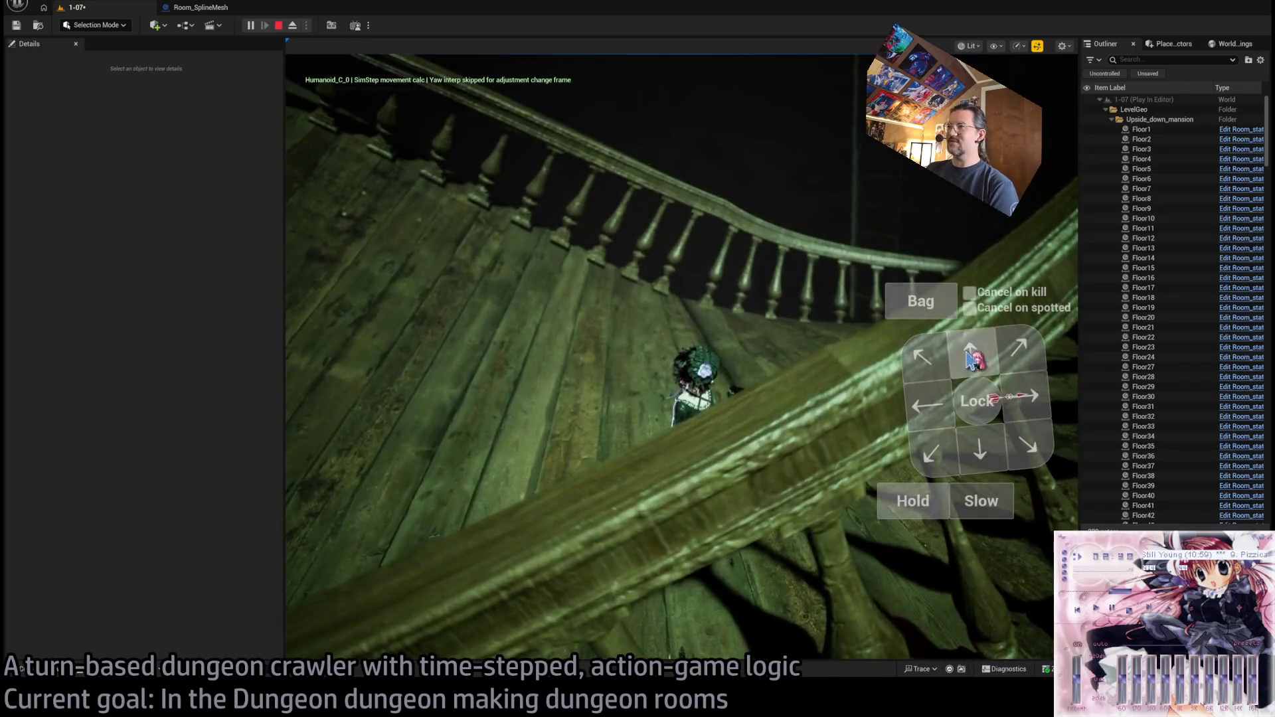
left_click(340, 468)
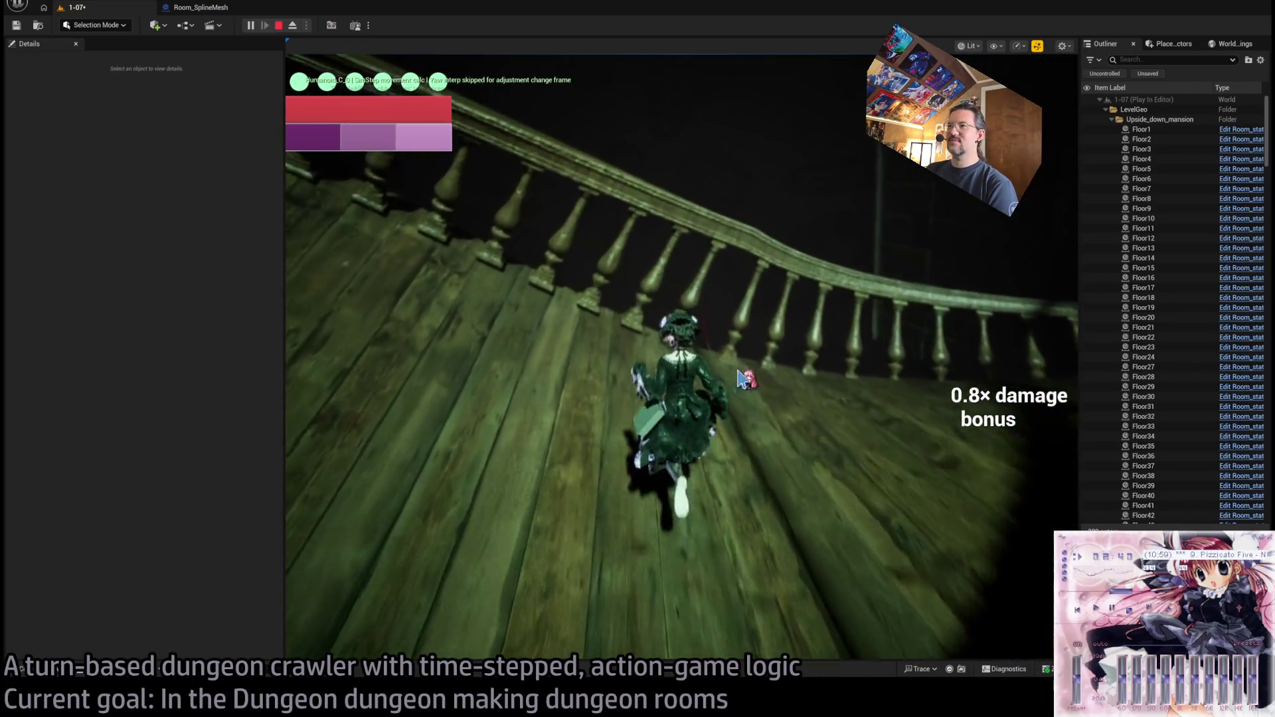
key("Escape")
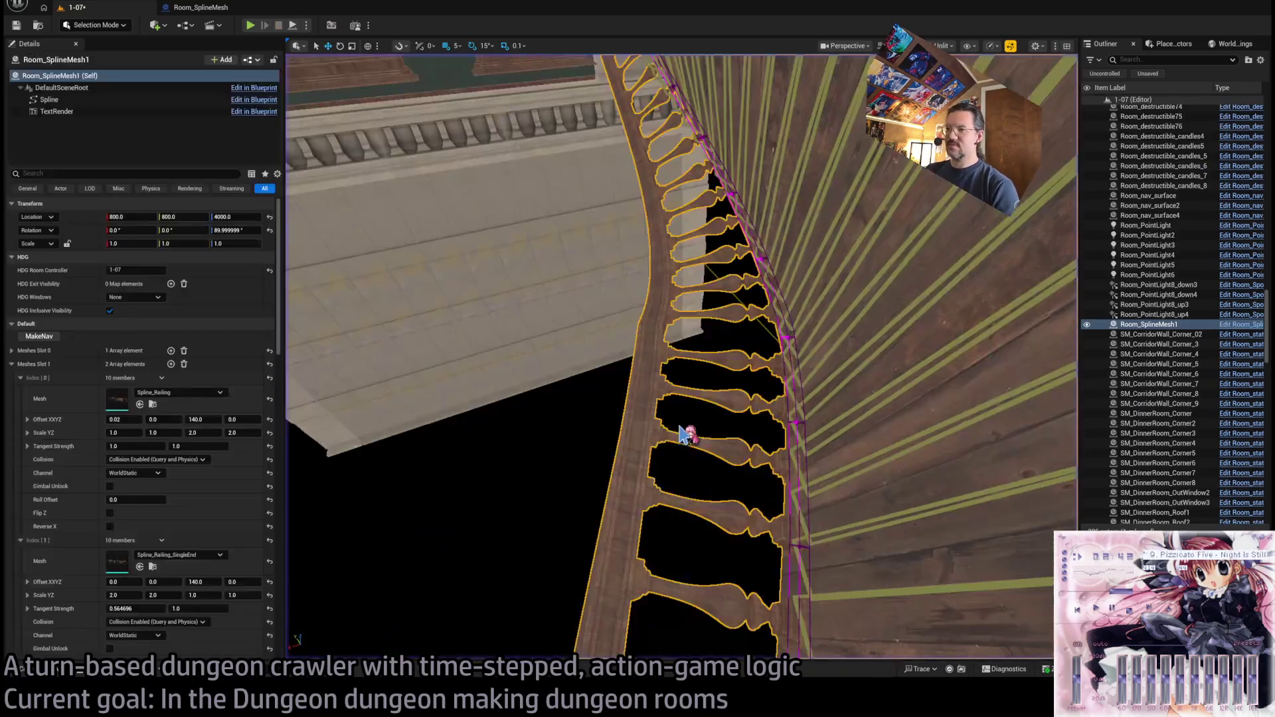
mouse_move(682, 358)
left_mouse_down()
mouse_move(651, 379)
mouse_move(684, 365)
mouse_move(691, 381)
left_mouse_up()
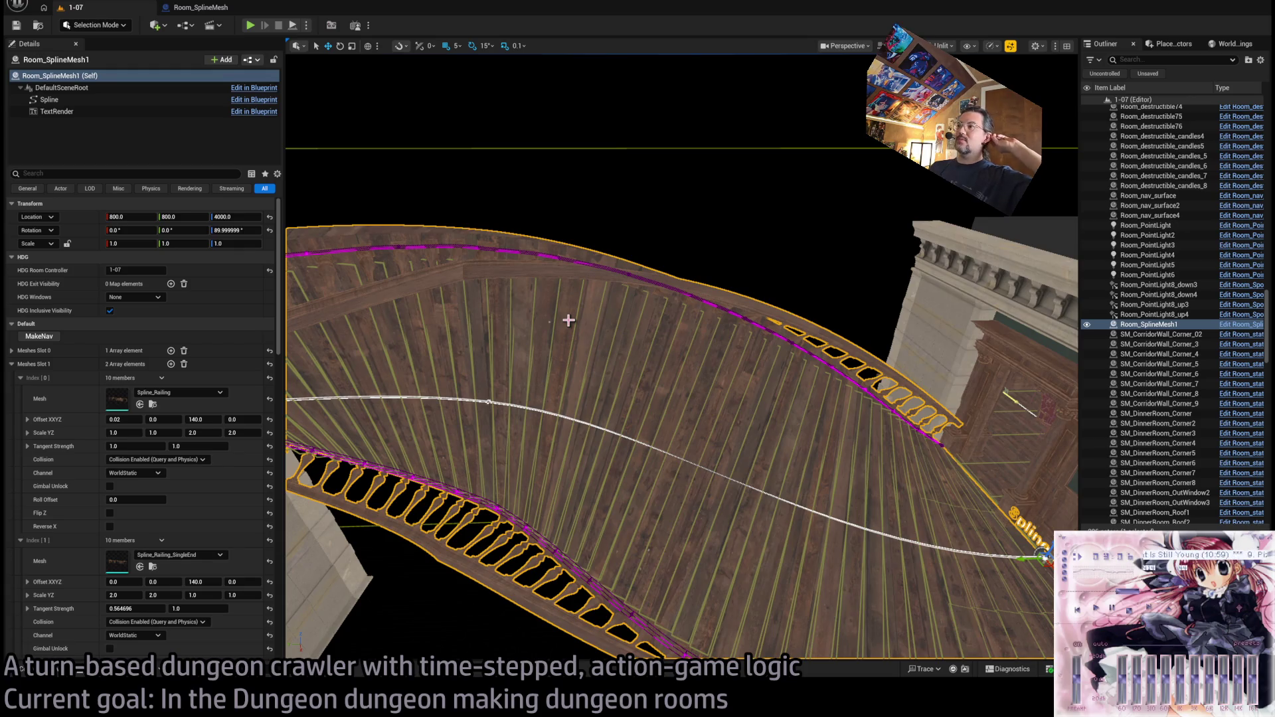
left_click_drag(569, 321, 569, 320)
left_click_drag(395, 207, 395, 207)
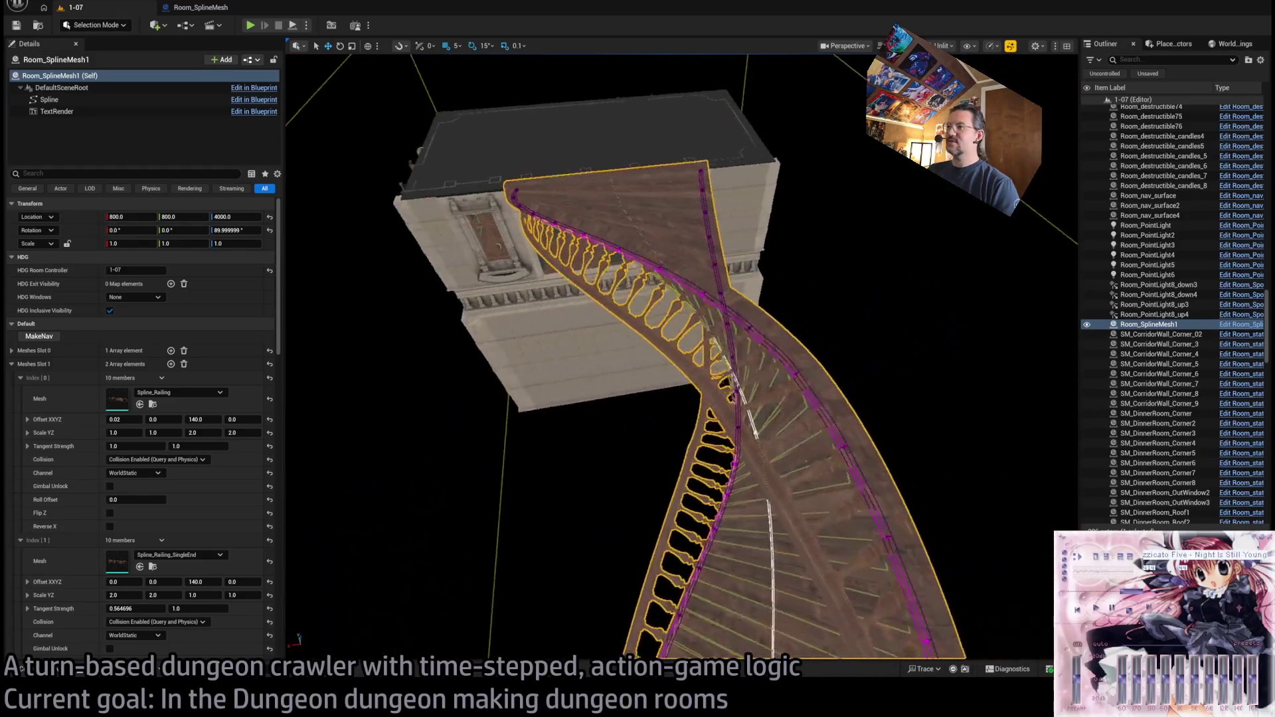
left_click_drag(395, 207, 395, 207)
key("alt+p")
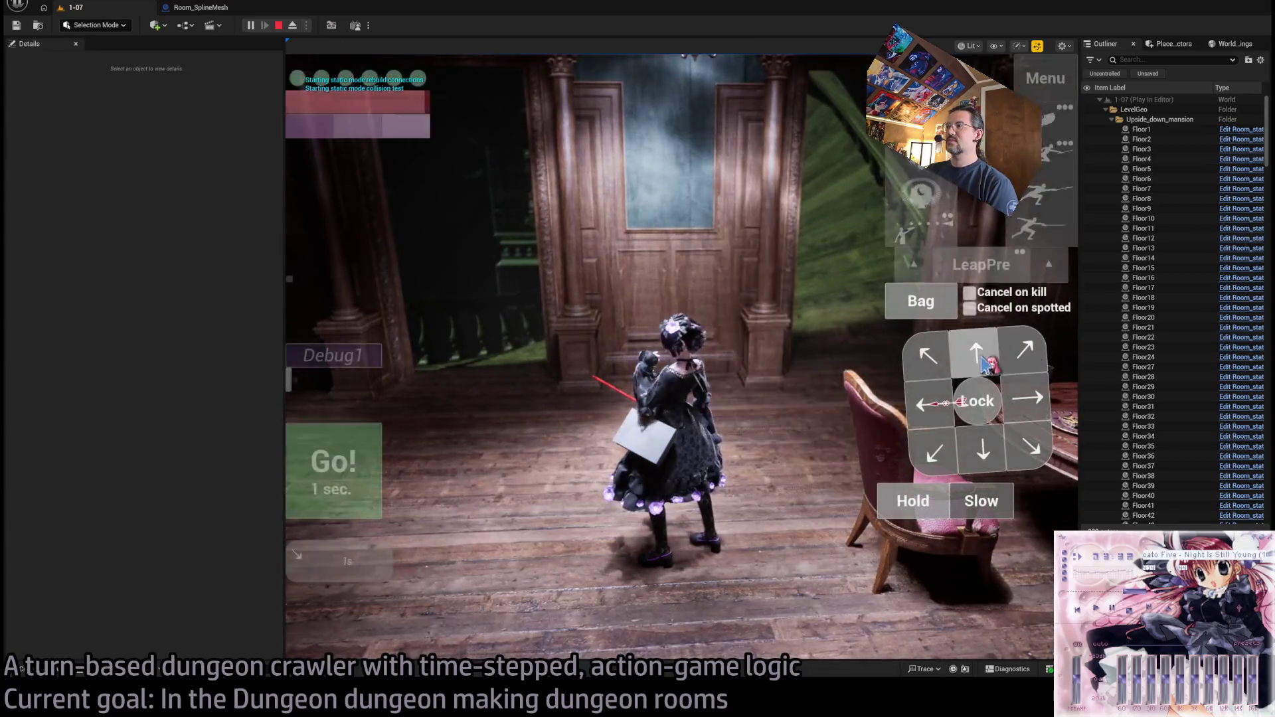
- Hide the game HUD, stop the play test, and bring up the Materials folder's 24 items
left_click(910, 359)
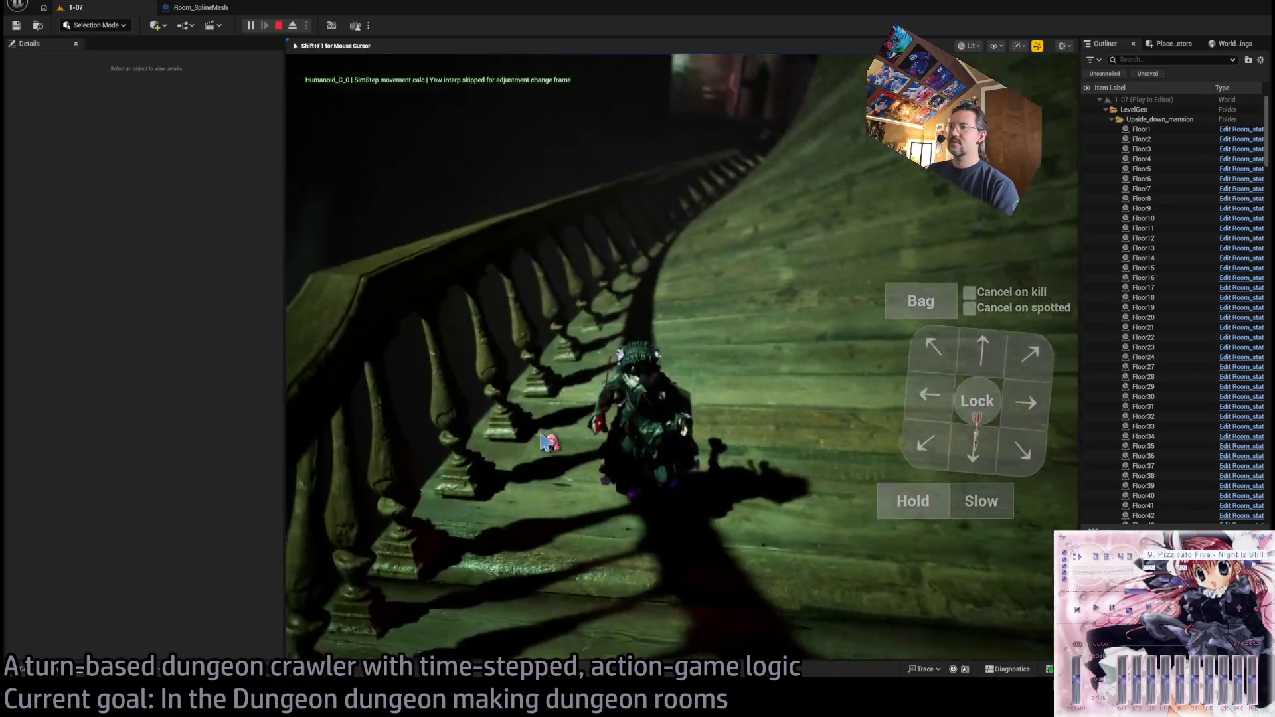
key("Escape")
mouse_move(662, 425)
left_mouse_down()
mouse_move(731, 451)
mouse_move(572, 436)
left_mouse_up()
left_click(34, 669)
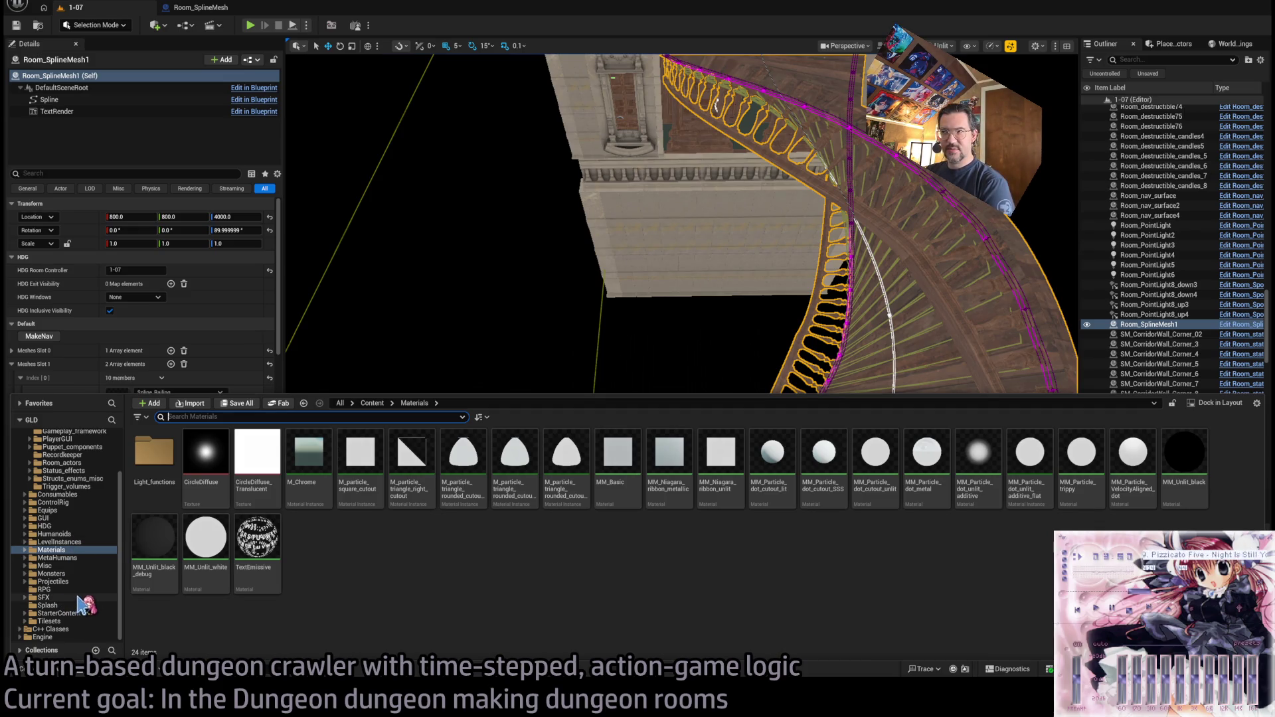
- Browse the MetaHumans, Monsters and LevelInstances > Mansion folders in the Content Drawer
left_click(77, 558)
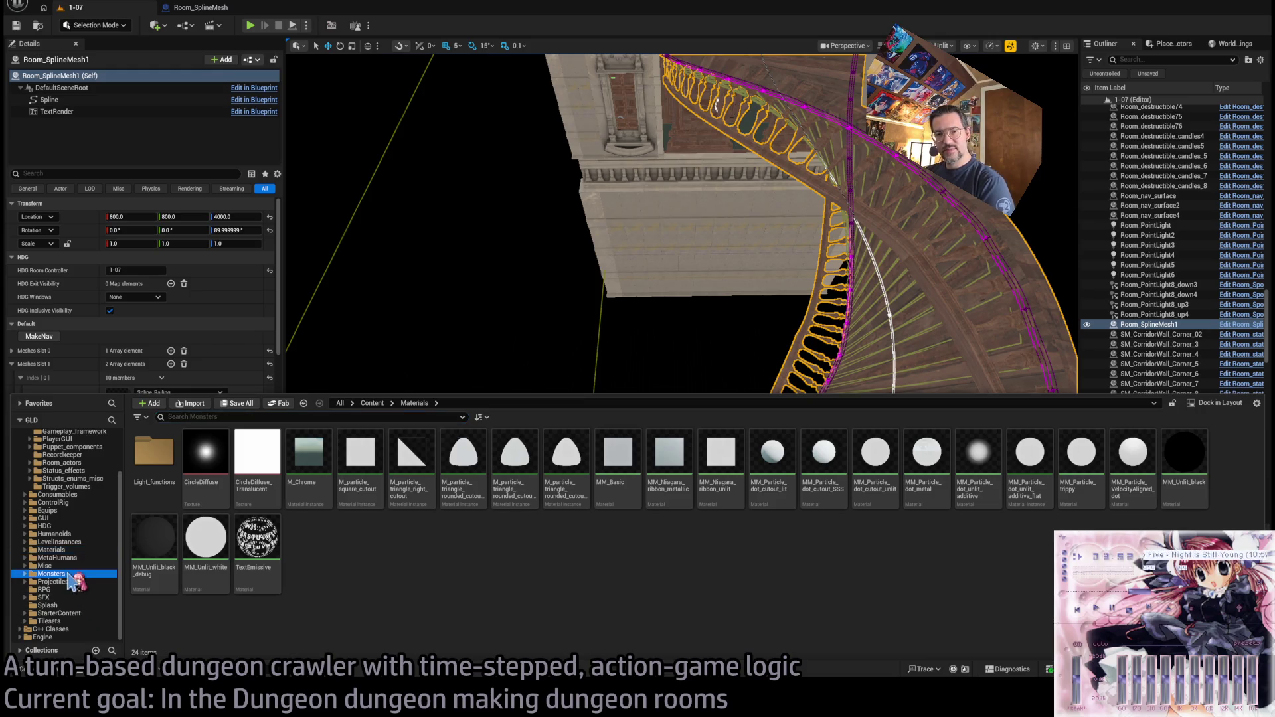
left_click(76, 574)
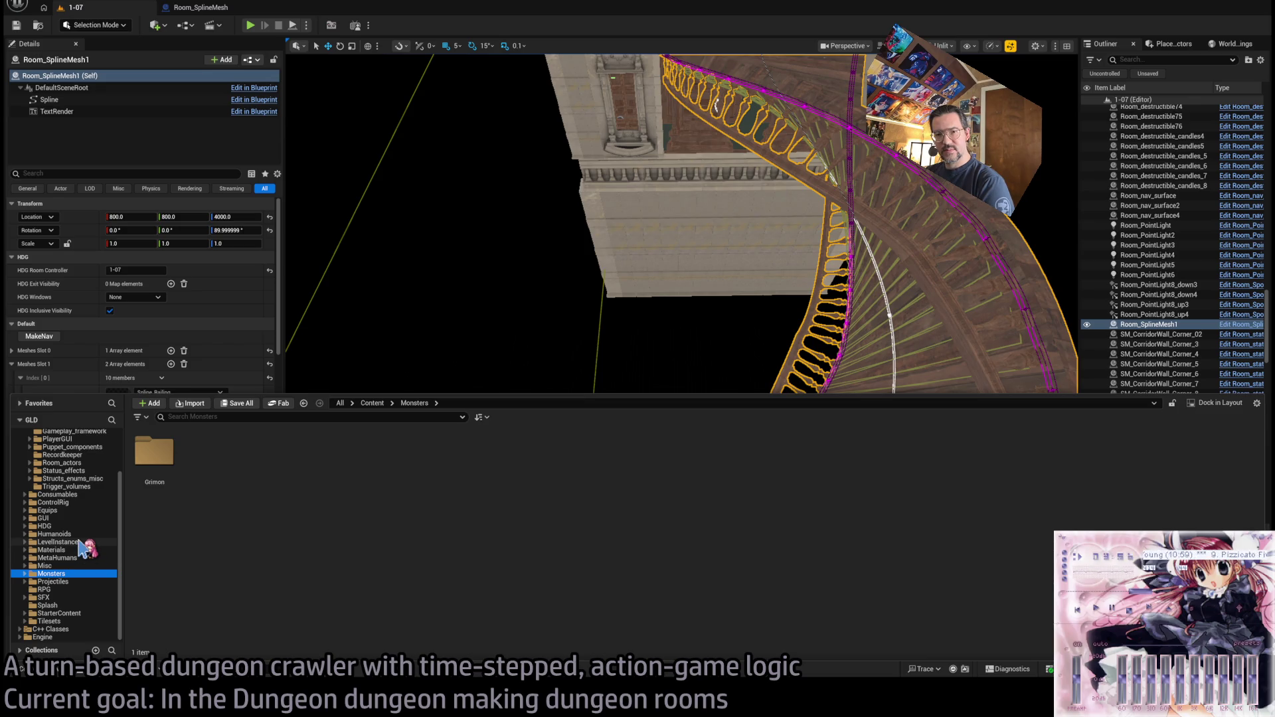
left_click(66, 542)
double_click(154, 452)
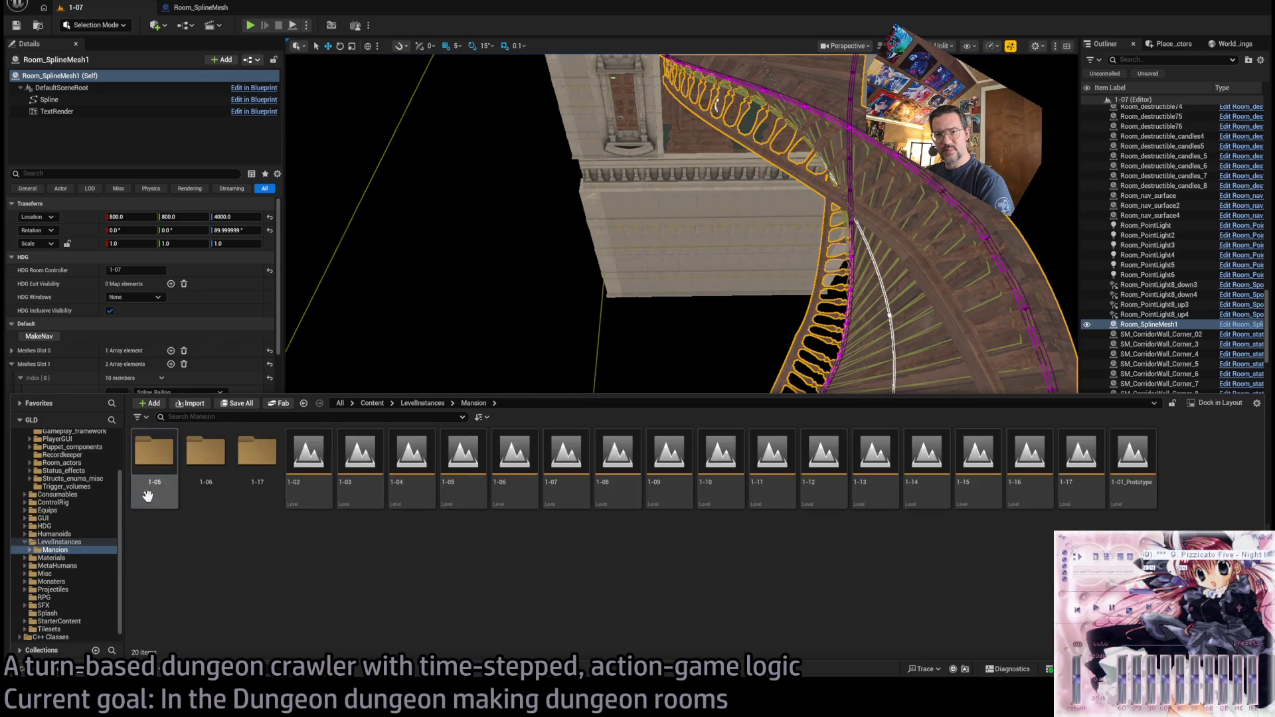
scroll(98, 580, "down", 1)
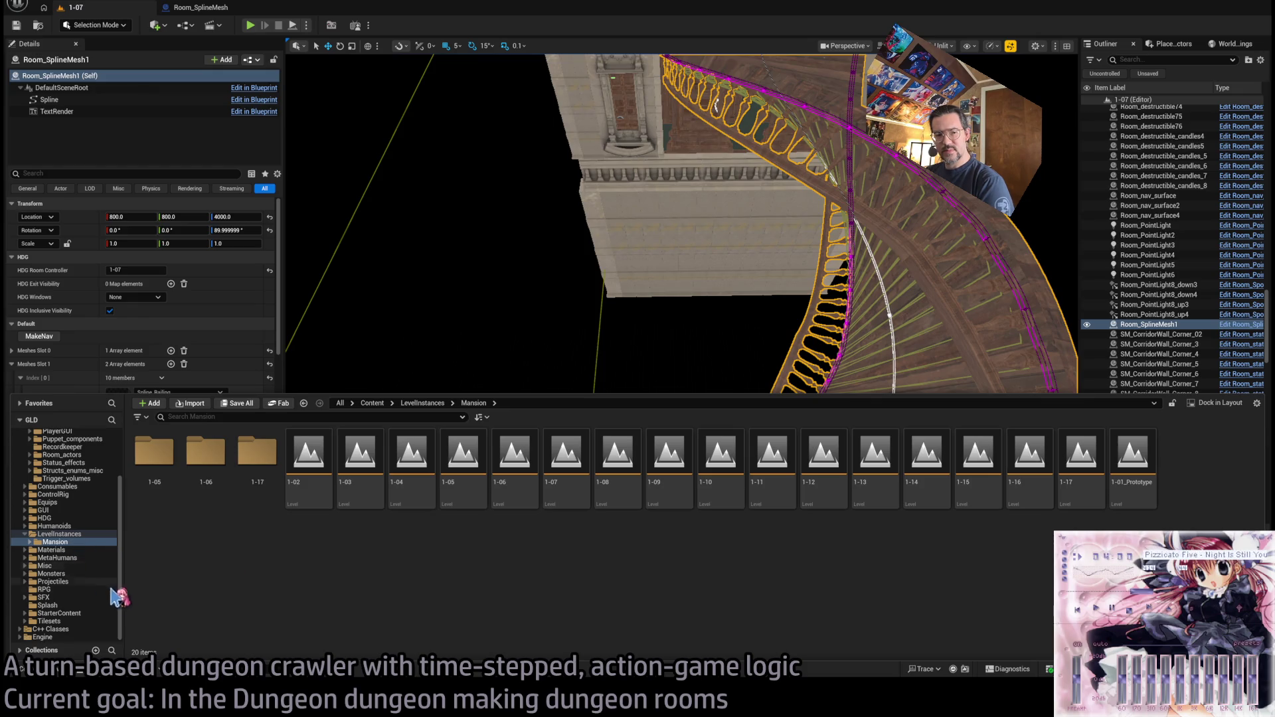
left_click(77, 534)
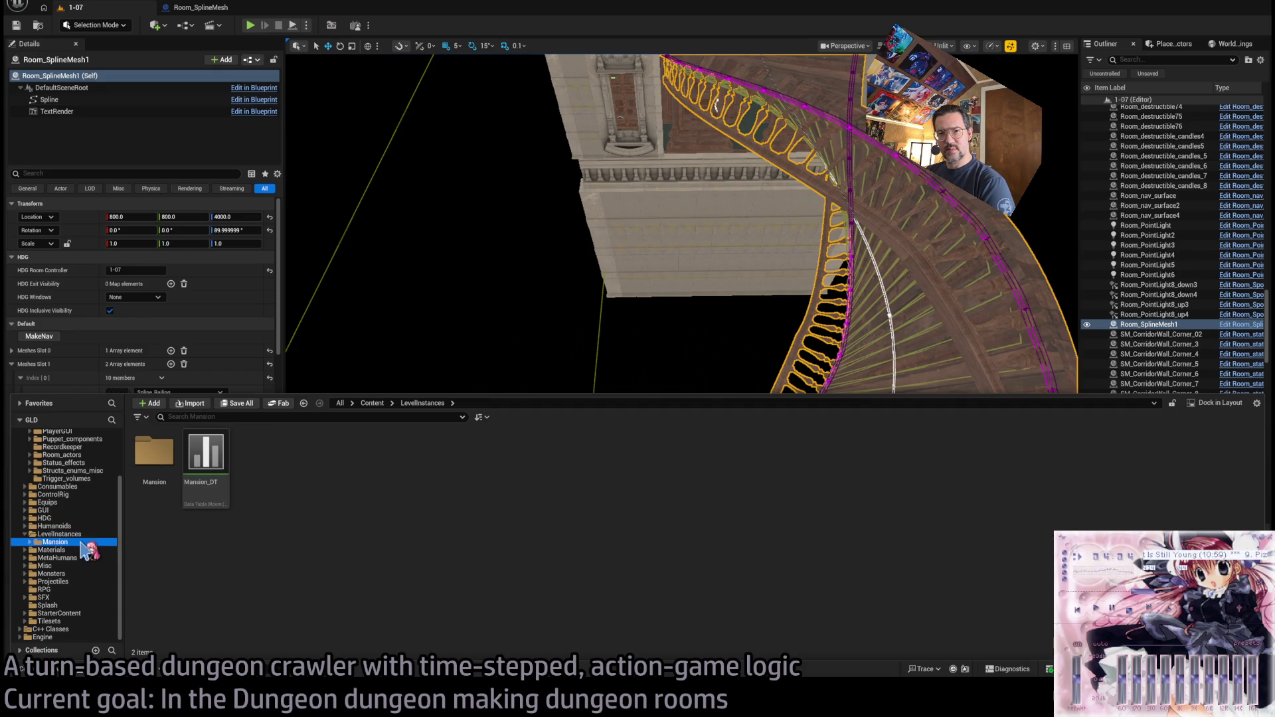
- Go to Tilesets > IthrisCemetery > Geometry > Foliage > Tree_01 and place SM_Tree_01a over the bridge
left_click(73, 621)
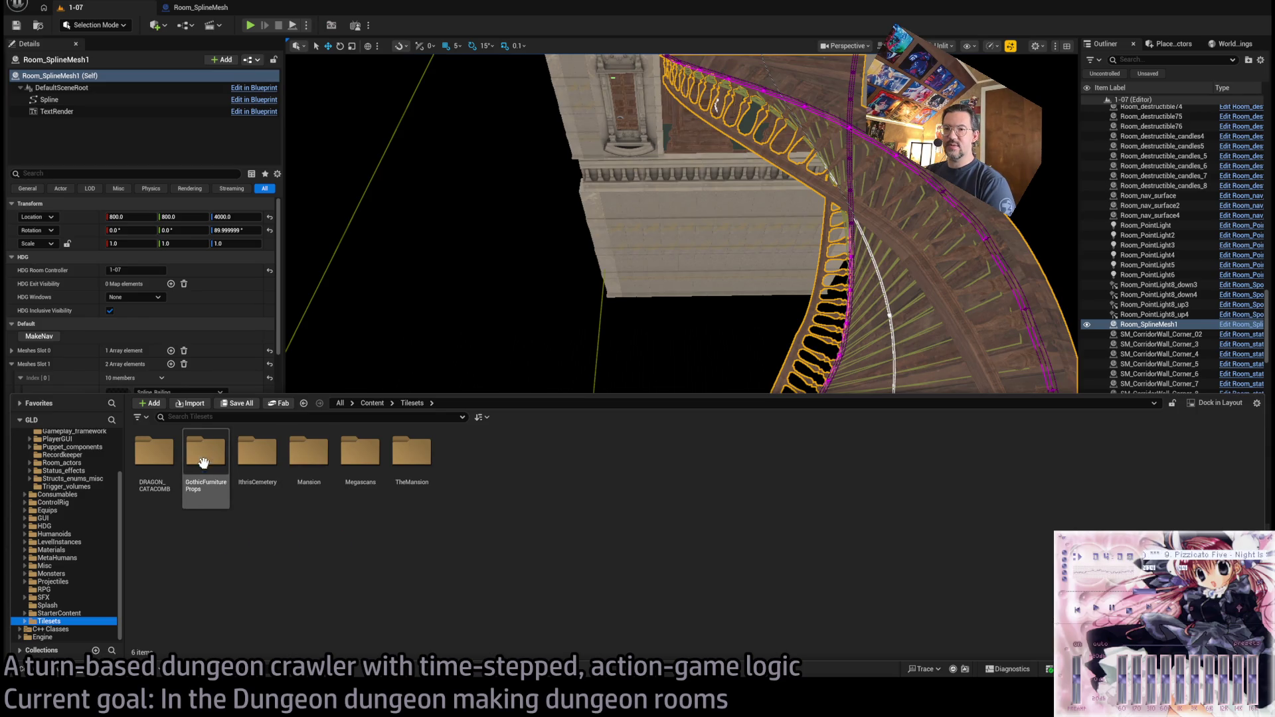
double_click(251, 454)
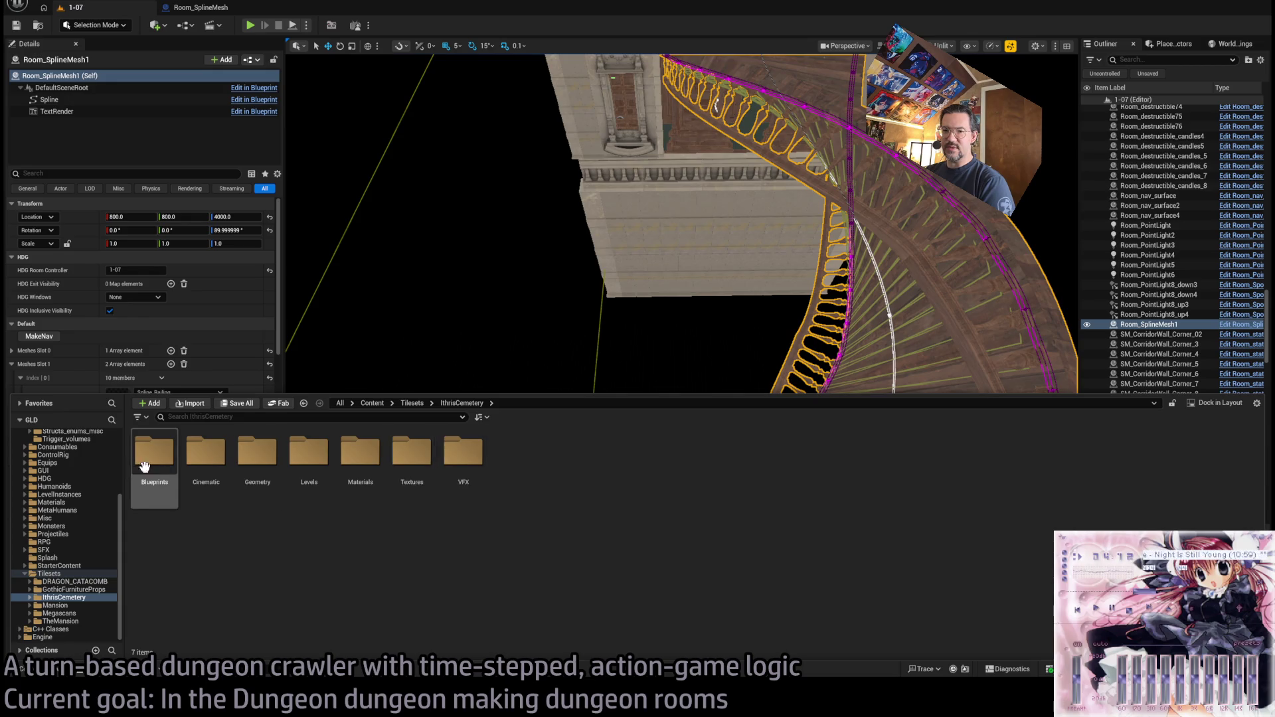
double_click(258, 454)
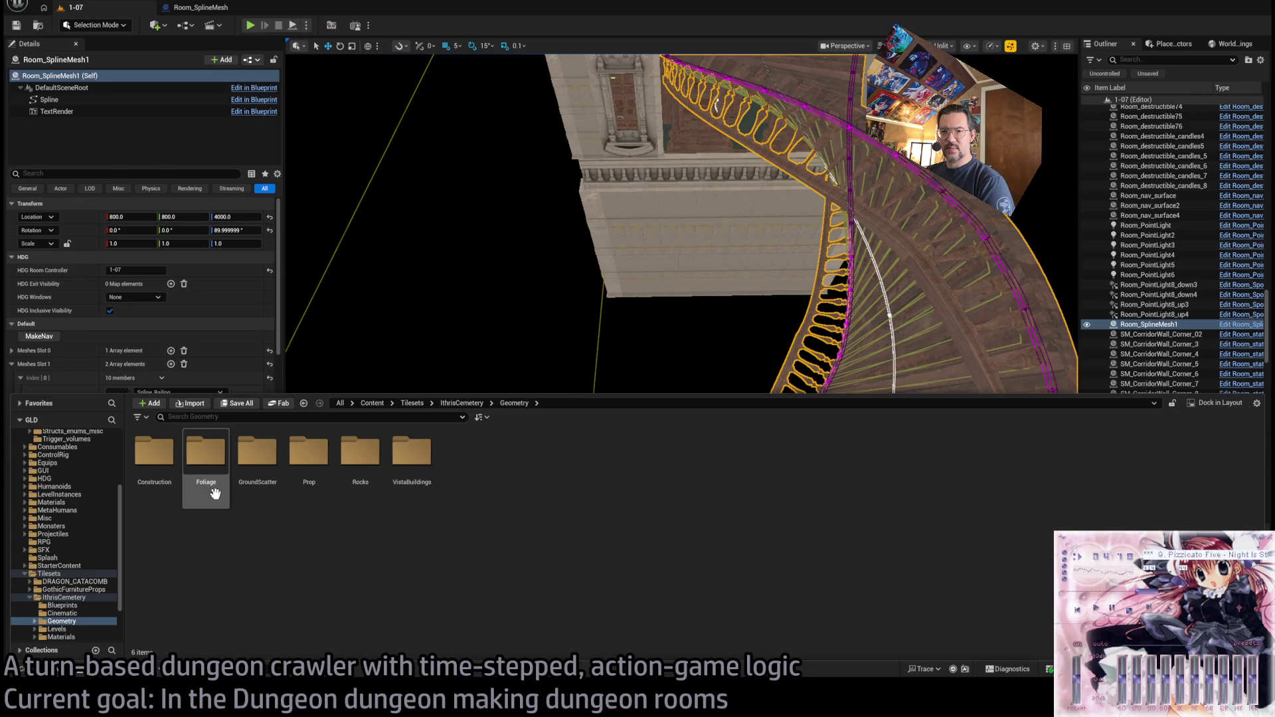
double_click(206, 458)
double_click(309, 465)
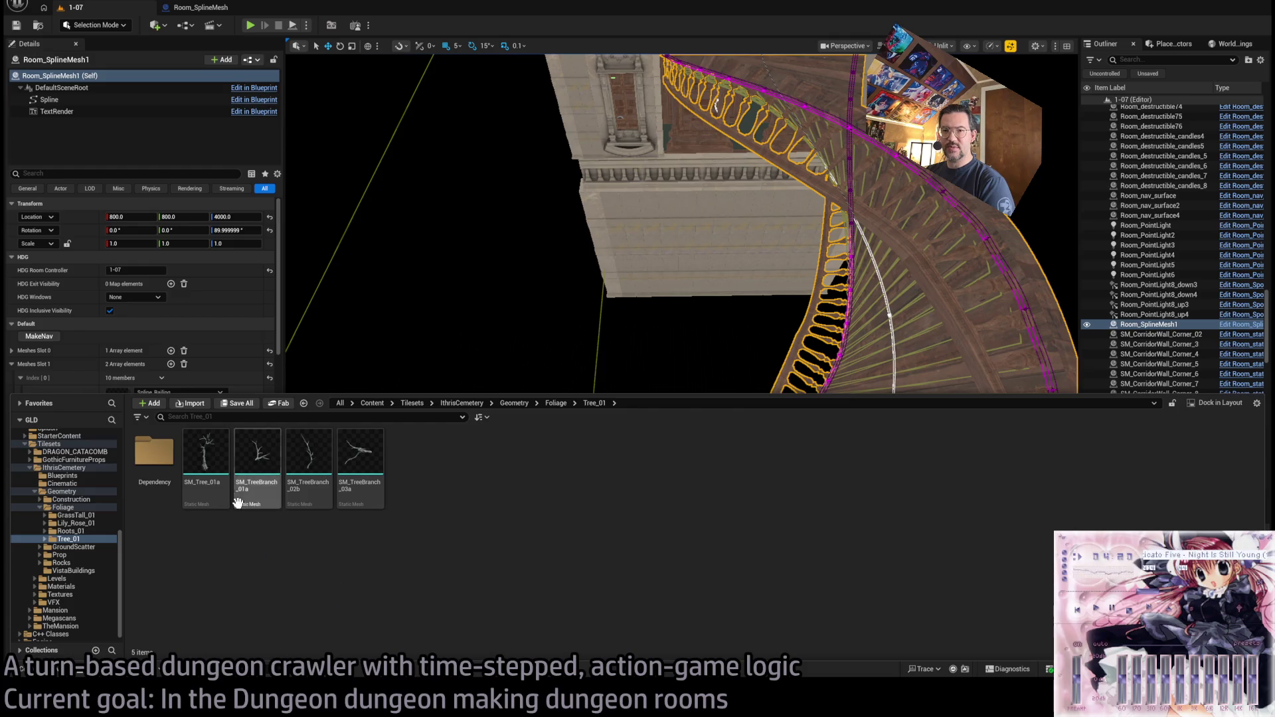
left_click_drag(213, 491, 711, 485)
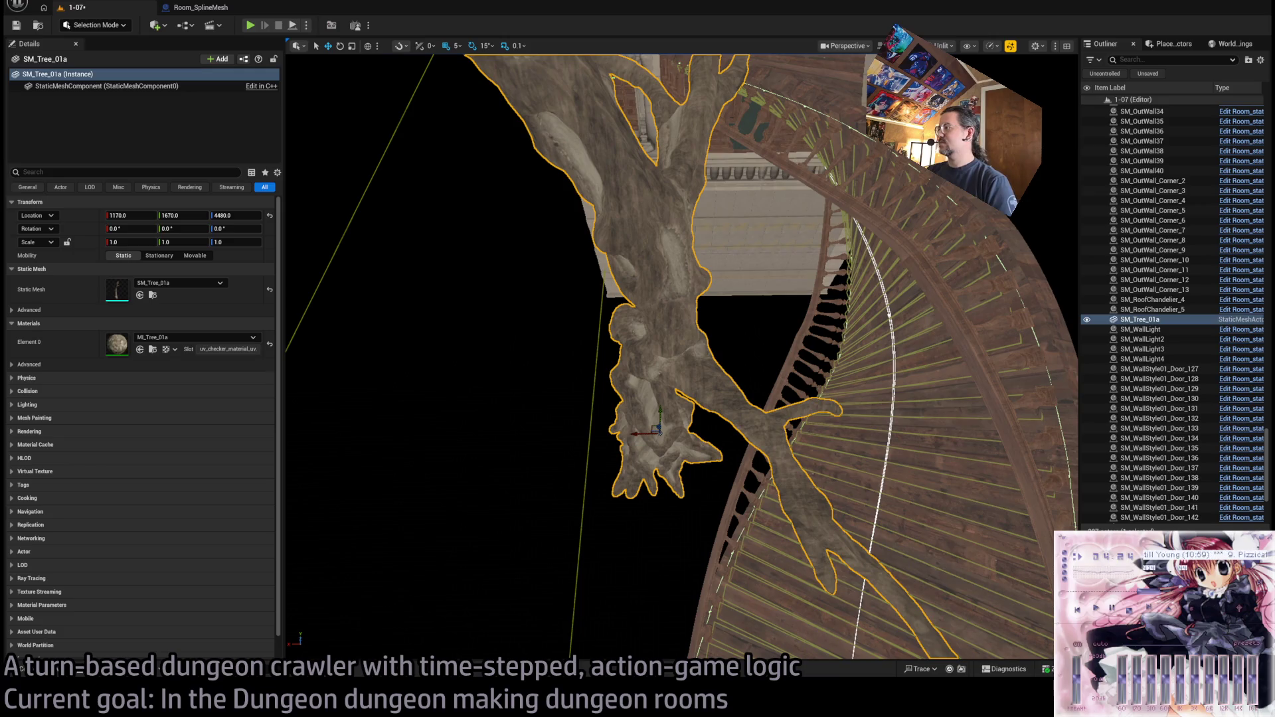
- Browse to the DRAGON_CATACOMB tileset's MESHES > NATURE > TREE folder
key("f")
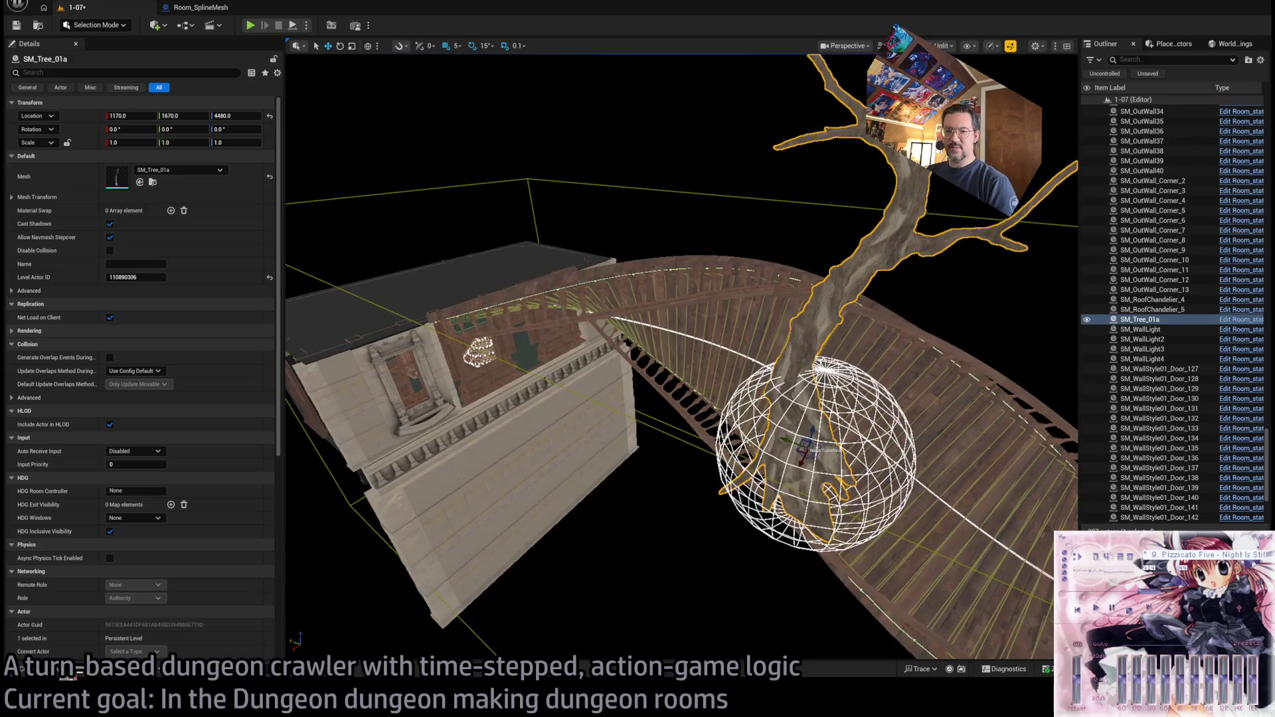
left_click(60, 674)
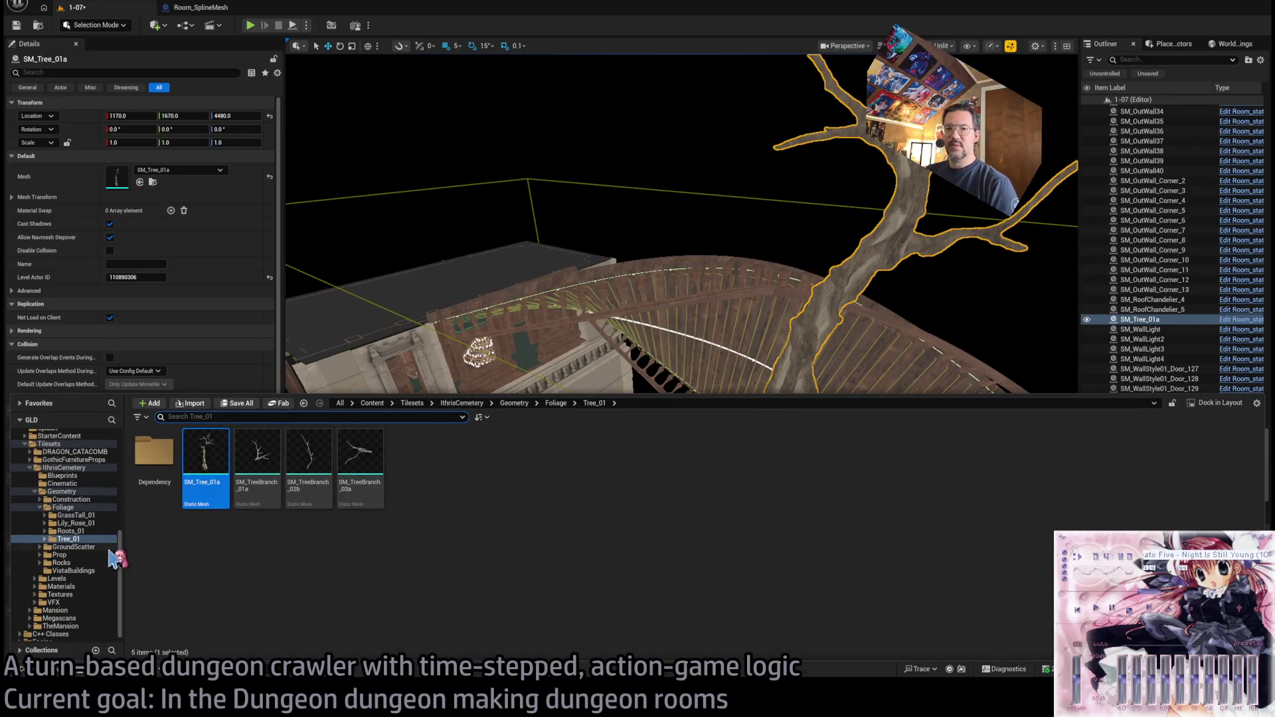
left_click(79, 523)
left_click(89, 532)
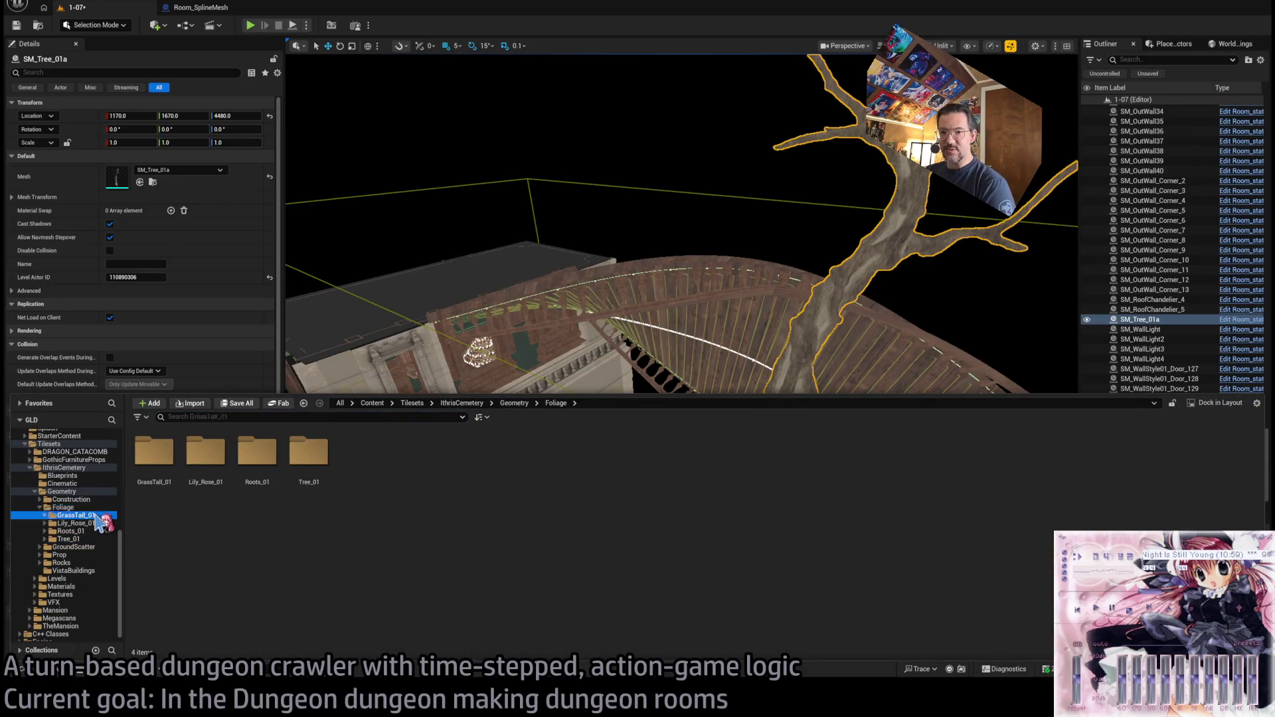
left_click(95, 540)
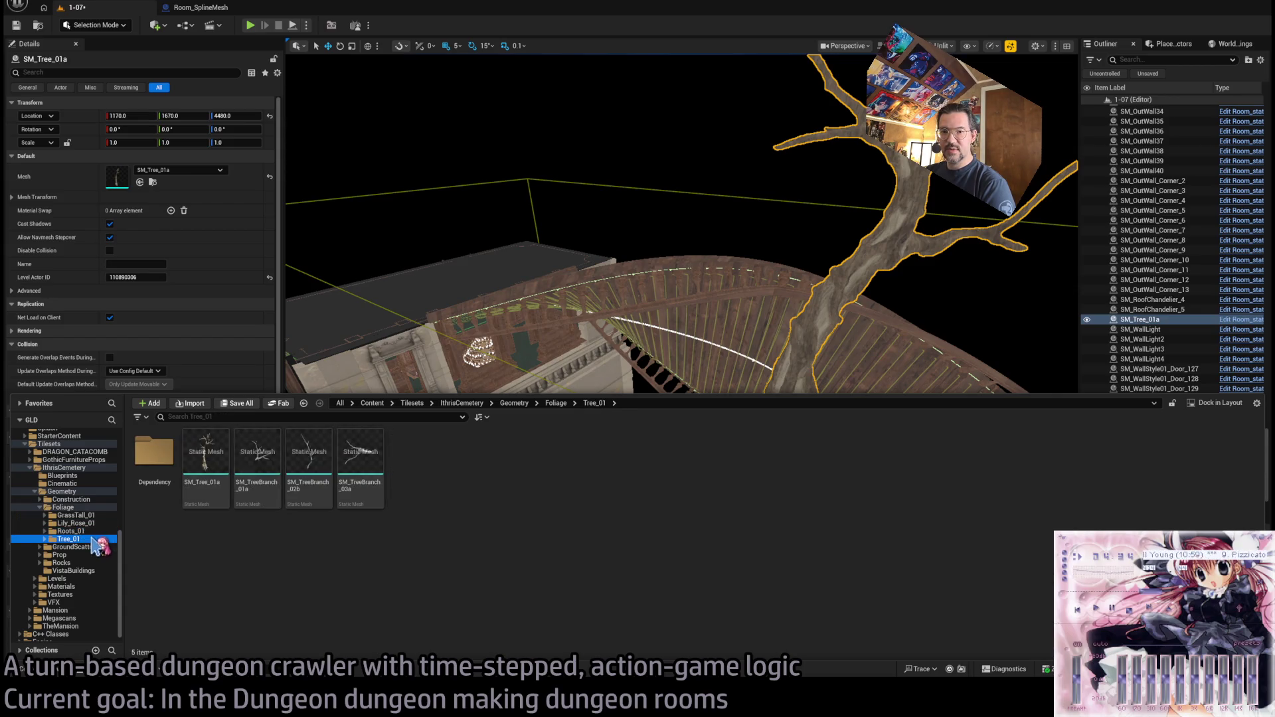
left_click(80, 508)
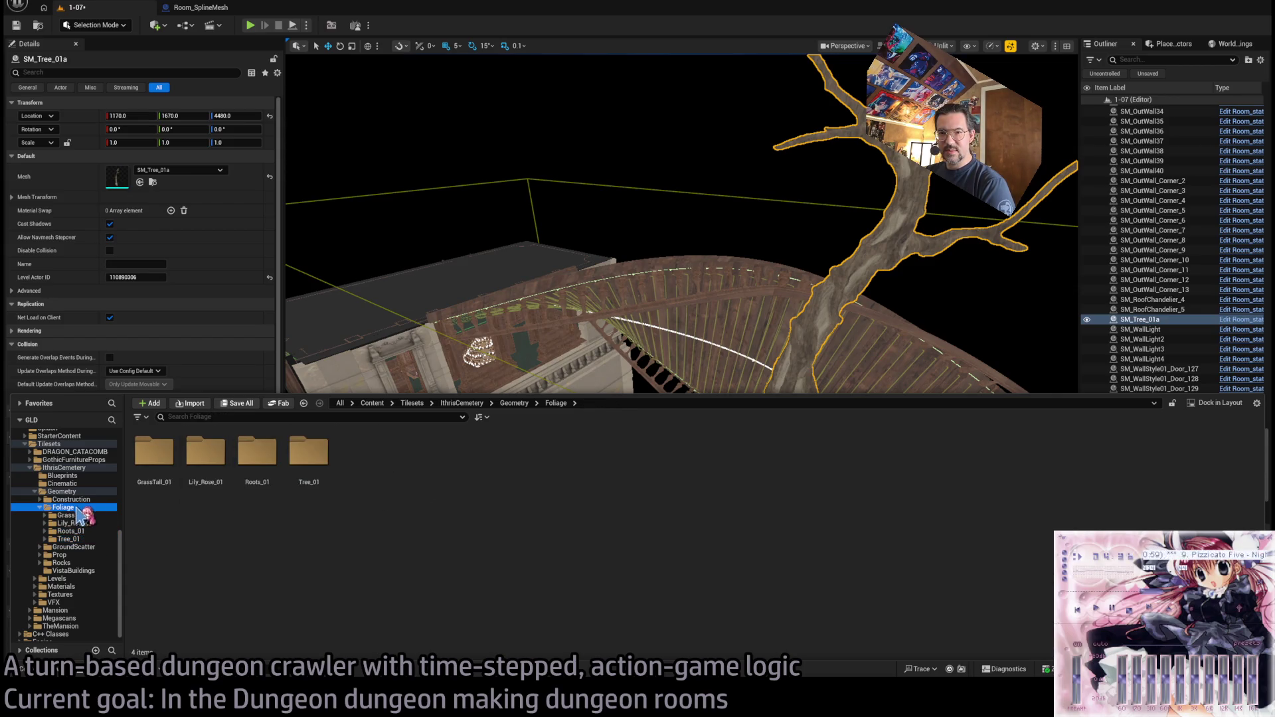
left_click(41, 509)
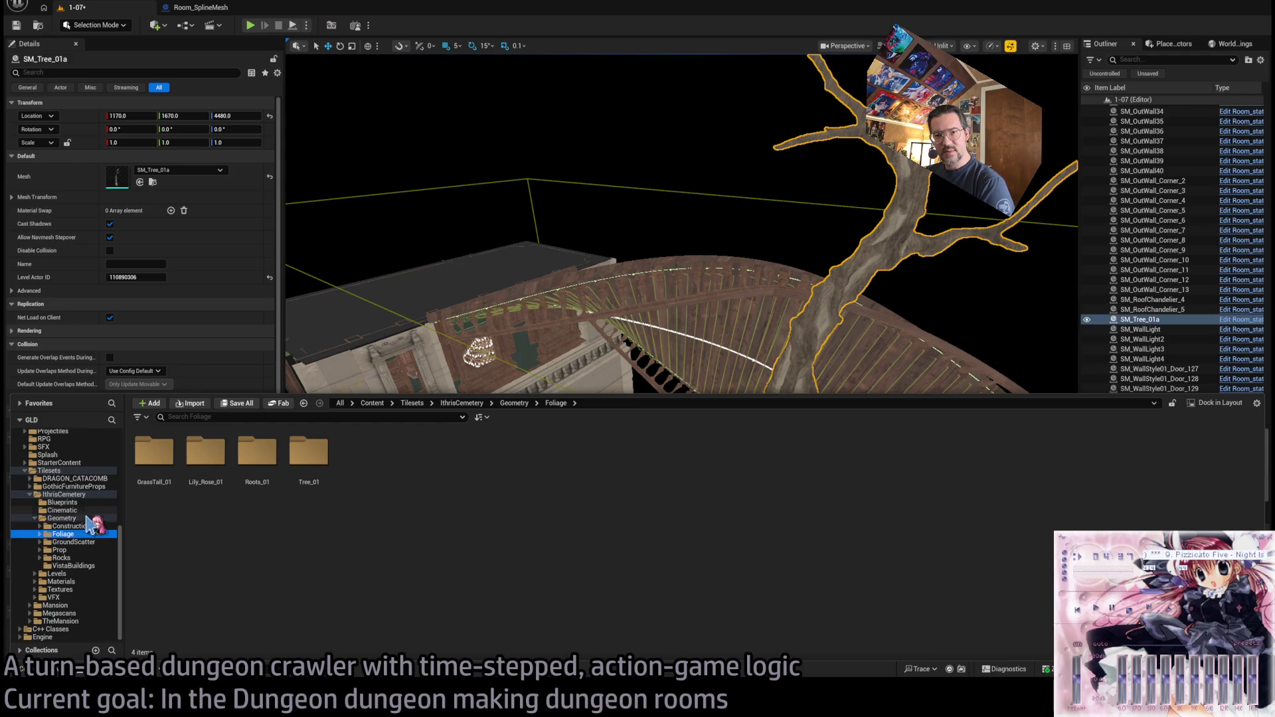
left_click(87, 479)
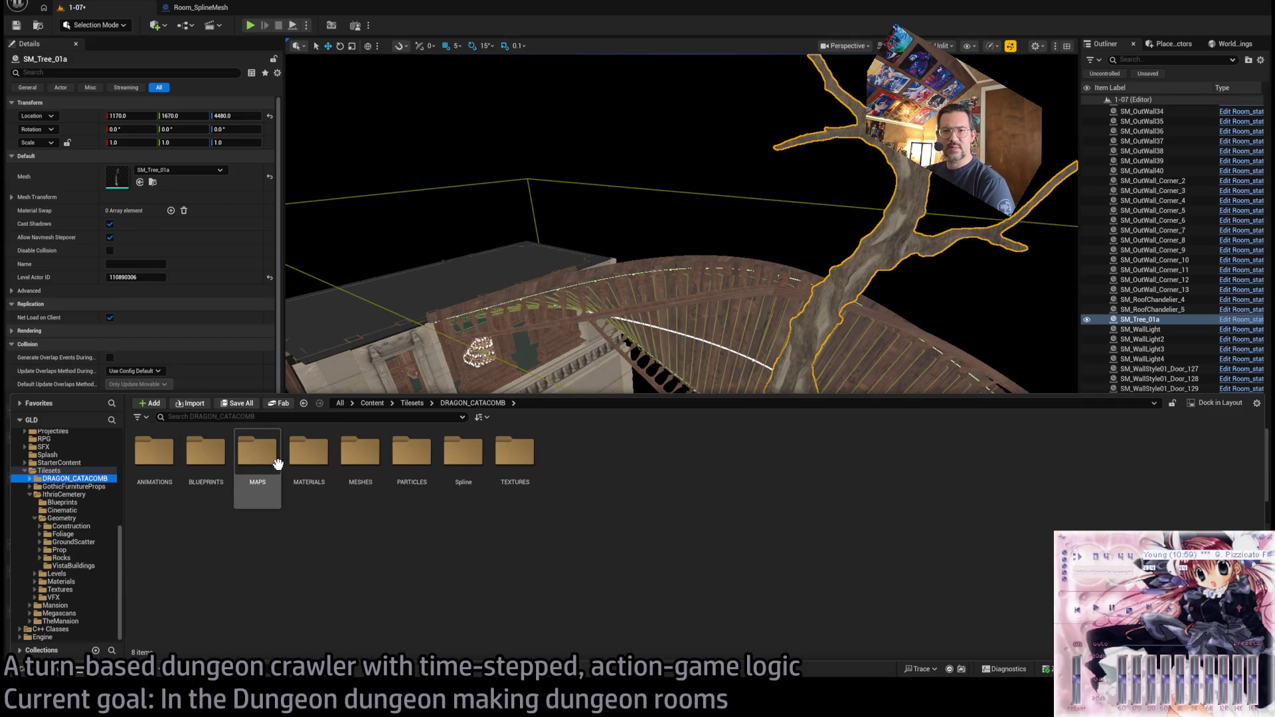
left_click(206, 458)
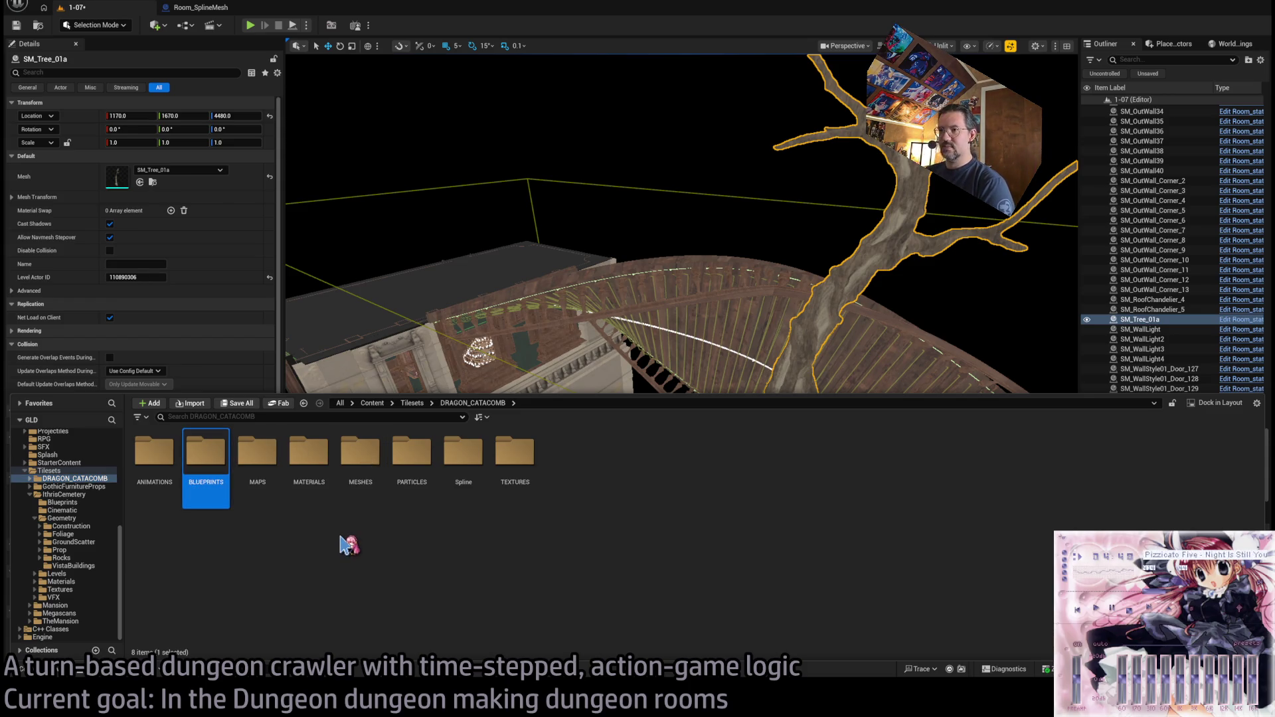
double_click(361, 473)
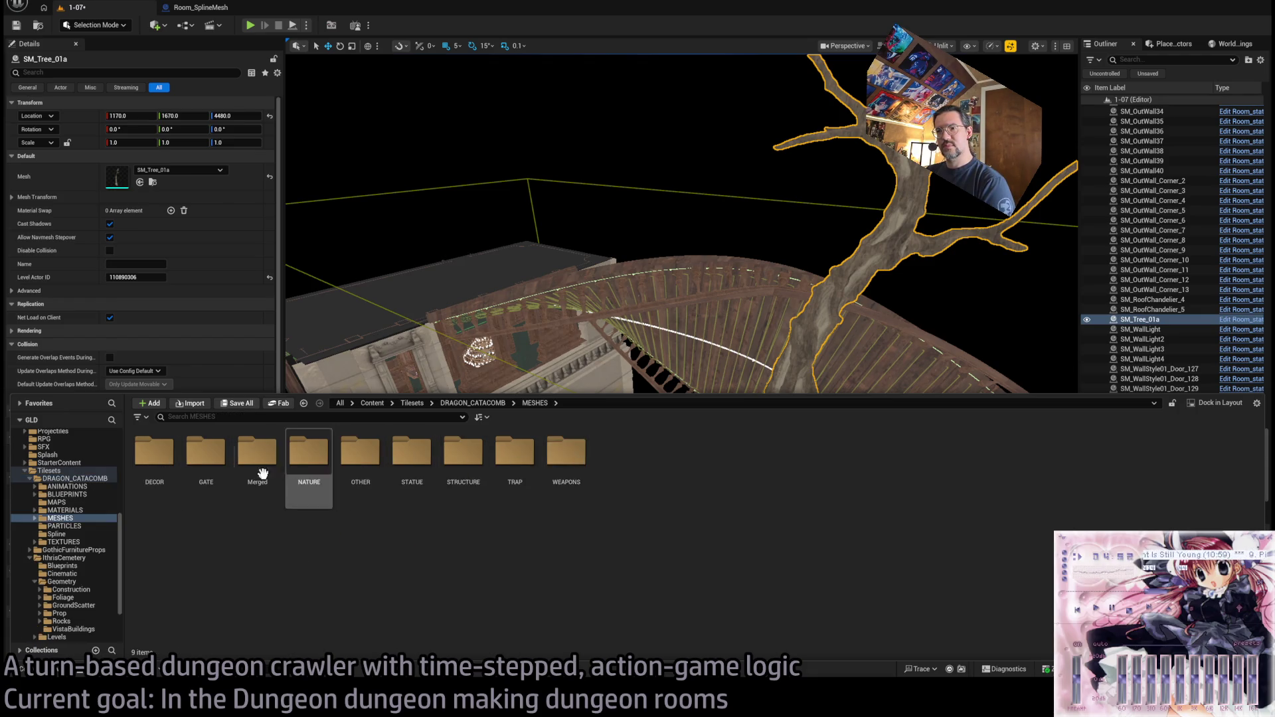
double_click(317, 488)
double_click(326, 492)
- Try swapping the placed tree to the leafless tree mesh, then undo back to SM_Tree_01a
left_click(154, 459)
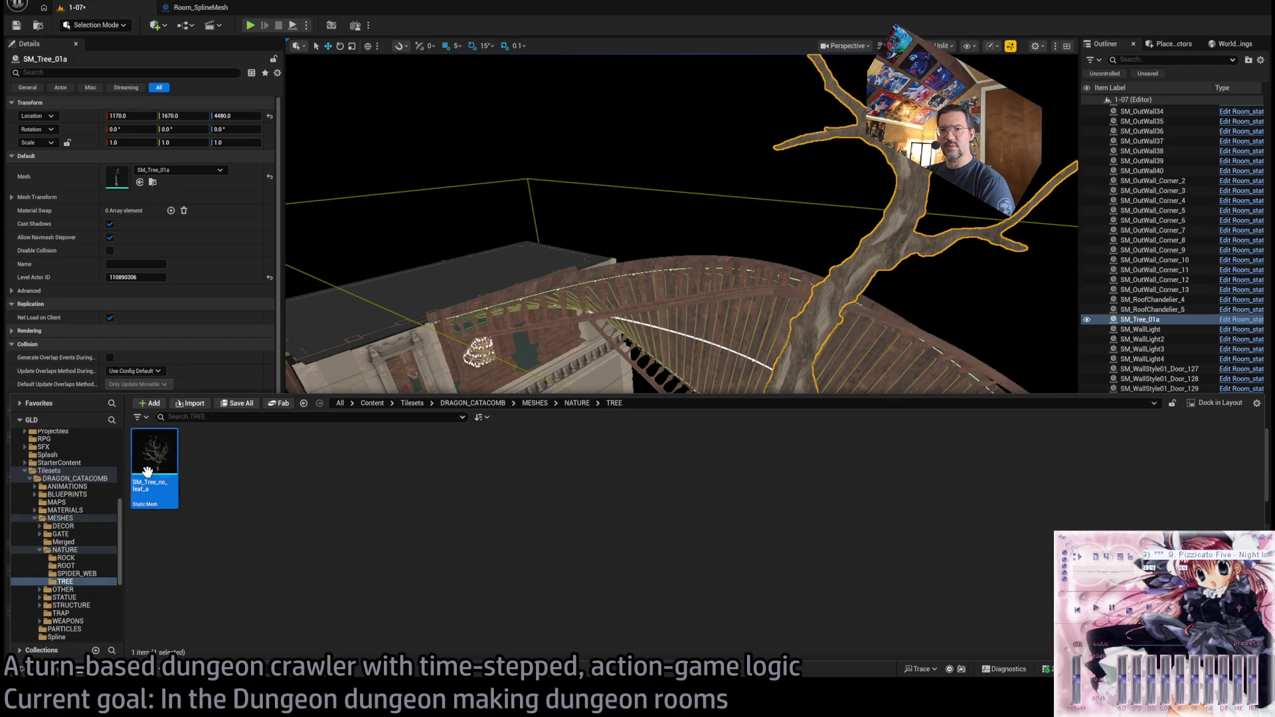
left_click(171, 211)
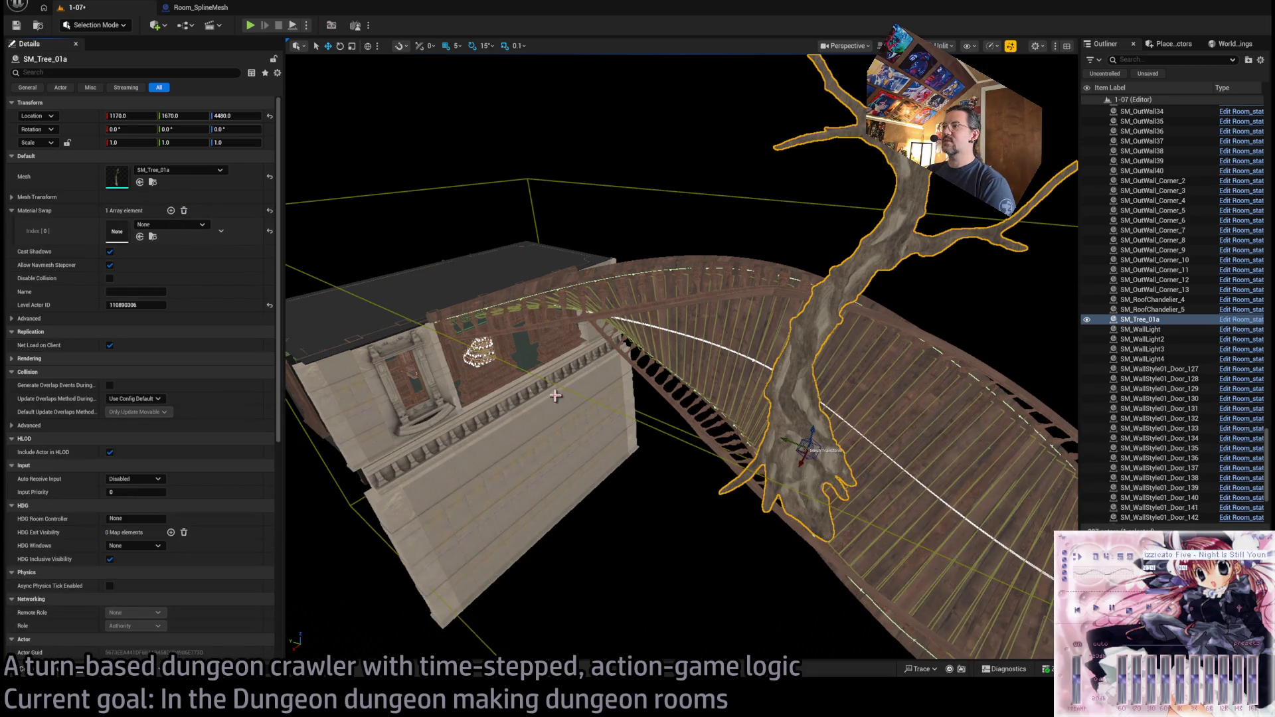
left_click(140, 182)
mouse_move(505, 335)
left_mouse_down()
mouse_move(581, 380)
mouse_move(473, 480)
left_mouse_up()
key("ctrl+z")
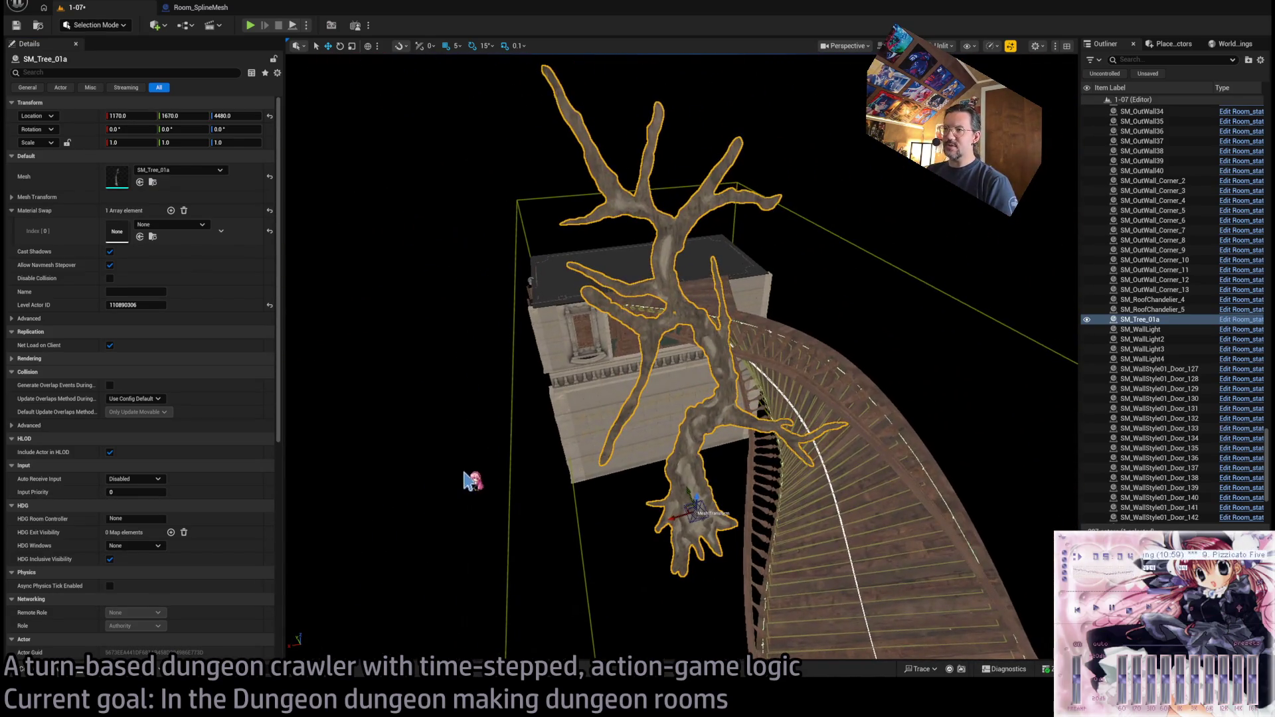
- Place SM_TreeBranch_03a from the IthrisCemetery Foliage > Tree_01 folder into the level
left_click(40, 672)
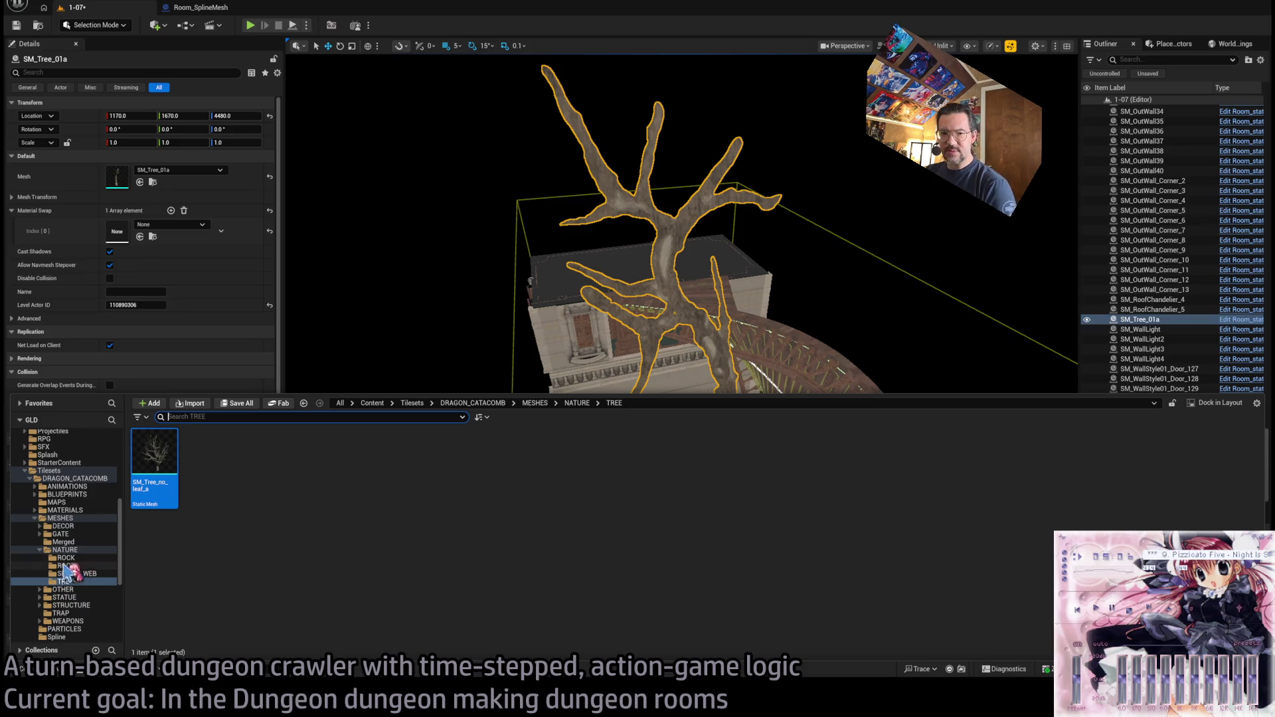
scroll(67, 568, "down", 5)
left_click(74, 574)
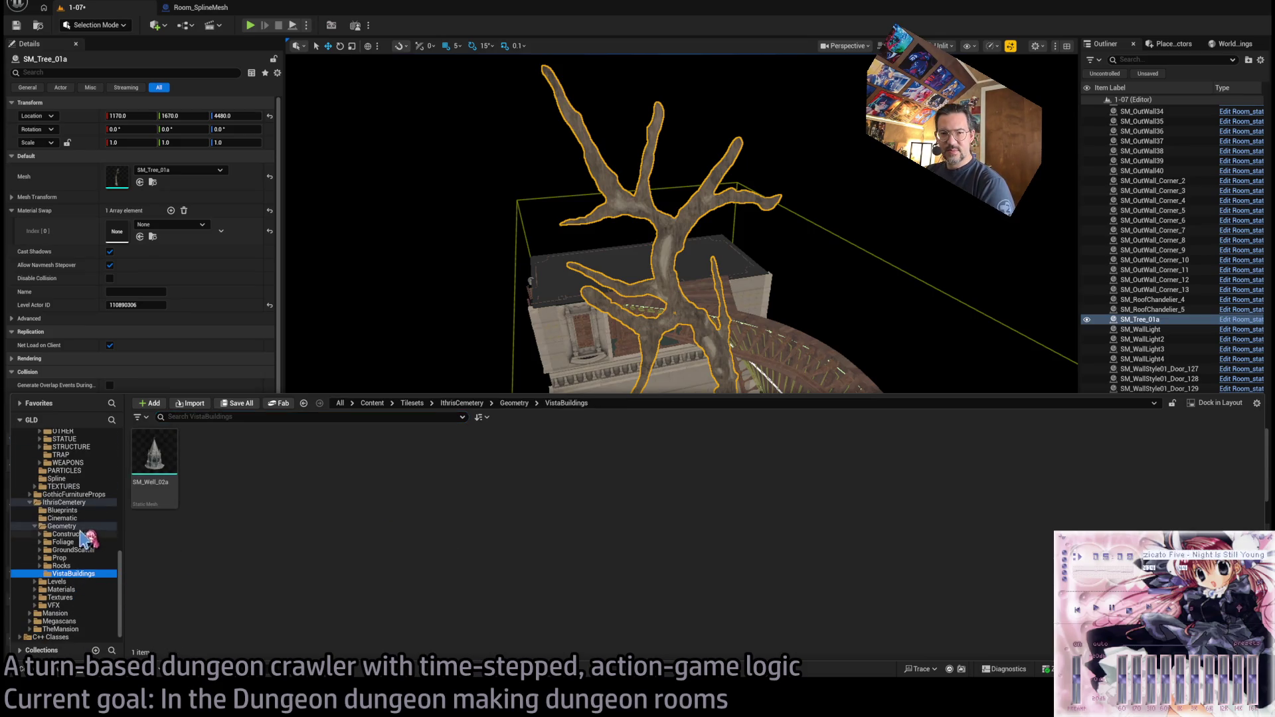
left_click(61, 566)
left_click(60, 558)
left_click(63, 542)
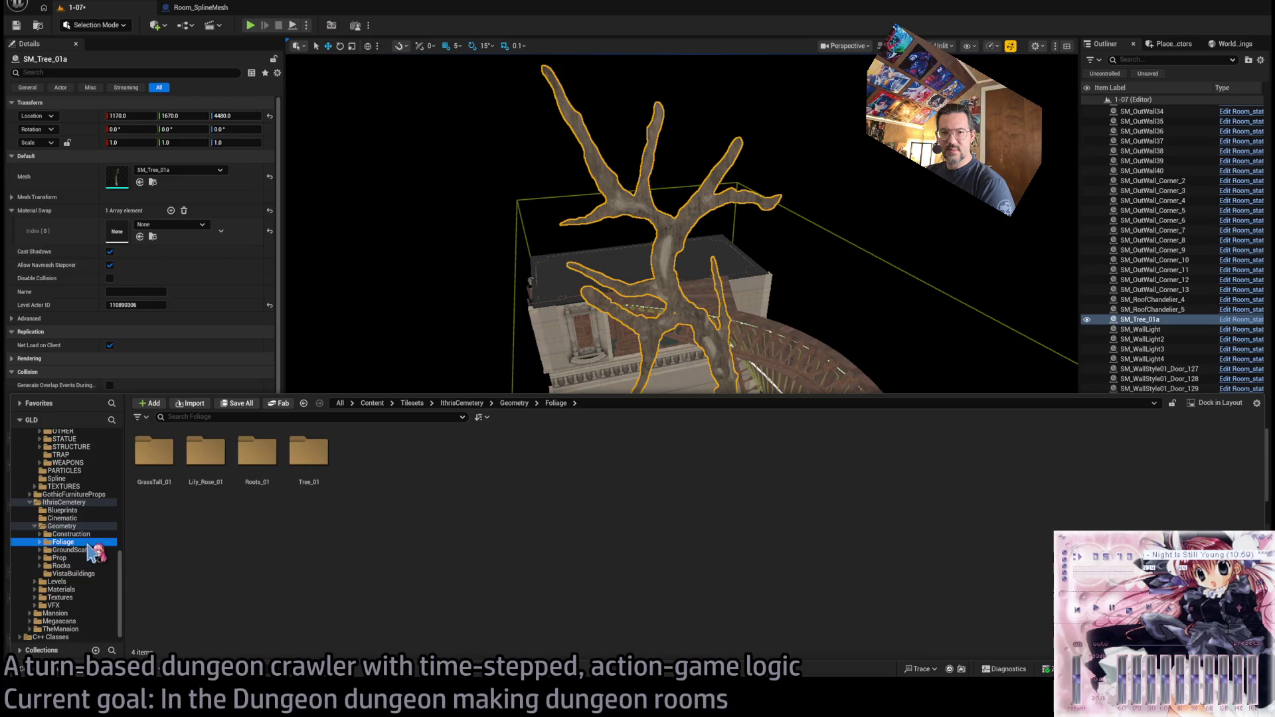
double_click(306, 458)
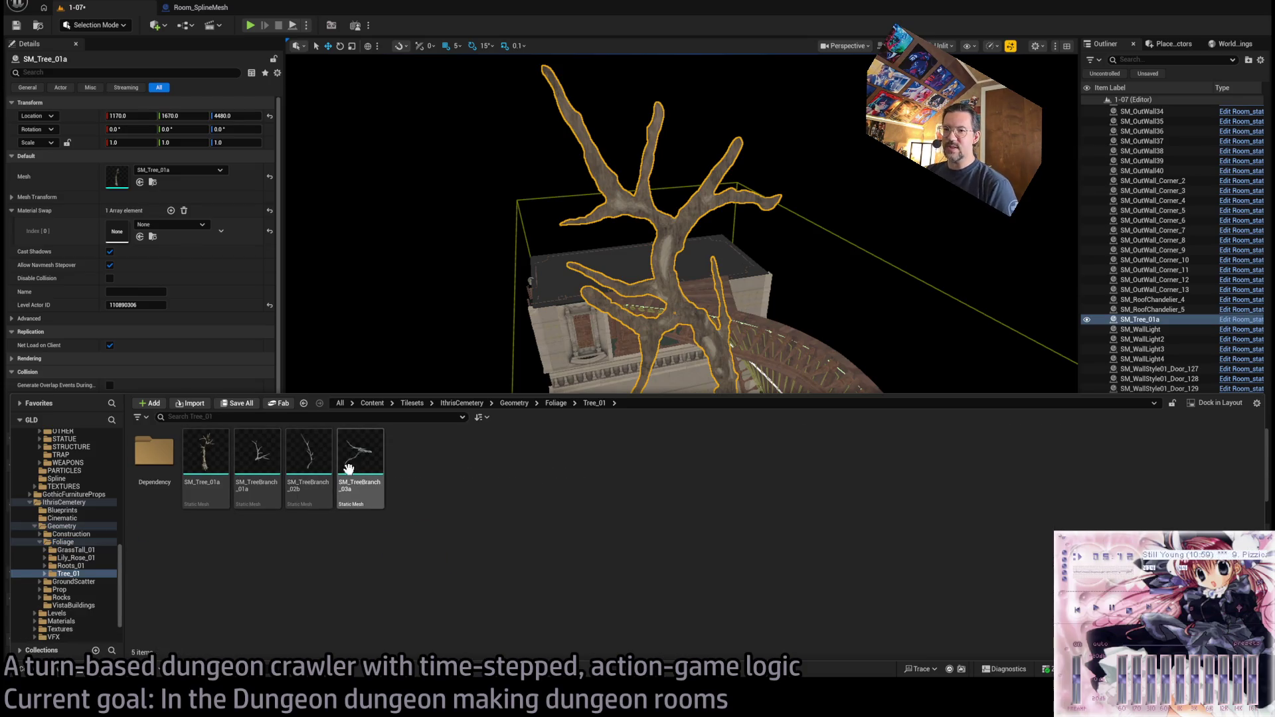
mouse_move(362, 476)
left_mouse_down()
mouse_move(718, 398)
mouse_move(713, 416)
left_mouse_up()
- Select the new branch and tilt it to -45° pitch
left_click(712, 415)
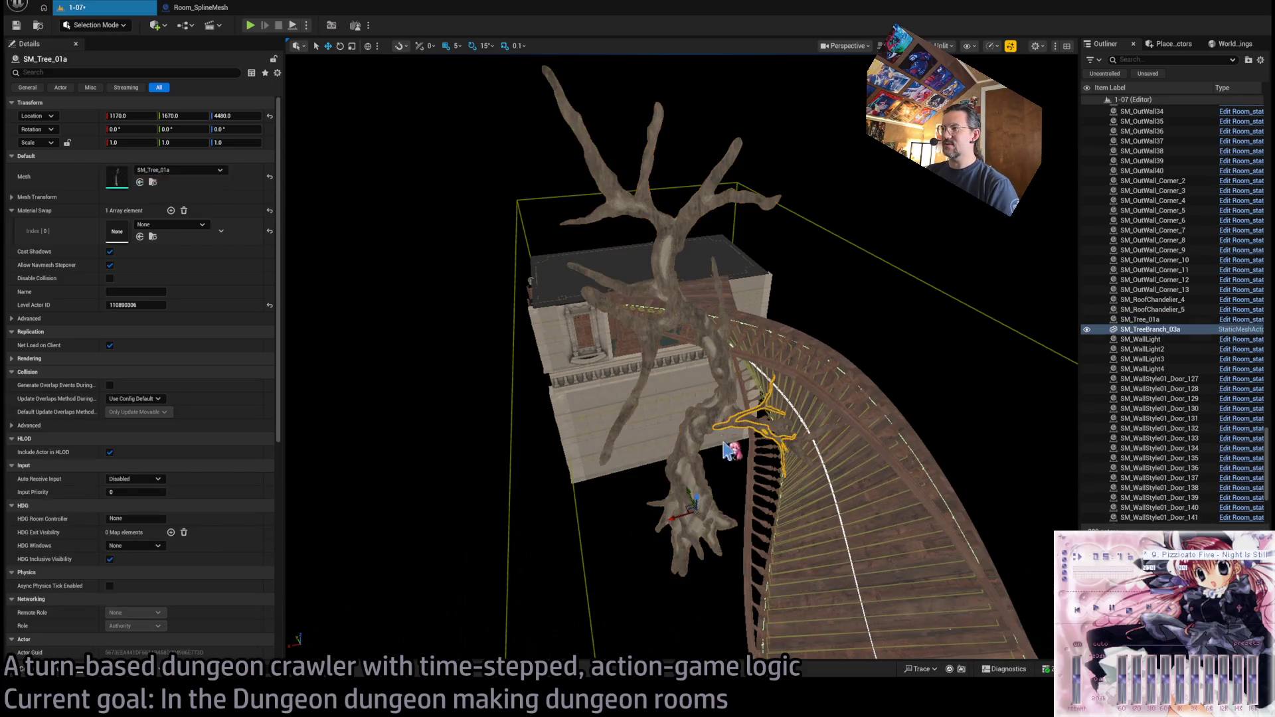
key("f")
mouse_move(596, 438)
left_mouse_down()
mouse_move(545, 469)
mouse_move(542, 486)
mouse_move(504, 313)
left_mouse_up()
key("e")
key("w")
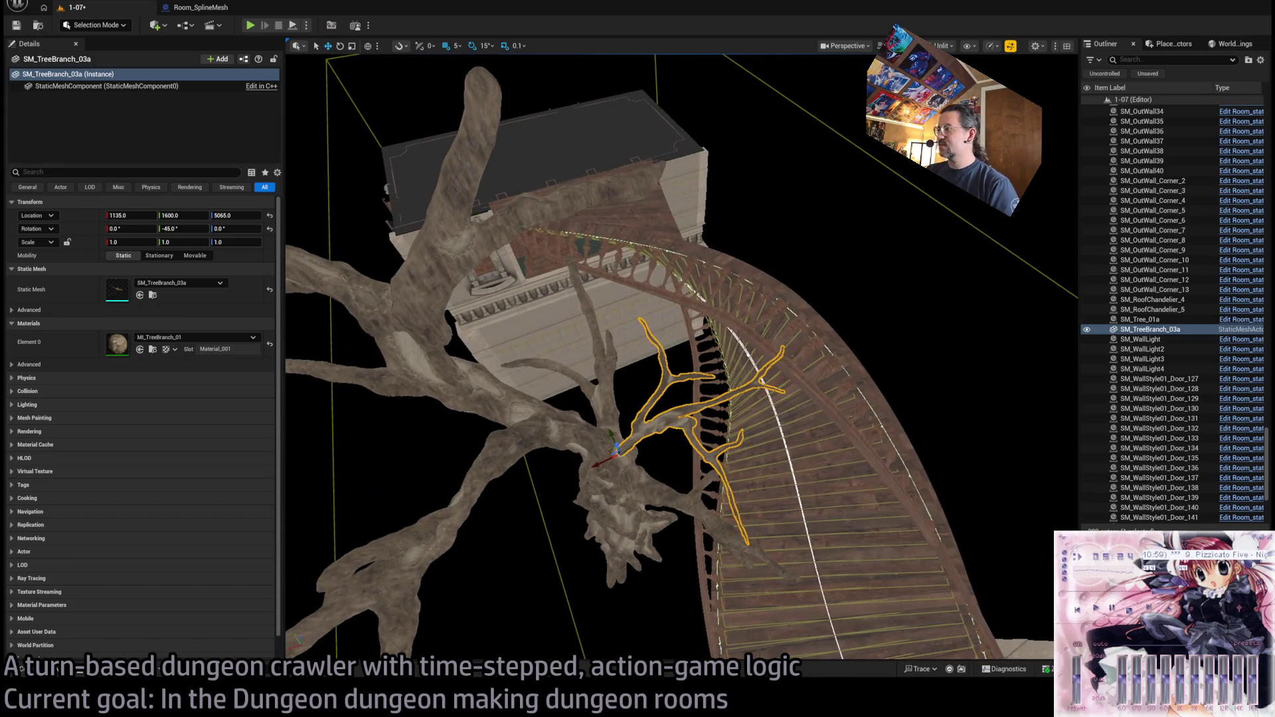
key("f")
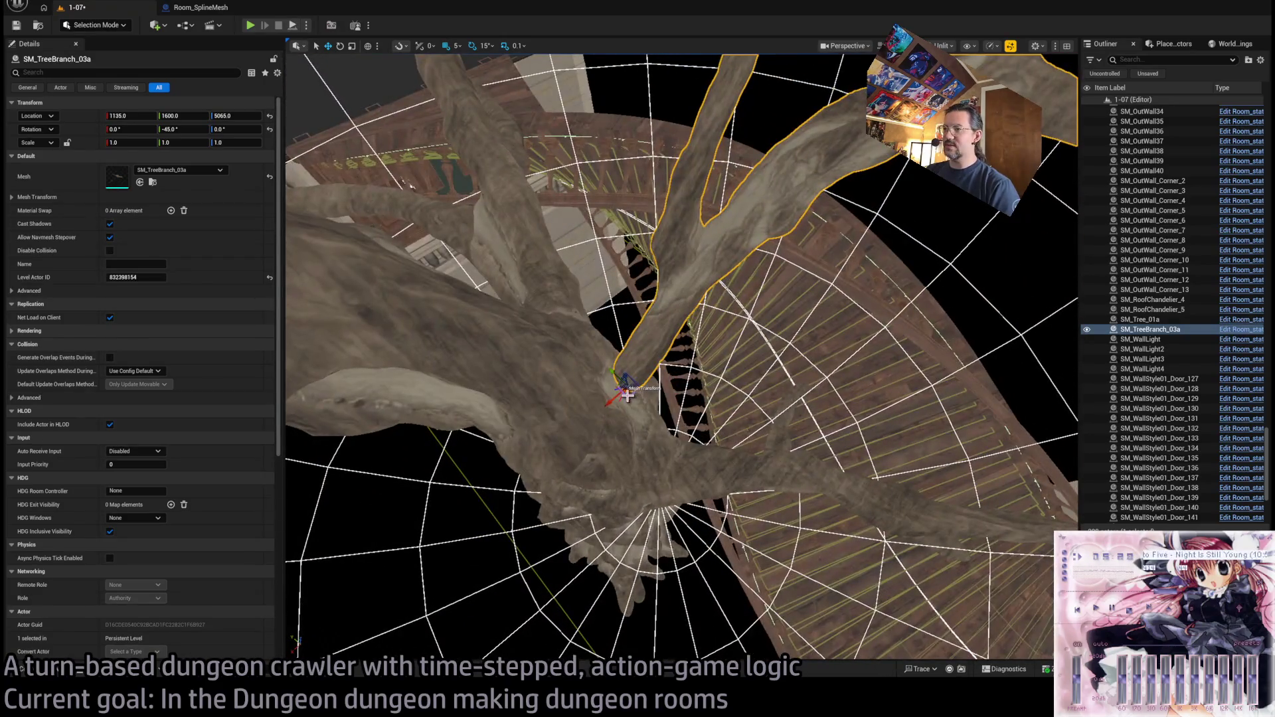
mouse_move(618, 385)
left_mouse_down()
mouse_move(558, 370)
mouse_move(592, 413)
left_mouse_up()
- Tilt the branch further to -60° and lower it against the tree trunk
scroll(481, 431, "down", 5)
mouse_move(481, 438)
left_mouse_down()
mouse_move(667, 388)
mouse_move(694, 359)
mouse_move(661, 372)
mouse_move(551, 286)
mouse_move(591, 276)
mouse_move(804, 455)
left_mouse_up()
mouse_move(730, 443)
left_mouse_down()
mouse_move(717, 478)
mouse_move(749, 459)
mouse_move(597, 465)
left_mouse_up()
mouse_move(785, 390)
left_mouse_down()
mouse_move(744, 379)
mouse_move(786, 390)
left_mouse_up()
mouse_move(730, 294)
left_mouse_down()
mouse_move(733, 323)
mouse_move(606, 409)
mouse_move(633, 333)
mouse_move(695, 337)
mouse_move(512, 296)
mouse_move(535, 255)
mouse_move(702, 382)
left_mouse_up()
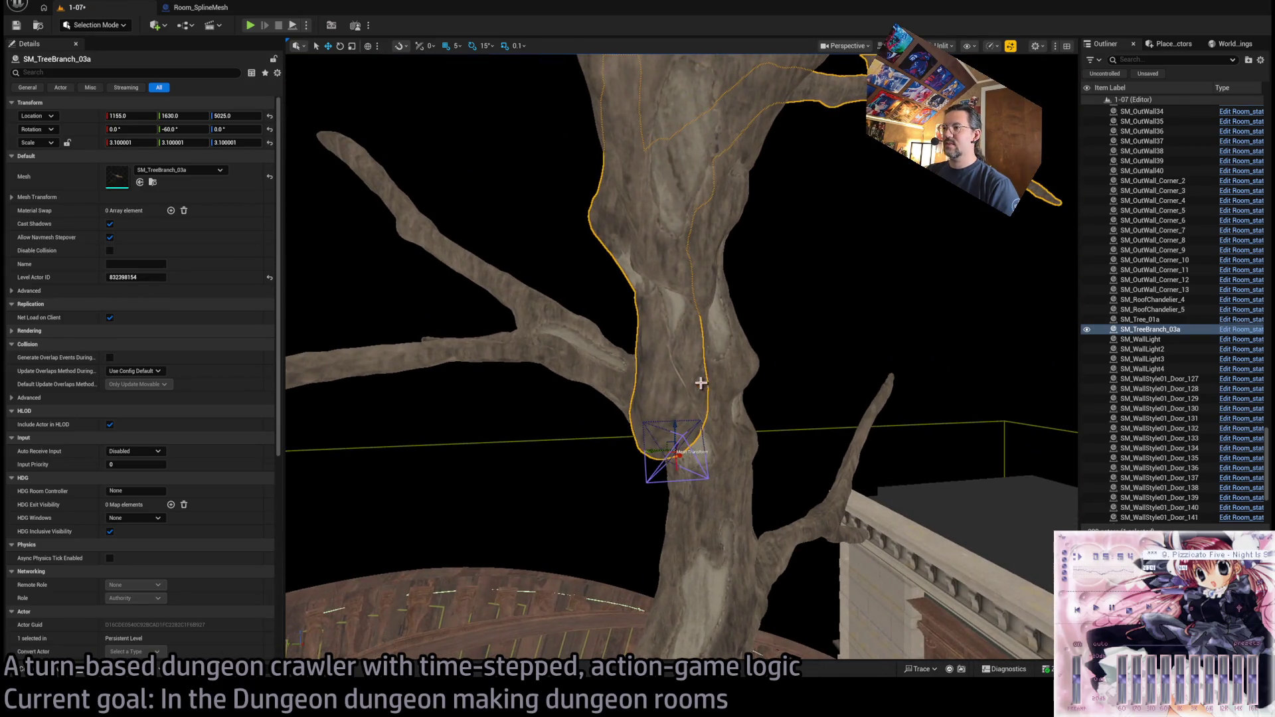
mouse_move(658, 453)
left_mouse_down()
mouse_move(697, 443)
mouse_move(718, 454)
mouse_move(611, 412)
mouse_move(641, 447)
left_mouse_up()
key("f")
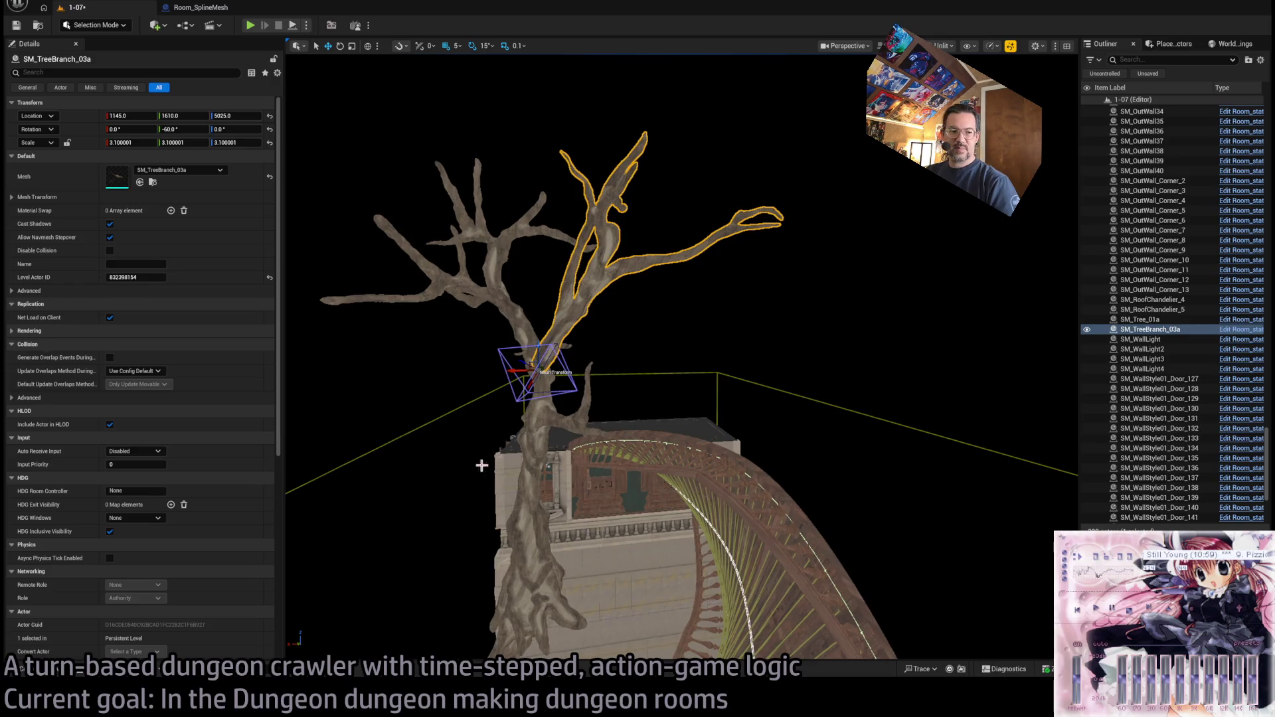
key("ctrl+space")
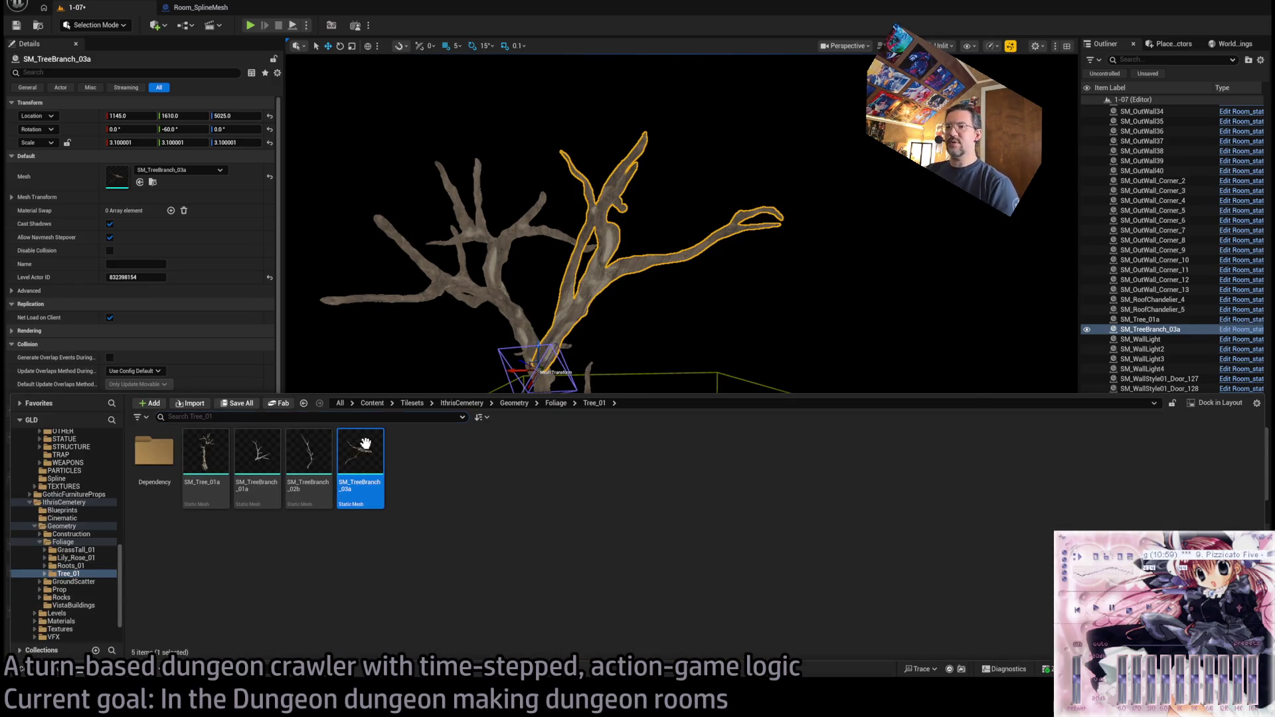
- Open all four tree mesh assets in the mesh editor
left_click(206, 458, "shift")
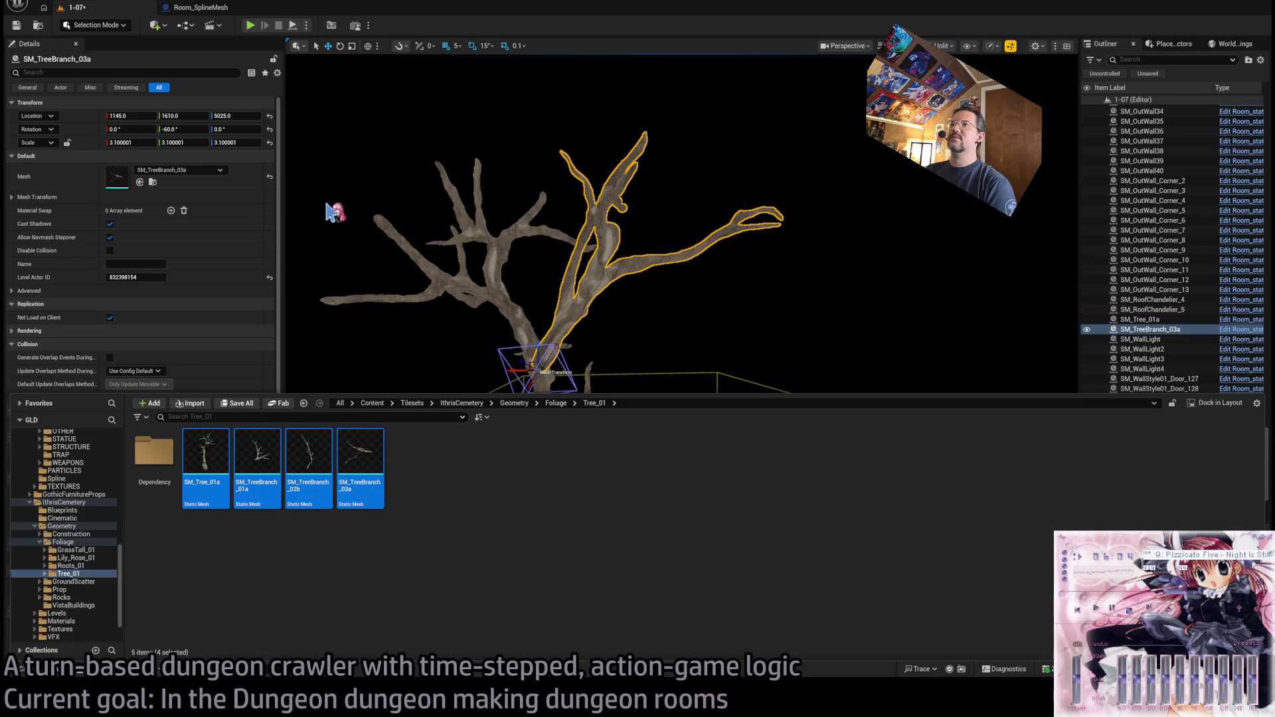
key("Return")
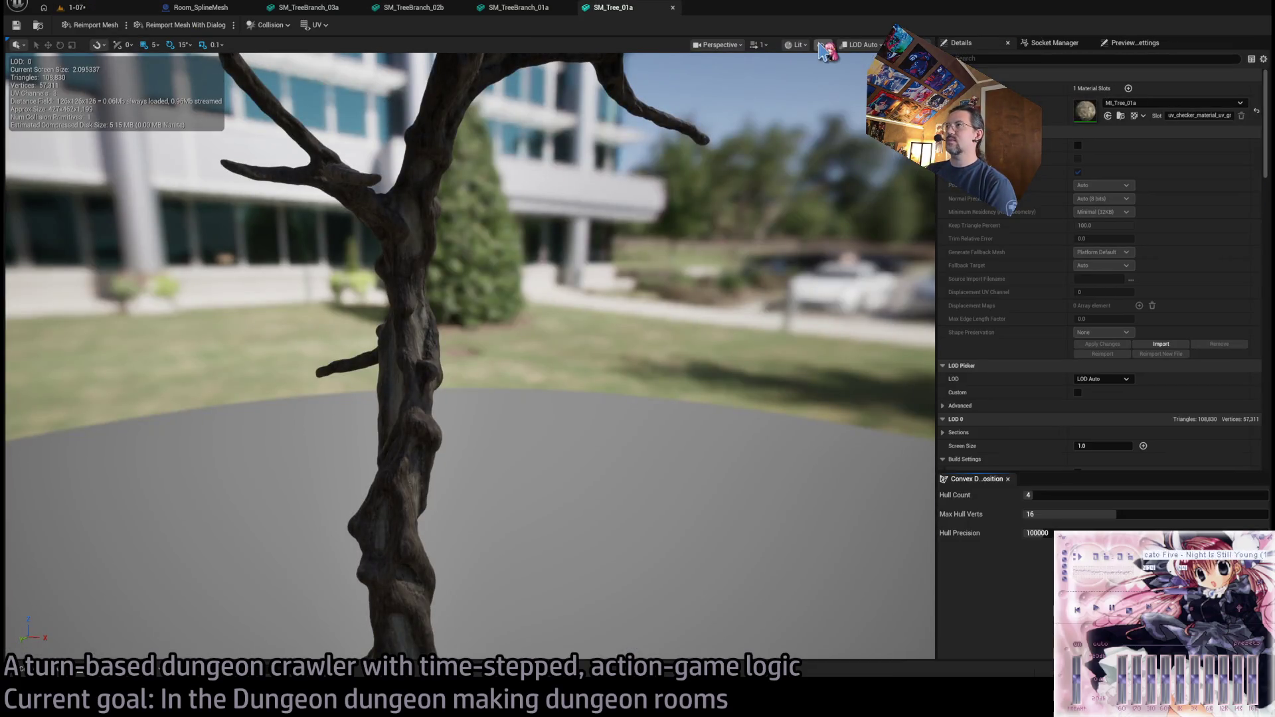
key("f")
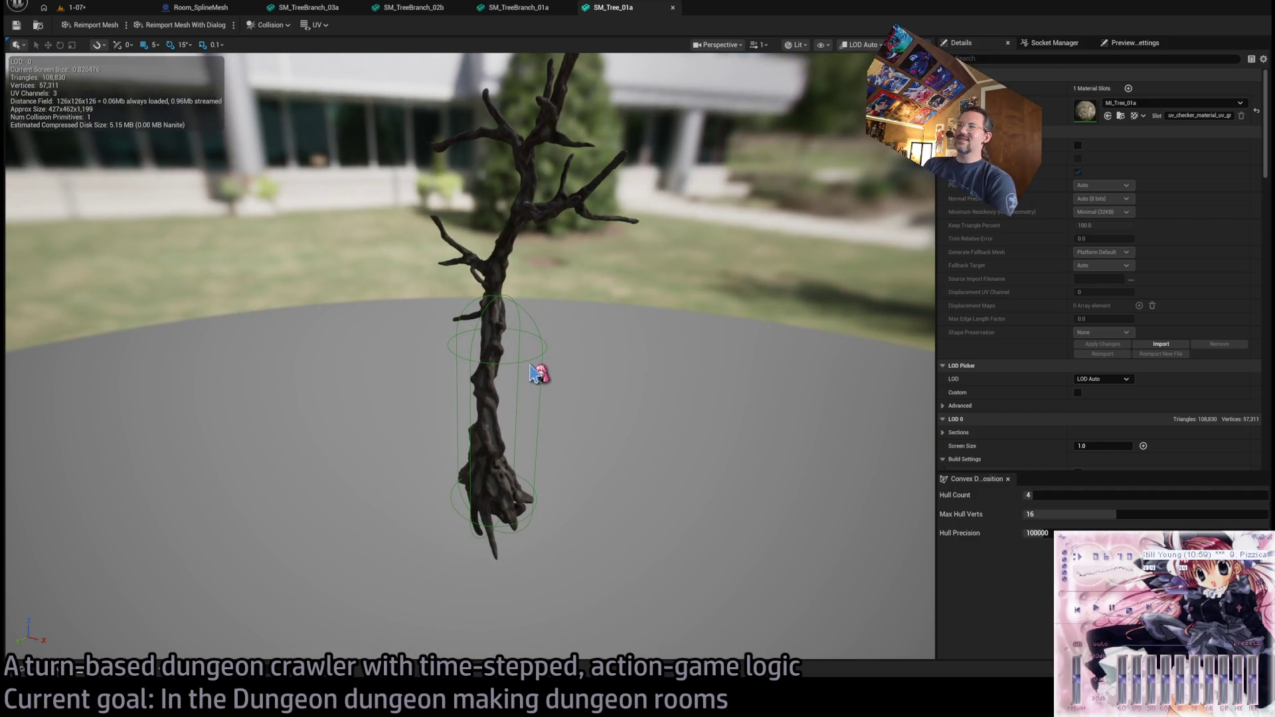
left_click_drag(540, 364, 542, 356)
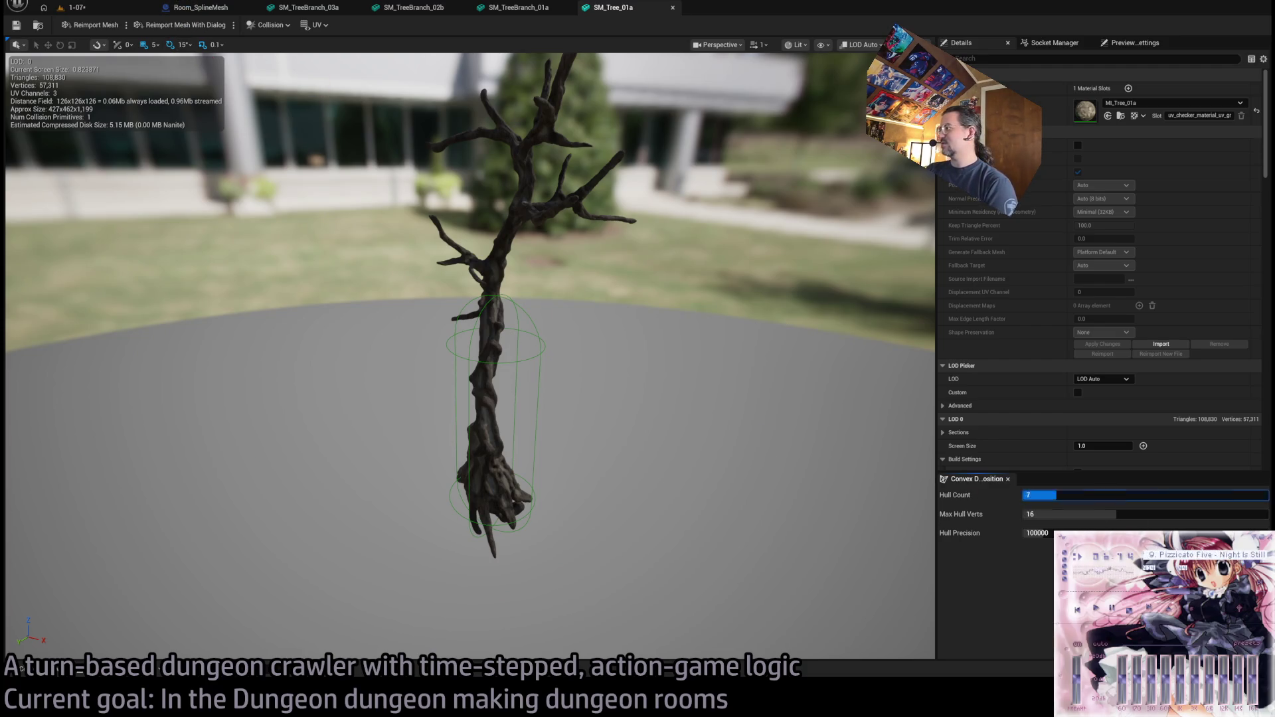
- Regenerate SM_Tree_01a's collision as 64 convex hulls and save it
left_click_drag(1107, 495, 1091, 528)
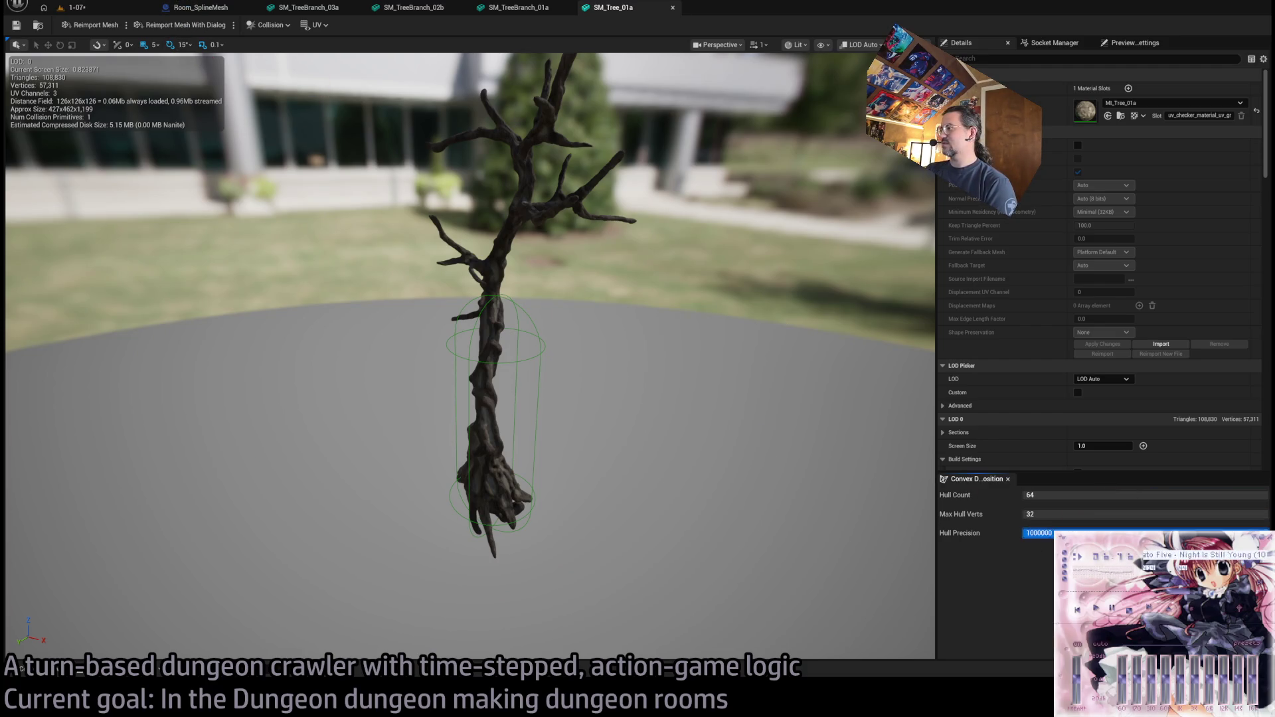
key("Delete")
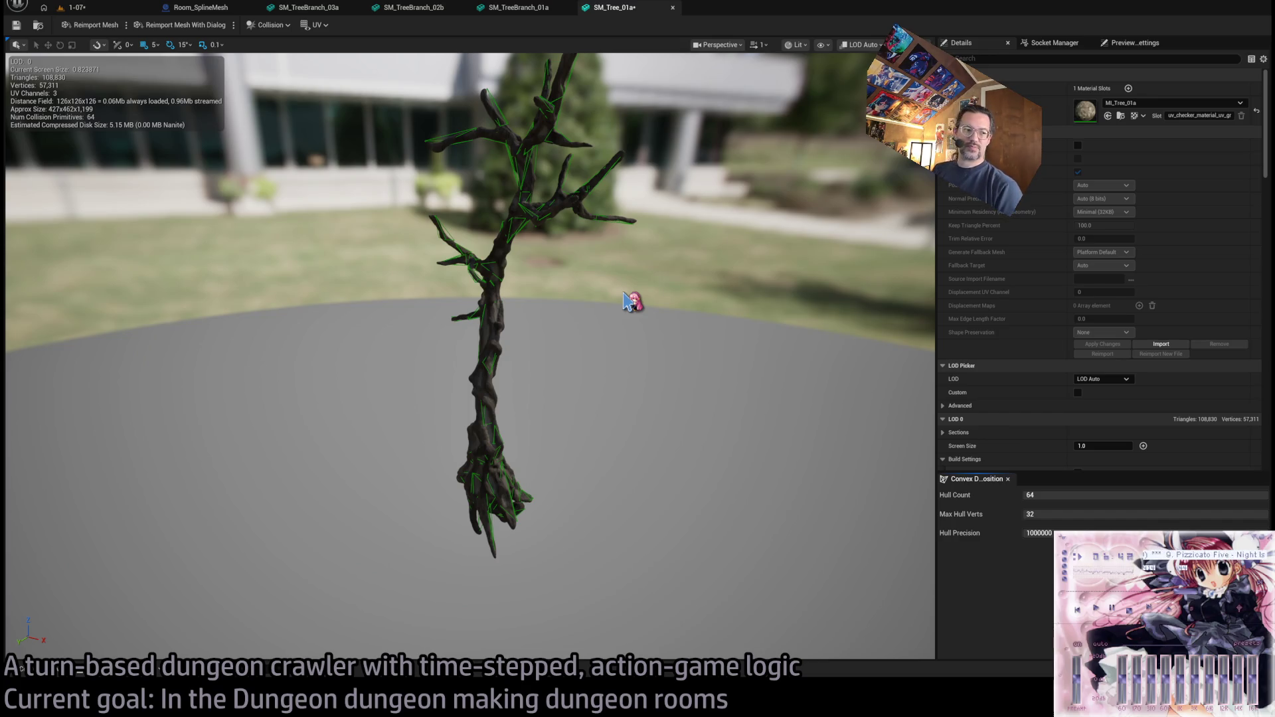
mouse_move(631, 285)
left_mouse_down()
mouse_move(614, 226)
mouse_move(465, 117)
left_mouse_up()
key("ctrl+s")
left_click(522, 8)
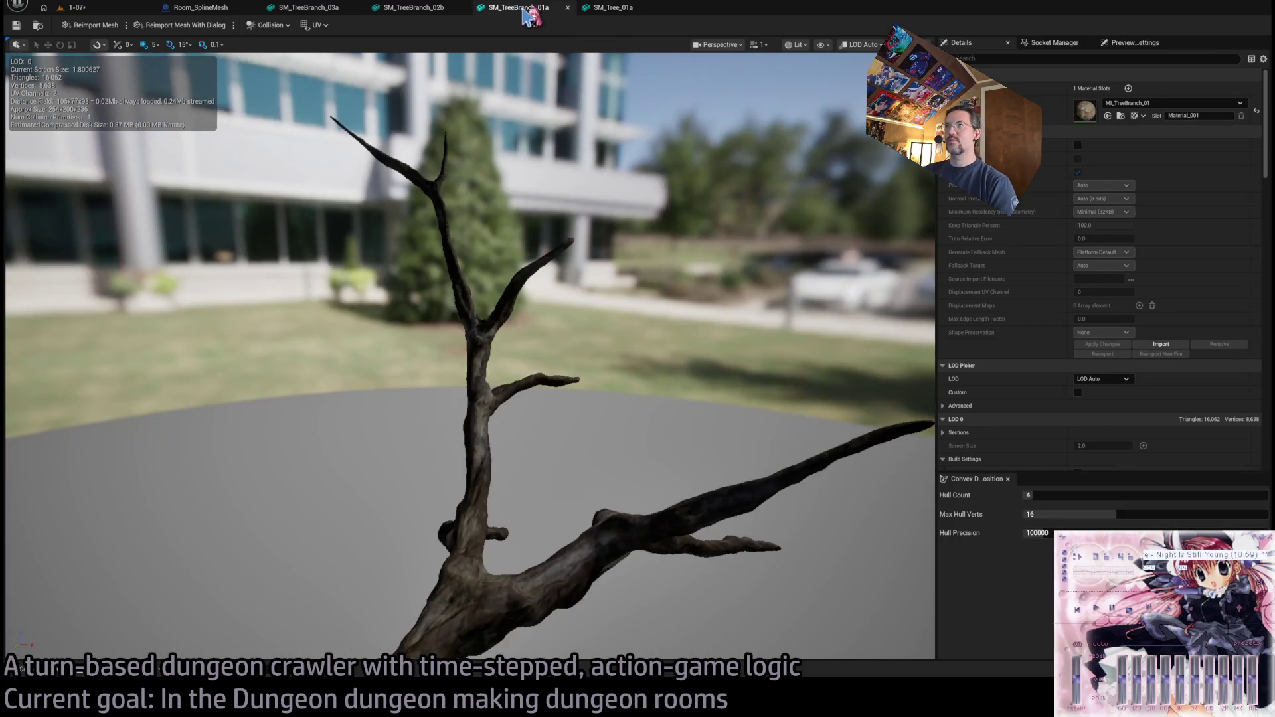
- Set a hull count of 64 on SM_TreeBranch_01a and SM_TreeBranch_02b
type("64")
key("Tab")
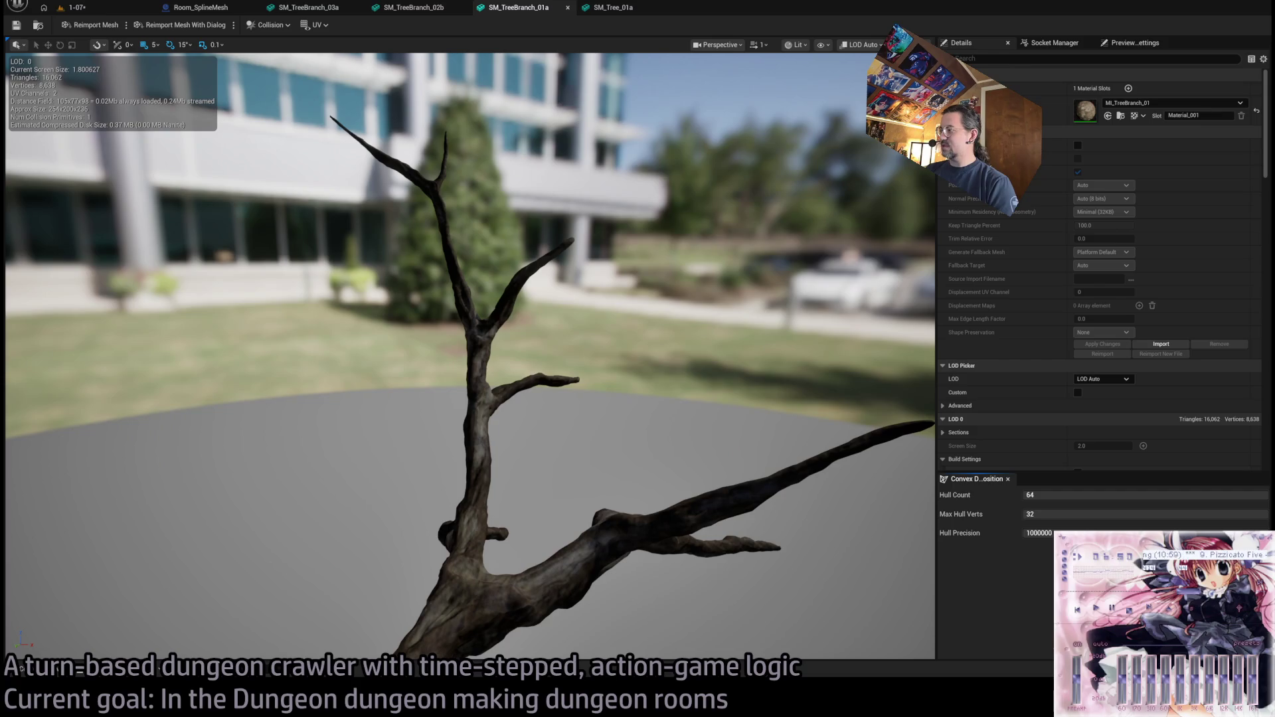
left_click(418, 8)
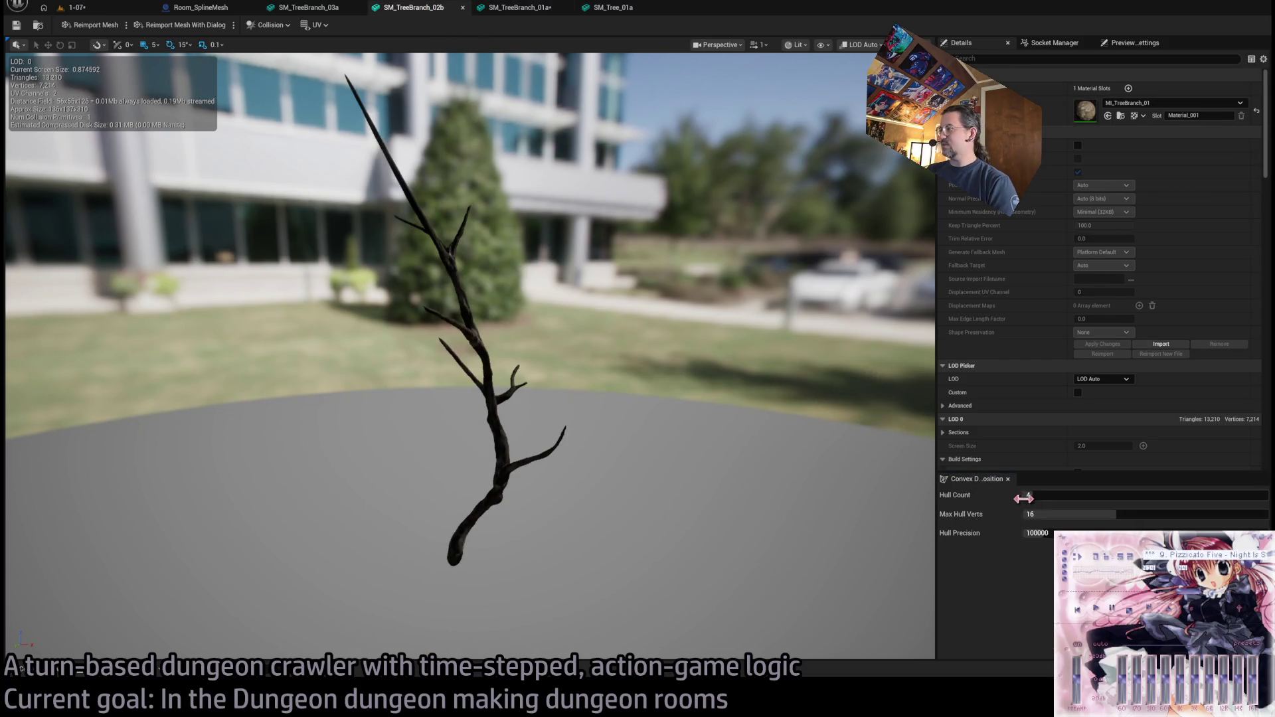
left_click(1027, 495)
type("64")
key("Return")
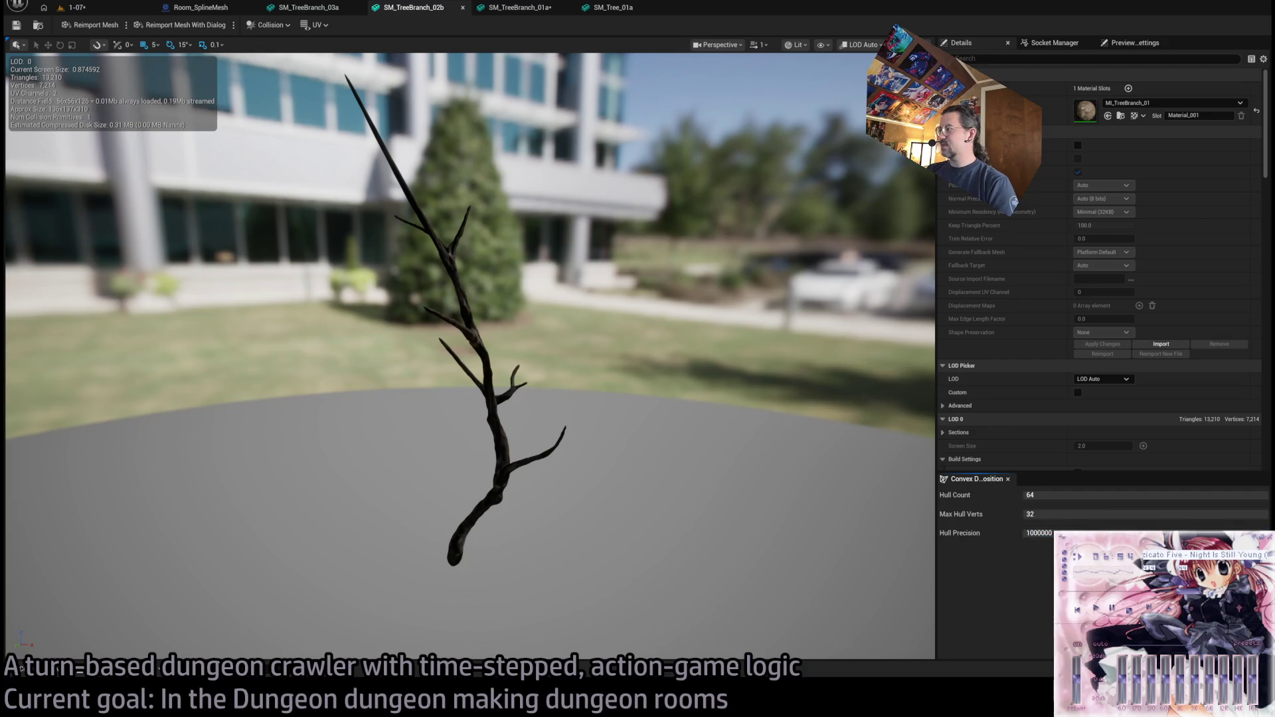
- Compare collision across the branch meshes, inspecting SM_TreeBranch_02b and SM_TreeBranch_03a
left_click(309, 7)
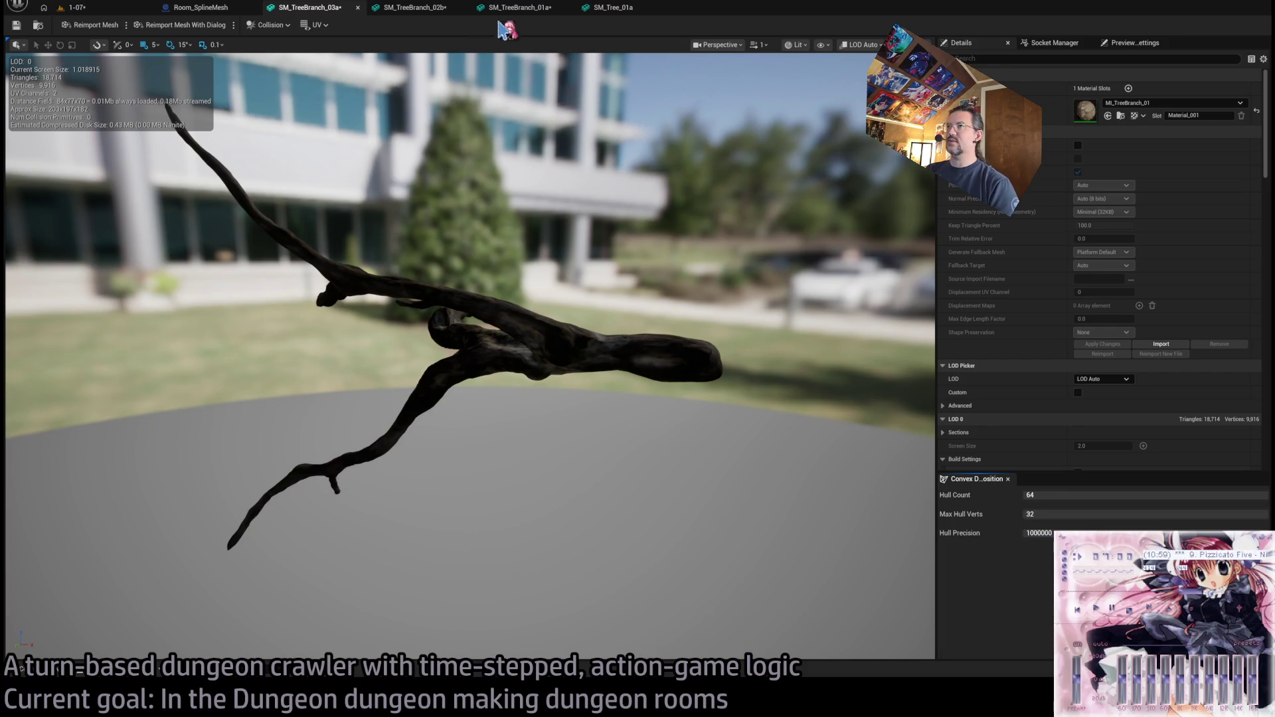
left_click(412, 7)
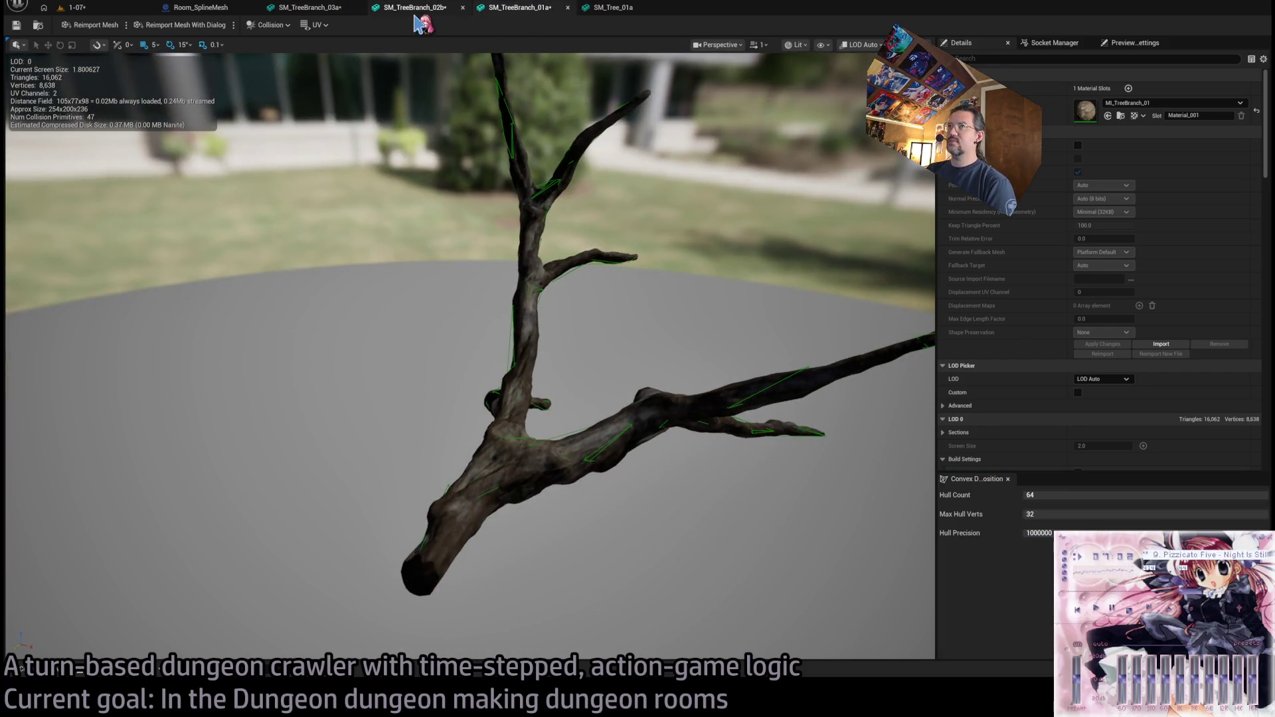
left_click(321, 10)
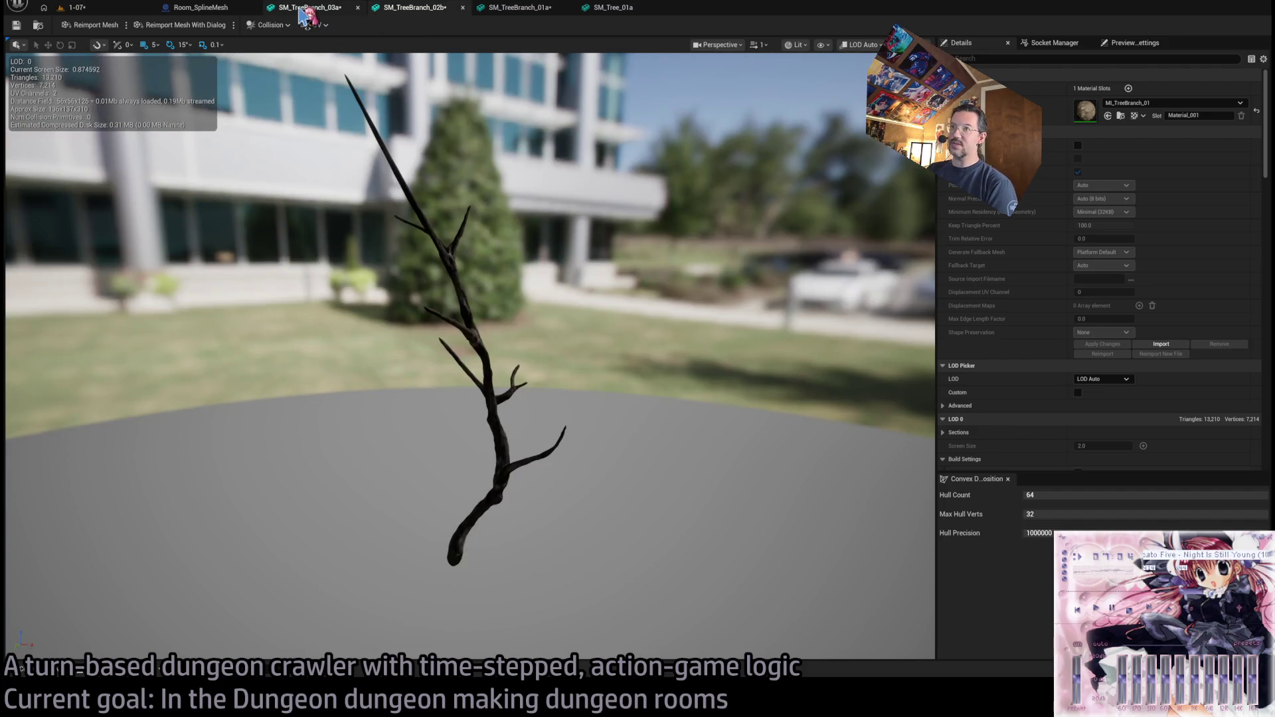
left_click(412, 8)
left_click(522, 8)
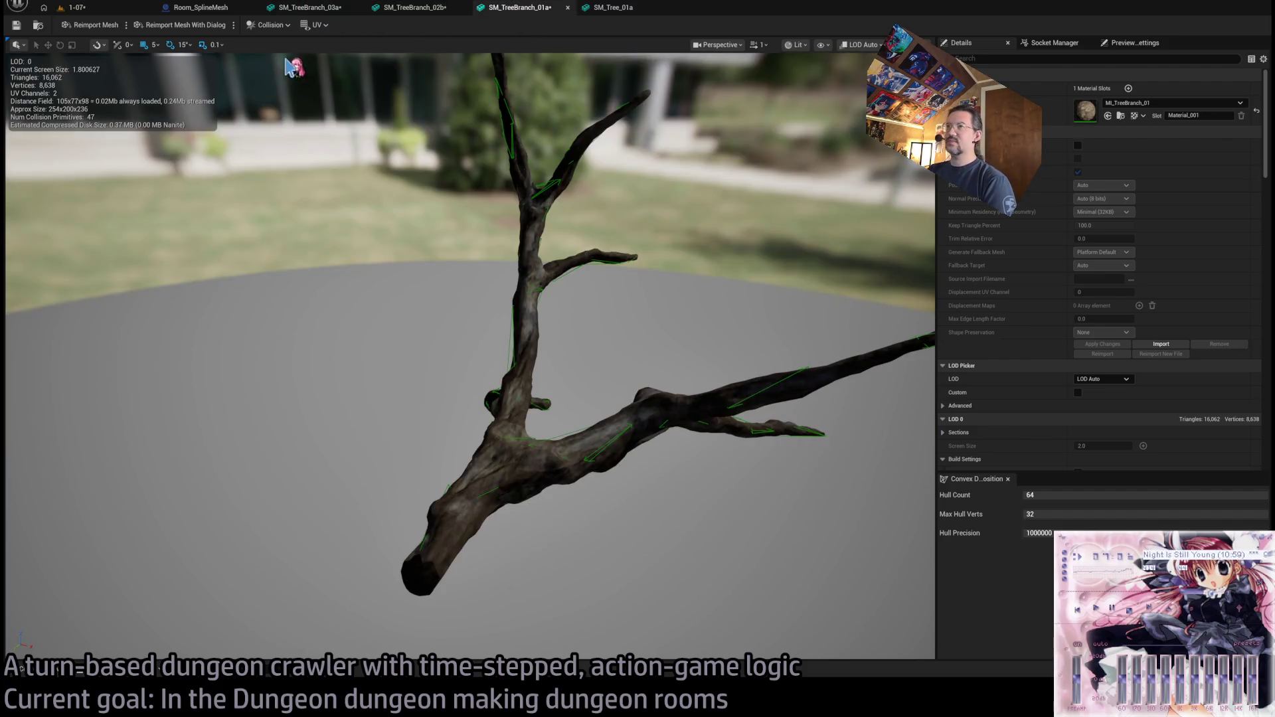
left_click(411, 7)
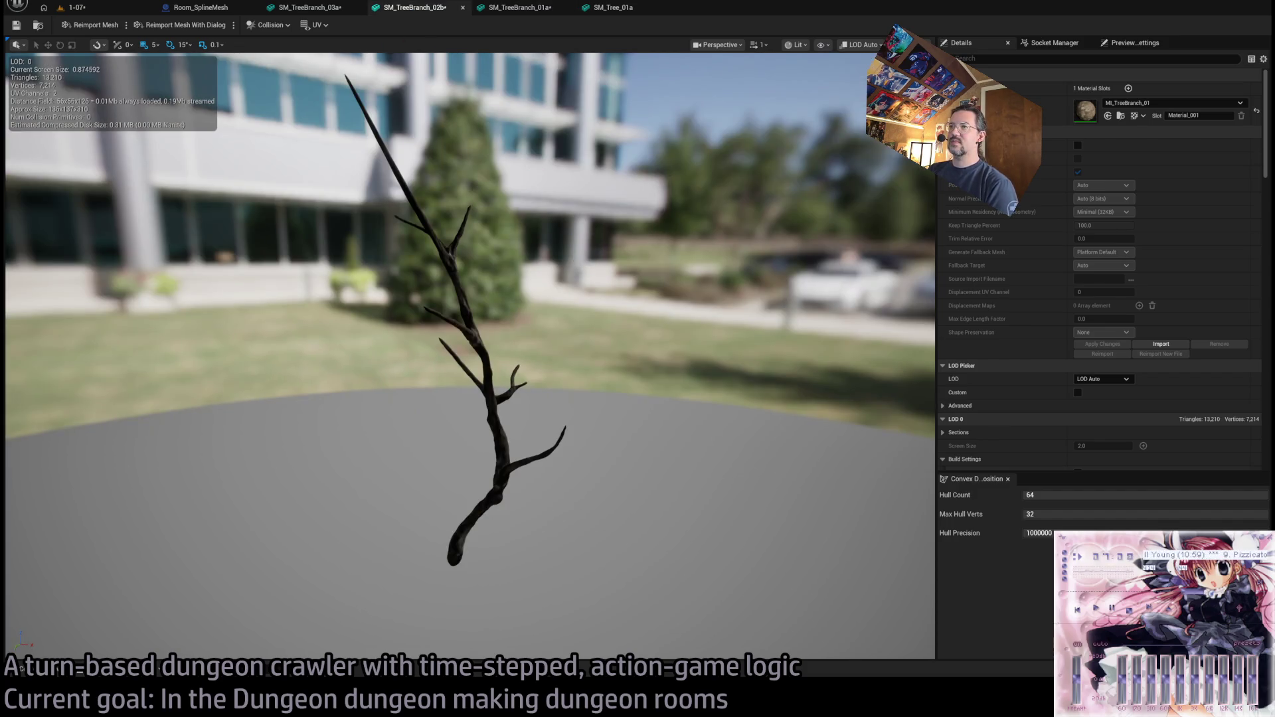
left_click_drag(465, 332, 492, 332)
mouse_move(585, 259)
left_mouse_down()
mouse_move(565, 166)
mouse_move(584, 259)
left_mouse_up()
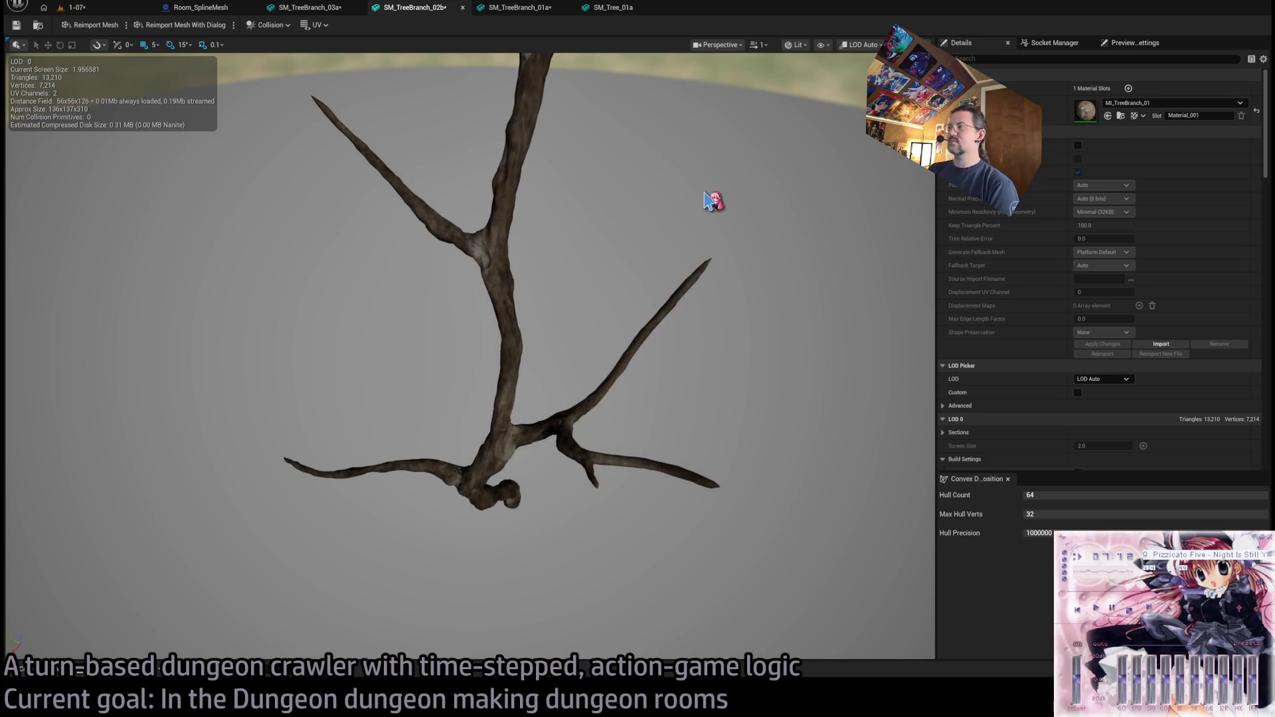
left_click(320, 14)
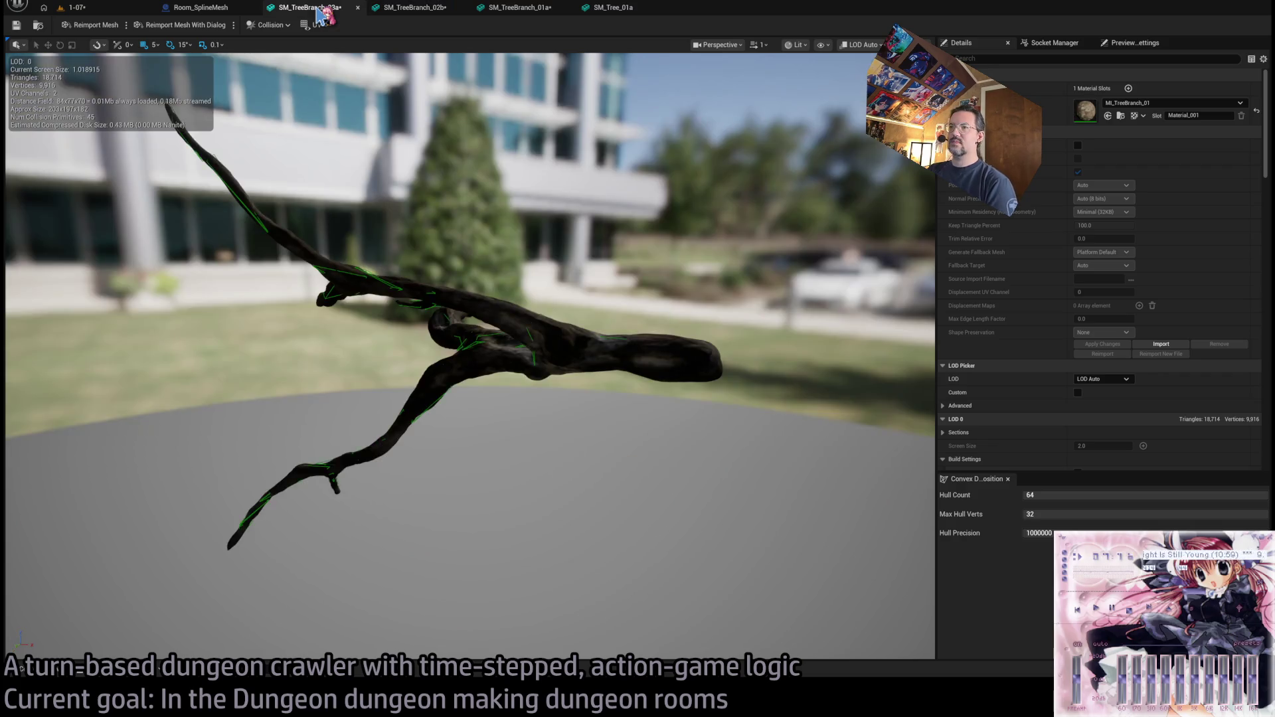
mouse_move(691, 299)
left_mouse_down()
mouse_move(691, 352)
mouse_move(691, 312)
mouse_move(631, 265)
left_mouse_up()
left_click_drag(636, 135, 636, 134)
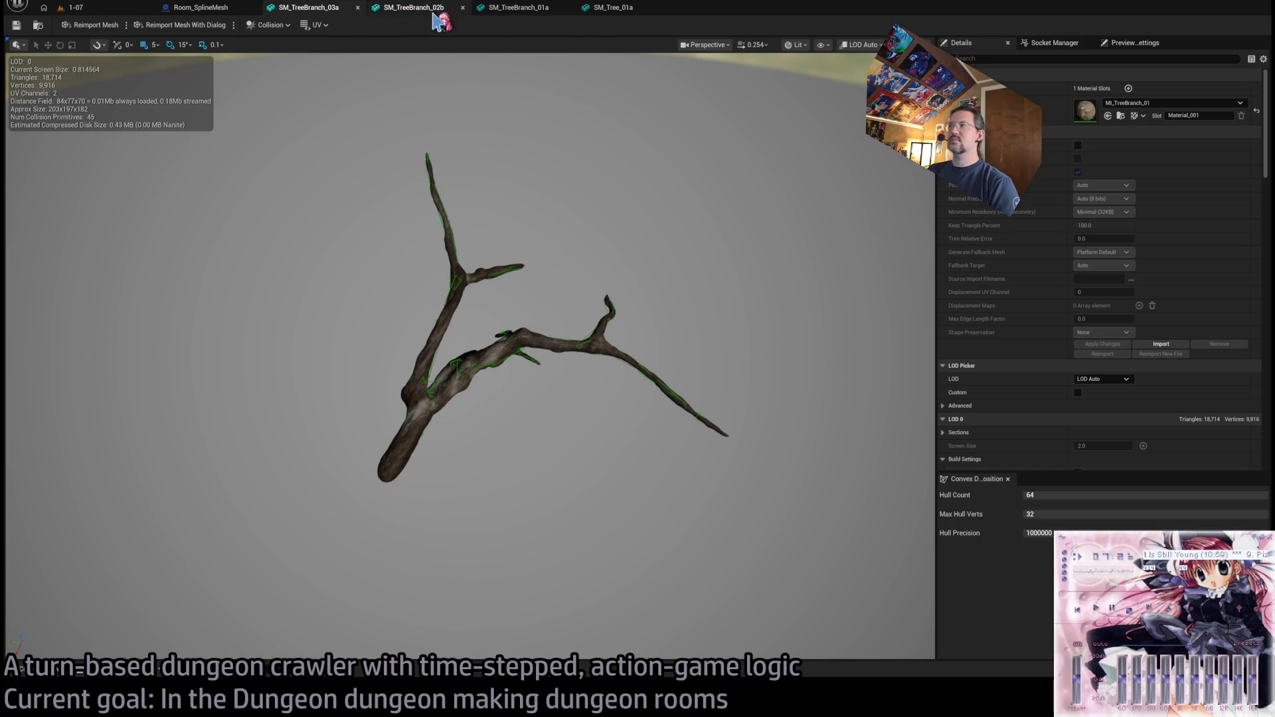
- Close the tree and branch mesh editors
left_click(567, 8)
left_click(566, 8)
left_click(462, 8)
left_click(224, 9)
- Duplicate SM_TreeBranch_03a lower down the trunk after undoing the stray copies
left_click(109, 9)
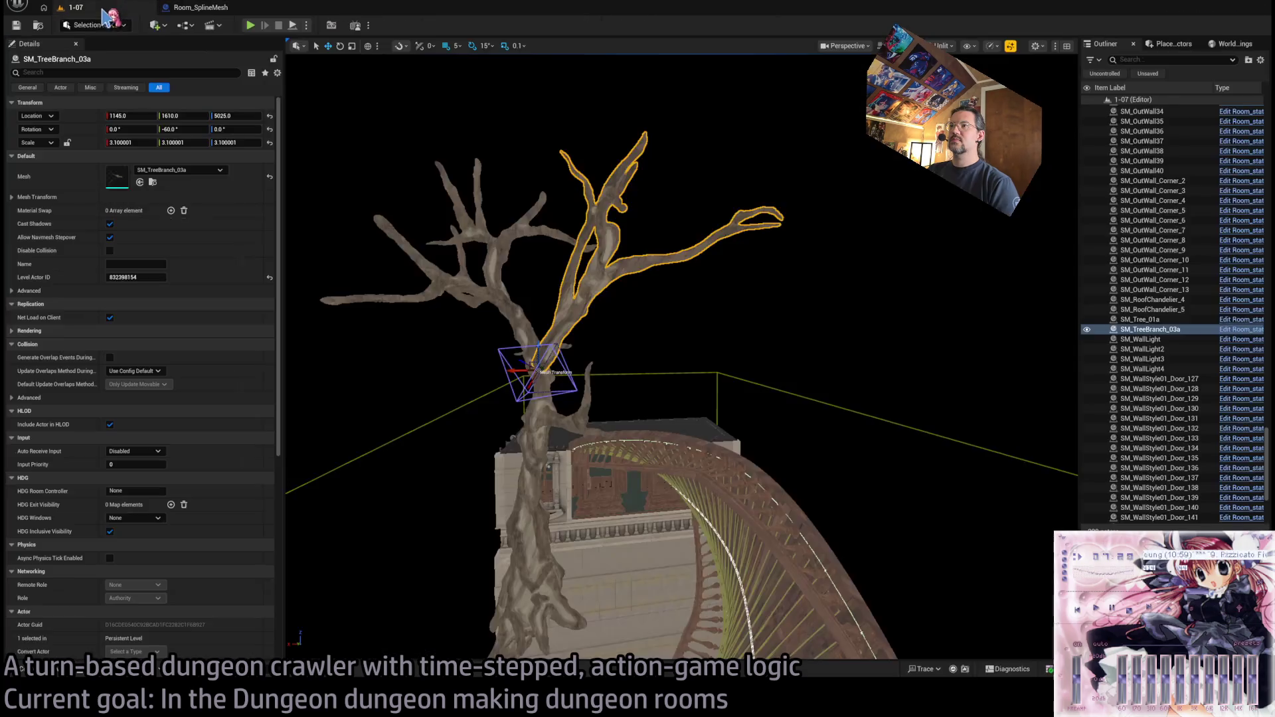
left_click_drag(636, 134, 637, 118)
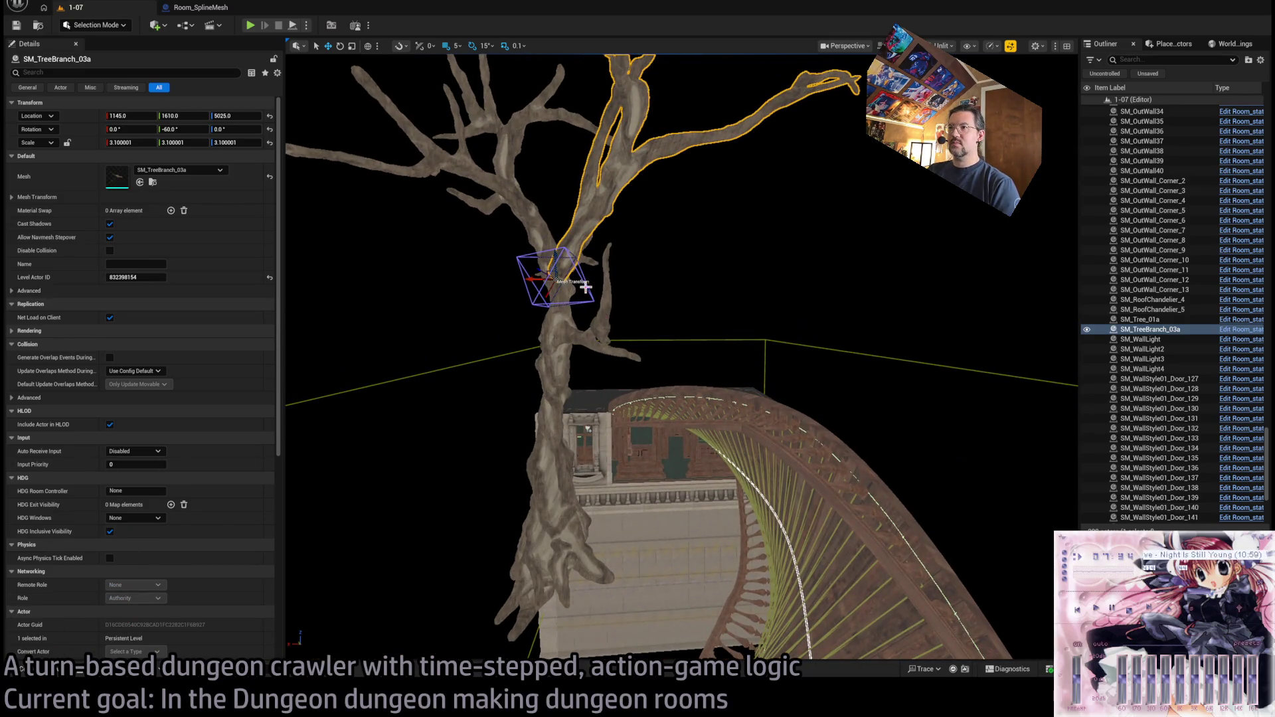
left_click_drag(580, 271, 583, 370)
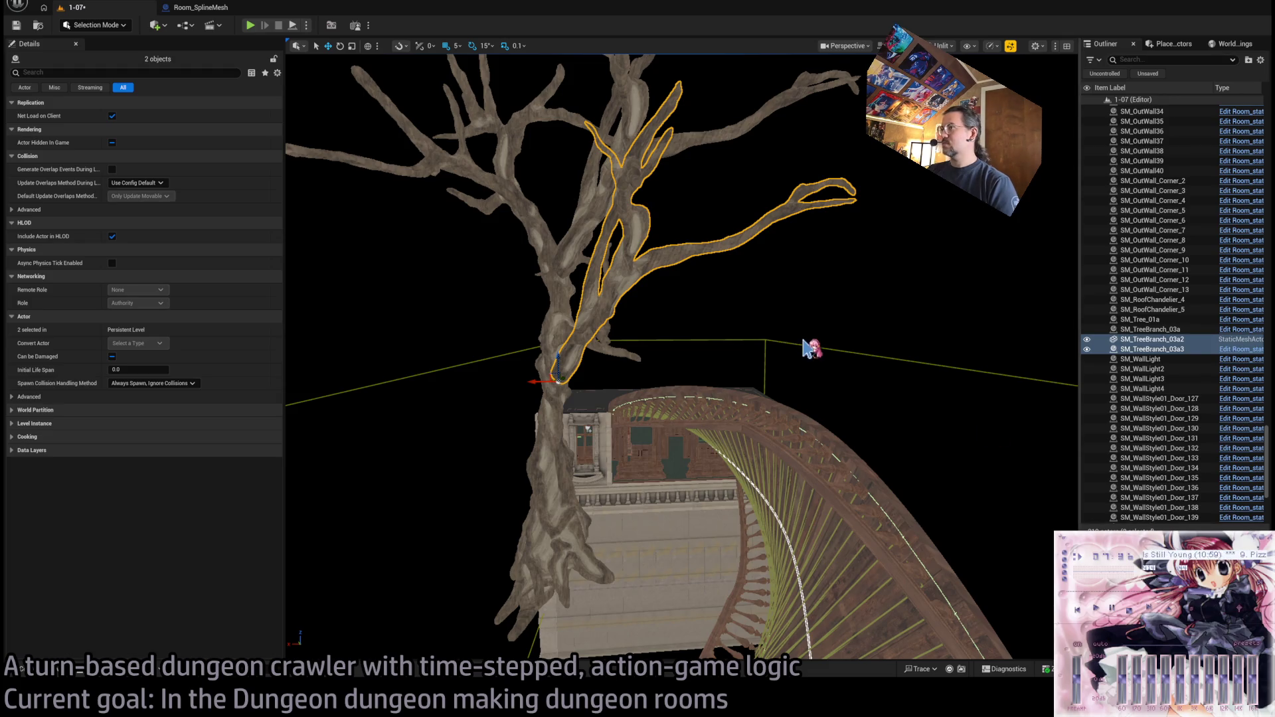
key("ctrl+z")
key("ctrl+z")
left_click(562, 258)
left_click_drag(562, 259, 563, 357)
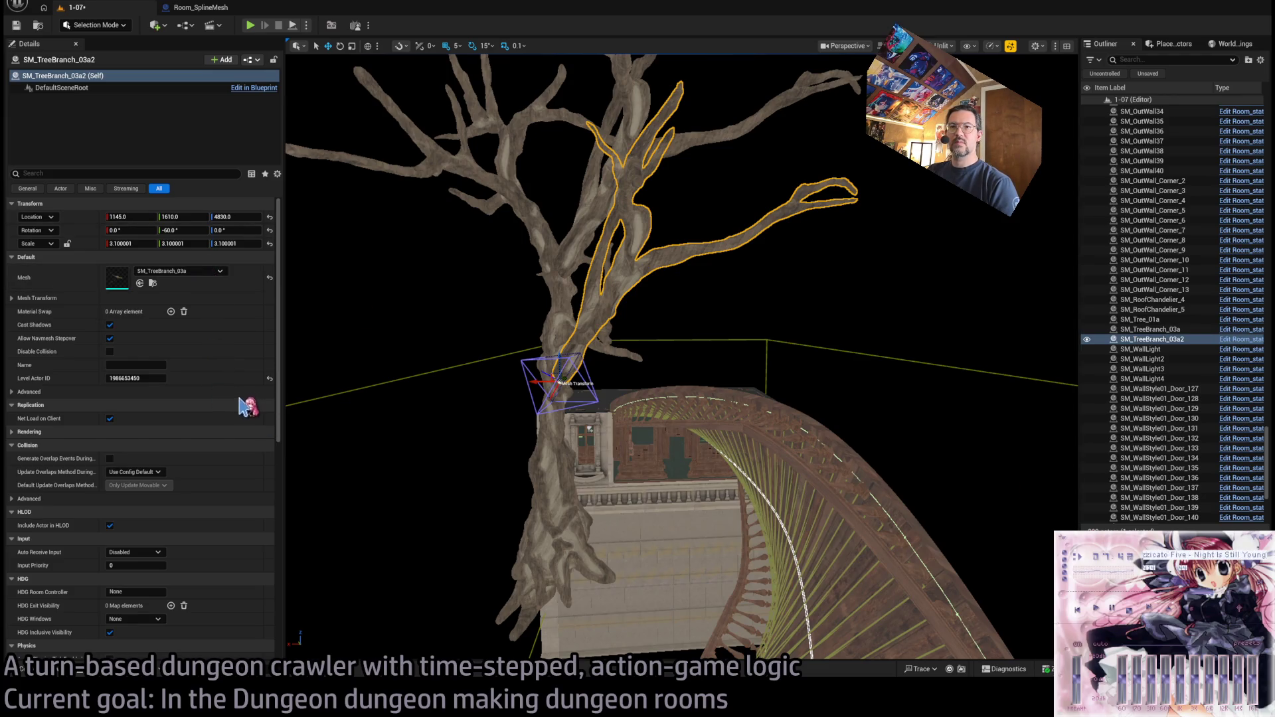
mouse_move(656, 287)
left_mouse_down()
mouse_move(637, 282)
mouse_move(669, 281)
mouse_move(598, 213)
mouse_move(610, 303)
mouse_move(612, 191)
left_mouse_up()
- Undo a trial move of the tree and branch, then select the trunk and bridge spline mesh
left_click(782, 111, "ctrl")
left_click(669, 288, "ctrl")
mouse_move(670, 288)
left_mouse_down()
mouse_move(666, 349)
mouse_move(655, 264)
mouse_move(558, 459)
mouse_move(839, 492)
left_mouse_up()
key("ctrl+z")
left_click(856, 385)
left_click(843, 306, "ctrl")
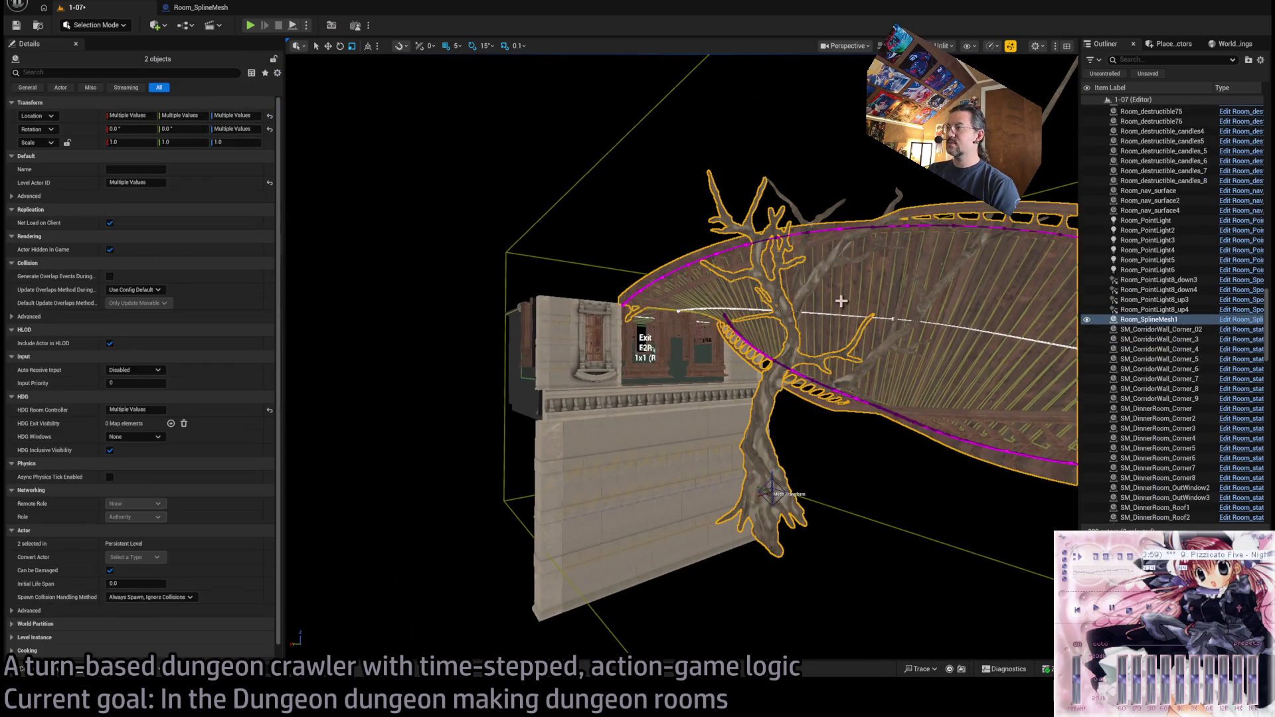
- Select the tree and both branches together and frame them in view
left_click(842, 306, "ctrl")
left_click(849, 388, "ctrl")
left_click(764, 399, "ctrl")
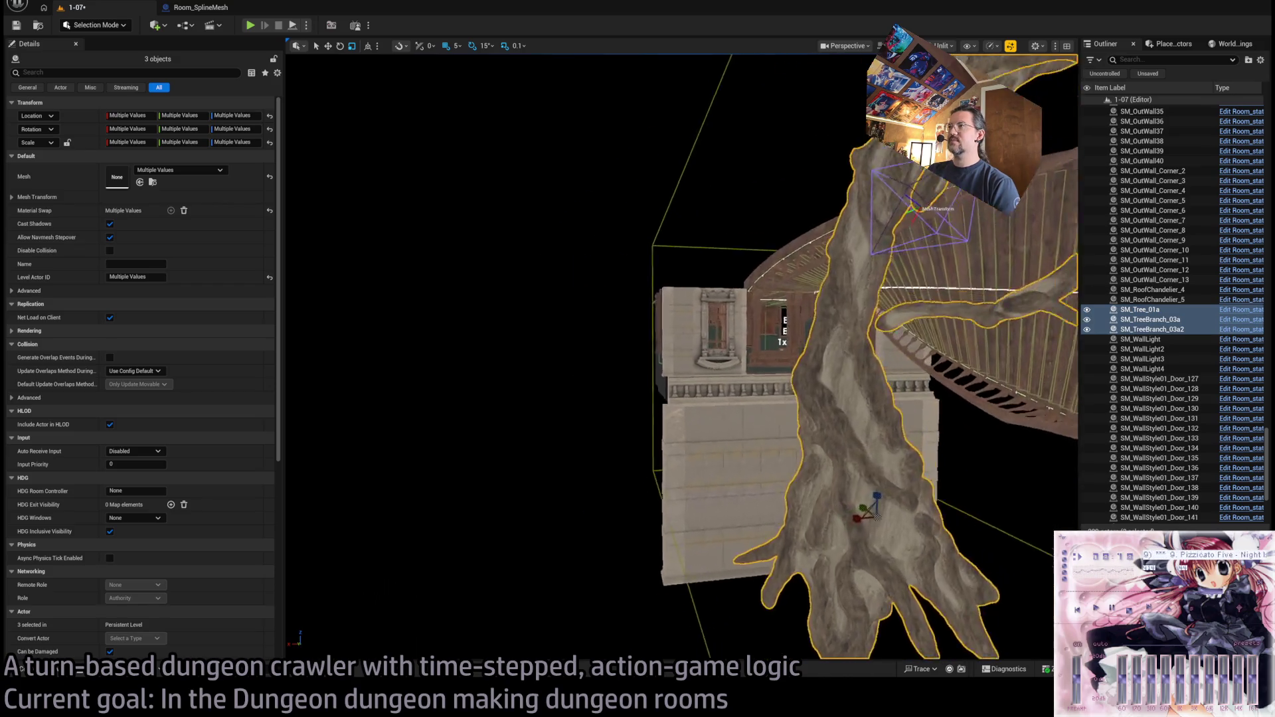
left_click_drag(644, 446, 777, 369)
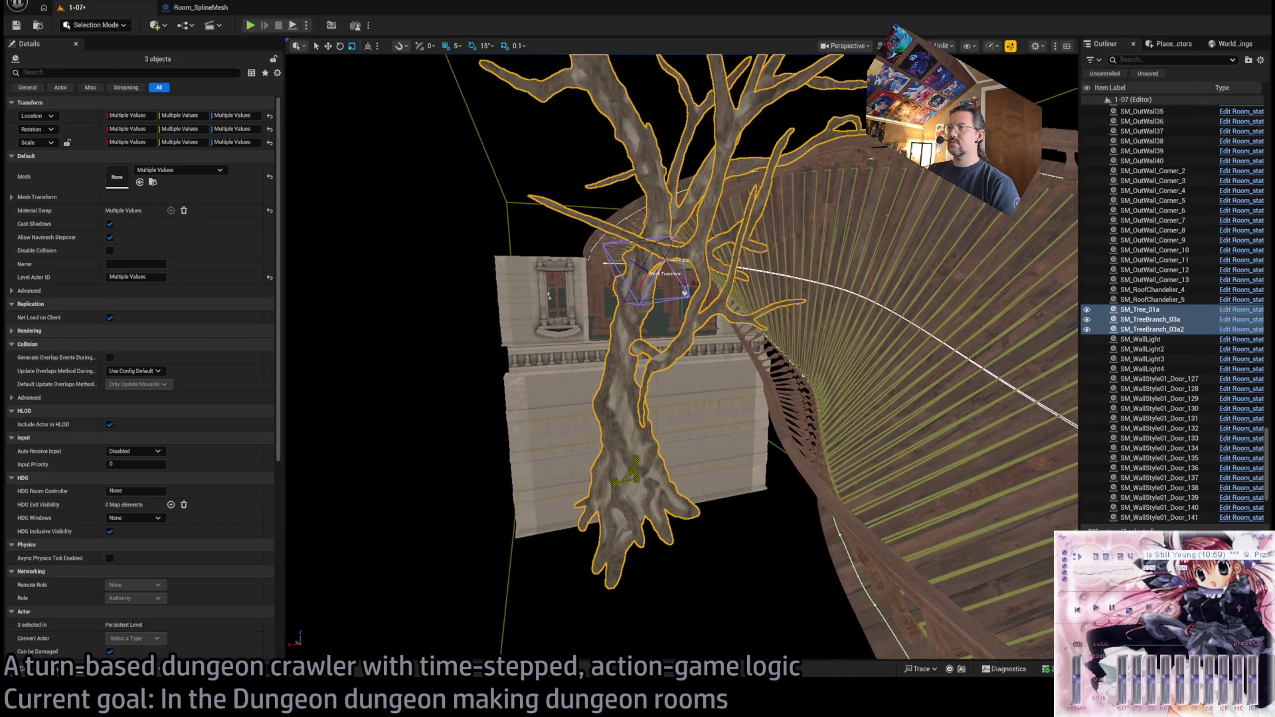
mouse_move(641, 456)
left_mouse_down()
mouse_move(639, 495)
mouse_move(635, 468)
left_mouse_up()
key("f")
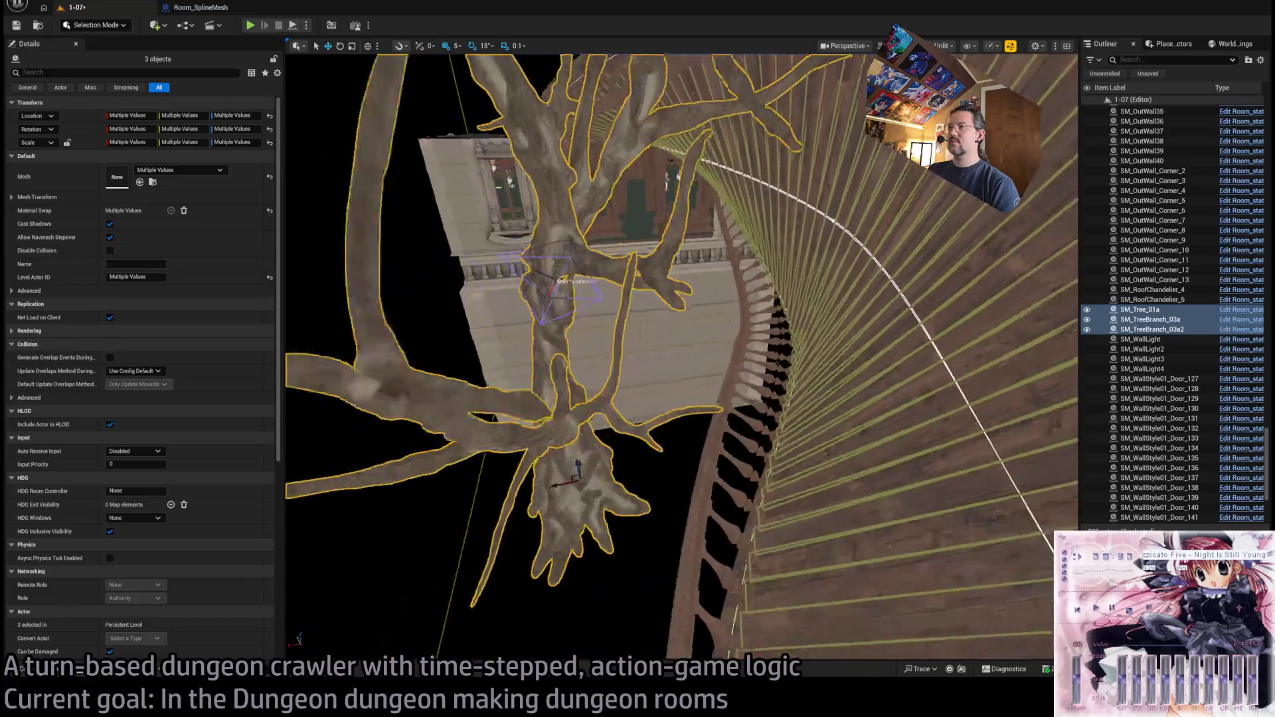
- Reselect the SM_TreeBranch_03a branch on its own and adjust the view around it
left_click(721, 379)
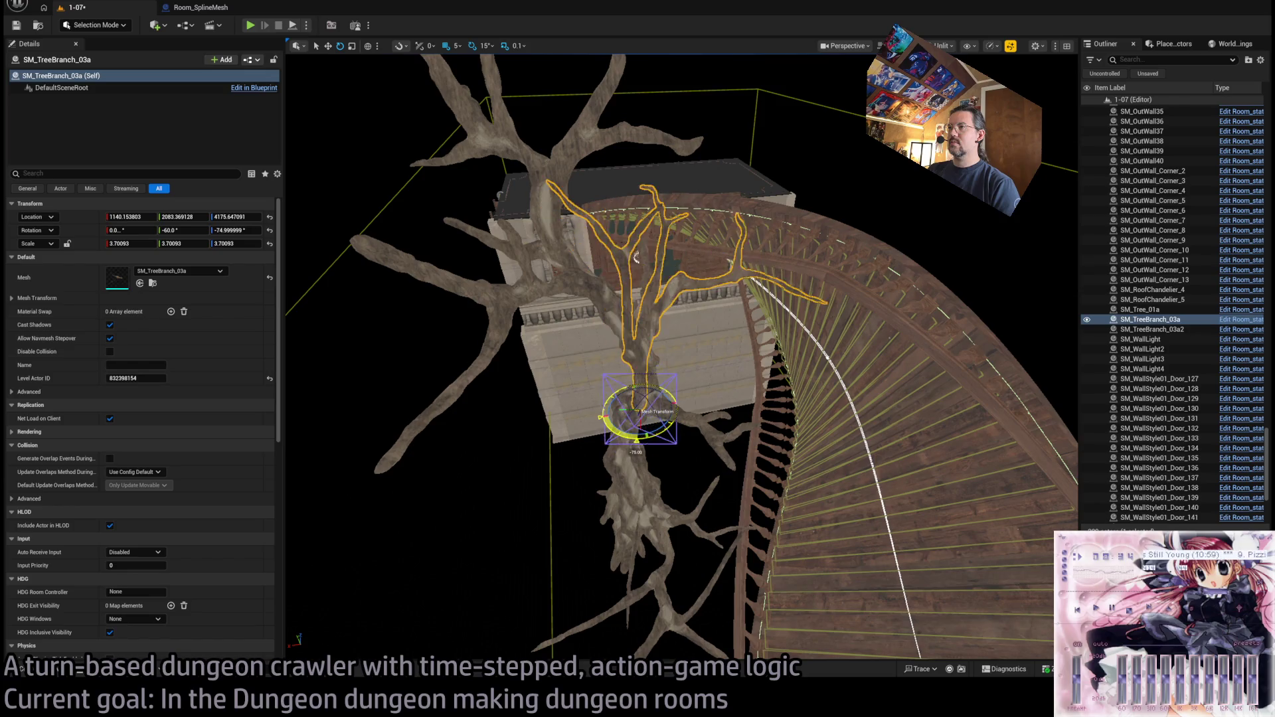
scroll(640, 274, "up", 3)
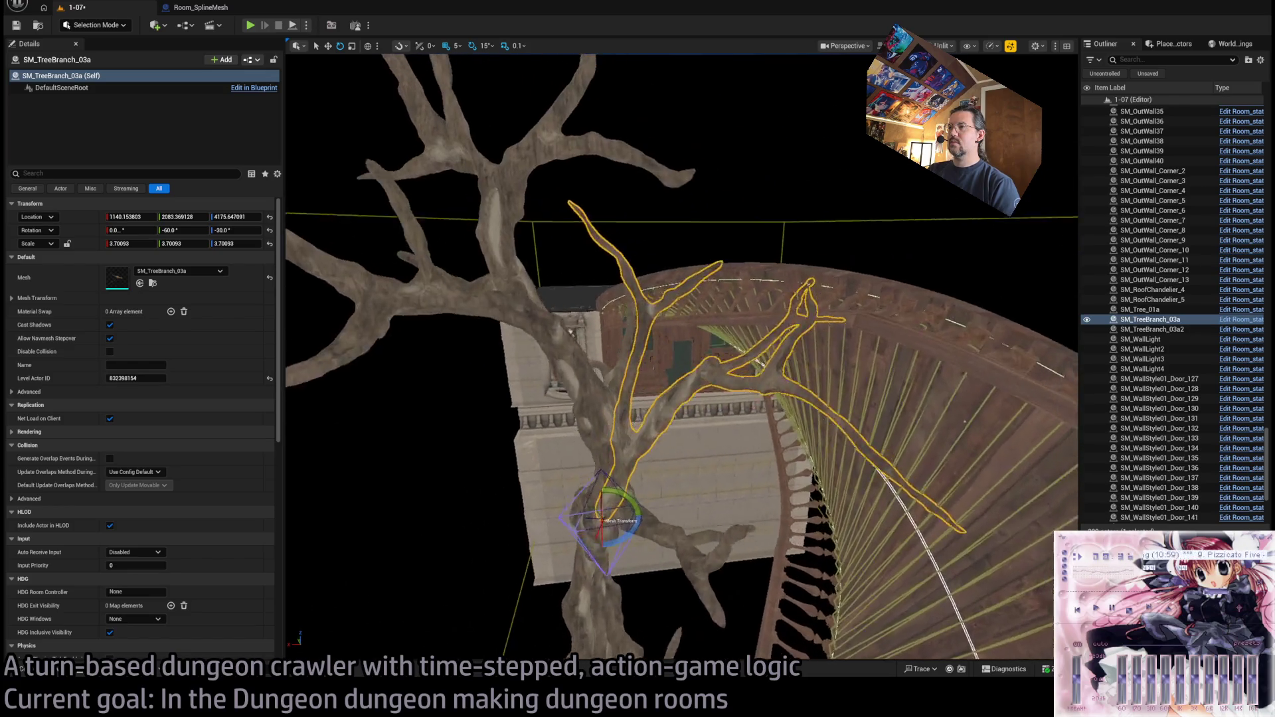
left_click(581, 452)
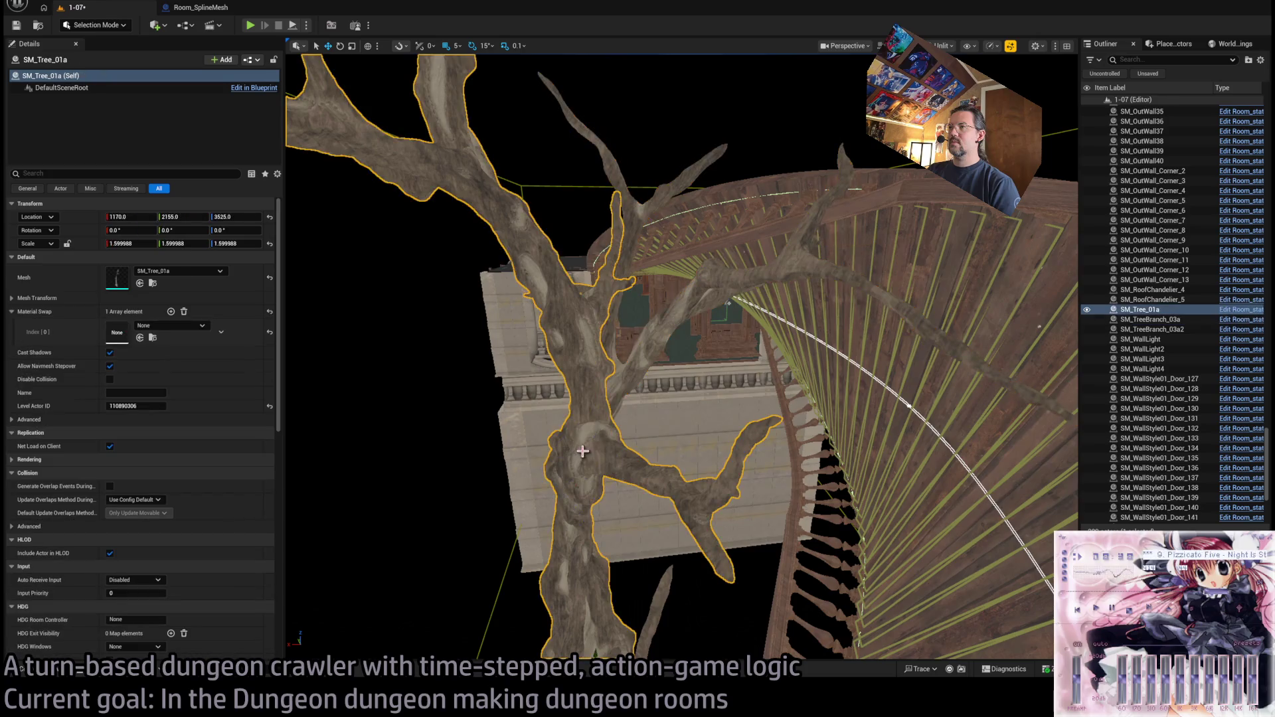
left_click(620, 399)
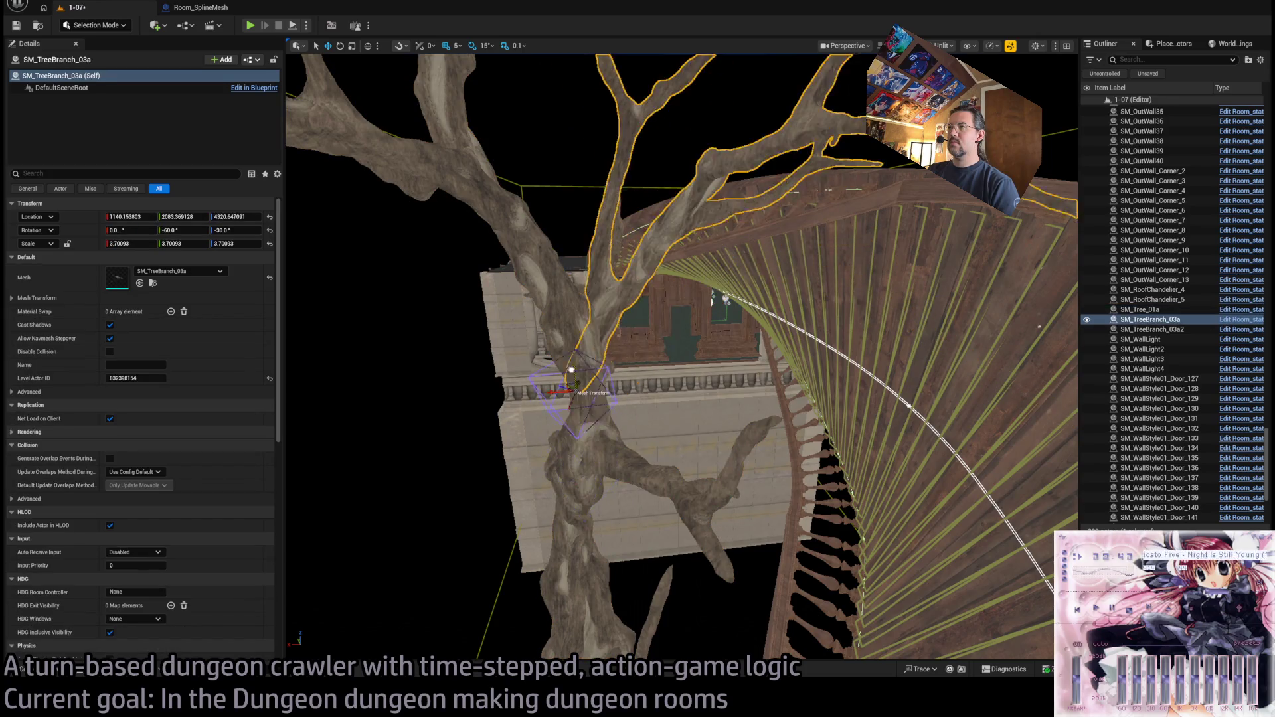
scroll(682, 355, "up", 2)
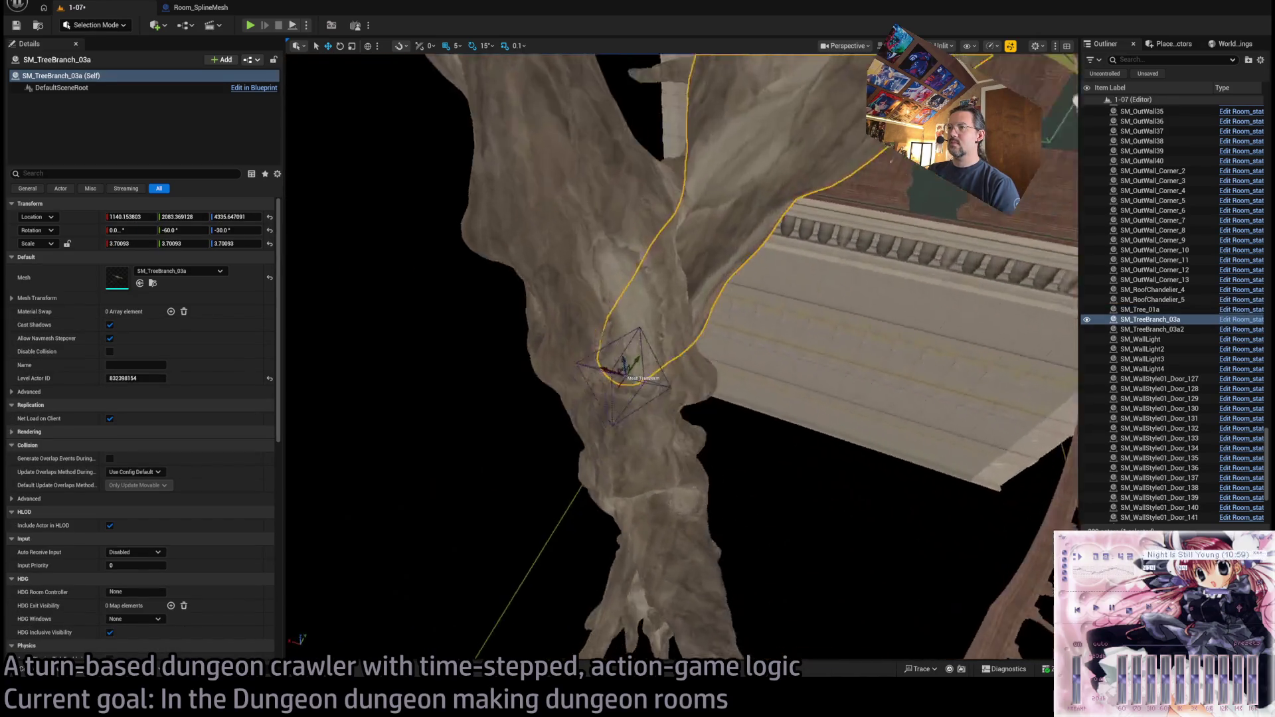
scroll(625, 511, "down", 5)
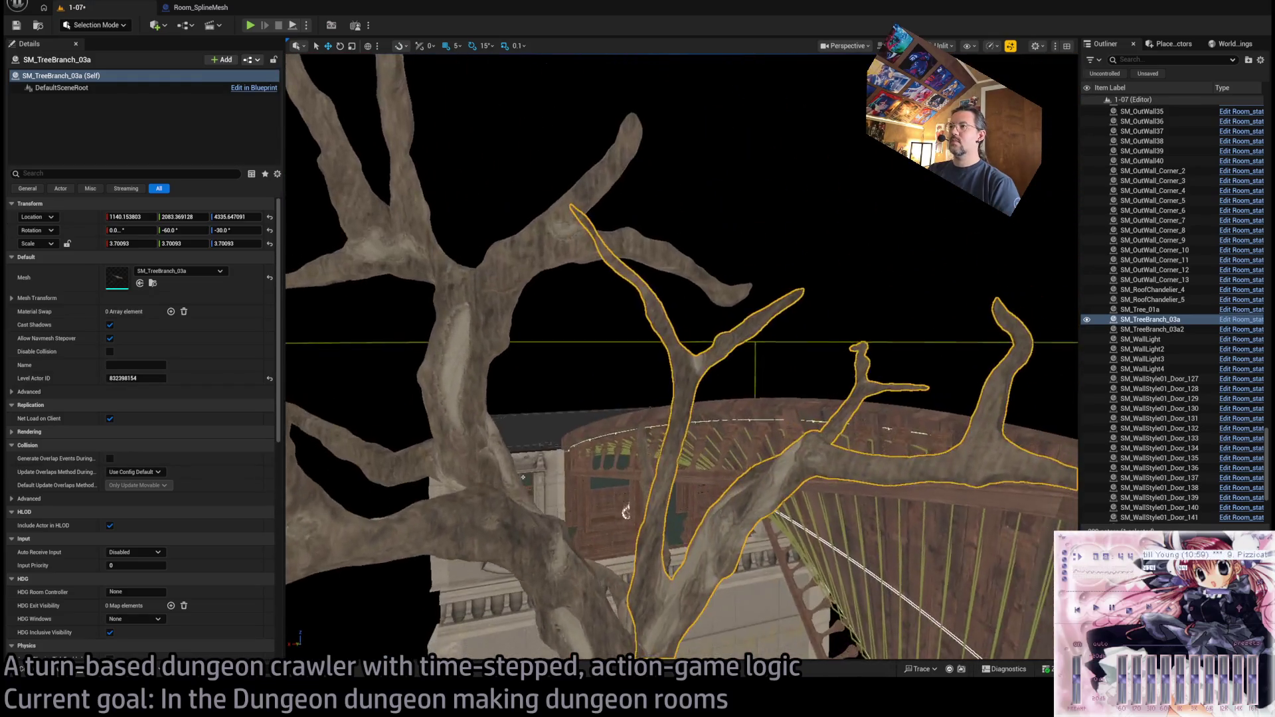
scroll(626, 511, "up", 5)
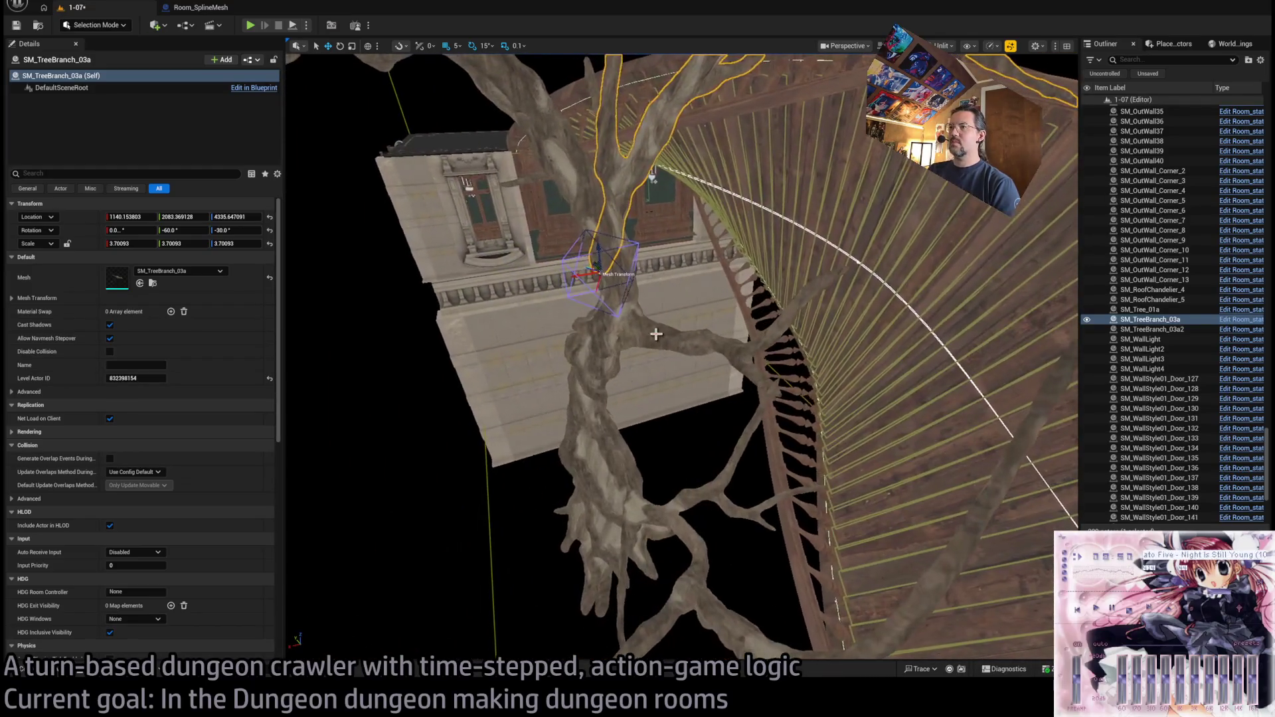
- Move the second branch SM_TreeBranch_03a2 sideways onto the trunk
left_click(656, 334)
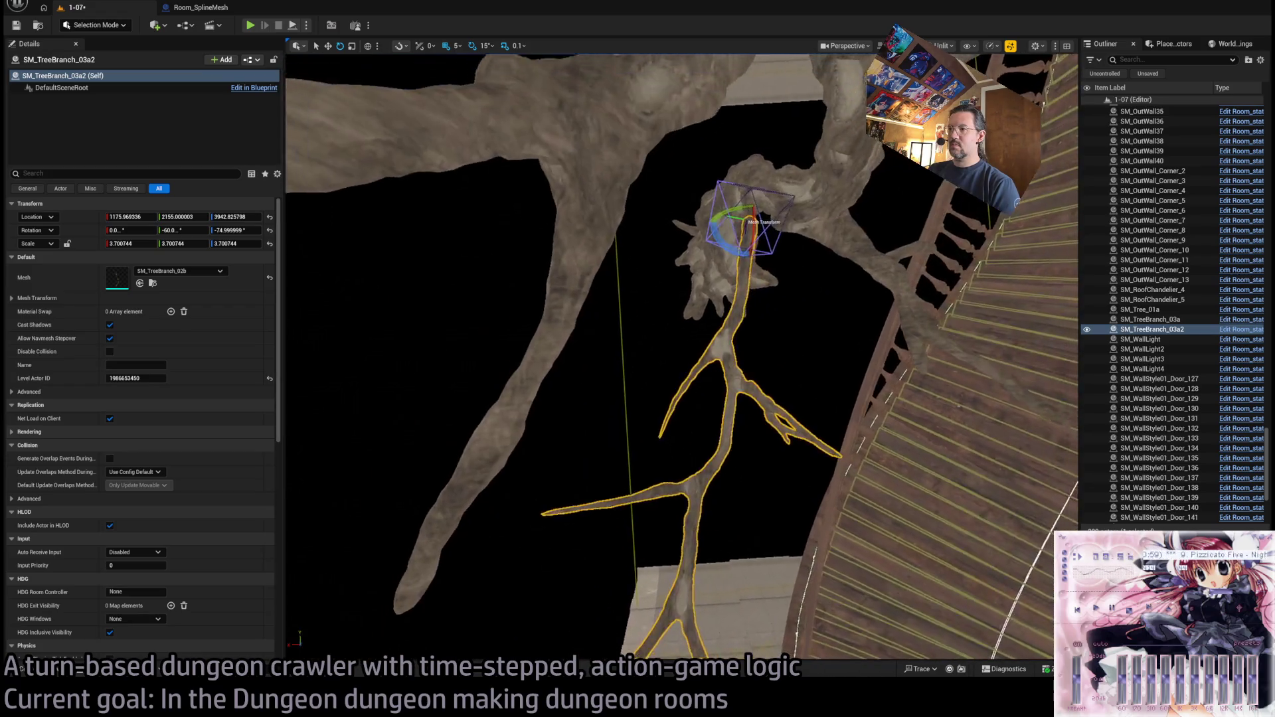
left_click_drag(582, 443, 498, 399)
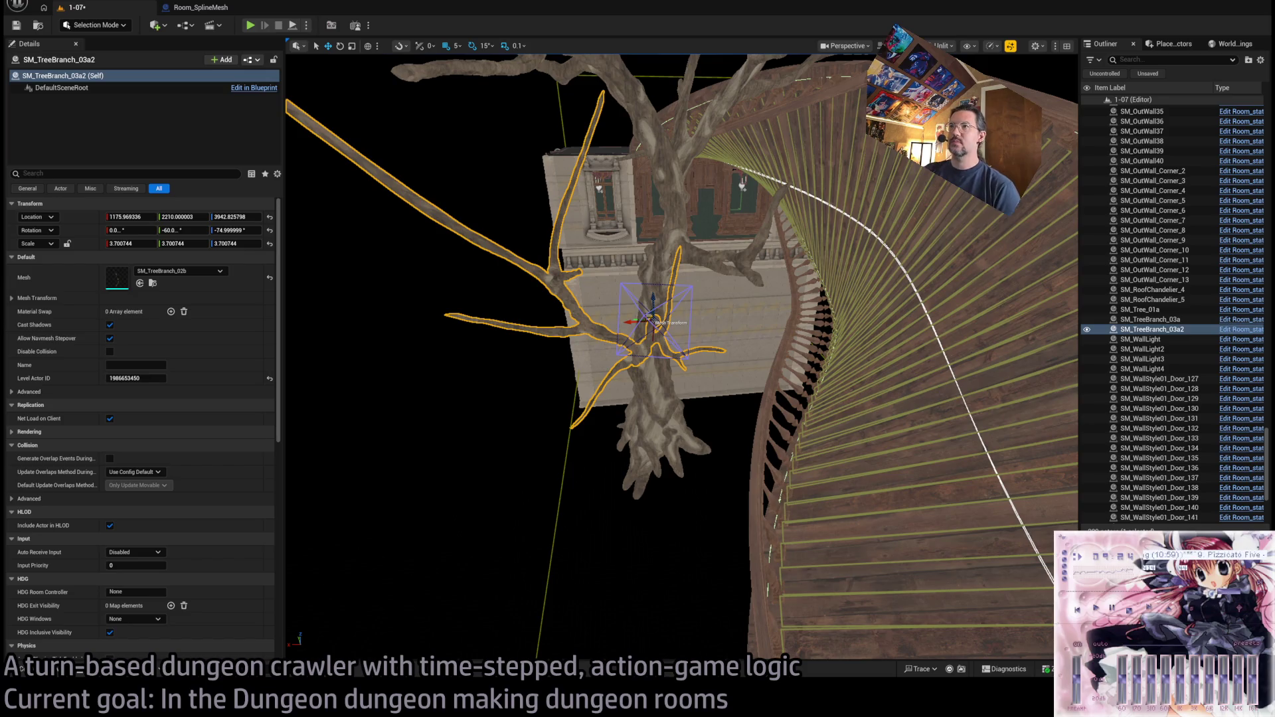
mouse_move(535, 457)
left_mouse_down()
mouse_move(558, 522)
mouse_move(442, 446)
mouse_move(641, 427)
left_mouse_up()
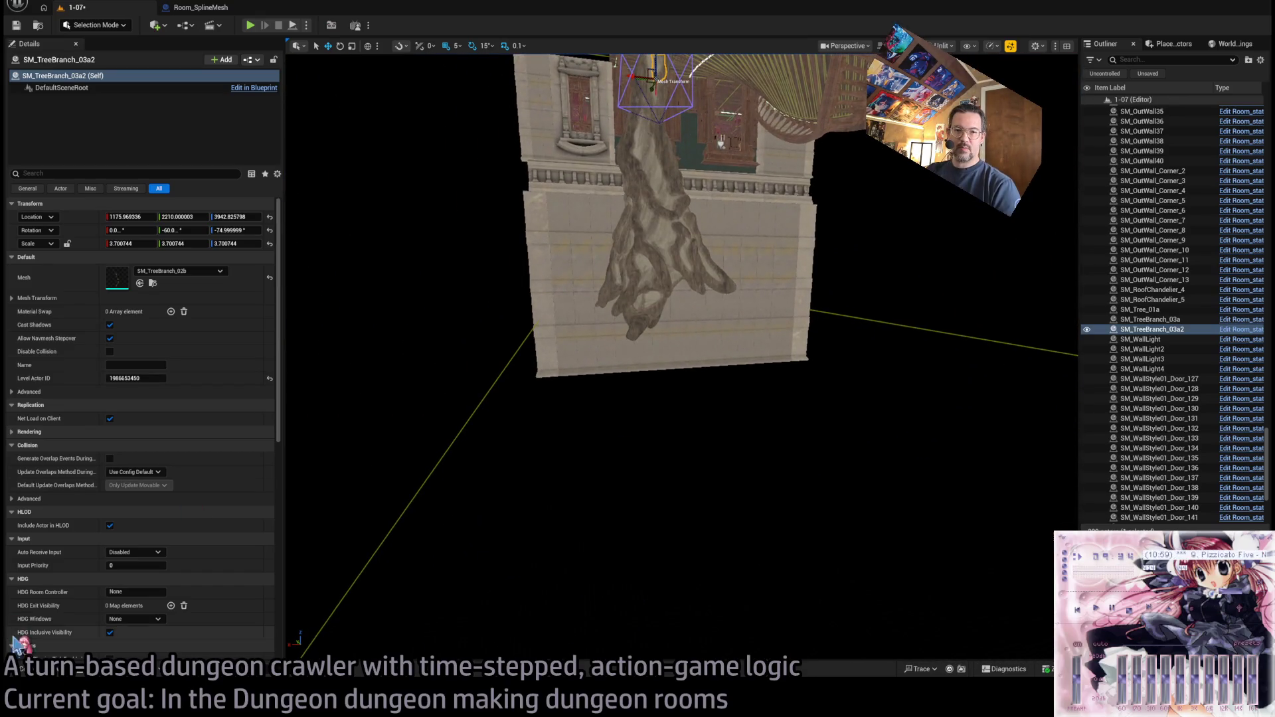
- Browse the Content Drawer to the dungeon pack's NATURE/ROCK meshes folder
left_click(30, 670)
double_click(147, 469)
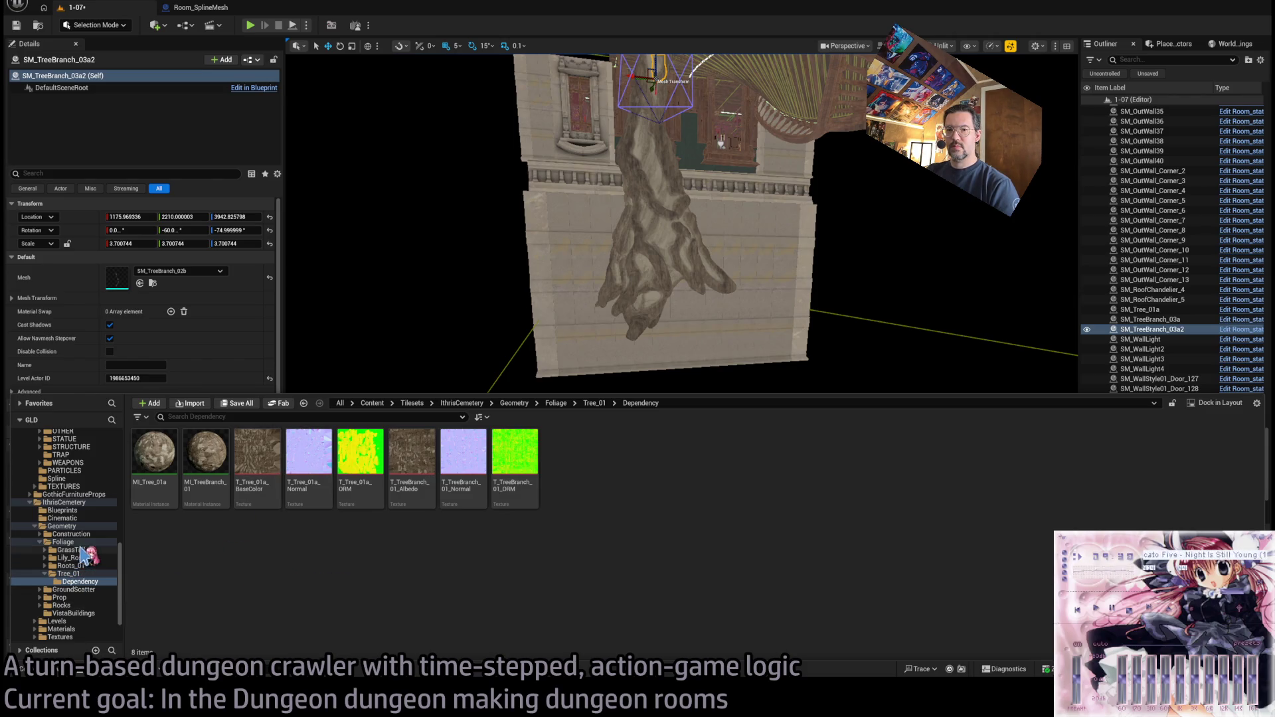
left_click(75, 526)
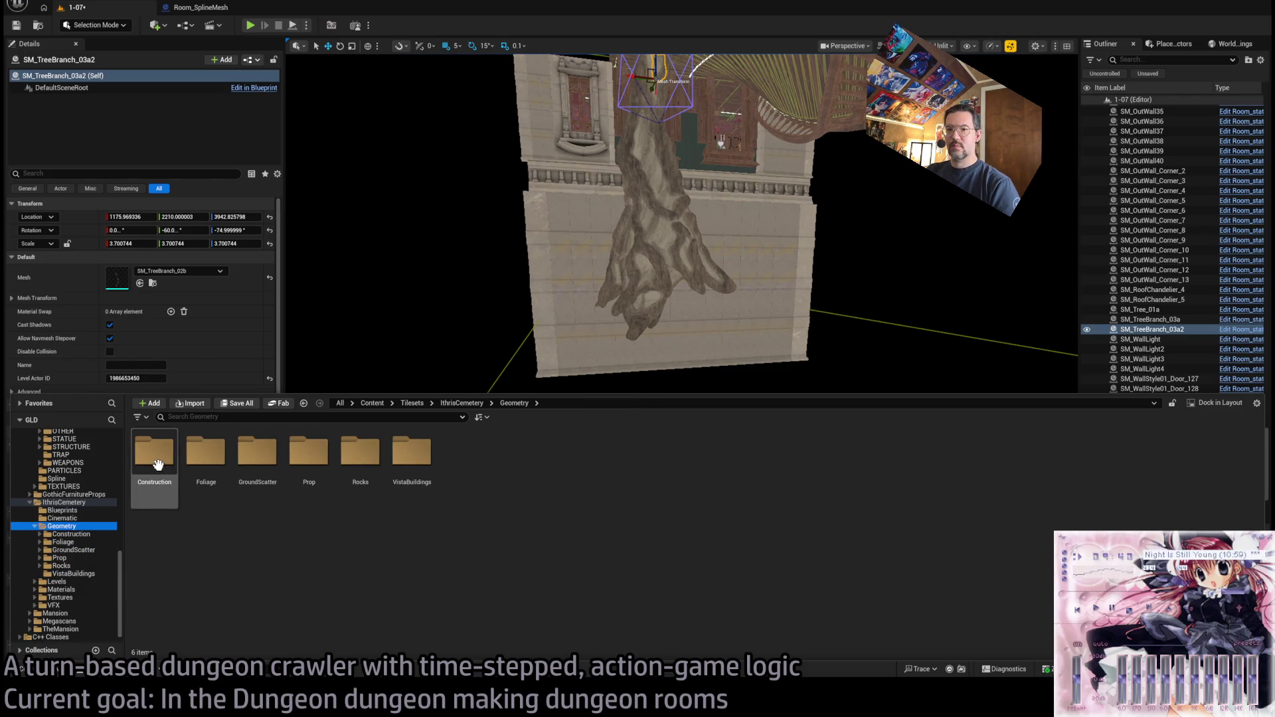
double_click(360, 455)
double_click(154, 455)
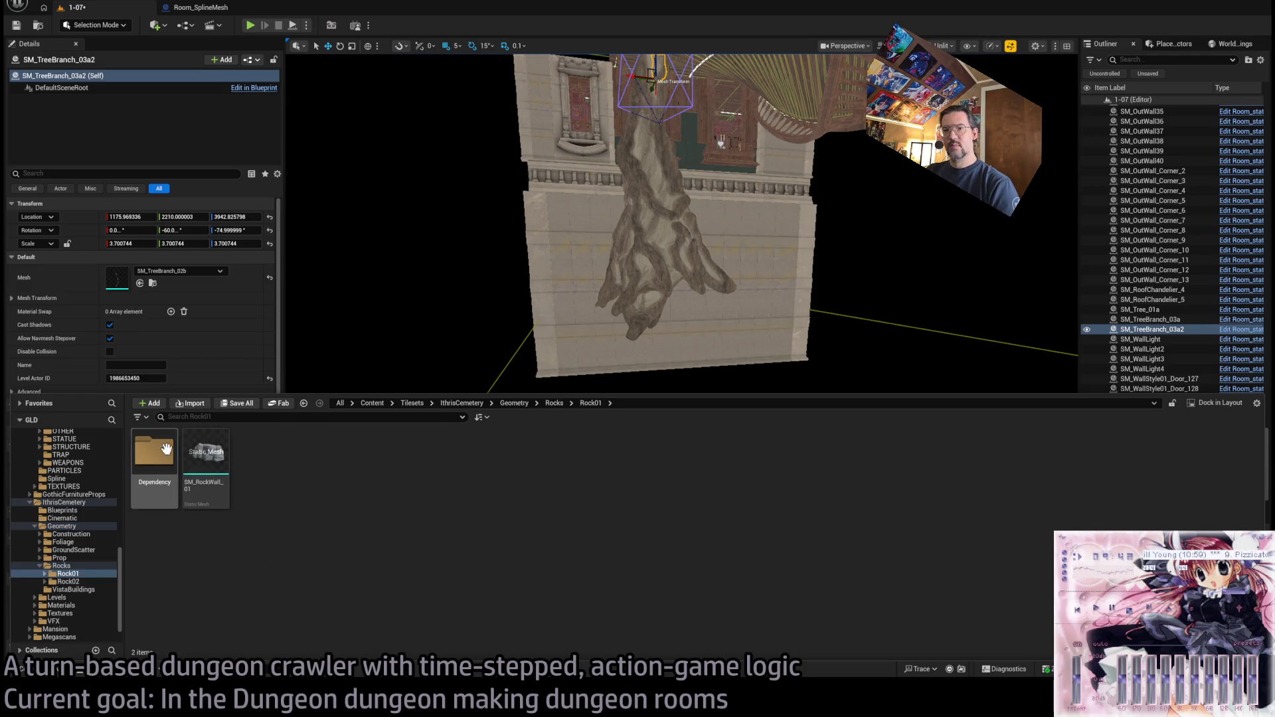
left_click(68, 582)
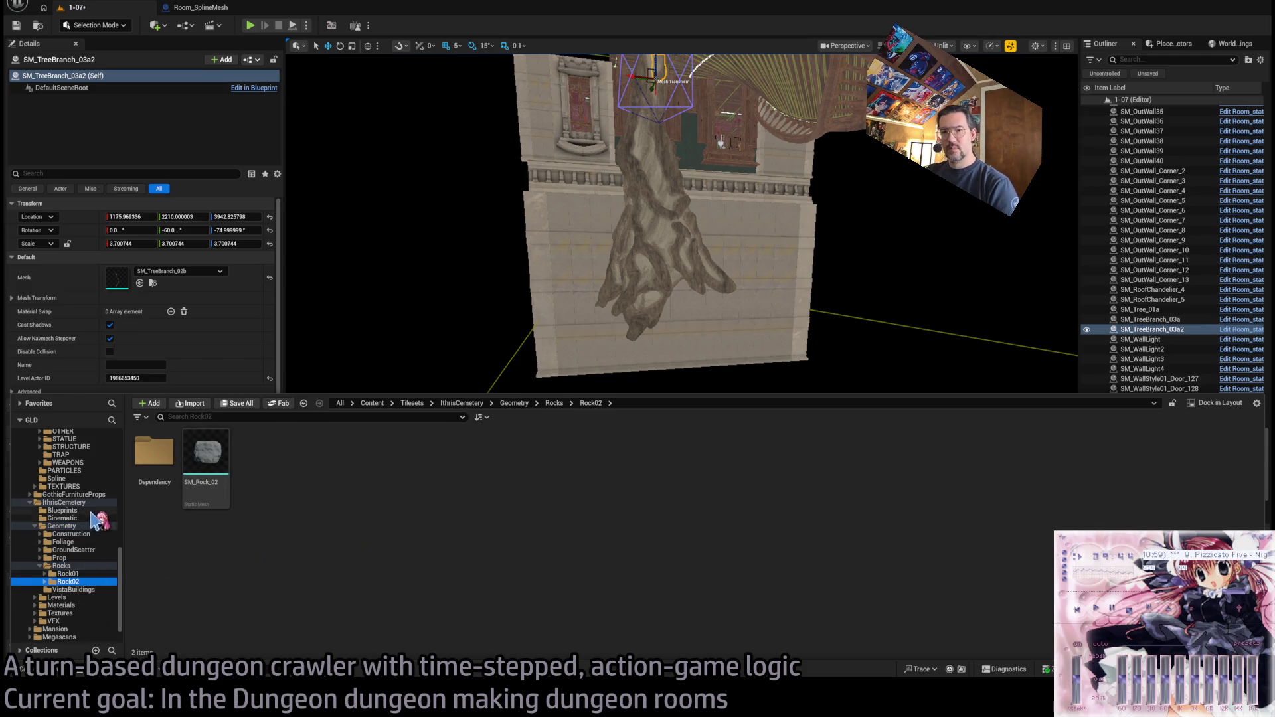
scroll(79, 499, "up", 4)
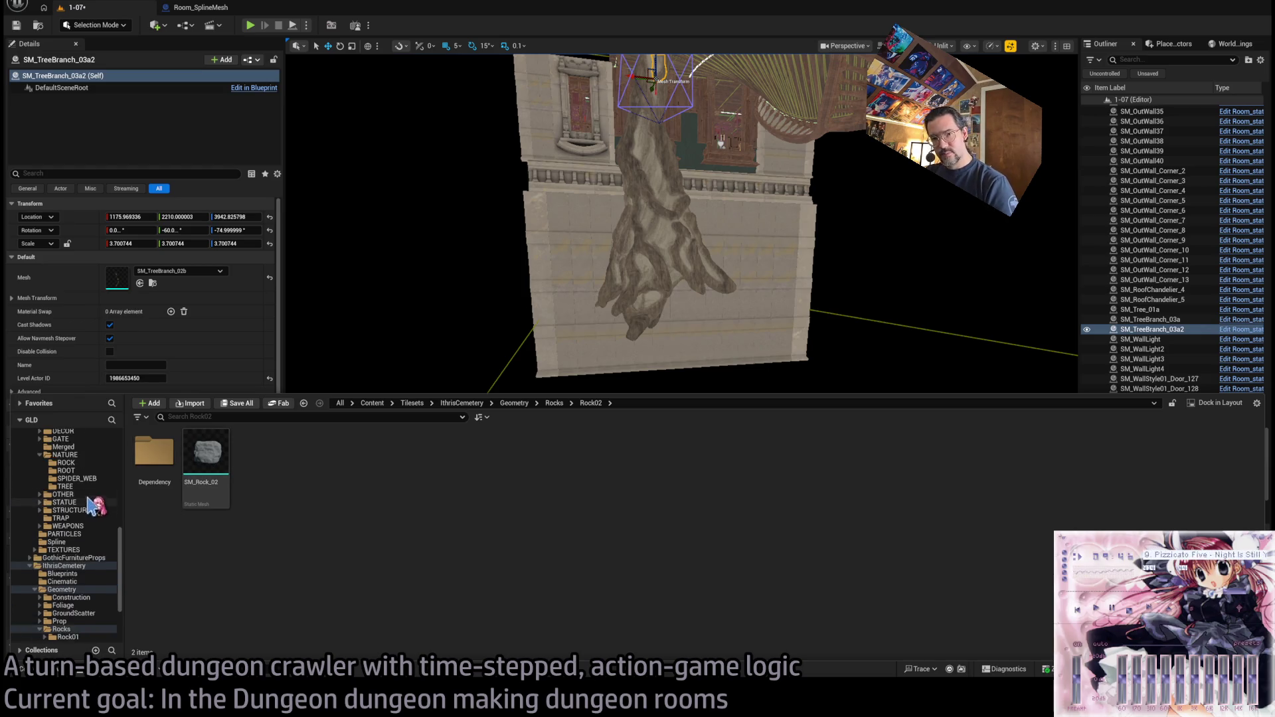
left_click(78, 479)
- Drag SM_Rock_c into the level and set it beneath the tree at 1290, 2130, 3030
mouse_move(257, 458)
left_mouse_down()
mouse_move(545, 354)
mouse_move(669, 349)
mouse_move(652, 527)
mouse_move(686, 512)
mouse_move(596, 498)
mouse_move(626, 491)
left_mouse_up()
scroll(687, 512, "up", 3)
key("f")
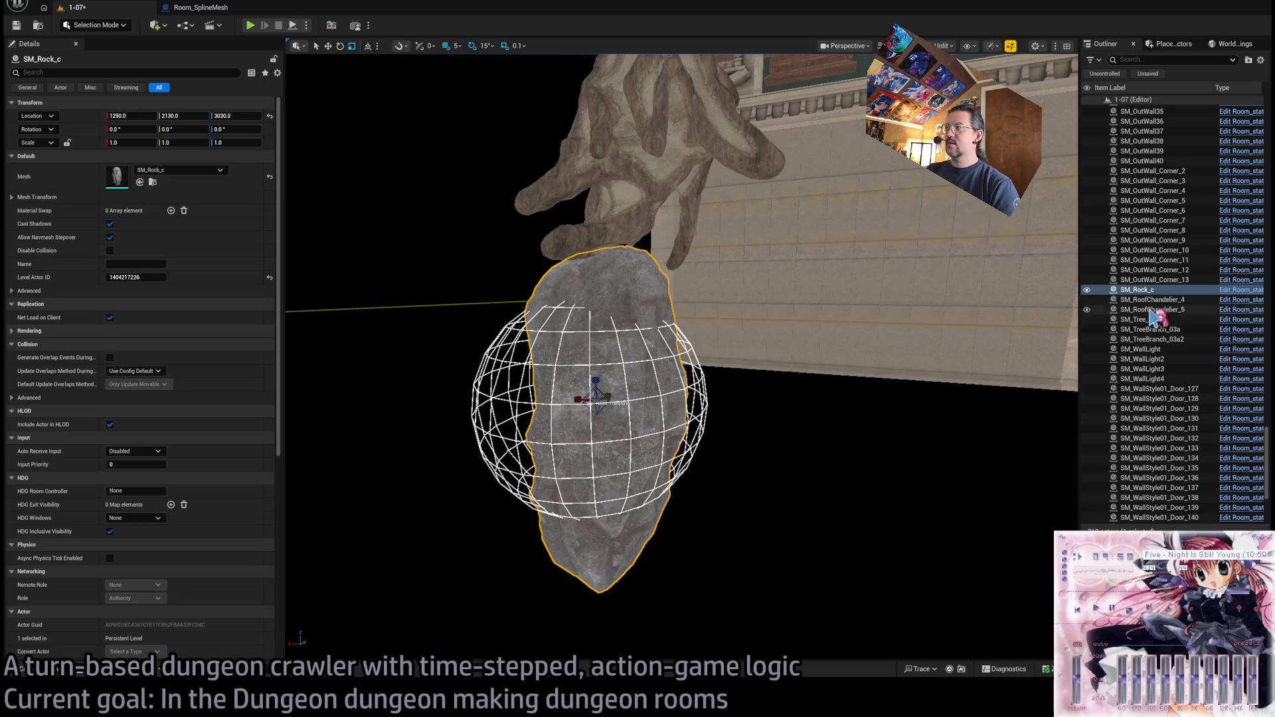
- Close the Room_static and Room_SplineMesh blueprint tabs to get back to the level
key("ctrl+e")
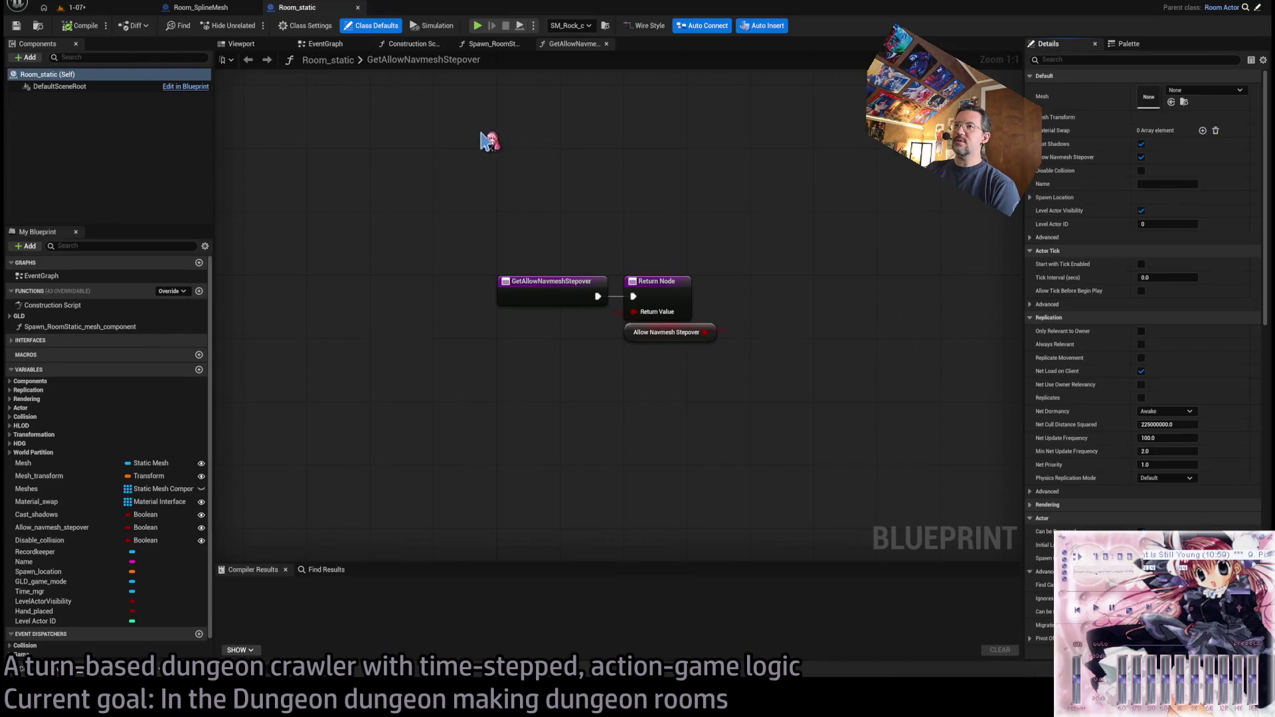
left_click(357, 7)
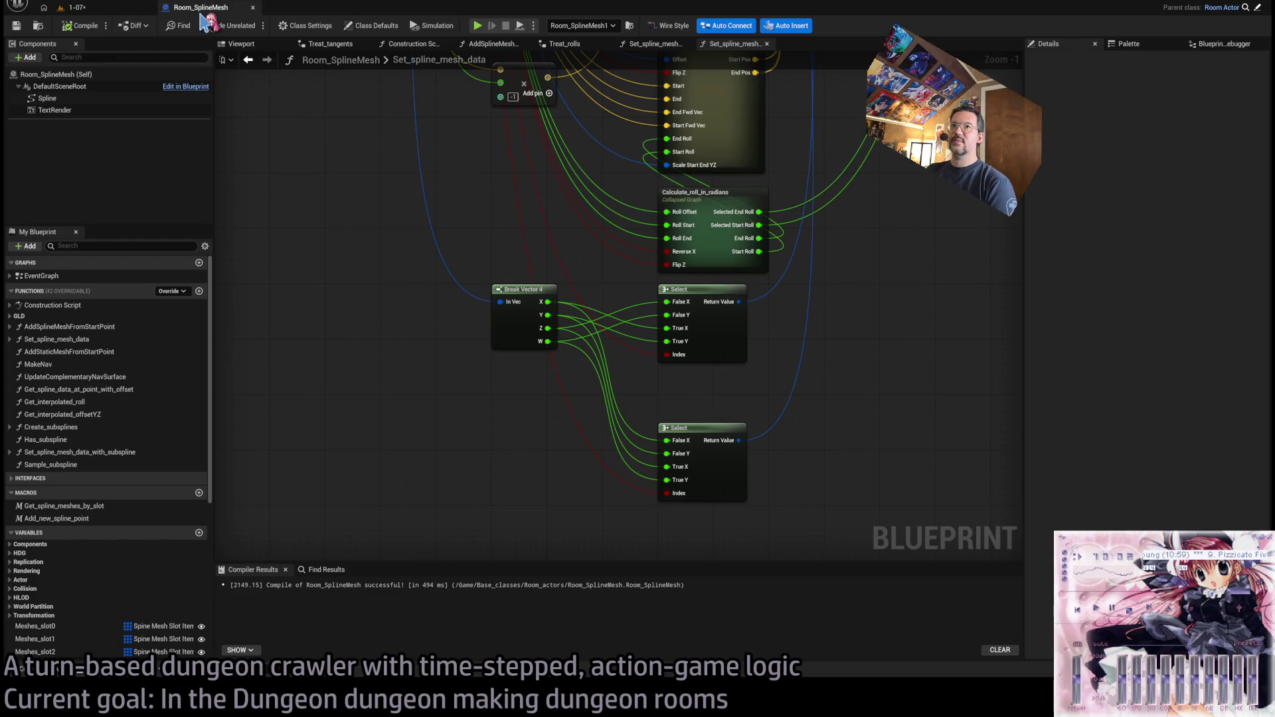
middle_click(202, 10)
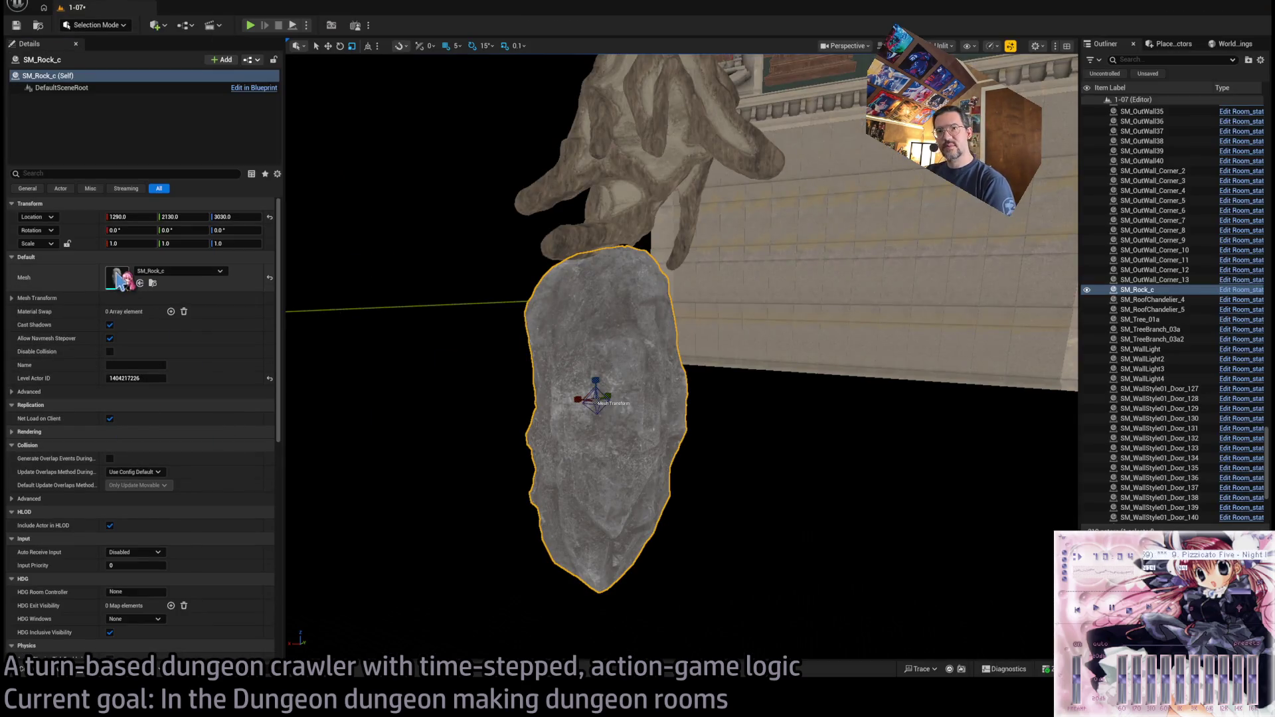
- Open SM_Rock_c in the mesh editor, check its green convex collision hulls, then close it
key("ctrl+e")
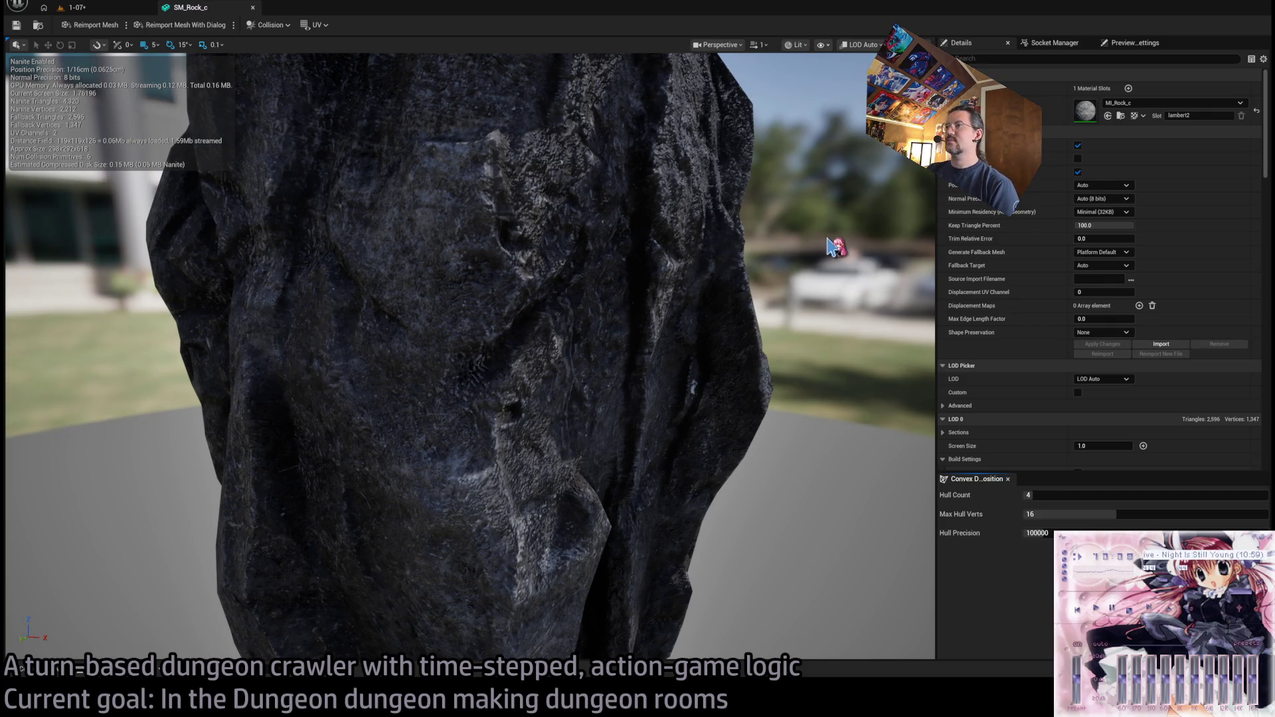
key("f")
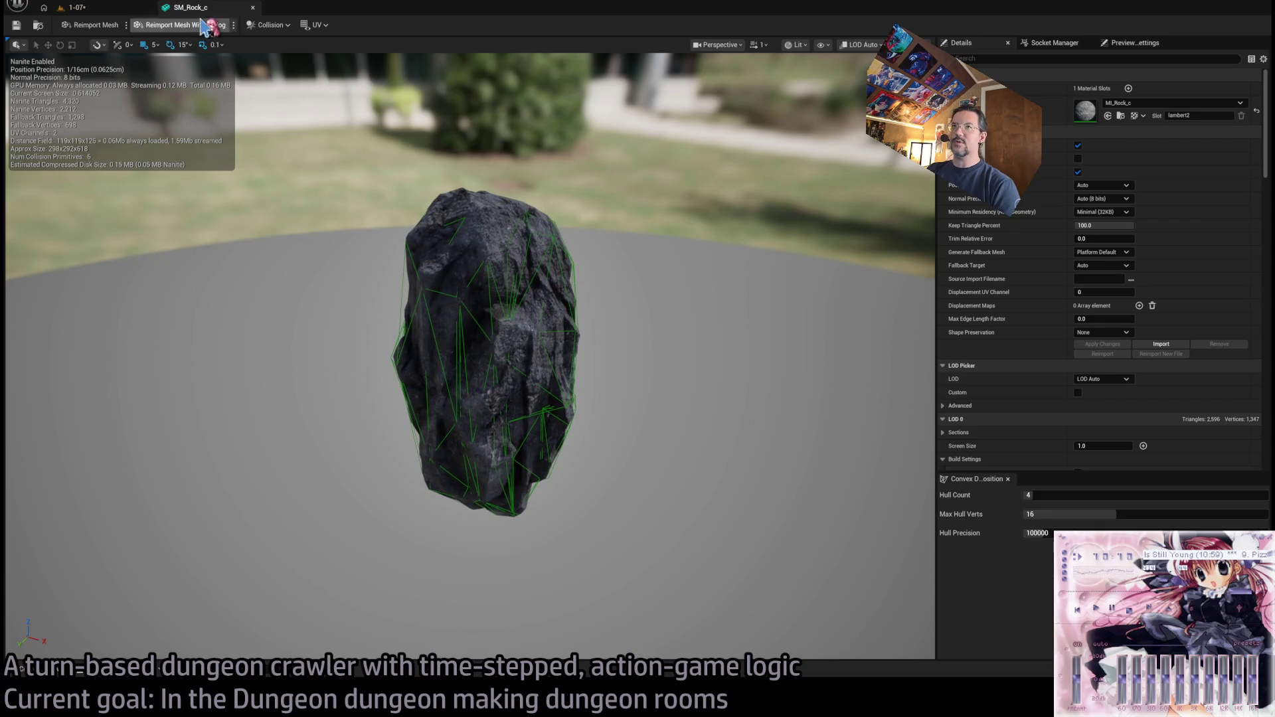
left_click(252, 7)
- Frame the rock and scale it up to 1.8
key("f")
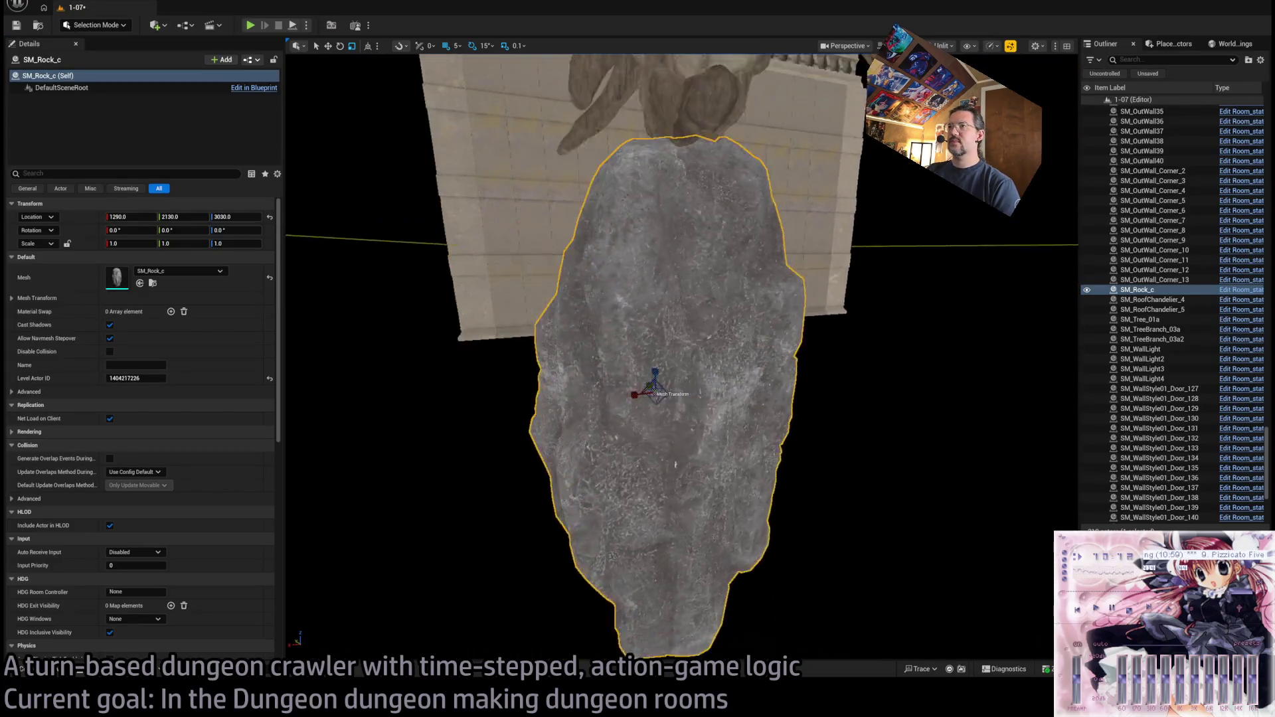
mouse_move(617, 405)
left_mouse_down()
mouse_move(565, 523)
mouse_move(638, 478)
mouse_move(707, 367)
mouse_move(622, 356)
mouse_move(605, 339)
left_mouse_up()
scroll(565, 523, "up", 1)
- Switch the rock's mesh to SM_Rock_d, drop it to the surface and raise it under the trunk
left_click(46, 669)
left_click(301, 469)
left_click(140, 283)
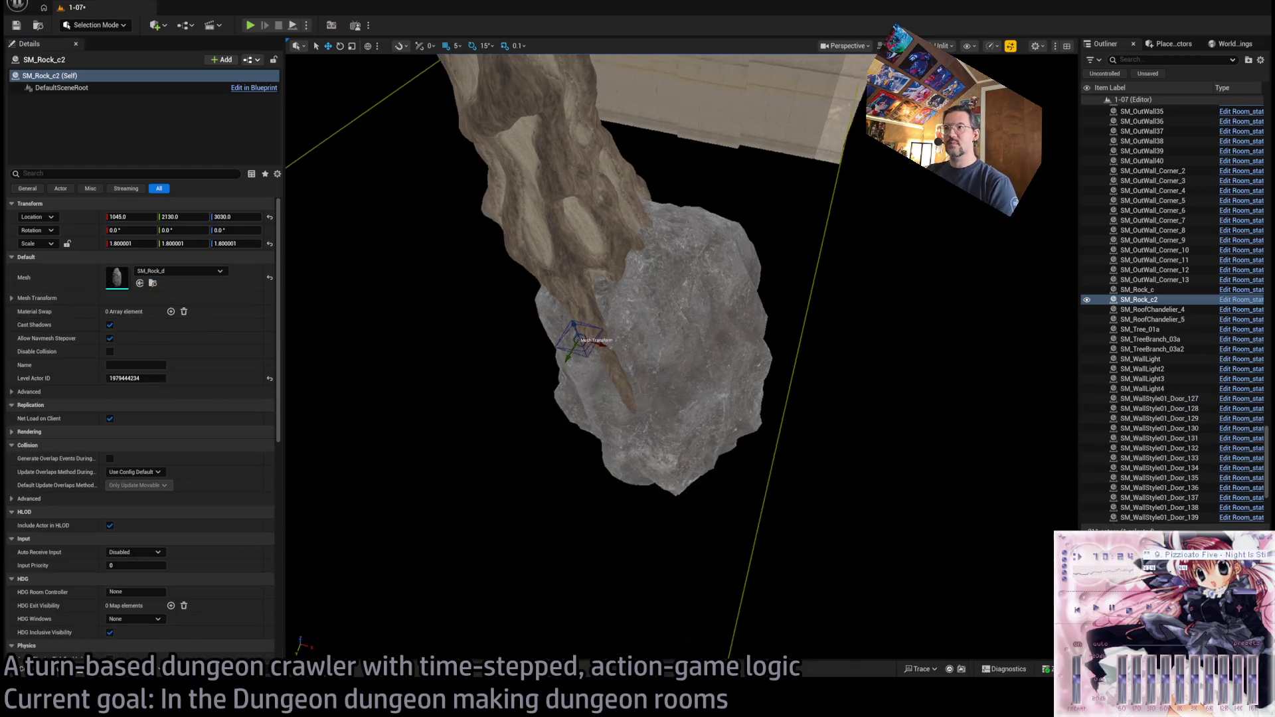
key("End")
key("f")
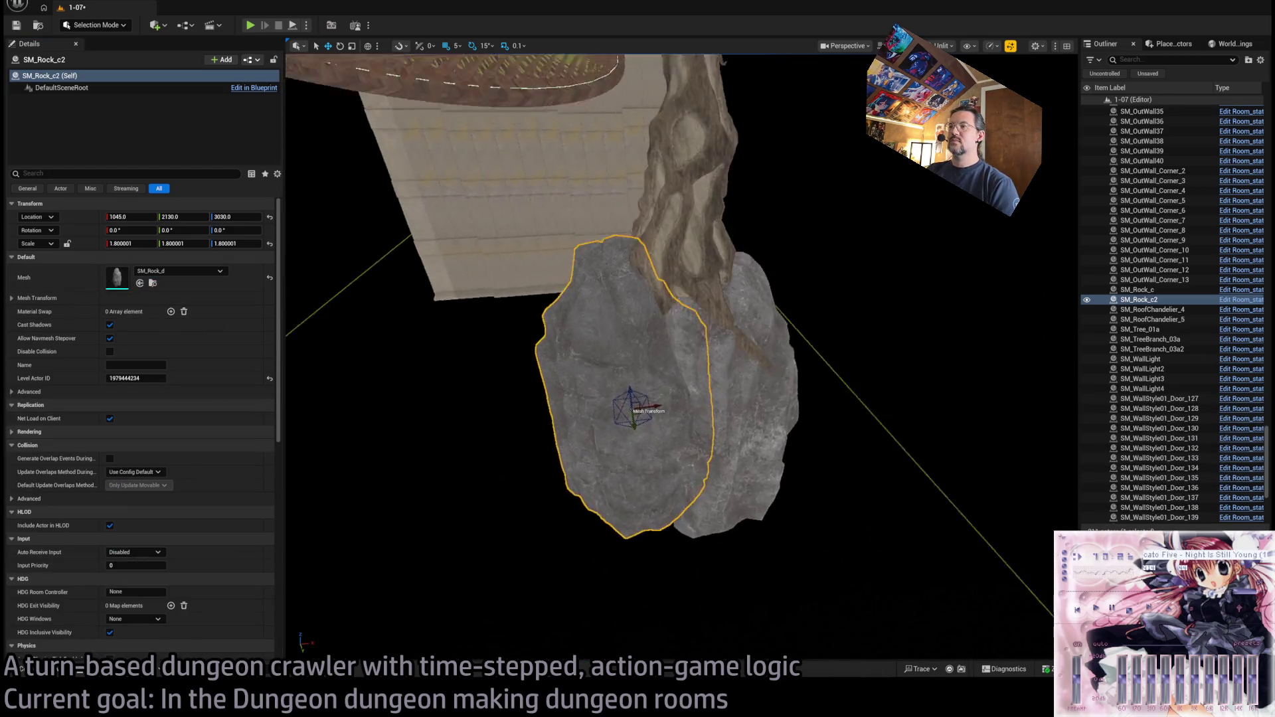
mouse_move(607, 397)
left_mouse_down()
mouse_move(604, 379)
mouse_move(539, 407)
left_mouse_up()
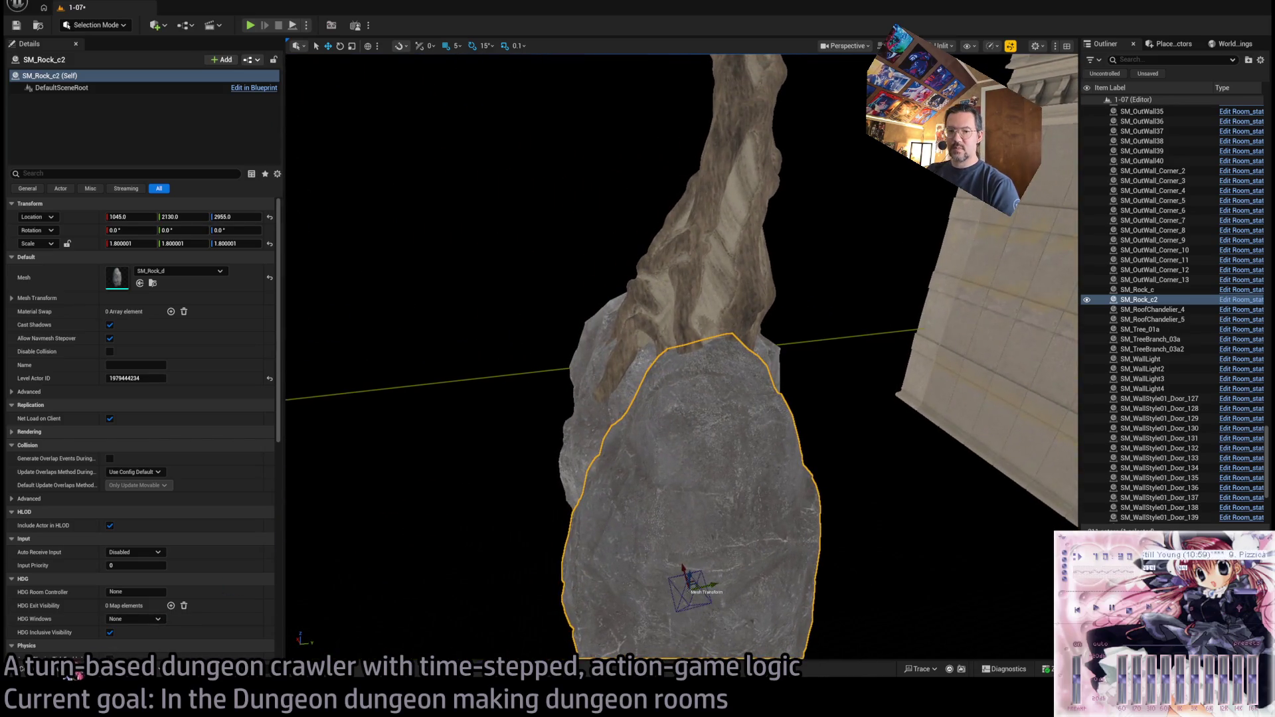
left_click(54, 673)
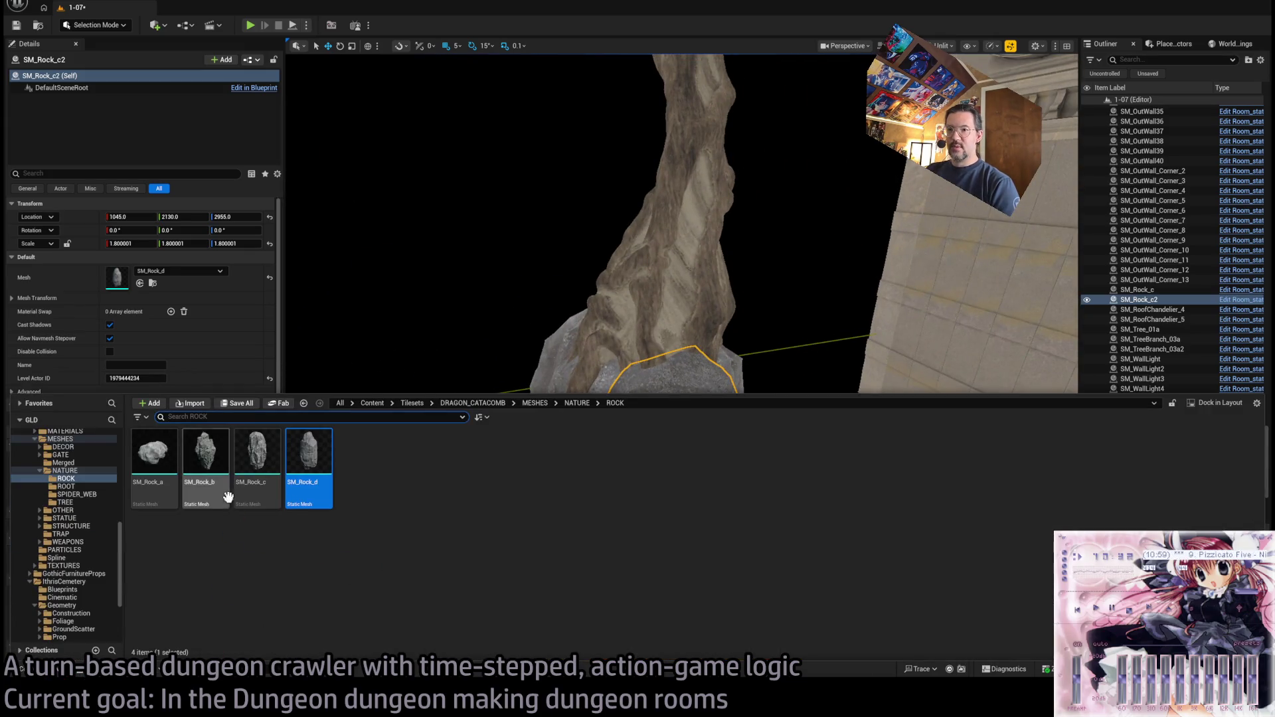
- Swap the third rock's mesh to SM_Rock_b
mouse_move(490, 356)
left_mouse_down()
mouse_move(492, 332)
mouse_move(661, 432)
mouse_move(561, 465)
left_mouse_up()
left_click_drag(143, 287, 143, 287)
mouse_move(615, 473)
left_mouse_down()
mouse_move(637, 459)
mouse_move(614, 473)
mouse_move(618, 578)
mouse_move(607, 517)
mouse_move(606, 578)
mouse_move(628, 565)
mouse_move(613, 601)
mouse_move(596, 598)
left_mouse_up()
- Rotate the rock −135°, scale it to 3.1 and check its placement at 1070, 1845, 2470
key("e")
key("f")
key("w")
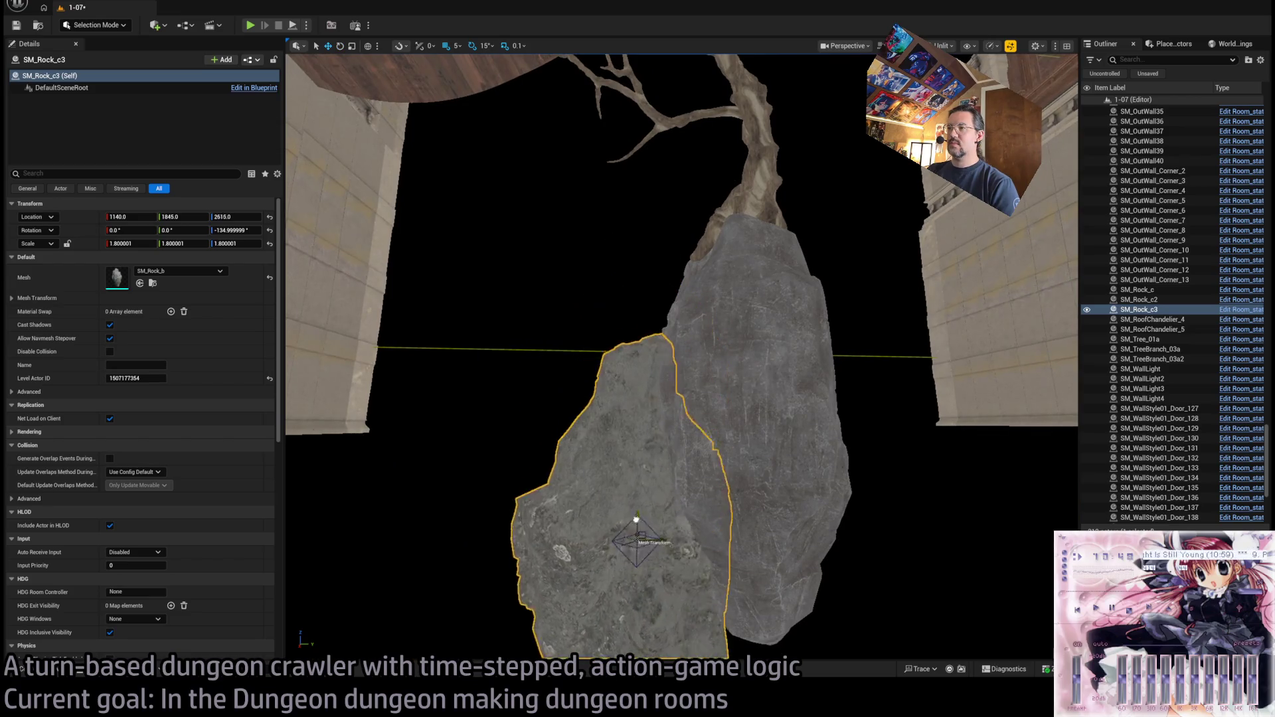
mouse_move(649, 566)
left_mouse_down()
mouse_move(629, 510)
mouse_move(698, 313)
left_mouse_up()
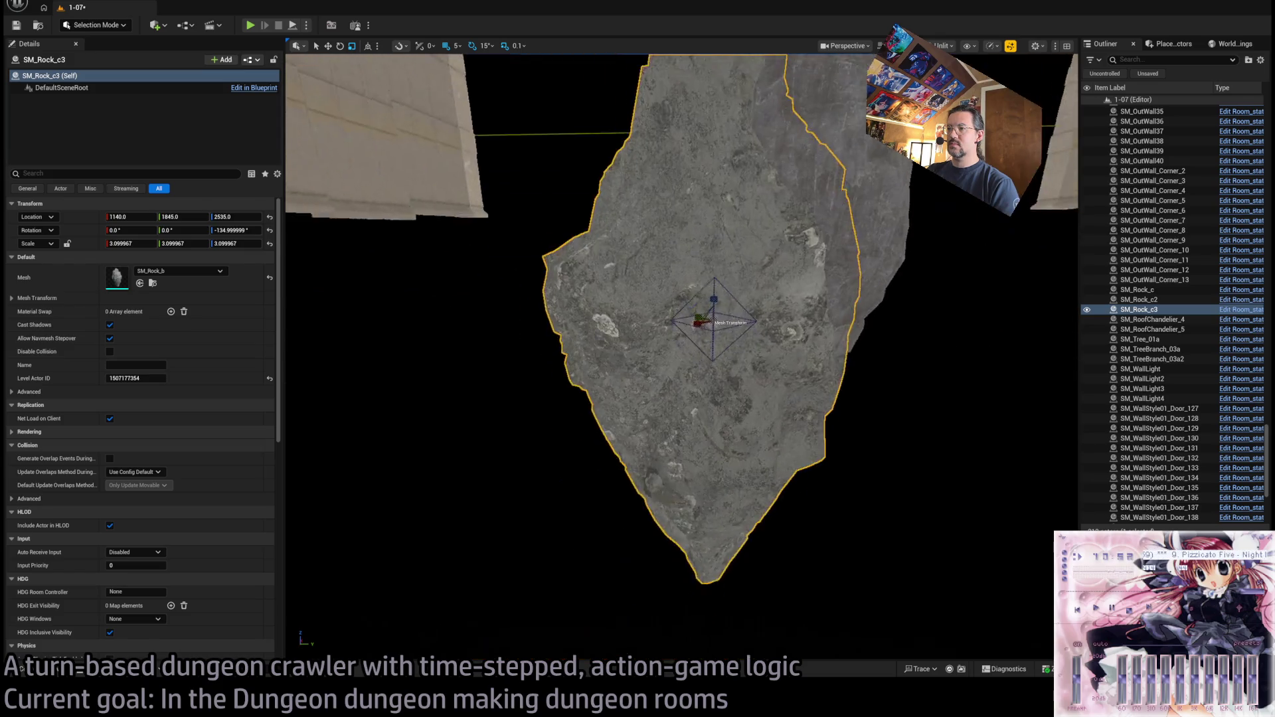
scroll(682, 357, "down", 5)
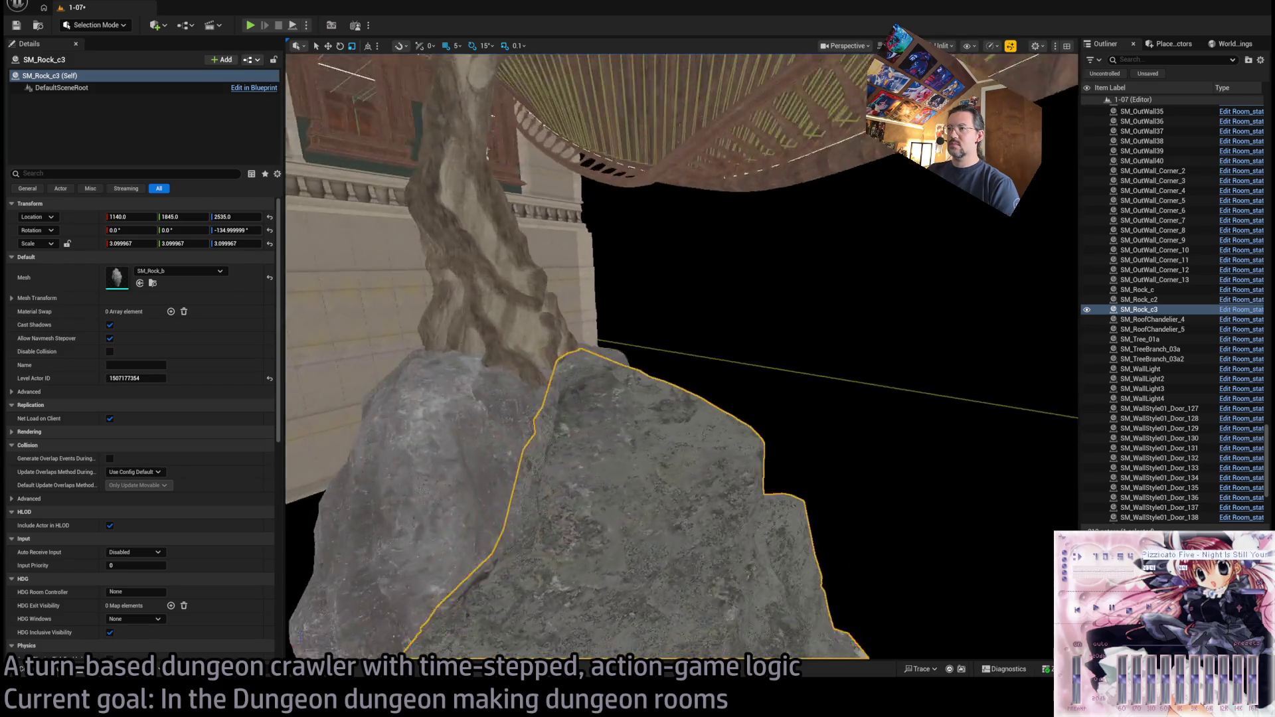
mouse_move(686, 554)
left_mouse_down()
mouse_move(661, 429)
mouse_move(642, 411)
mouse_move(633, 253)
left_mouse_up()
mouse_move(715, 399)
left_mouse_down()
mouse_move(715, 374)
mouse_move(738, 369)
mouse_move(738, 354)
mouse_move(593, 330)
mouse_move(759, 454)
left_mouse_up()
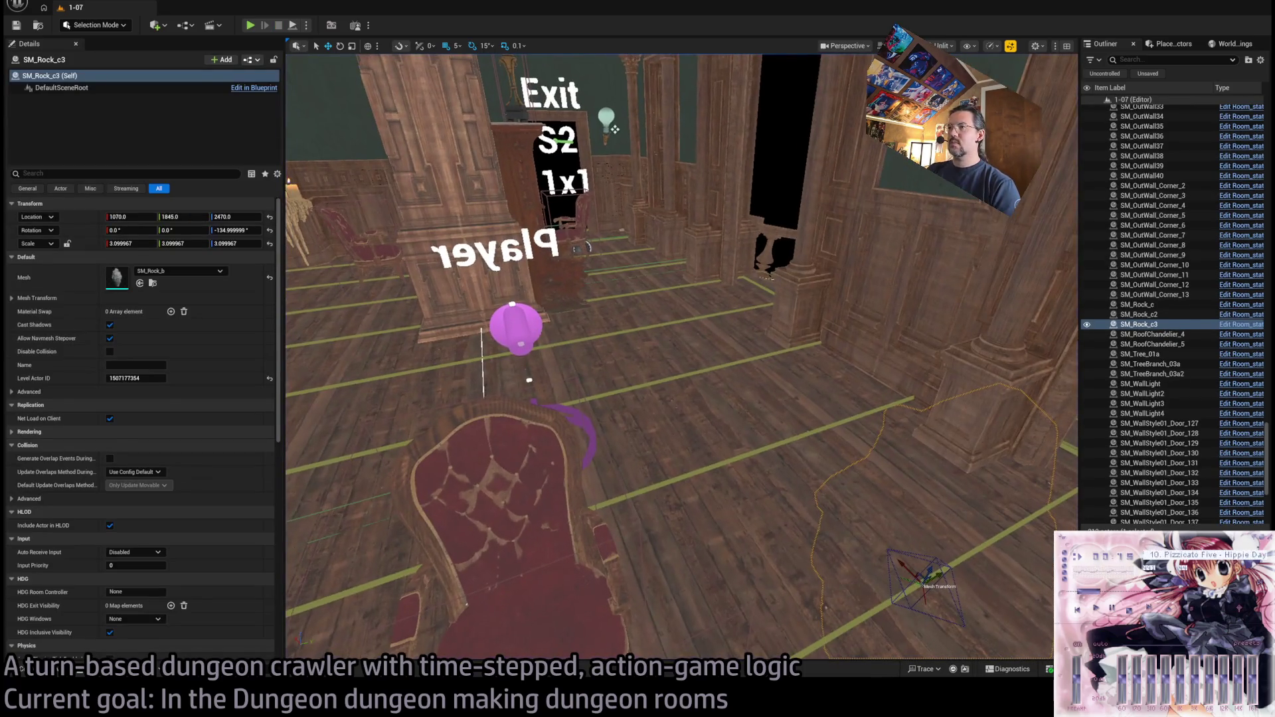
- Move the Spawn_marker onto the upper curved wooden floor near the tree
left_click(512, 322)
key("f")
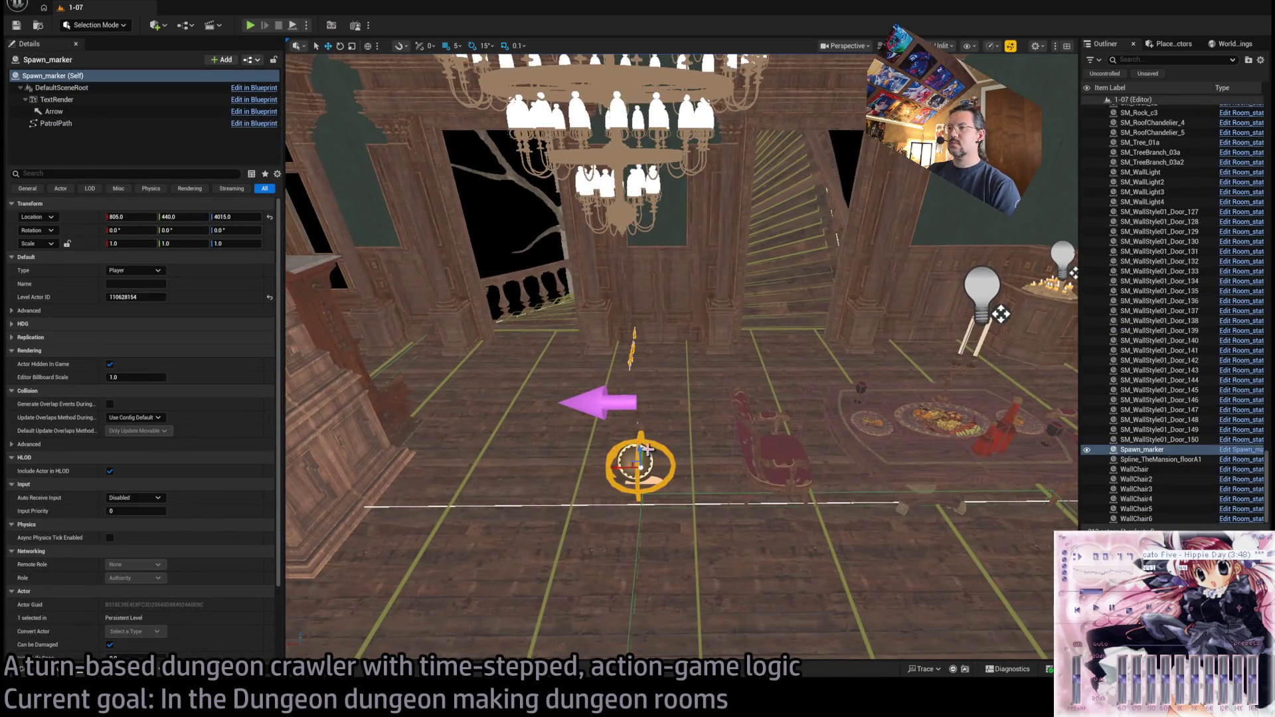
mouse_move(1001, 313)
left_mouse_down()
mouse_move(726, 370)
mouse_move(527, 325)
mouse_move(518, 299)
left_mouse_up()
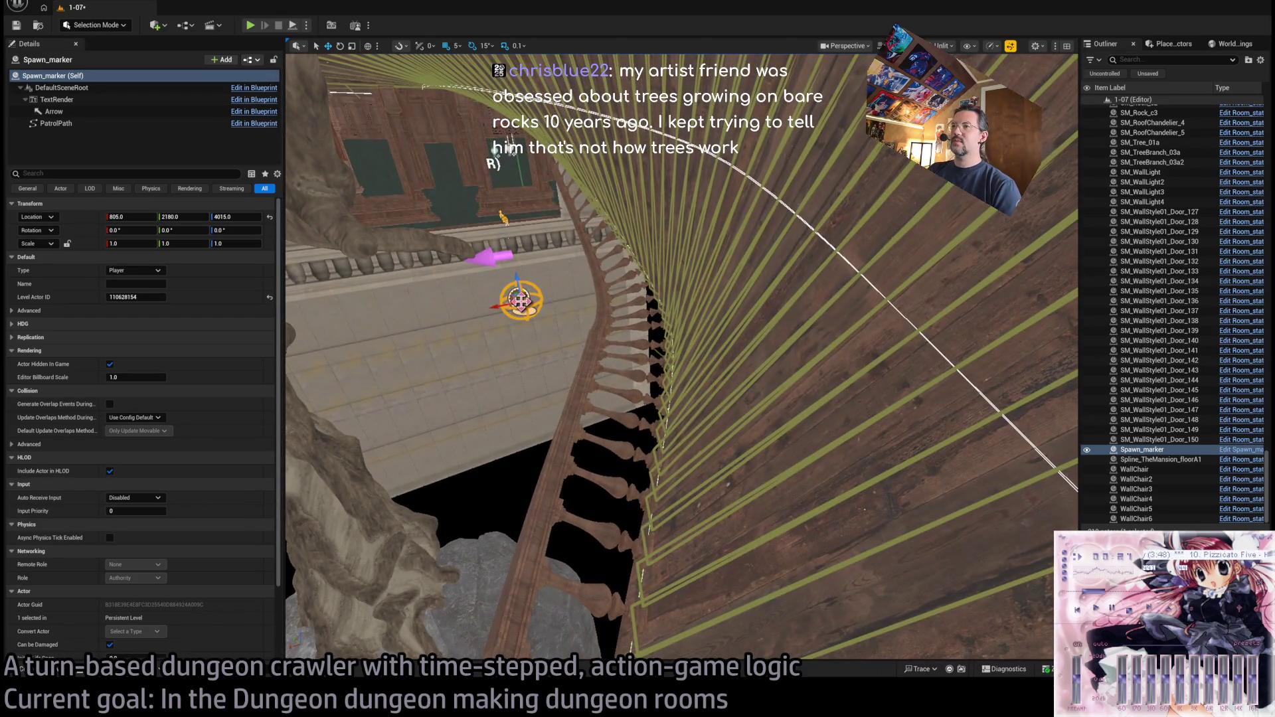
left_click_drag(889, 467, 765, 543)
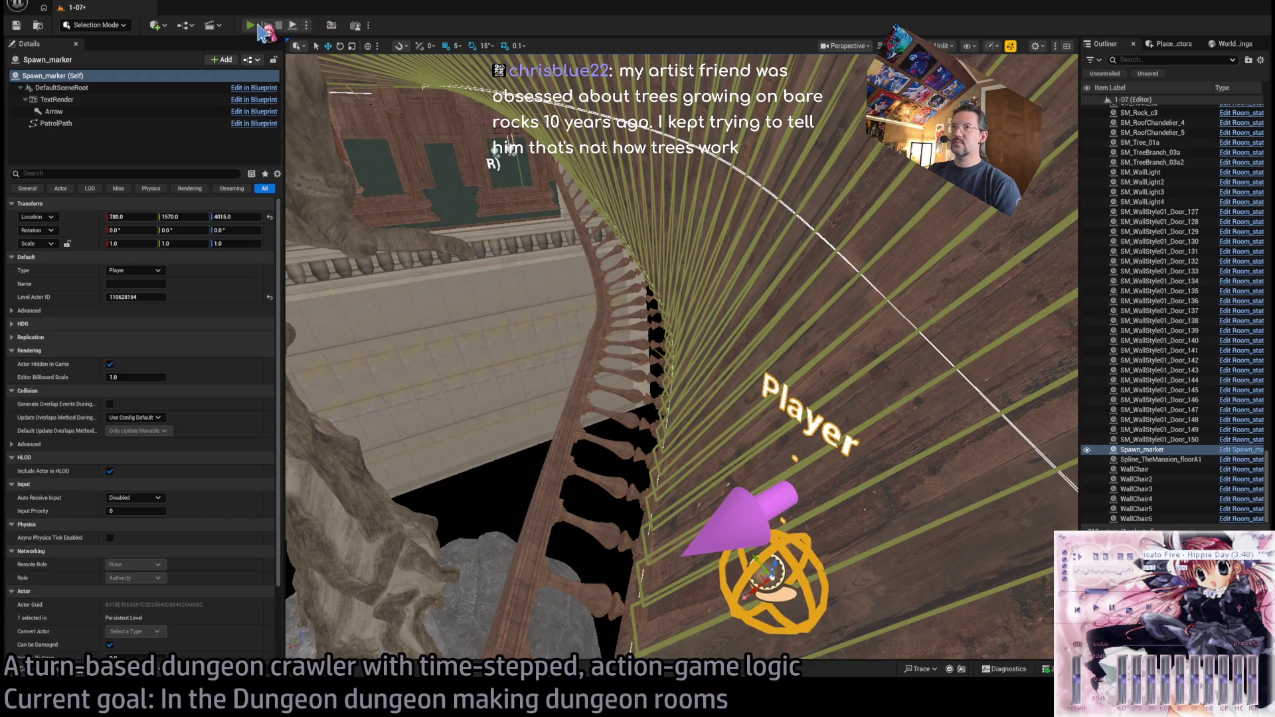
- Test-play the level, stop the session, and switch to the web browser
left_click(258, 26)
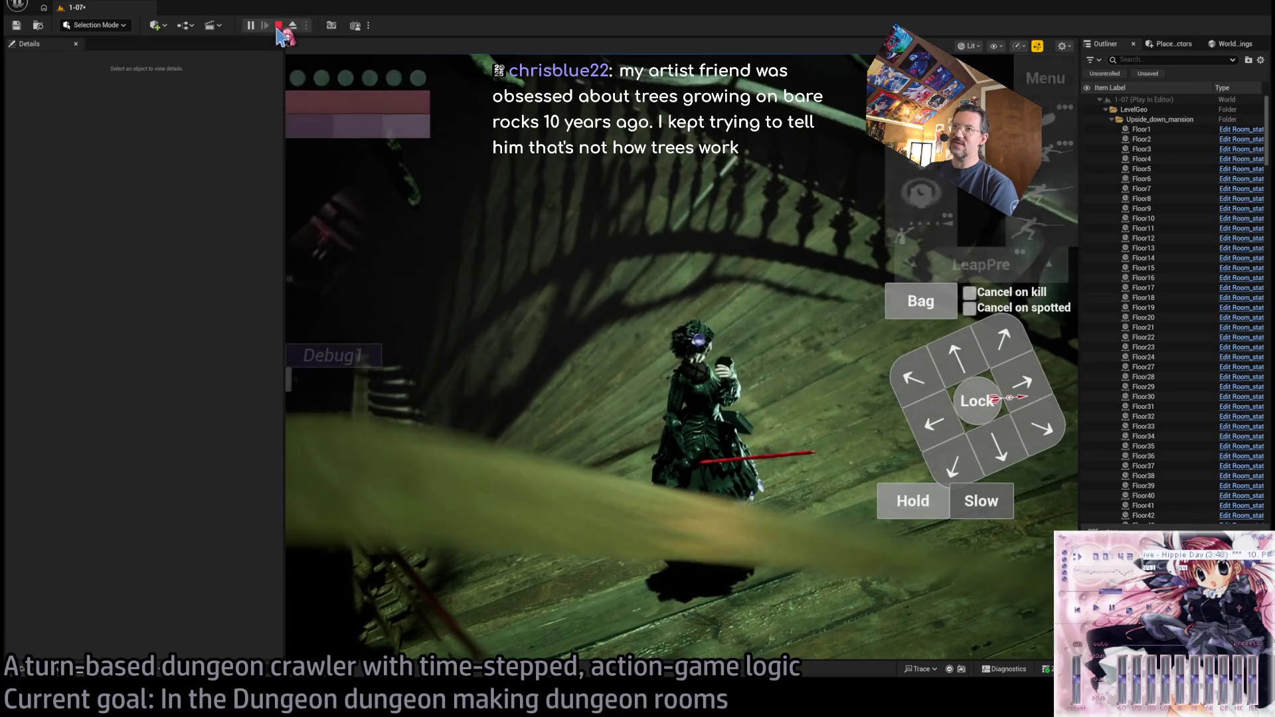
left_click(278, 27)
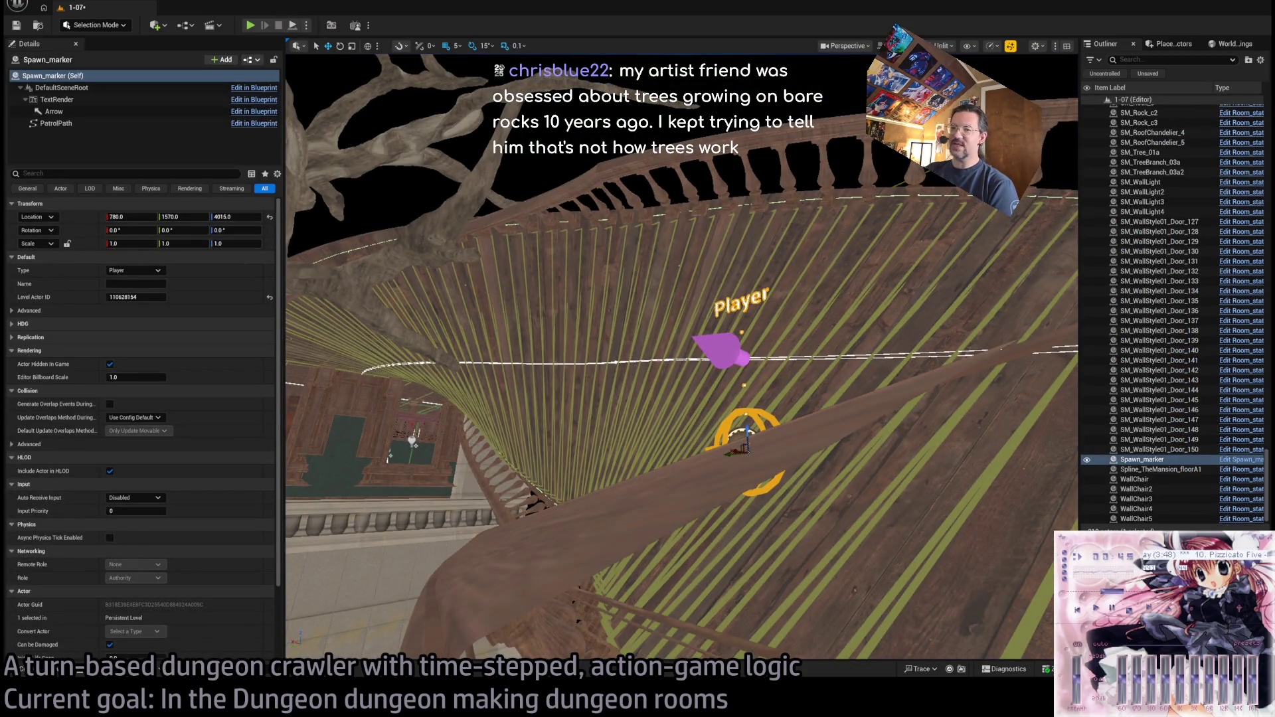
left_click(650, 697)
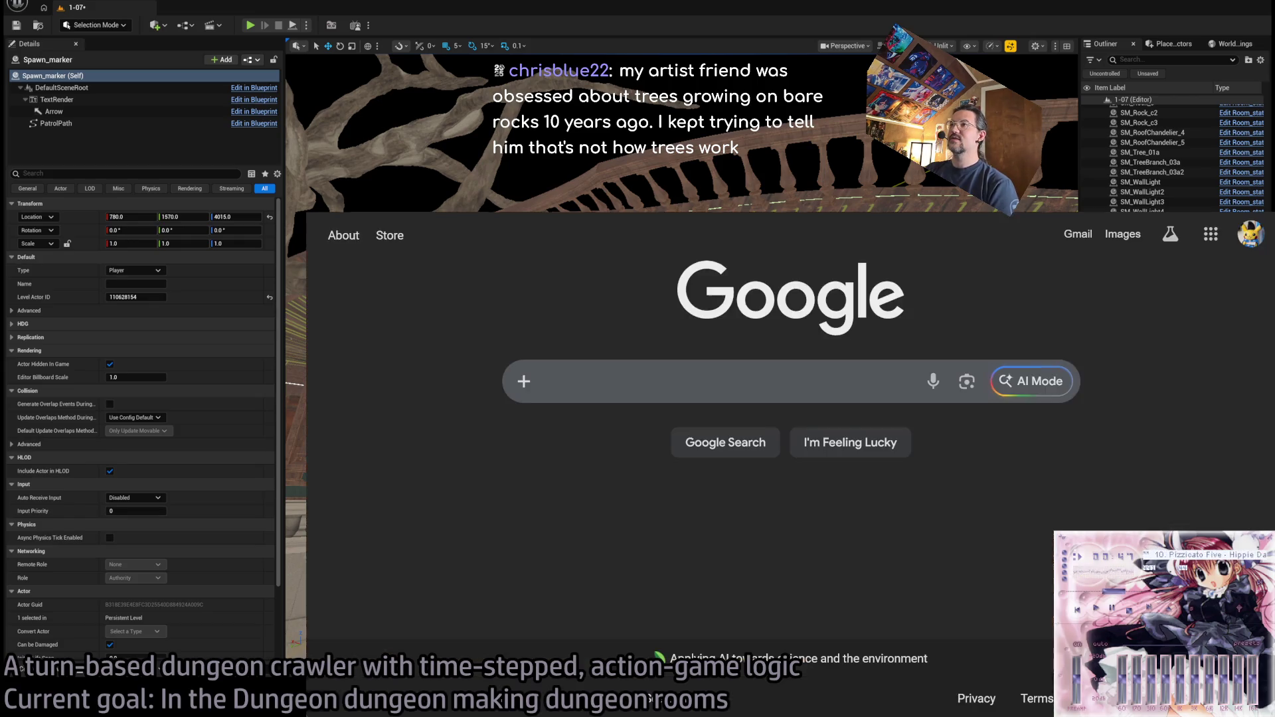
- Search Google for 'trees growing on bare rocks'
left_click(691, 376)
type("tree")
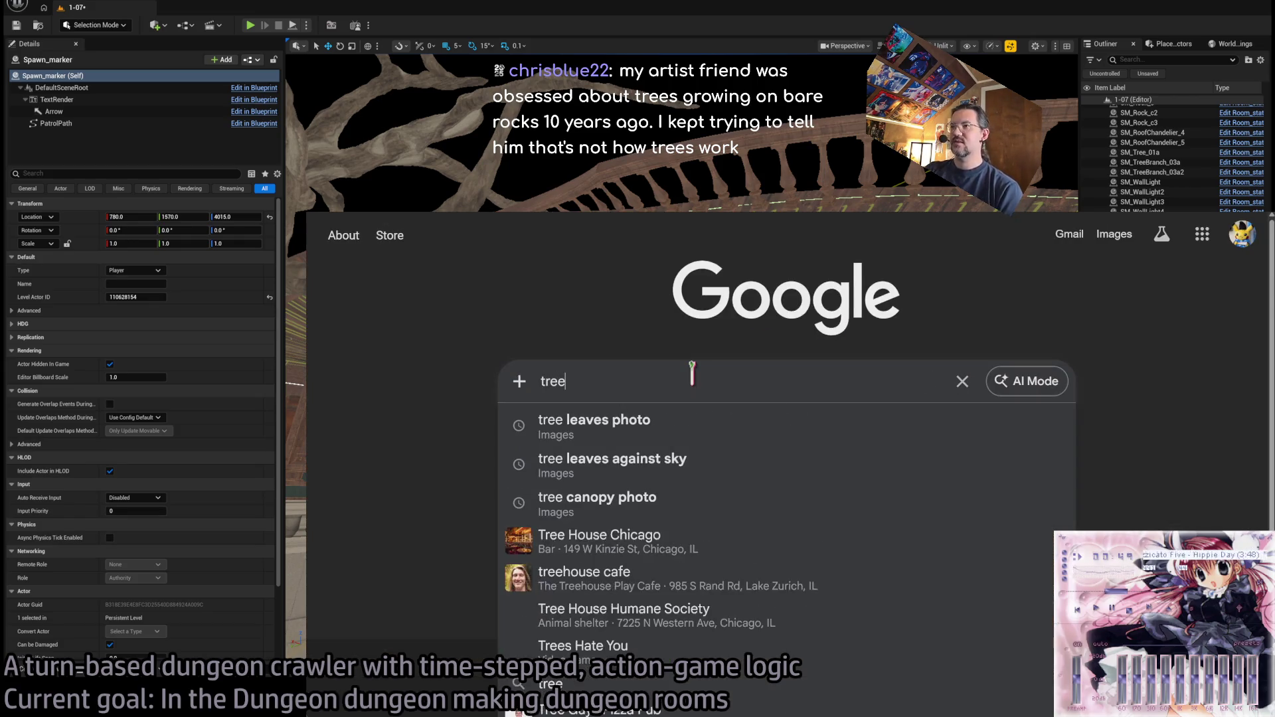
type("s growing on bare rocks")
key("Return")
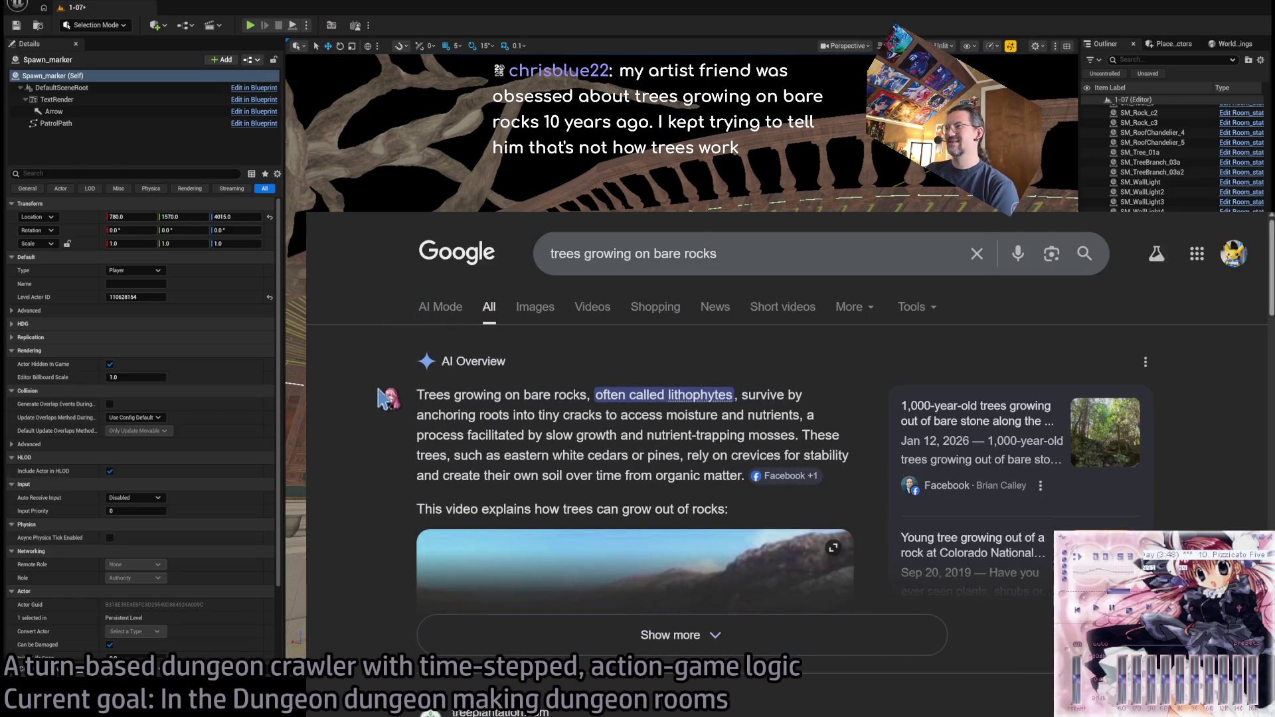
- Expand the AI Overview on lithophytes, read it, and play the linked 2:58 video
left_click(704, 655)
scroll(398, 422, "down", 2)
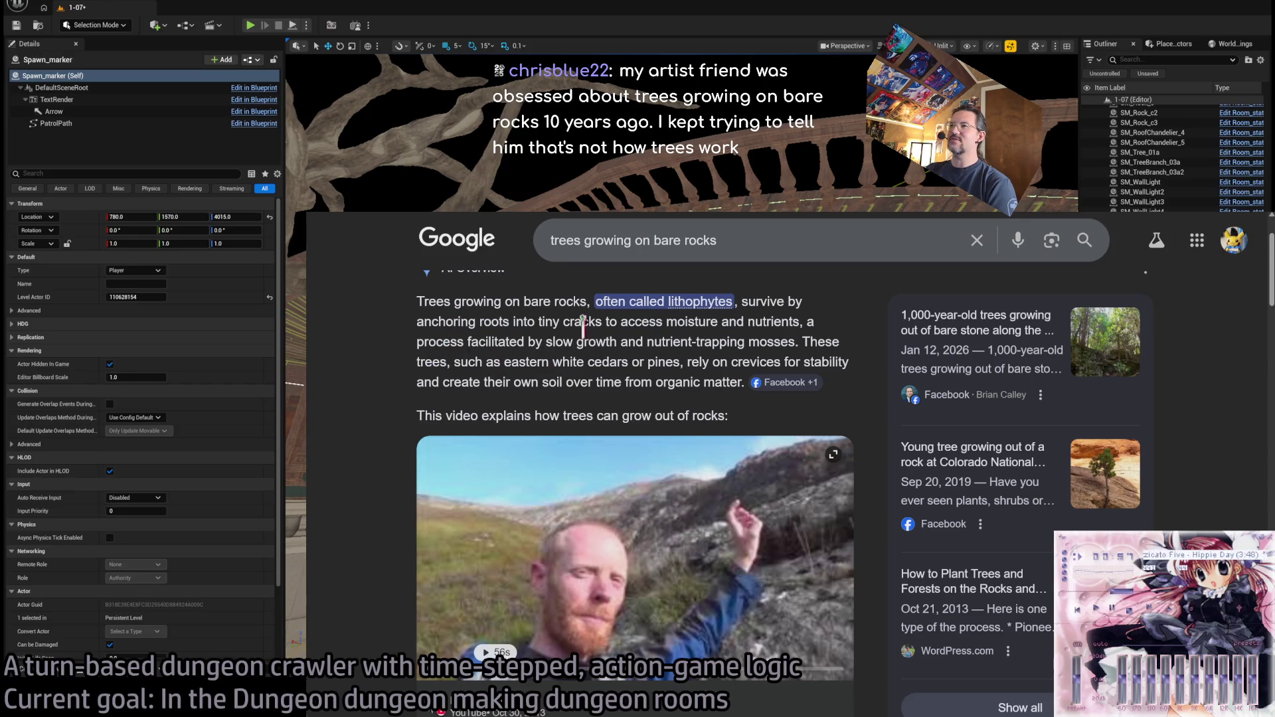
scroll(606, 359, "up", 1)
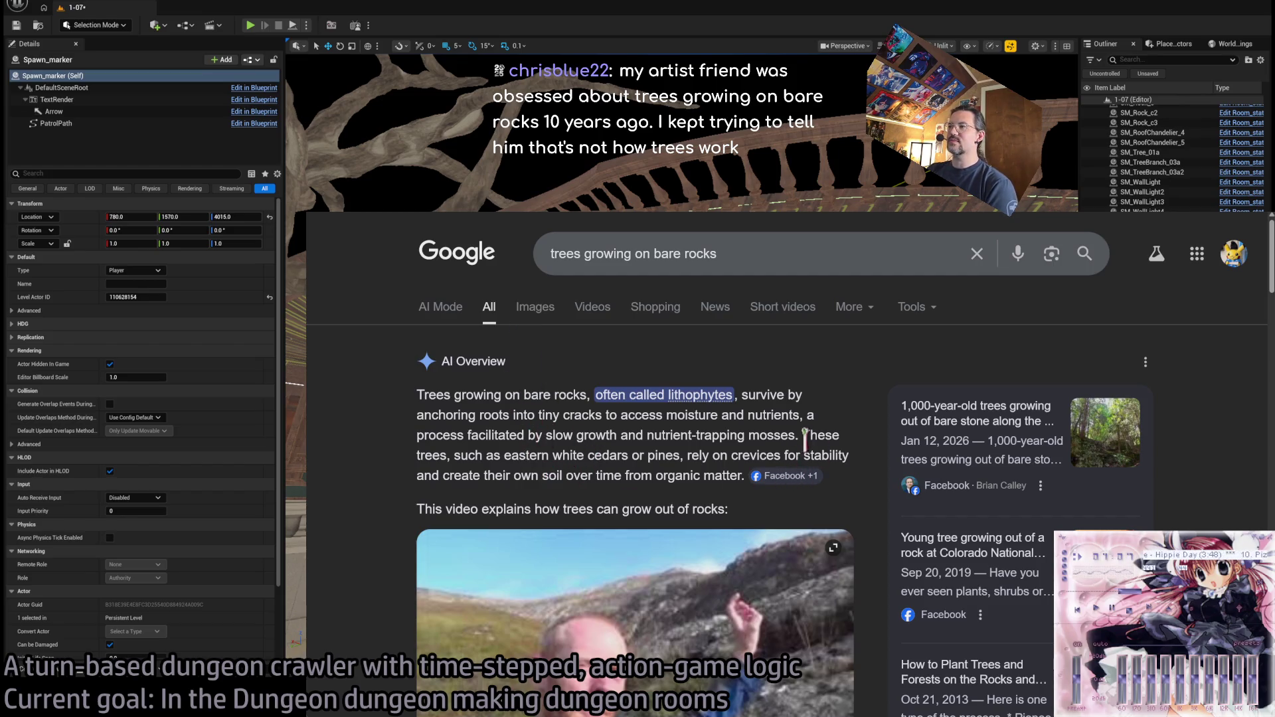
scroll(571, 503, "down", 3)
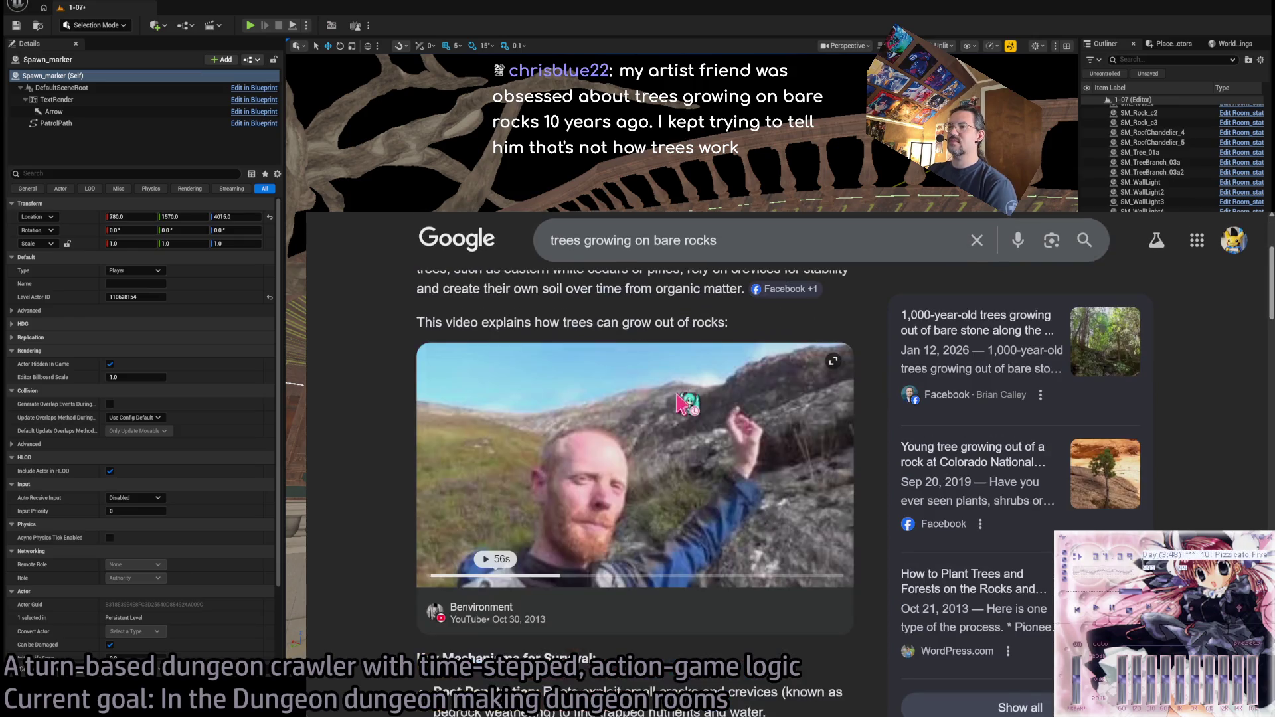
left_click(505, 617)
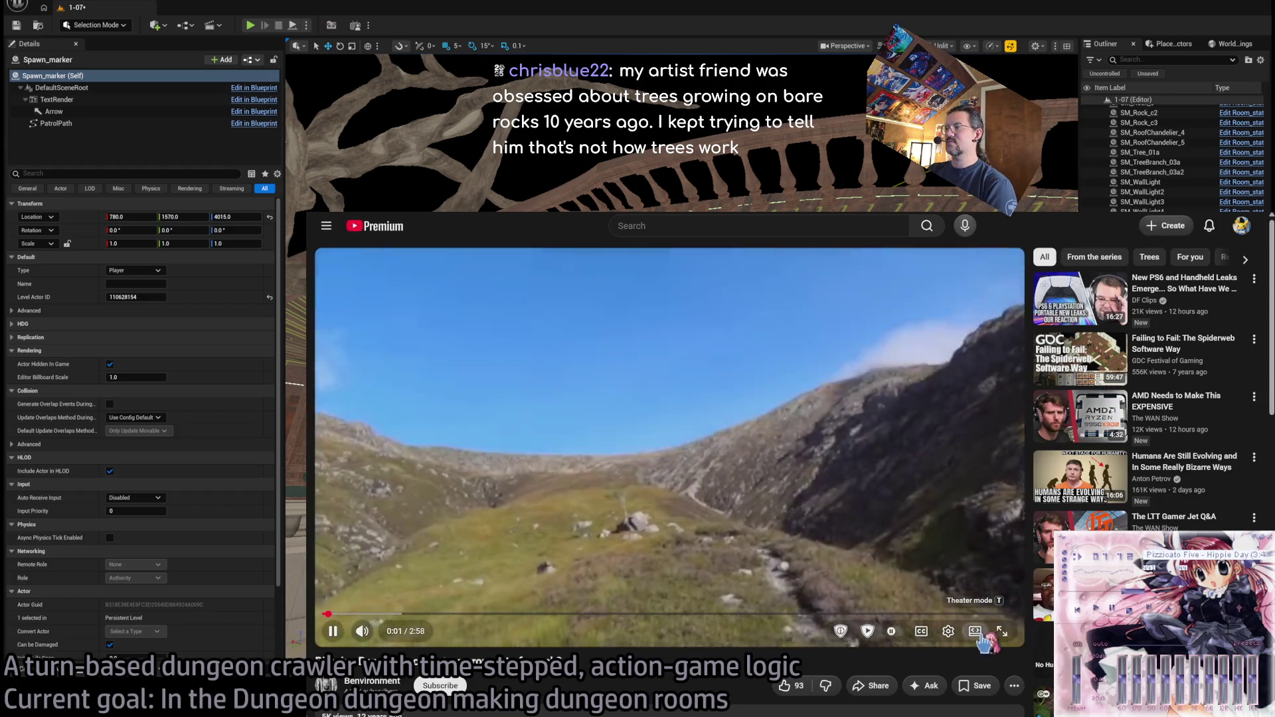
- Watch 'Bitesize Ben - How can a tree grow out of a rock?' in theater mode, glancing at the description
left_click(975, 632)
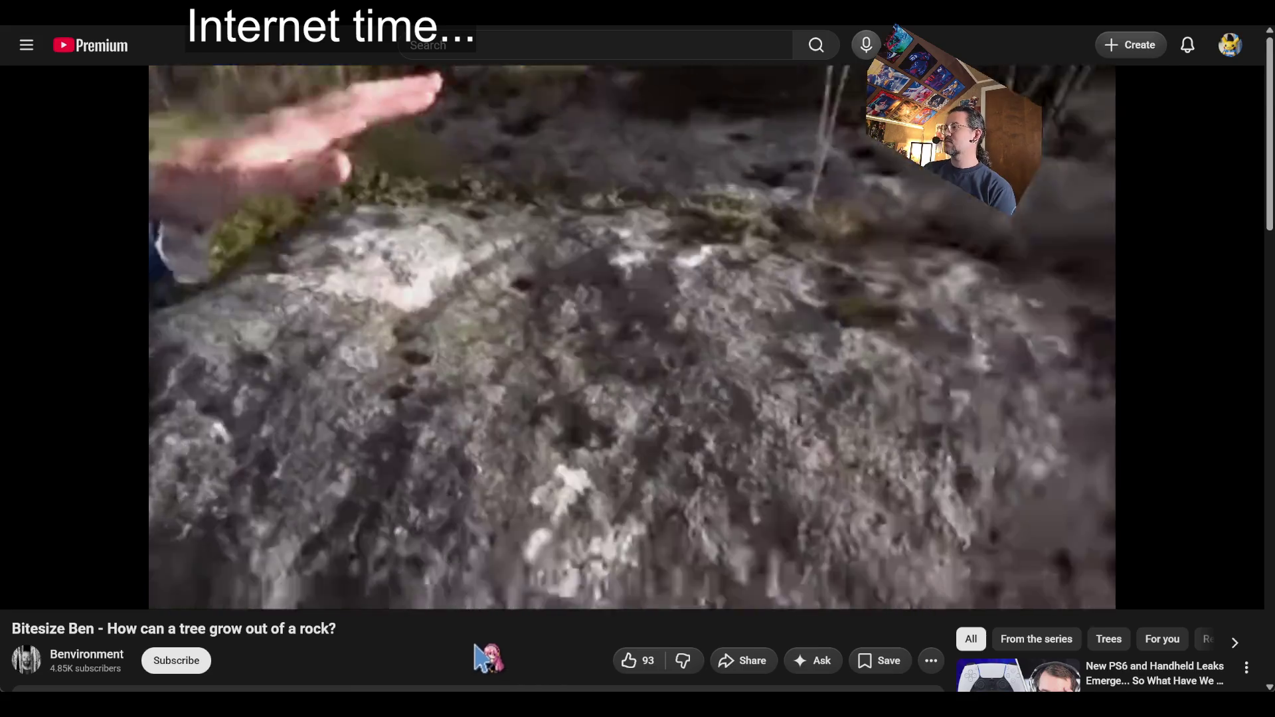
scroll(474, 672, "down", 4)
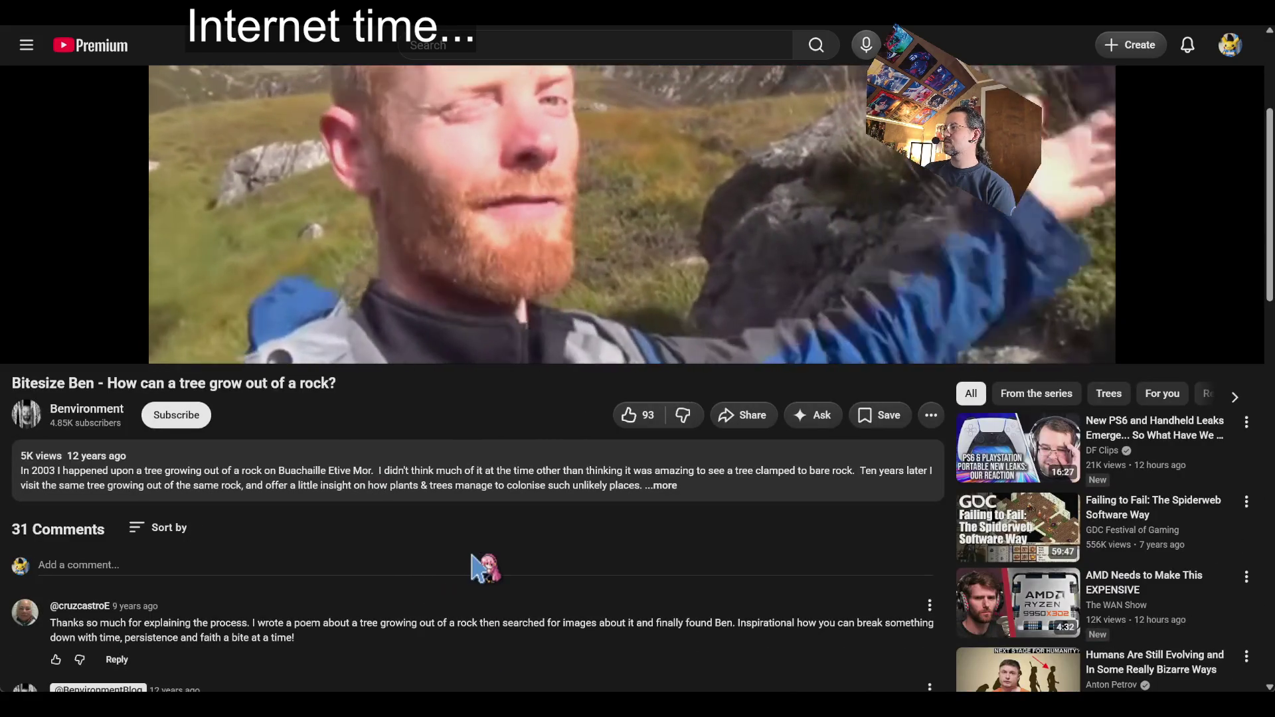
scroll(472, 556, "up", 4)
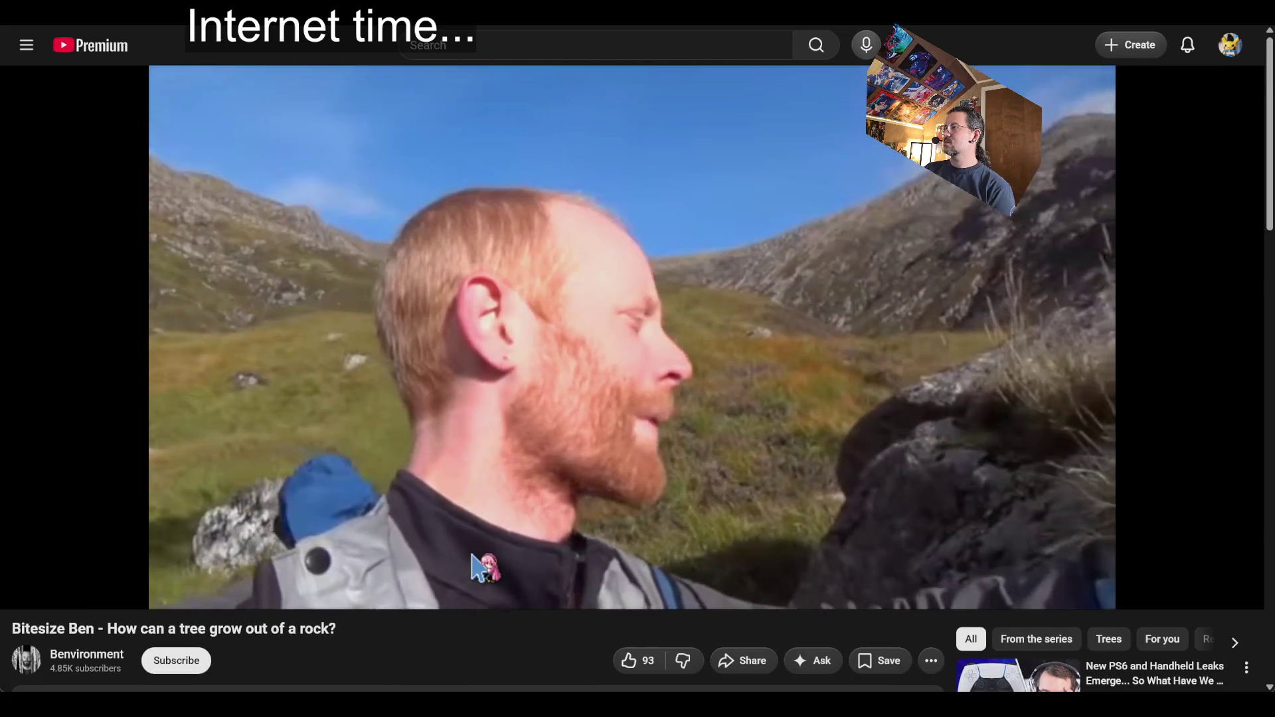
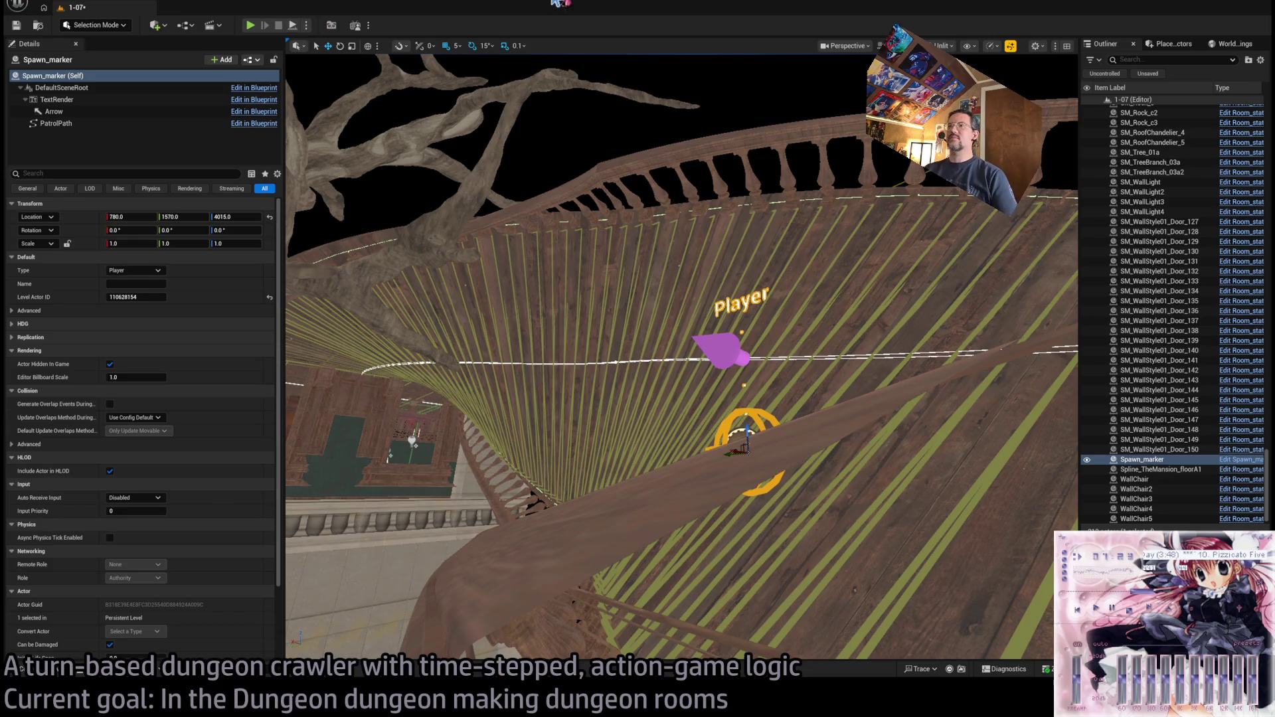
- Fly down to the tree-base rocks and place SM_Root_D from NATURE > ROOT on them
scroll(555, 328, "up", 3)
mouse_move(582, 373)
left_mouse_down()
mouse_move(582, 332)
mouse_move(582, 373)
left_mouse_up()
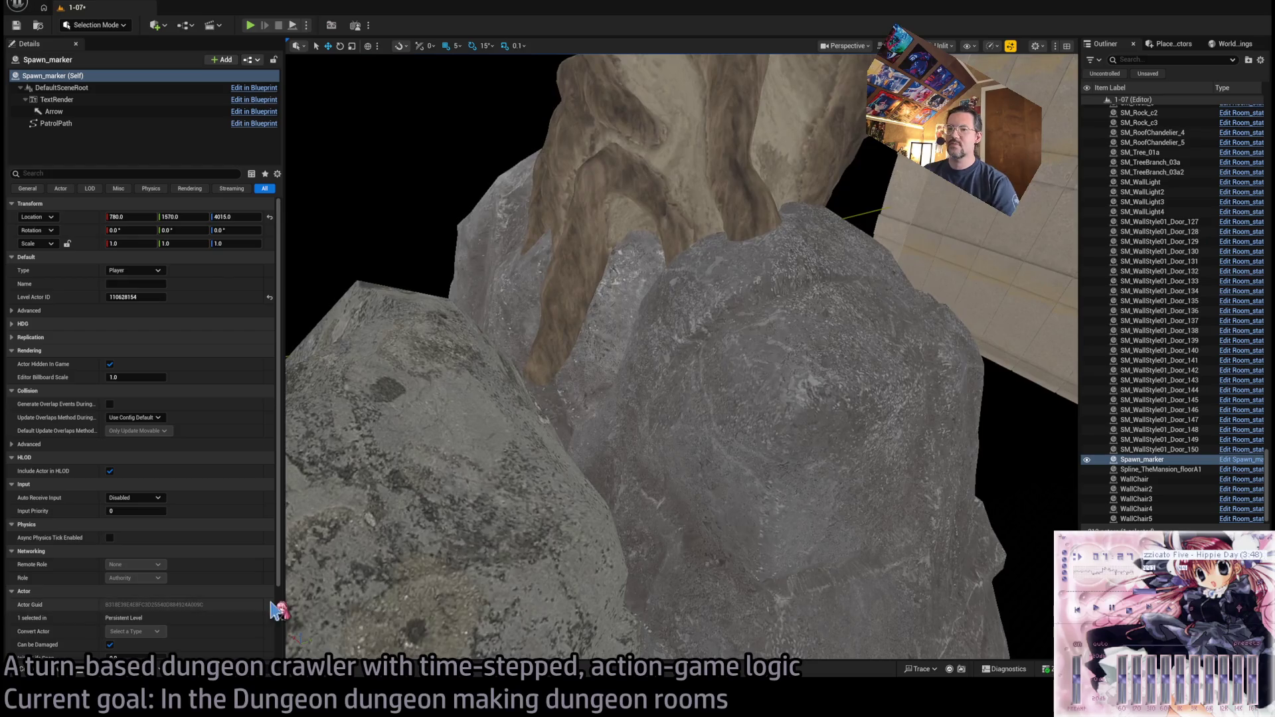
left_click(43, 677)
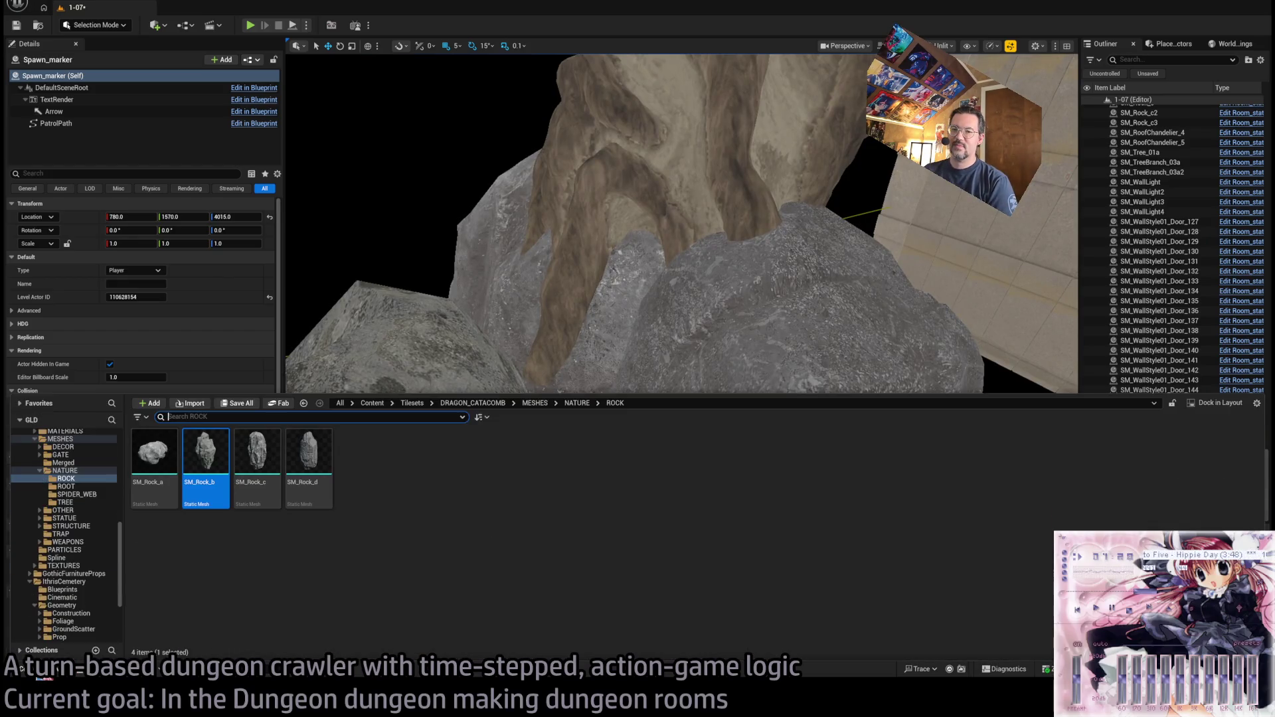
left_click(94, 495)
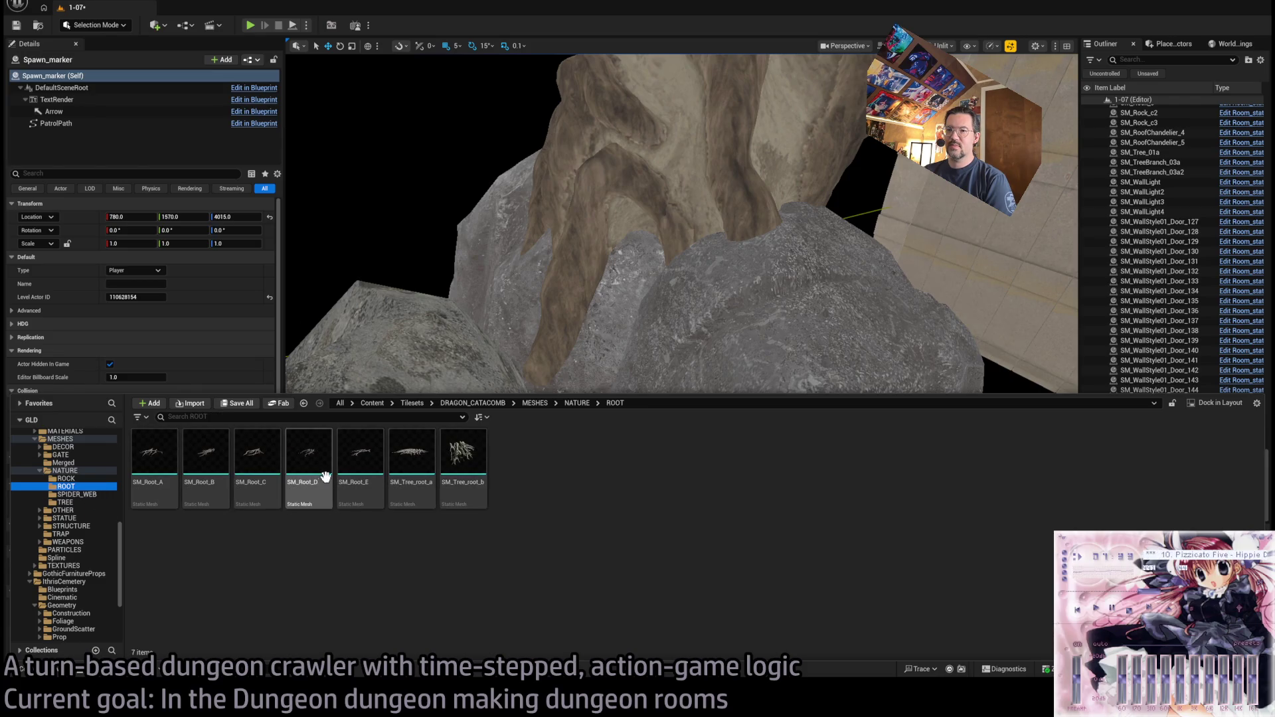
mouse_move(511, 342)
left_mouse_down()
mouse_move(606, 350)
mouse_move(584, 250)
mouse_move(595, 272)
left_mouse_up()
- Rotate the root mesh about 135°, then delete the trial root and reshow the ROOT folder
left_click(589, 260)
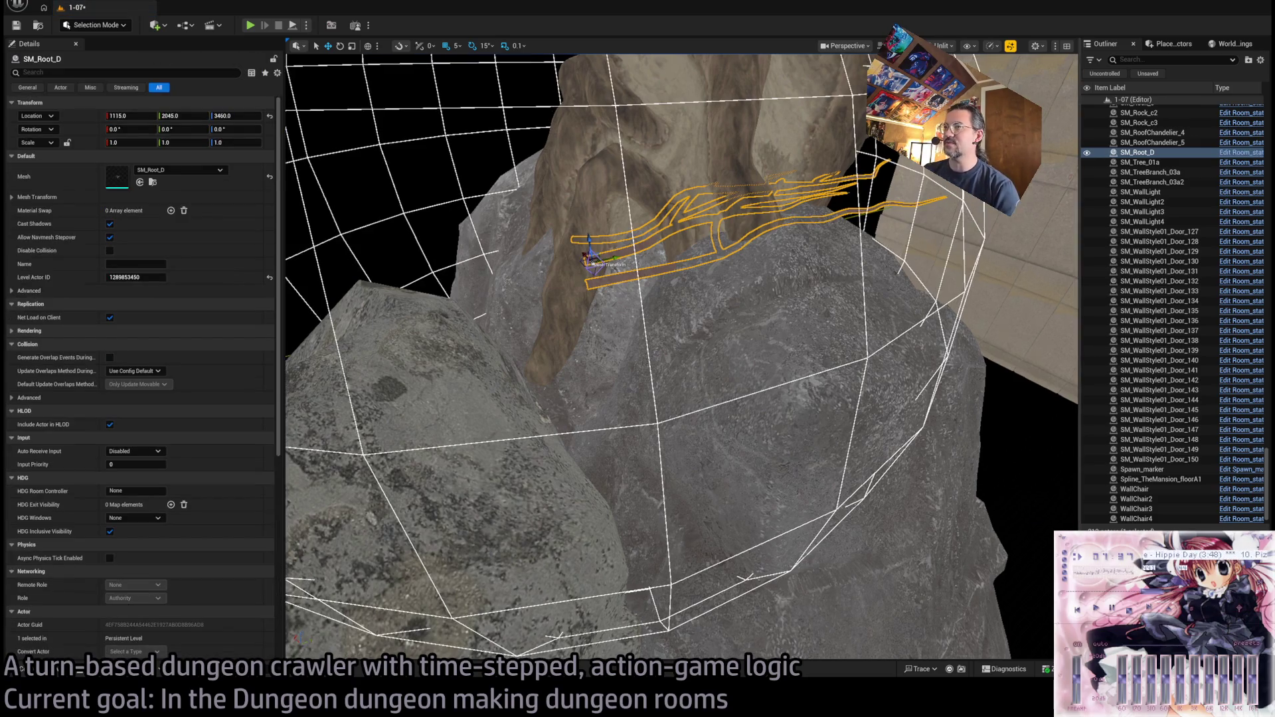
mouse_move(569, 249)
left_mouse_down()
mouse_move(570, 289)
mouse_move(535, 277)
left_mouse_up()
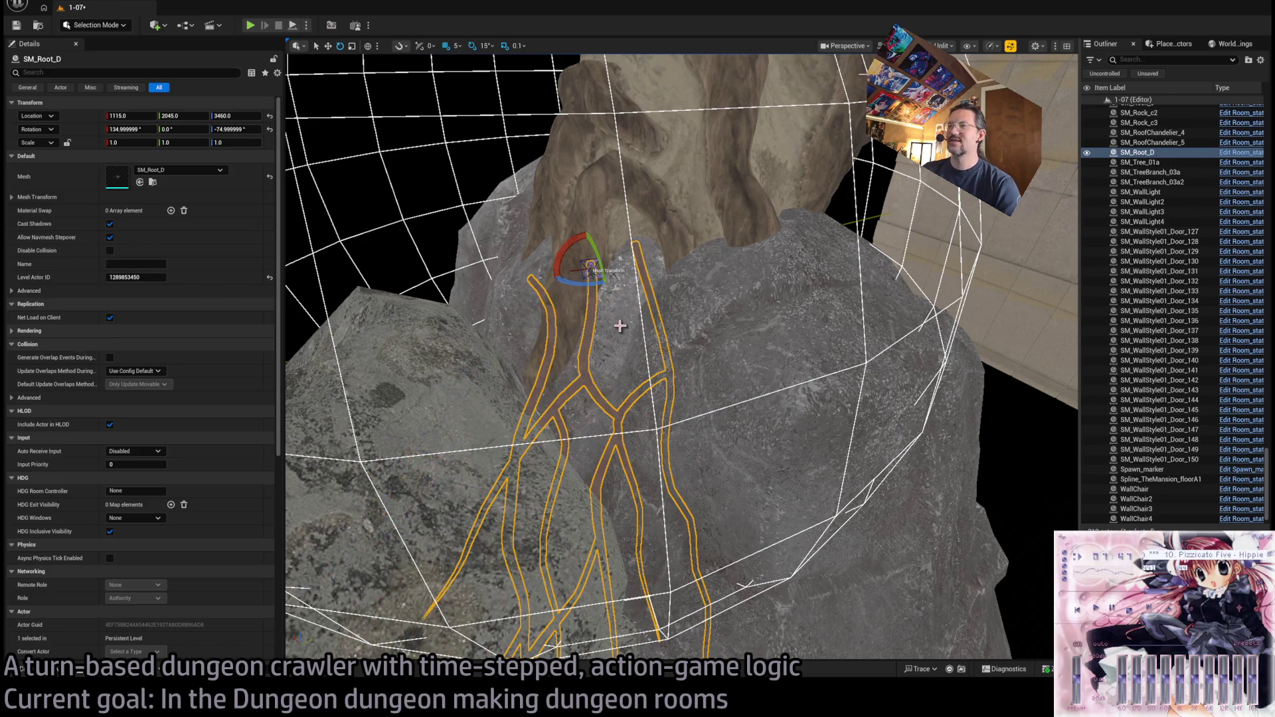
key("Delete")
left_click(65, 673)
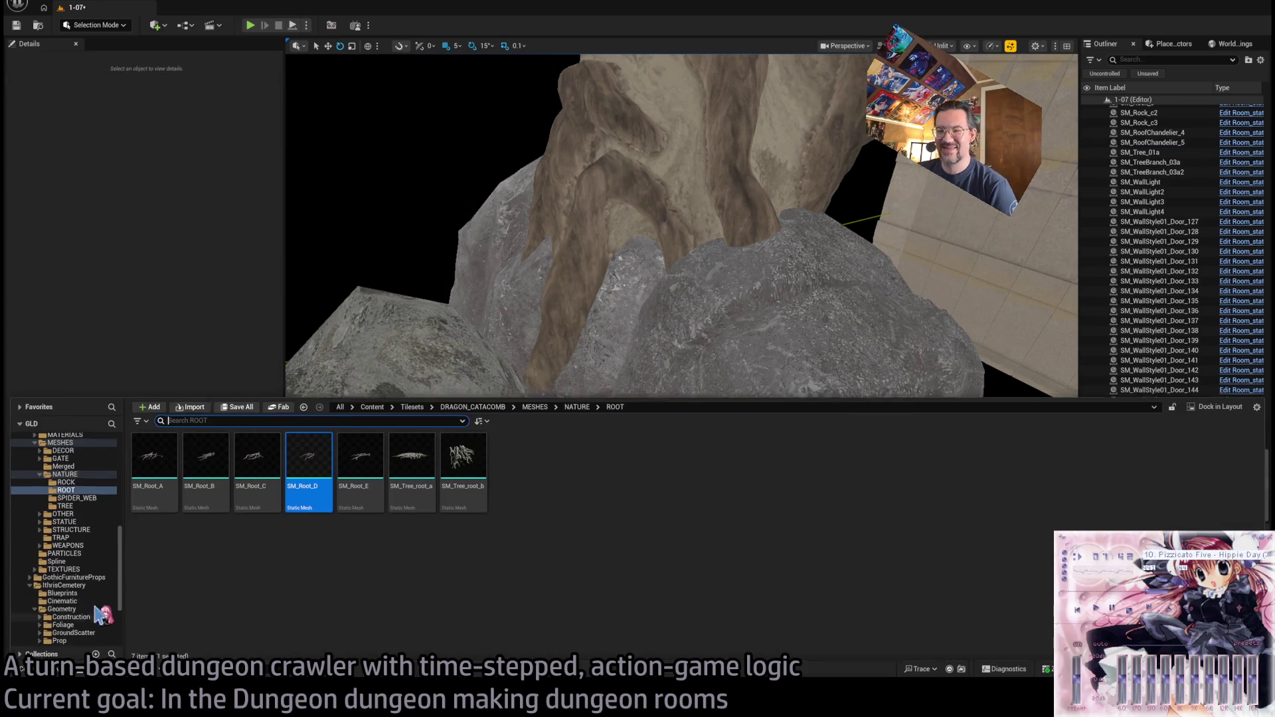
- Browse from the TREE folder through the IthrisCemetery Rocks, Rock02 and Prop folders
left_click(85, 502)
key("Left")
key("Left")
key("Left")
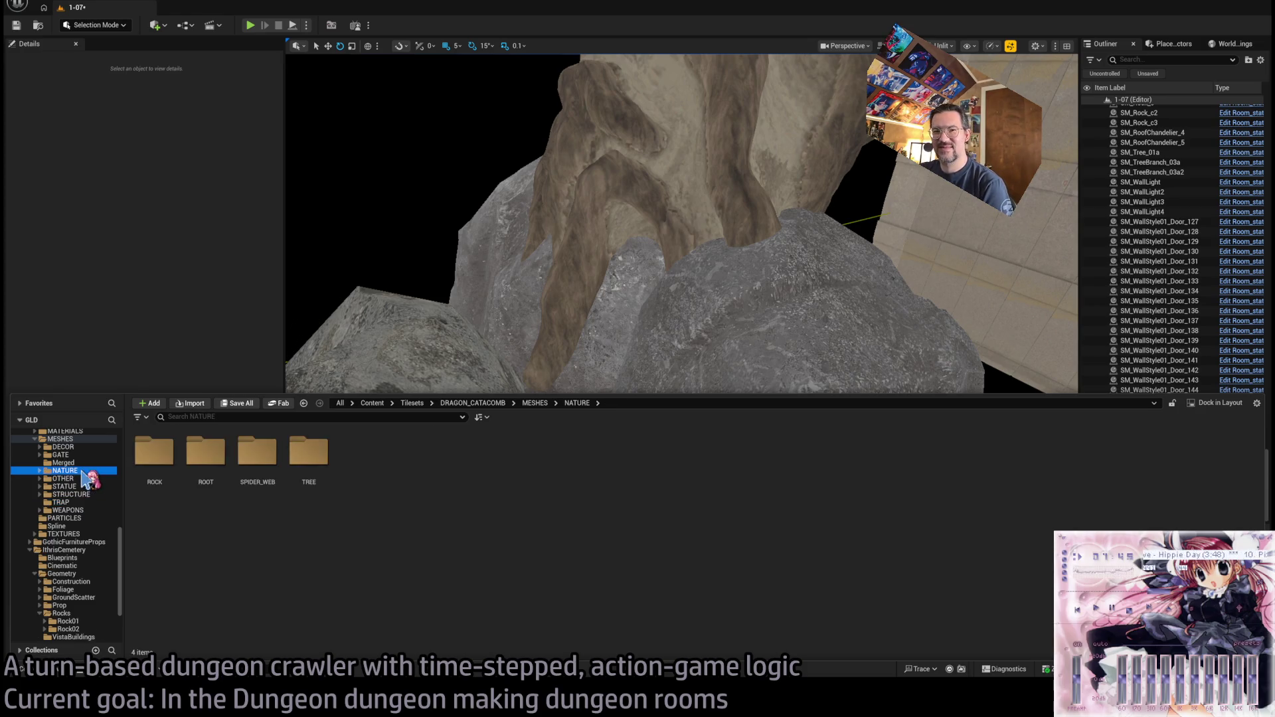
key("Down")
key("Down")
key("Down")
key("Down")
key("Down")
key("Down")
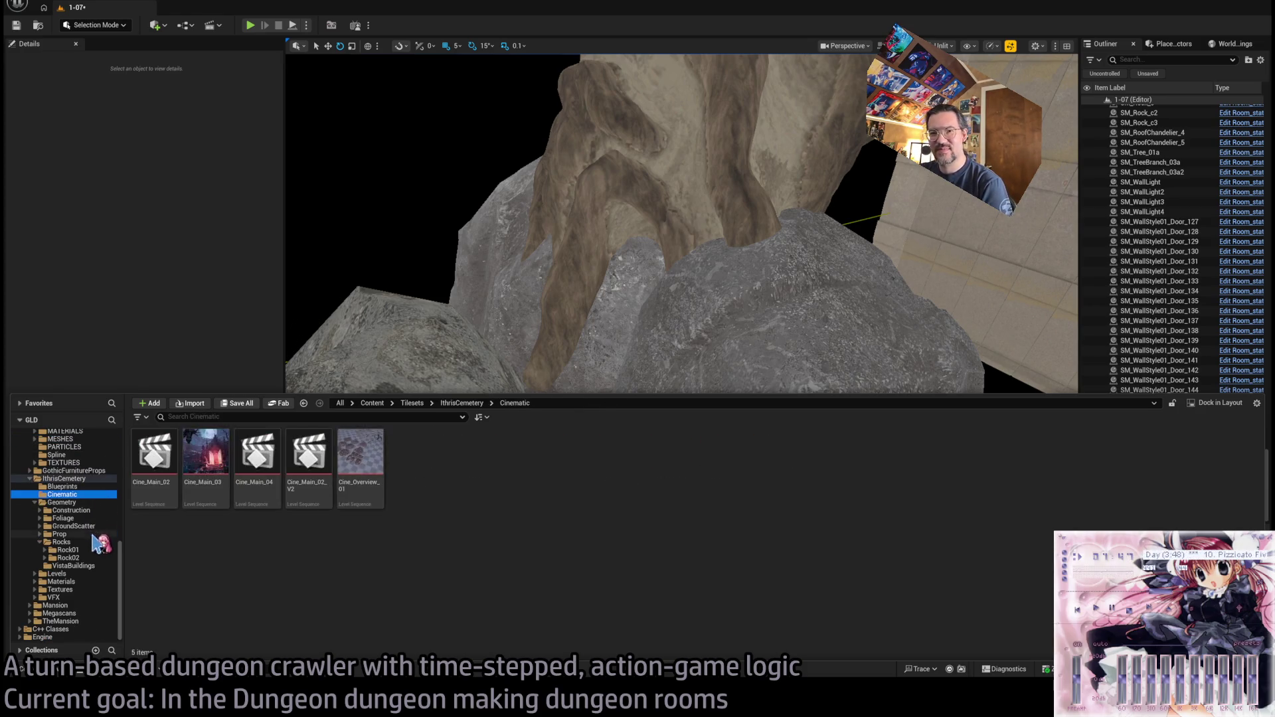
key("Down")
key("Down")
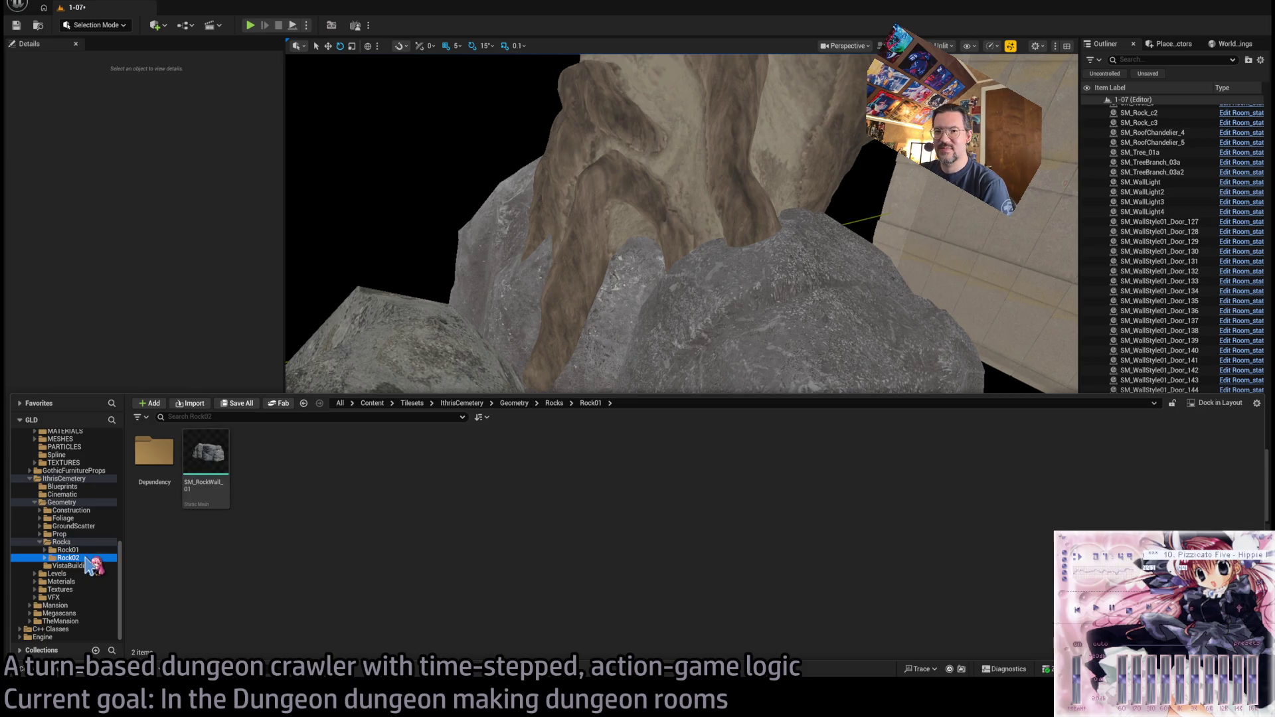
key("Up")
key("Up")
key("Up")
key("Right")
key("Down")
key("Up")
key("Left")
key("Down")
key("Down")
key("Up")
key("Up")
key("Up")
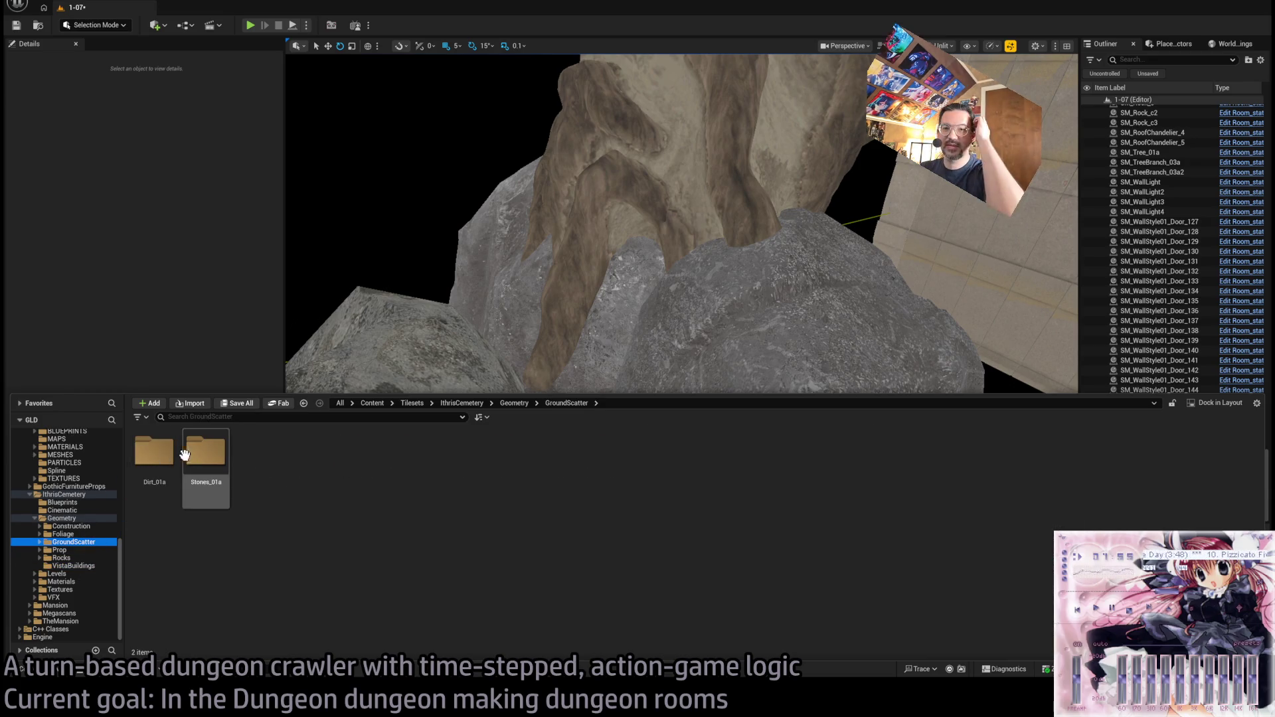
- Open Foliage > GrassTall_01 and start dragging the grass cluster toward the rocks
double_click(162, 455)
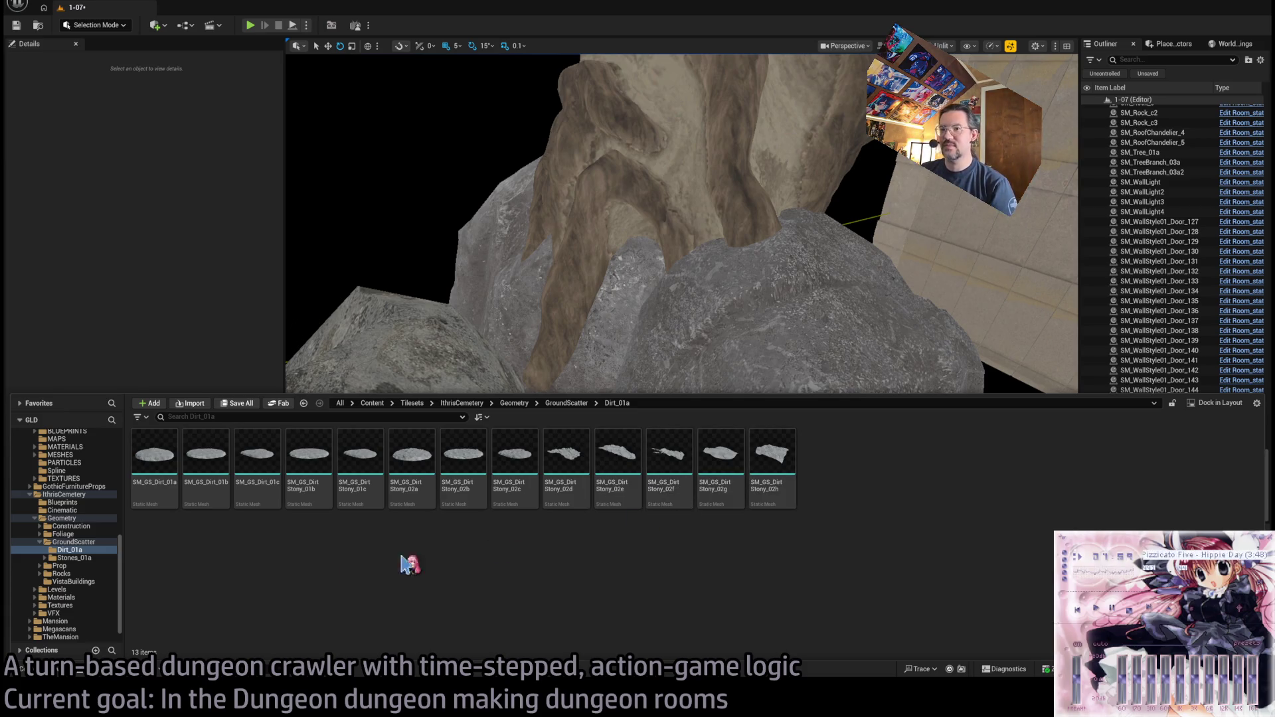
left_click(85, 543)
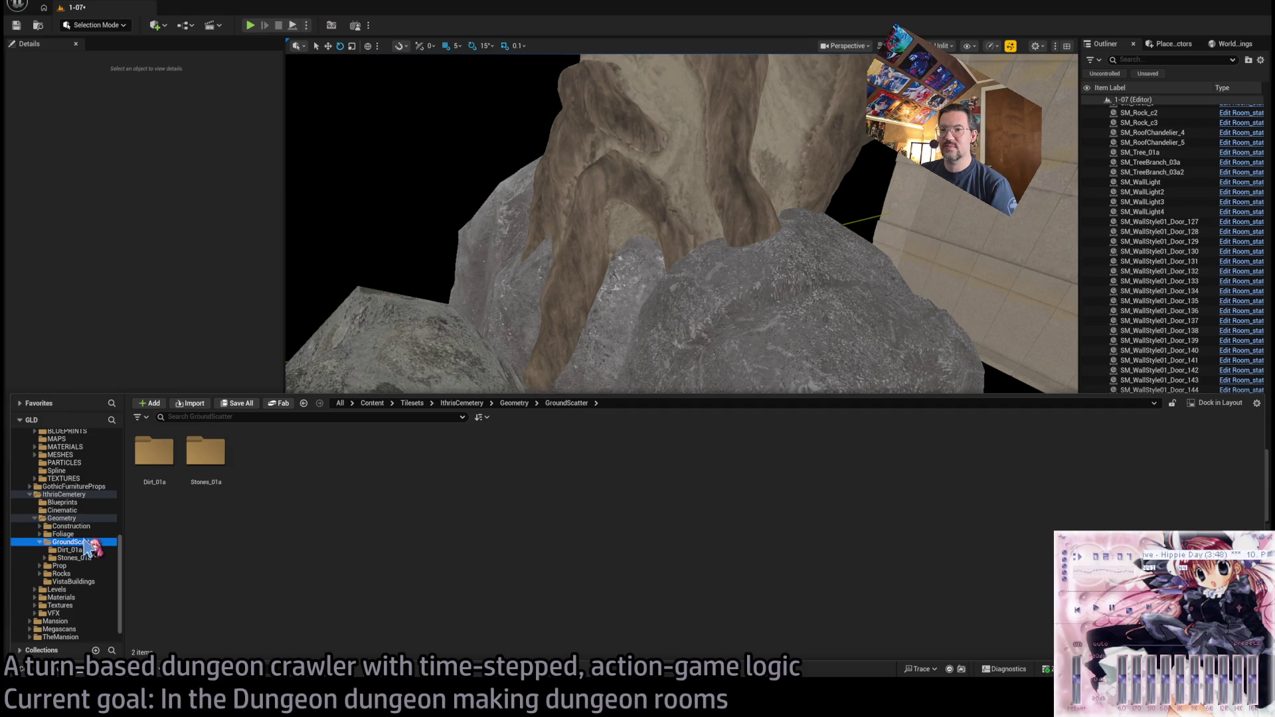
left_click(85, 535)
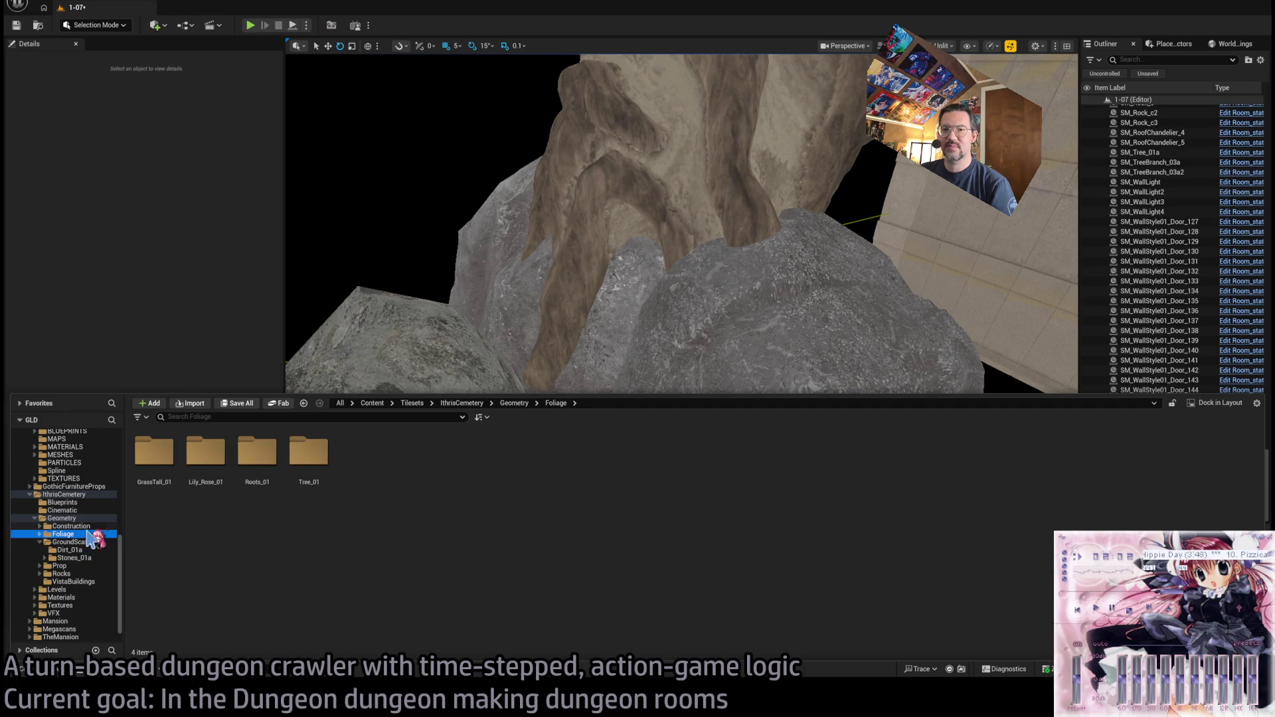
double_click(158, 465)
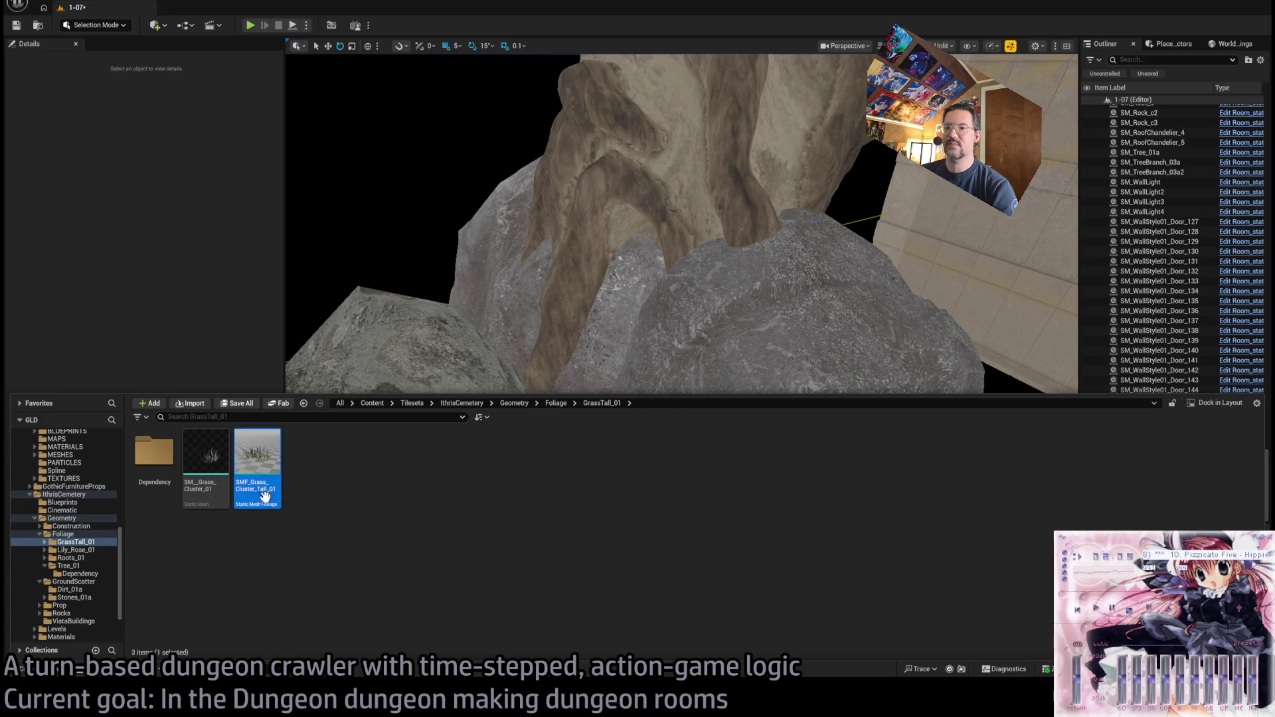
left_click_drag(265, 497, 554, 376)
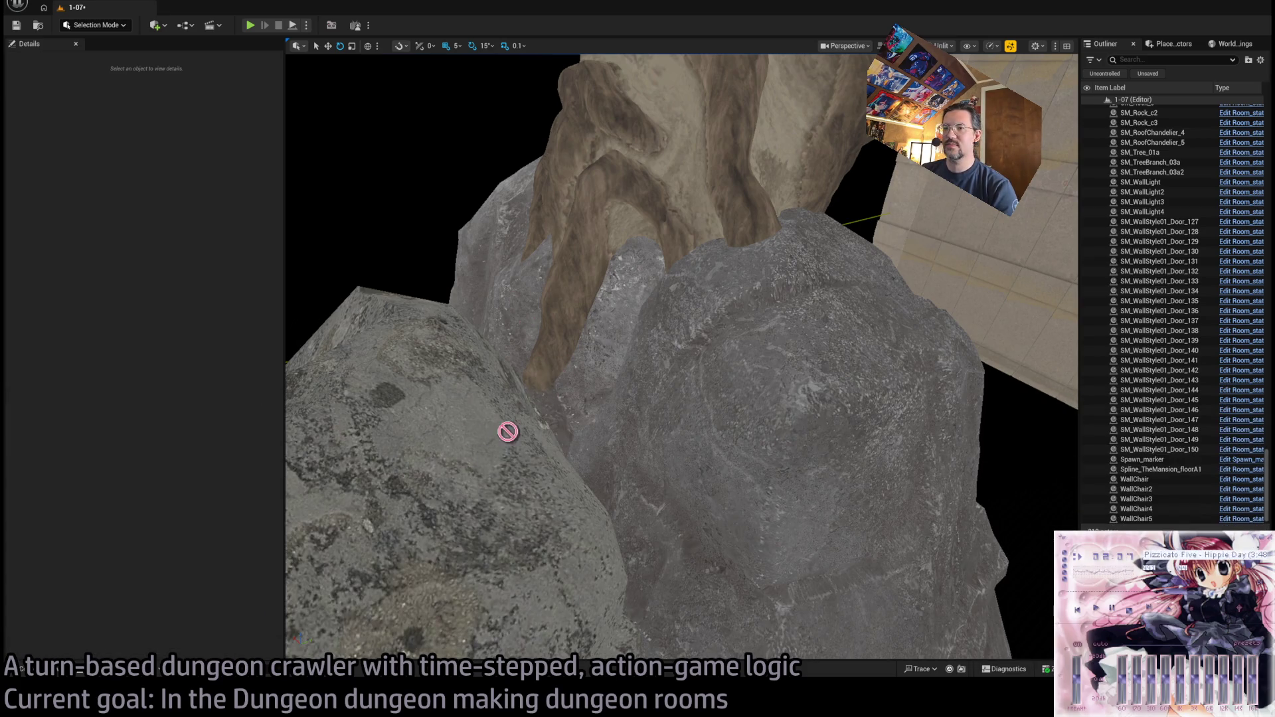
- Drop SM_Grass_Cluster_01 on the rock under the tree and set its Y position to 2135
left_click(22, 670)
mouse_move(206, 475)
left_mouse_down()
mouse_move(575, 374)
mouse_move(536, 428)
mouse_move(599, 367)
left_mouse_up()
key("f")
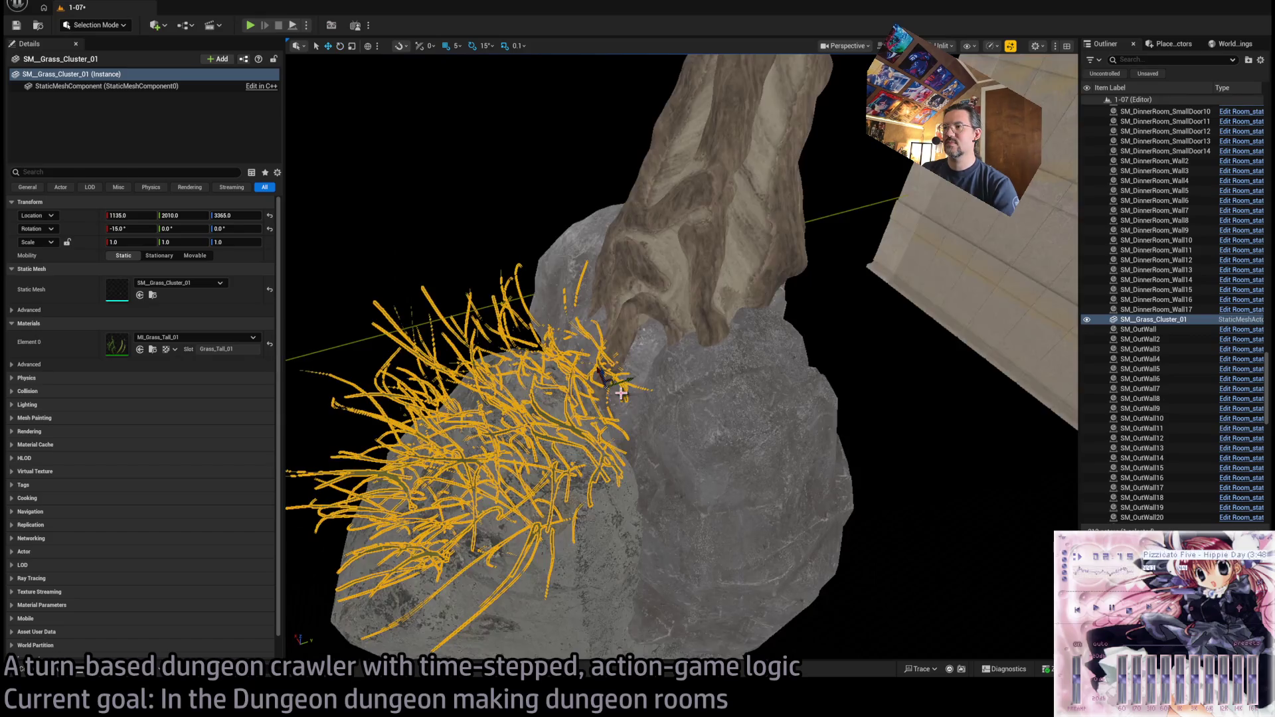
key("f")
mouse_move(668, 335)
left_mouse_down()
mouse_move(677, 200)
mouse_move(744, 253)
left_mouse_up()
left_click_drag(758, 378, 732, 401)
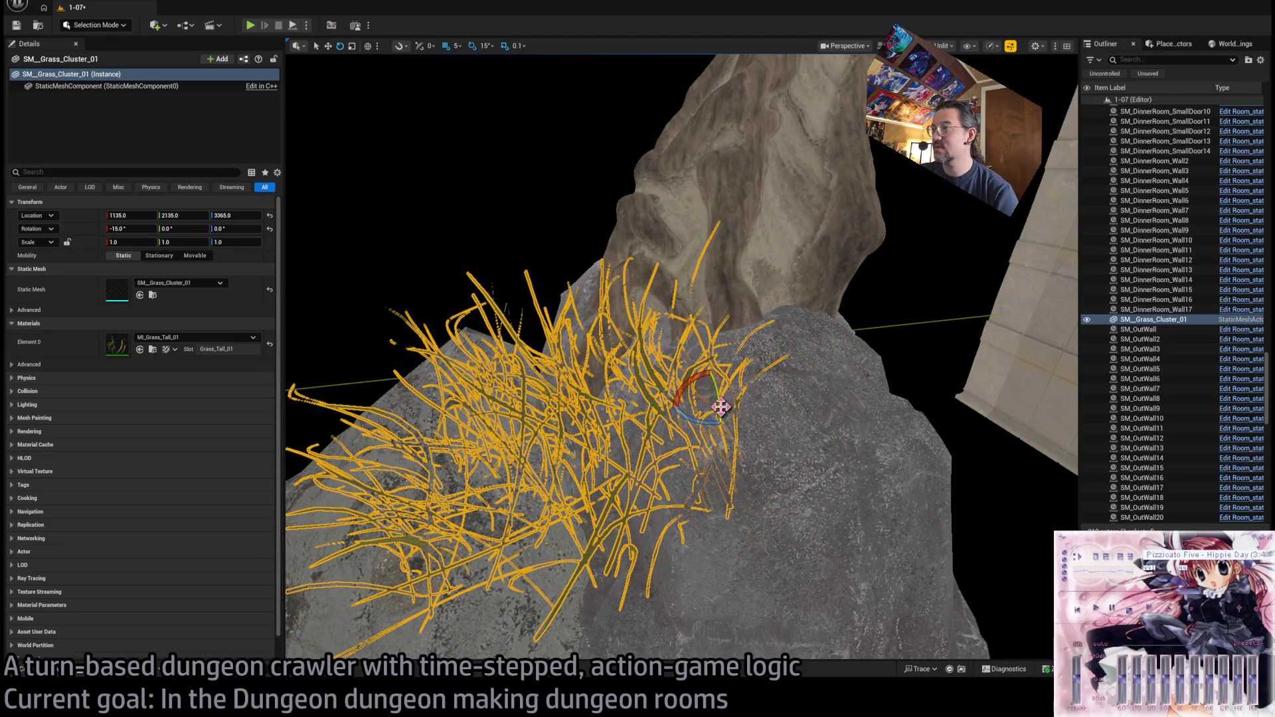
- Shrink the grass cluster to 0.7 scale and check it from around the rocks
mouse_move(711, 401)
left_mouse_down()
mouse_move(646, 336)
mouse_move(665, 322)
mouse_move(658, 334)
mouse_move(664, 296)
left_mouse_up()
left_click(565, 347)
left_click(919, 392)
left_click_drag(919, 393, 910, 398)
left_click(66, 676)
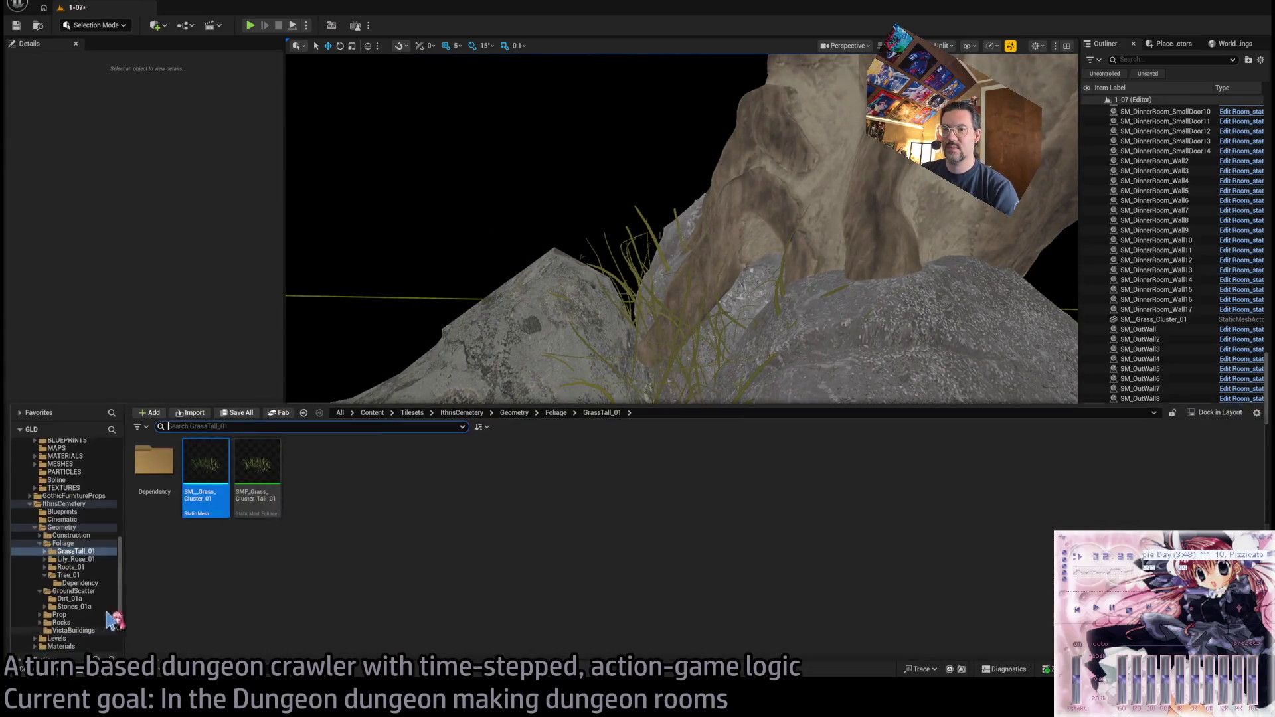
- Place SM_GS_DirtStony_02d from GroundScatter > Dirt_01a on the rock and select only it
double_click(53, 519)
left_click(71, 534)
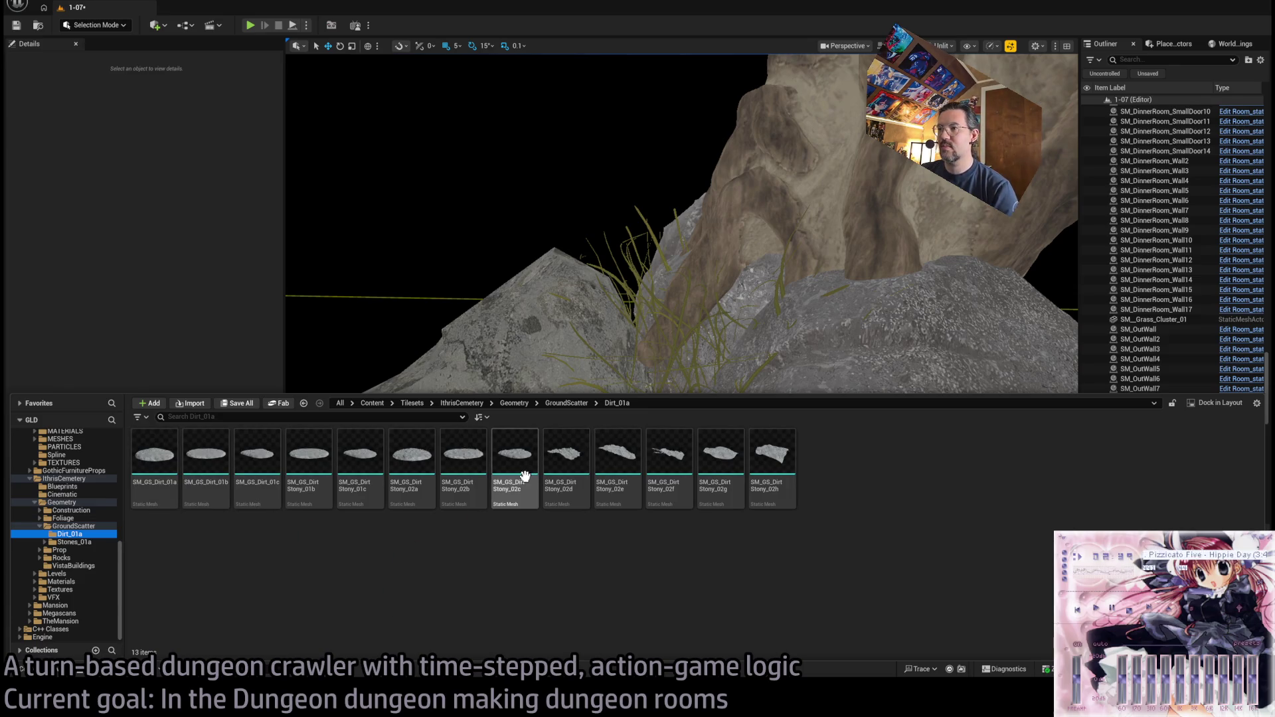
mouse_move(569, 488)
left_mouse_down()
mouse_move(640, 370)
mouse_move(607, 433)
mouse_move(632, 507)
left_mouse_up()
mouse_move(658, 425)
left_mouse_down()
mouse_move(656, 470)
mouse_move(655, 362)
left_mouse_up()
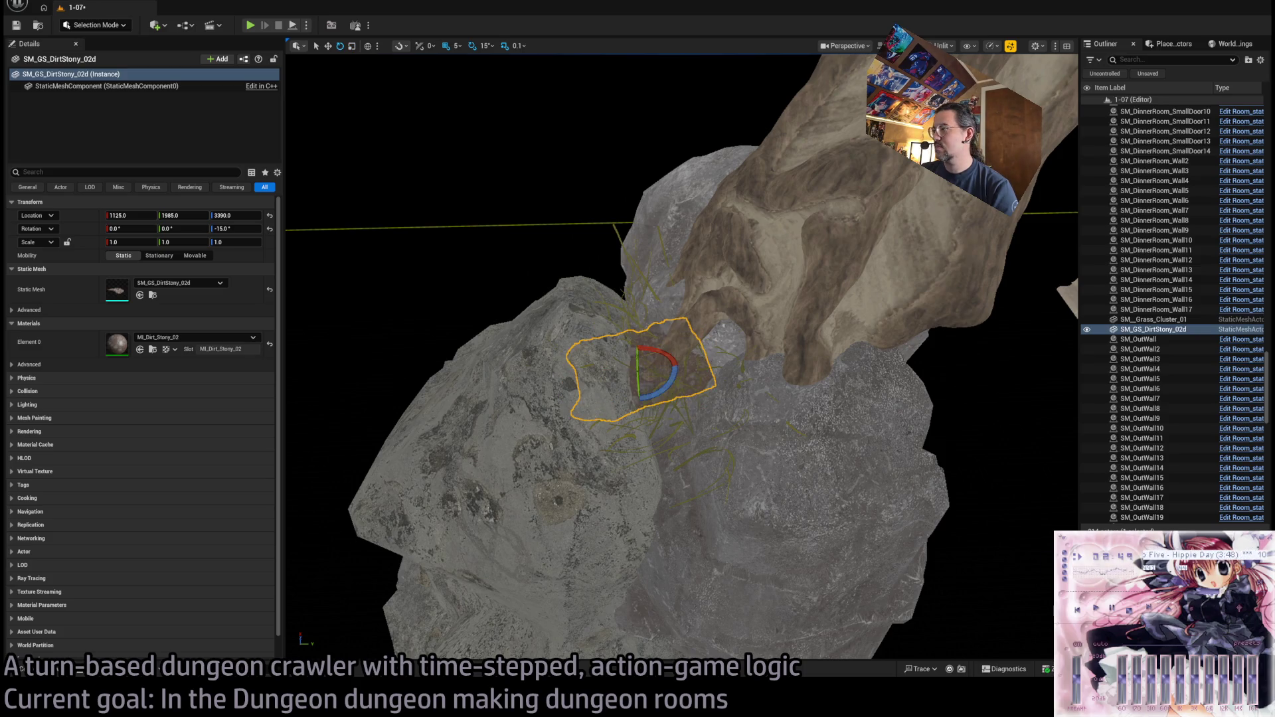
left_click(618, 238, "ctrl")
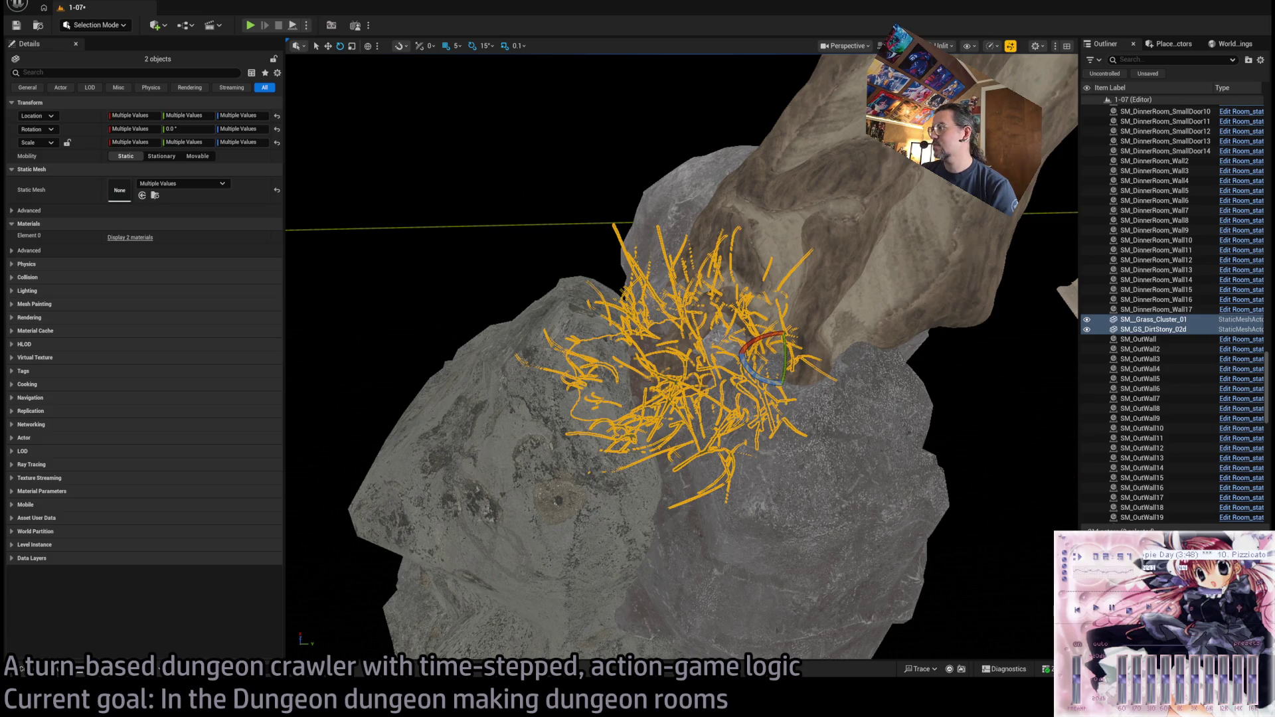
left_click(670, 359)
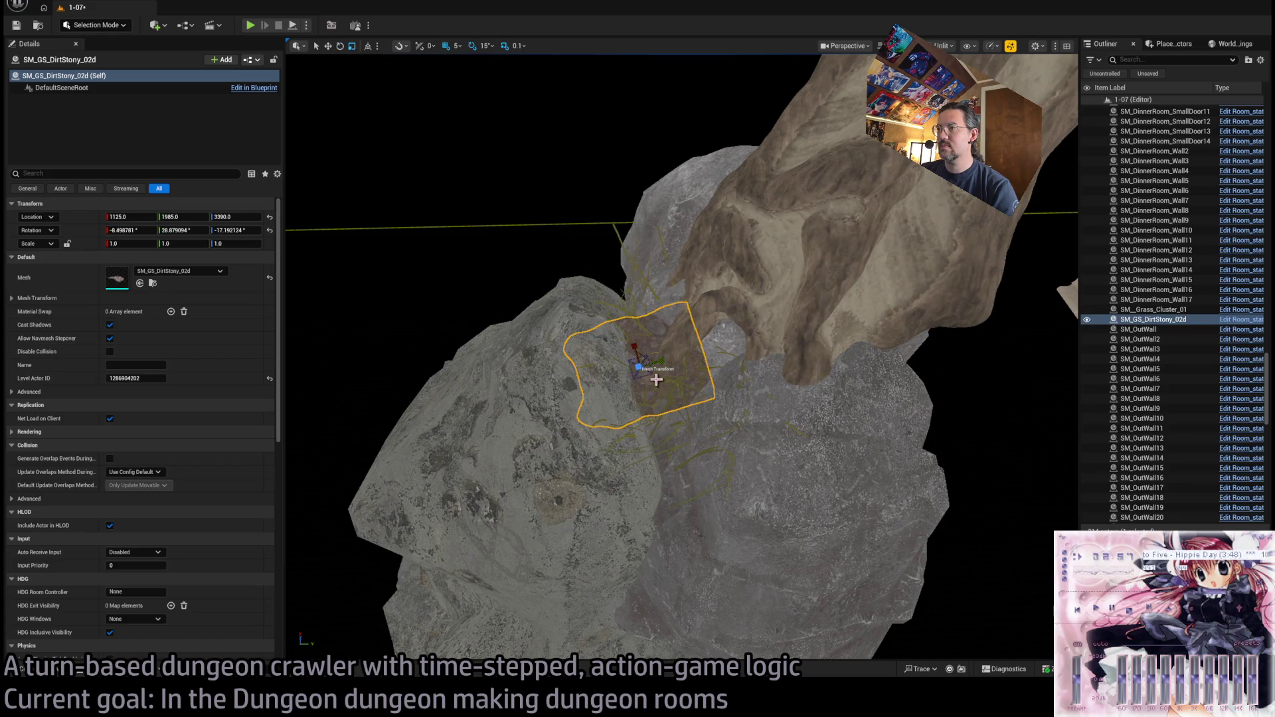
- Scale the dirt patch to 1.3, inspect it around the tree, and test-play the level
scroll(654, 377, "up", 3)
mouse_move(526, 336)
left_mouse_down()
mouse_move(552, 352)
mouse_move(703, 305)
mouse_move(603, 313)
mouse_move(589, 291)
mouse_move(555, 329)
left_mouse_up()
key("w")
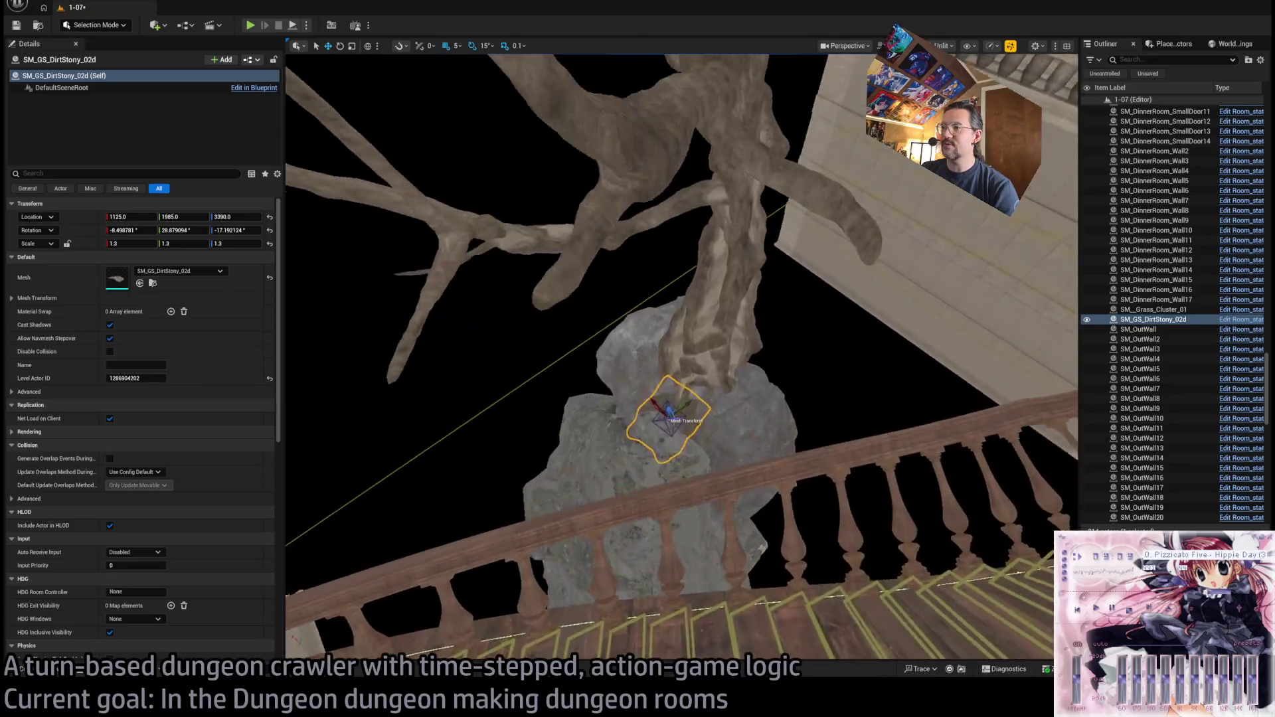
scroll(681, 359, "up", 8)
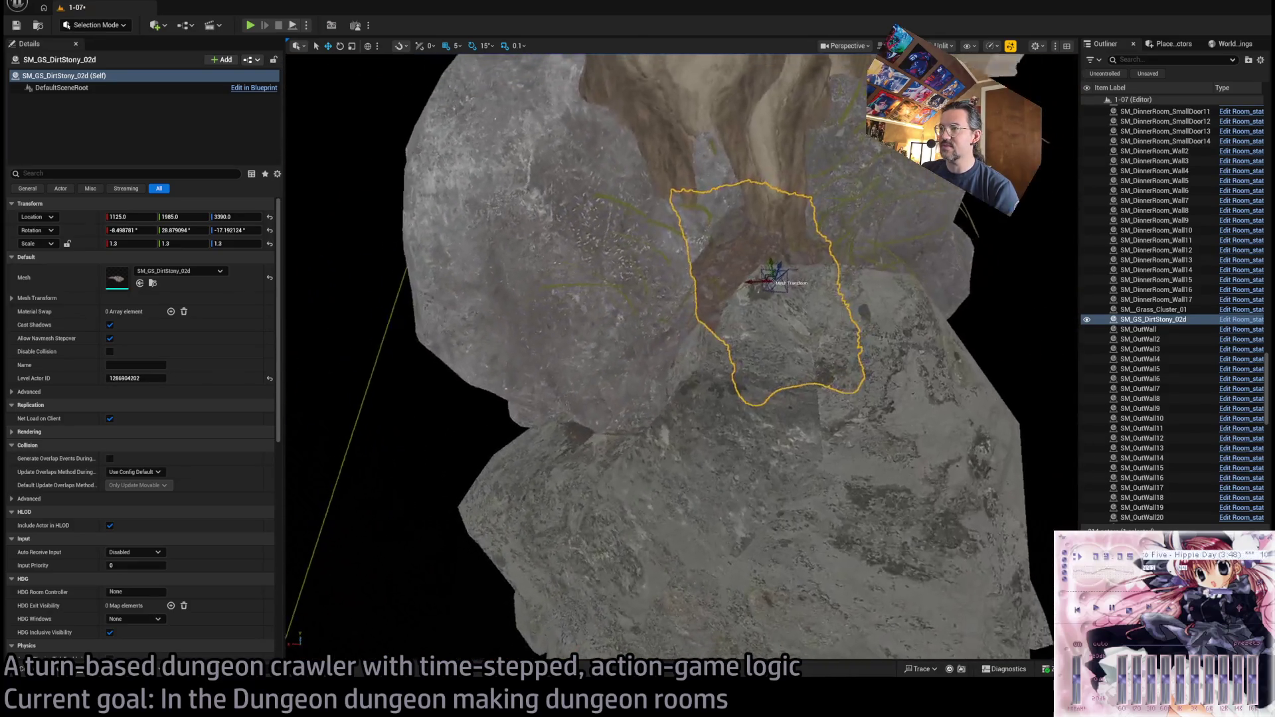
scroll(681, 359, "down", 10)
left_click_drag(554, 329, 581, 326)
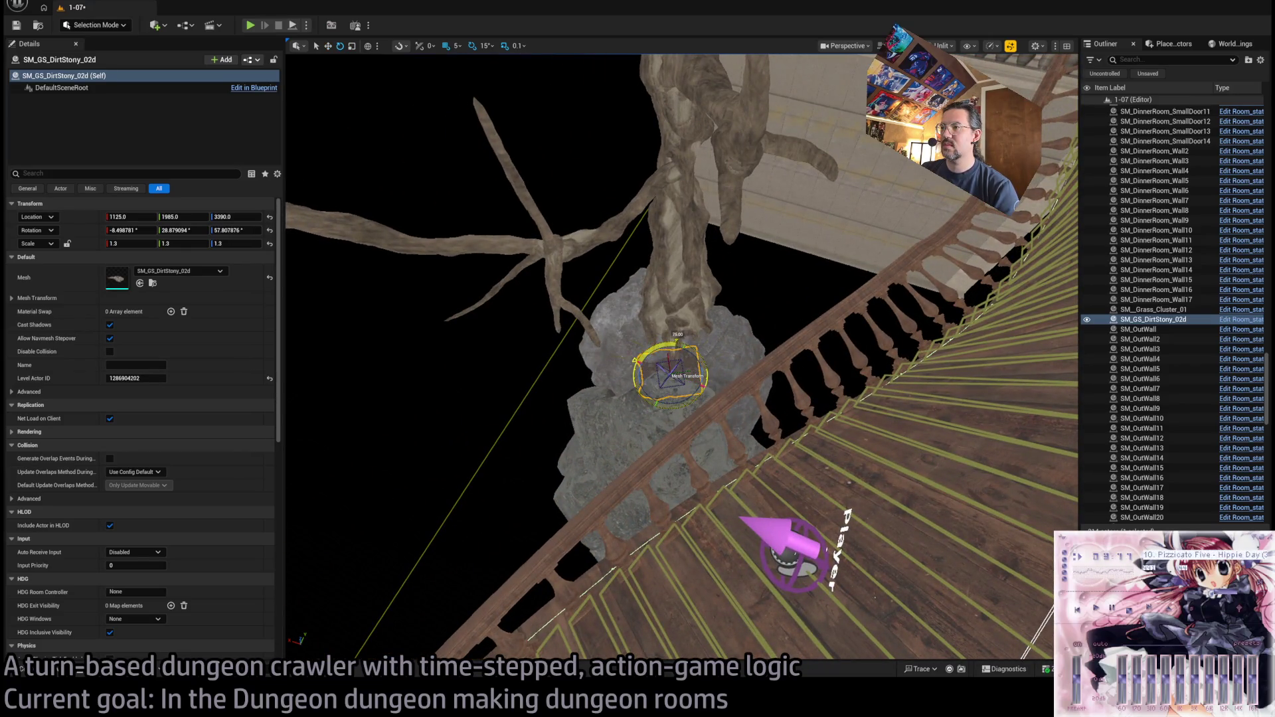
scroll(671, 372, "up", 10)
mouse_move(681, 359)
left_mouse_down()
mouse_move(608, 364)
mouse_move(639, 403)
left_mouse_up()
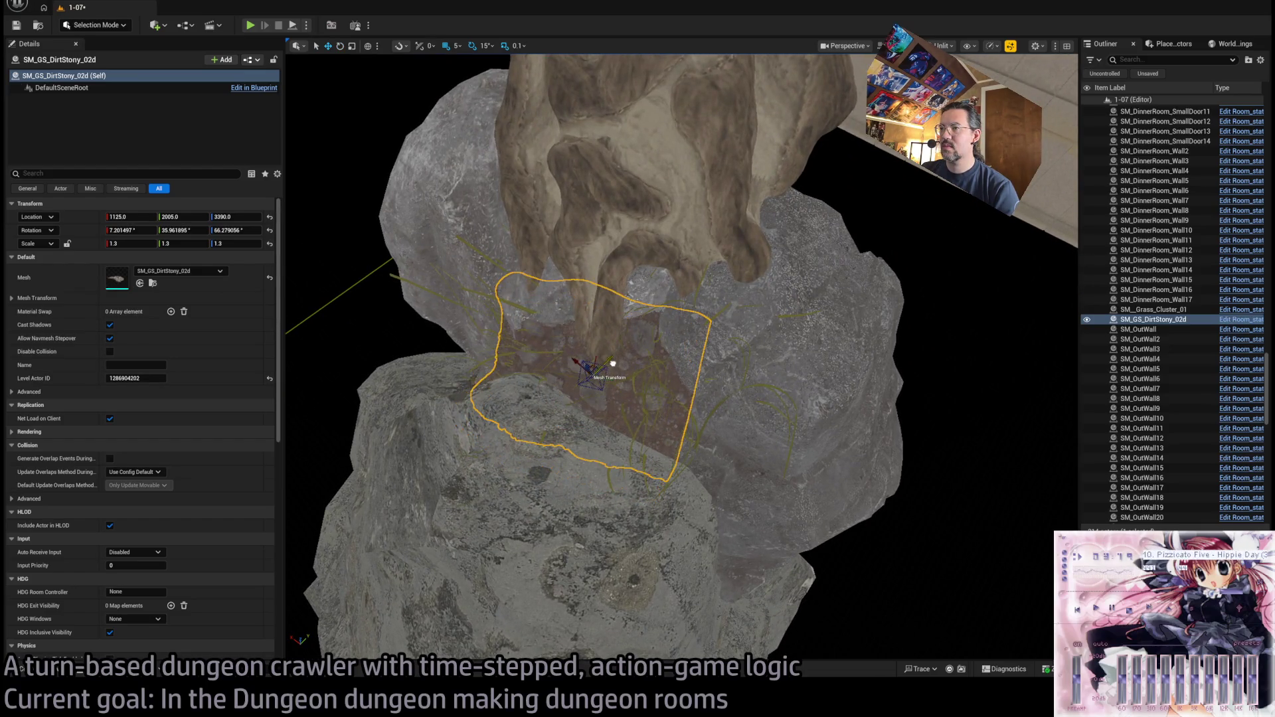
scroll(618, 363, "down", 10)
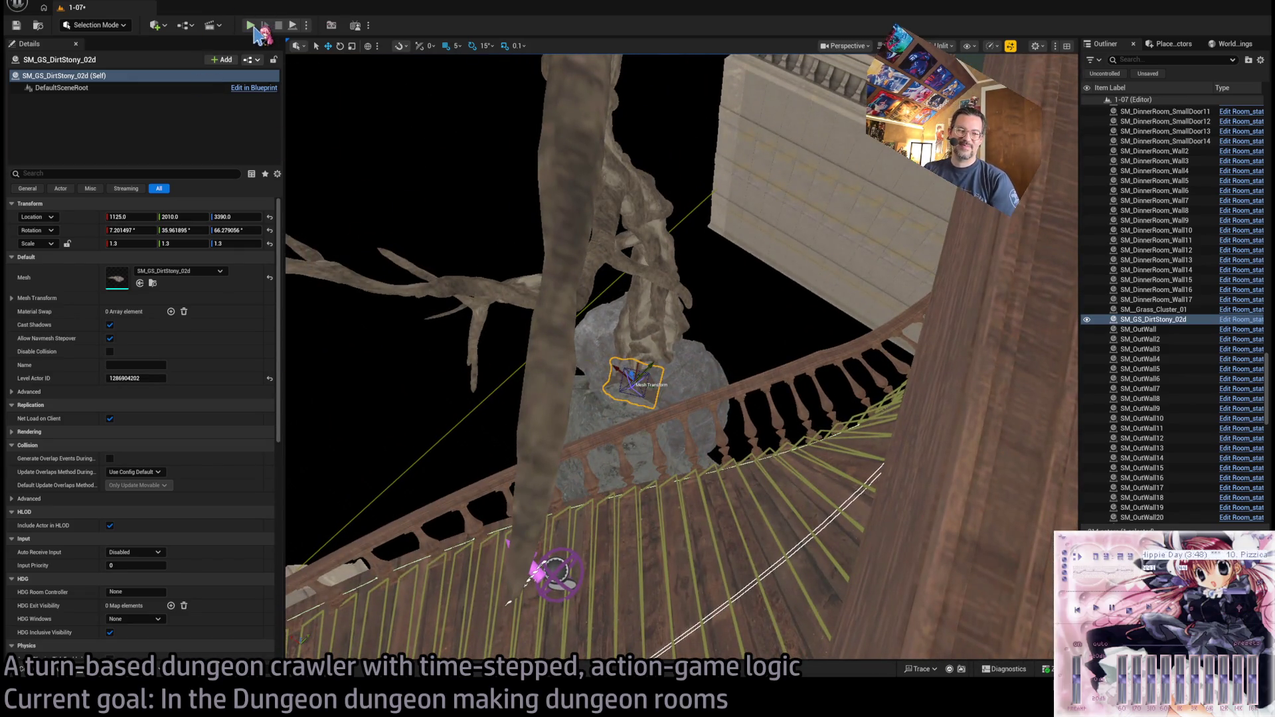
key("alt+p")
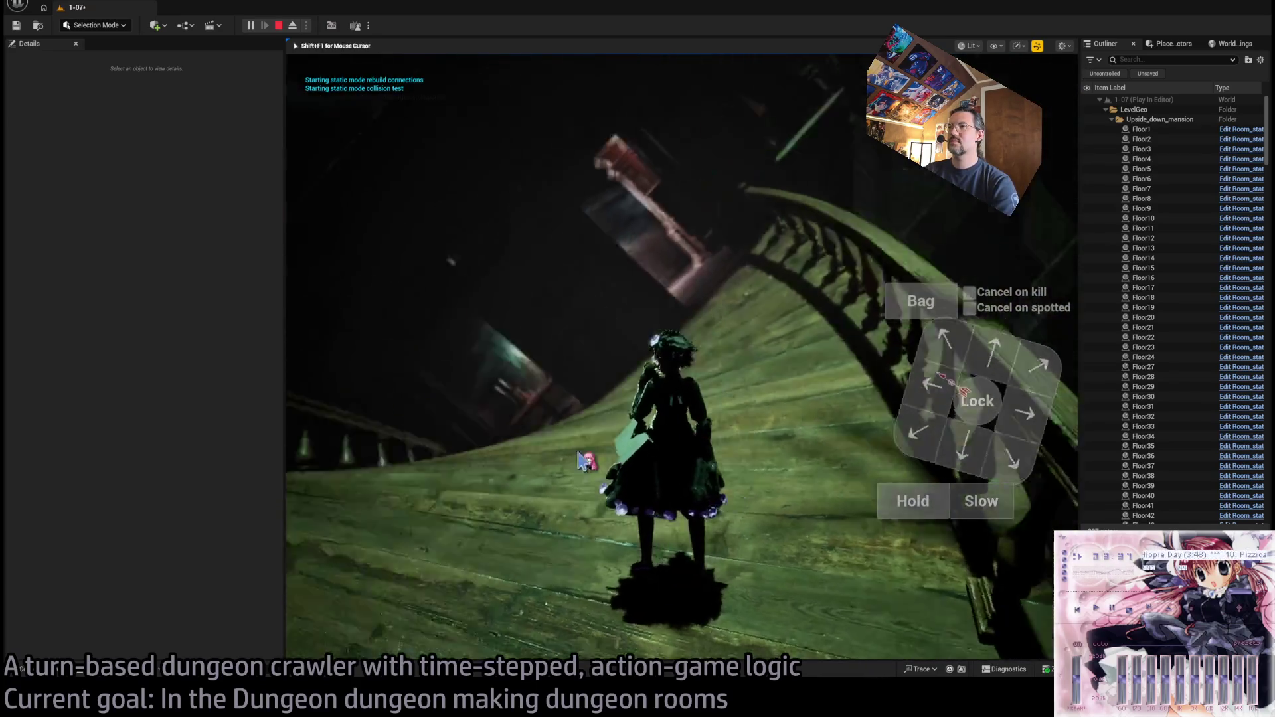
key("Escape")
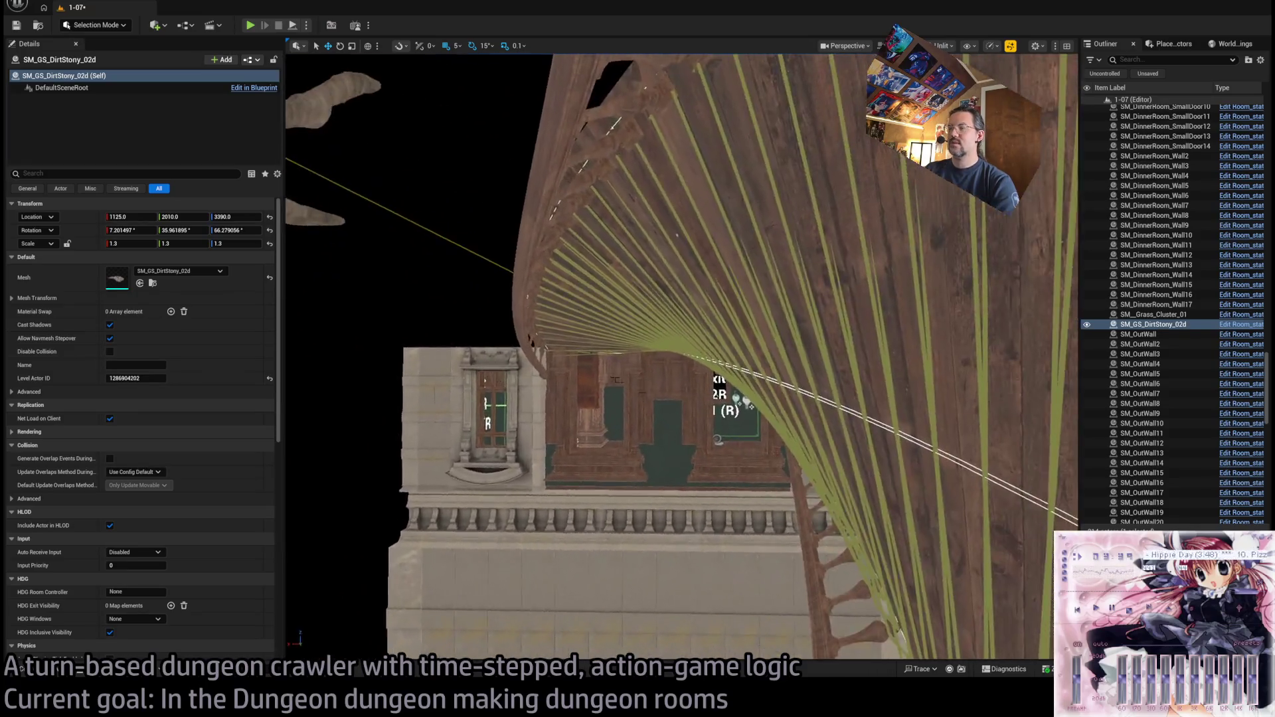
- Navigate the Content Drawer to IthrisCemetery > Geometry > Prop
key("ctrl+space")
left_click(85, 559)
left_click(93, 543)
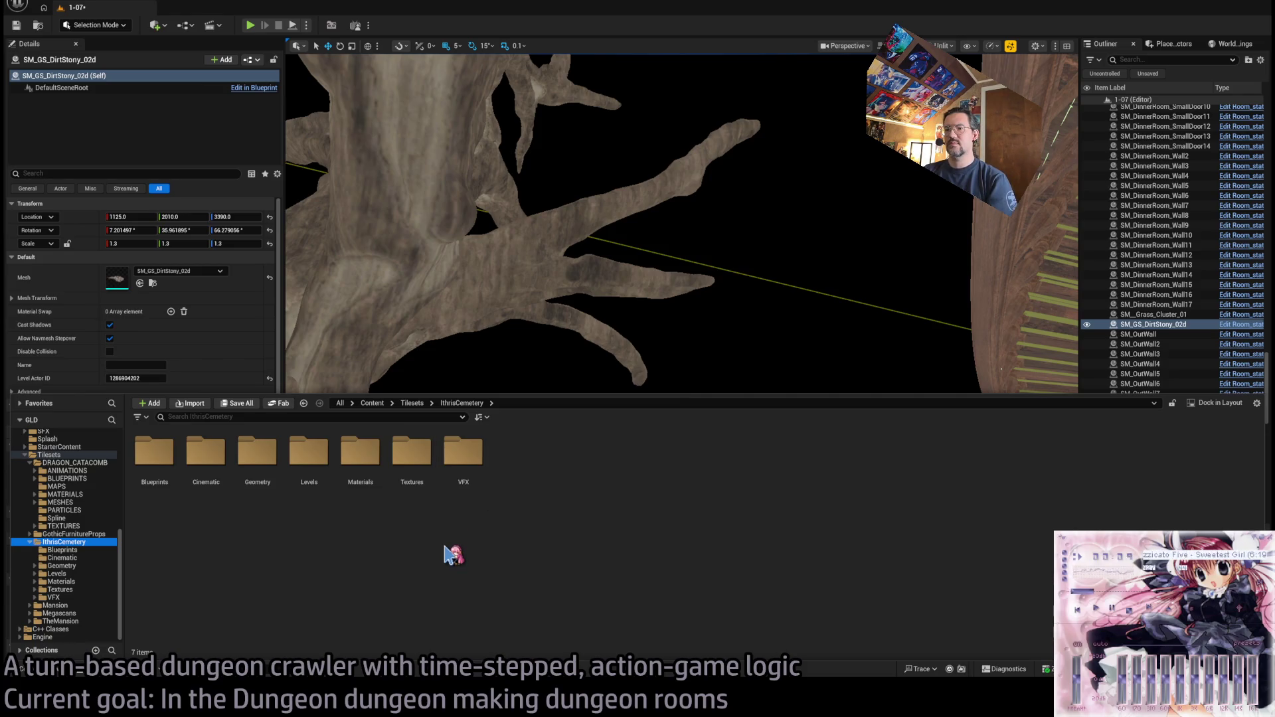
double_click(257, 456)
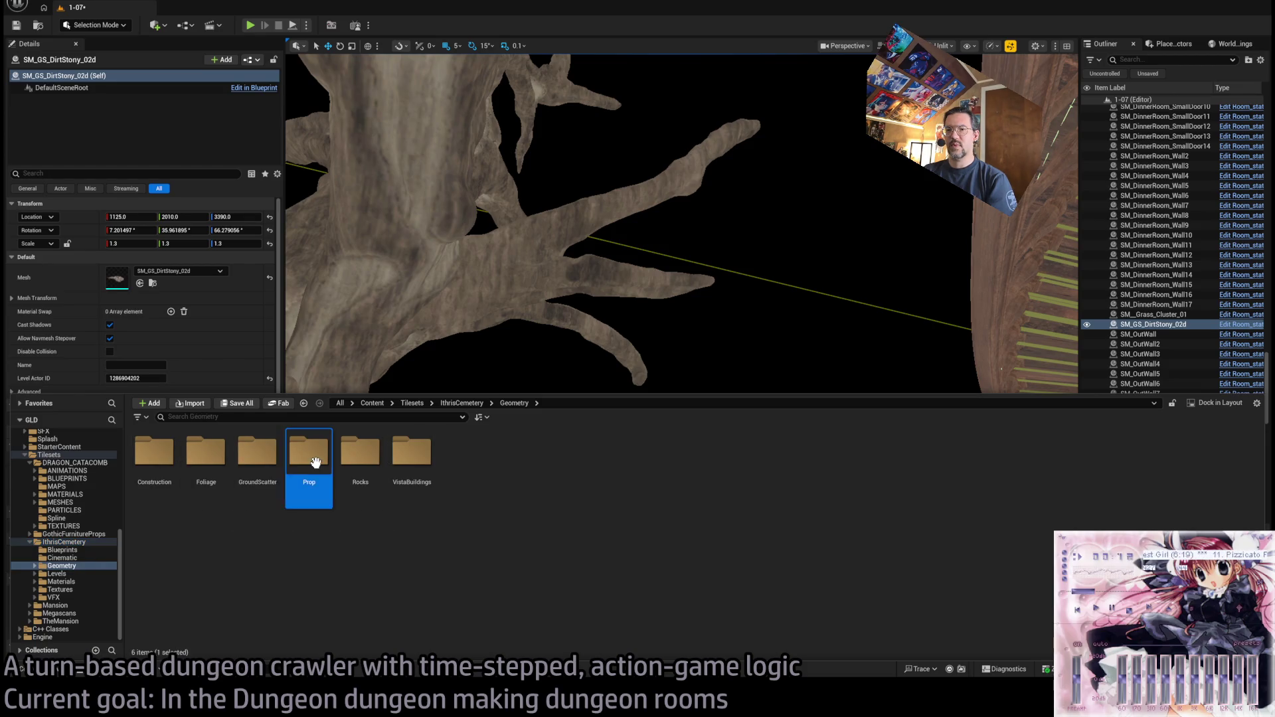
double_click(316, 462)
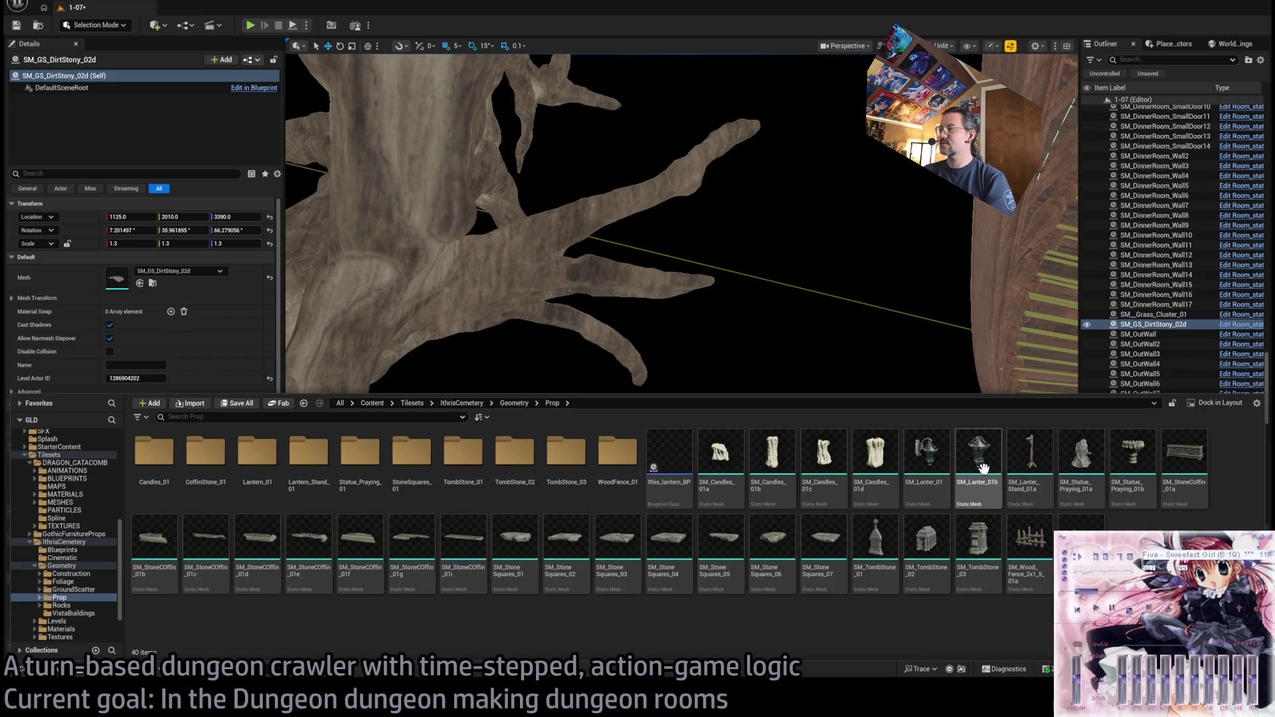
- Try the SM_Lanter_01b mesh on the balcony wall, then delete it
mouse_move(974, 459)
left_mouse_down()
mouse_move(840, 321)
mouse_move(737, 576)
left_mouse_up()
key("f")
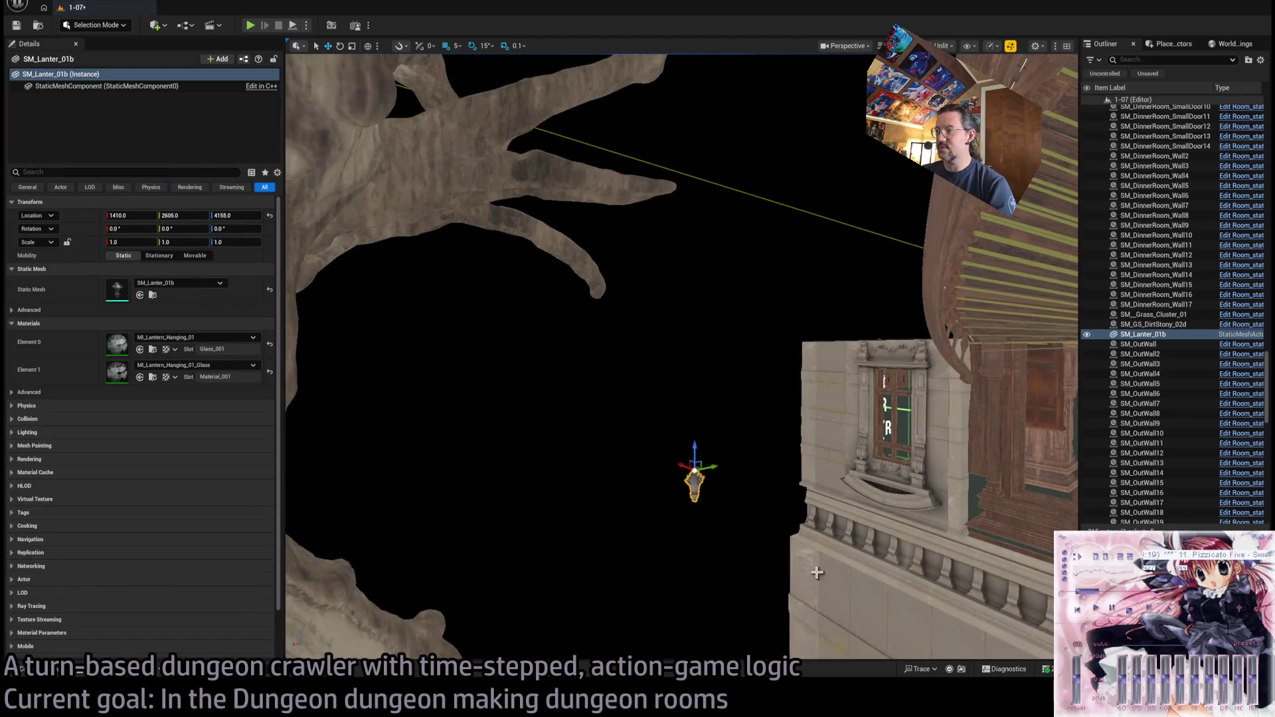
left_click_drag(827, 581, 816, 573)
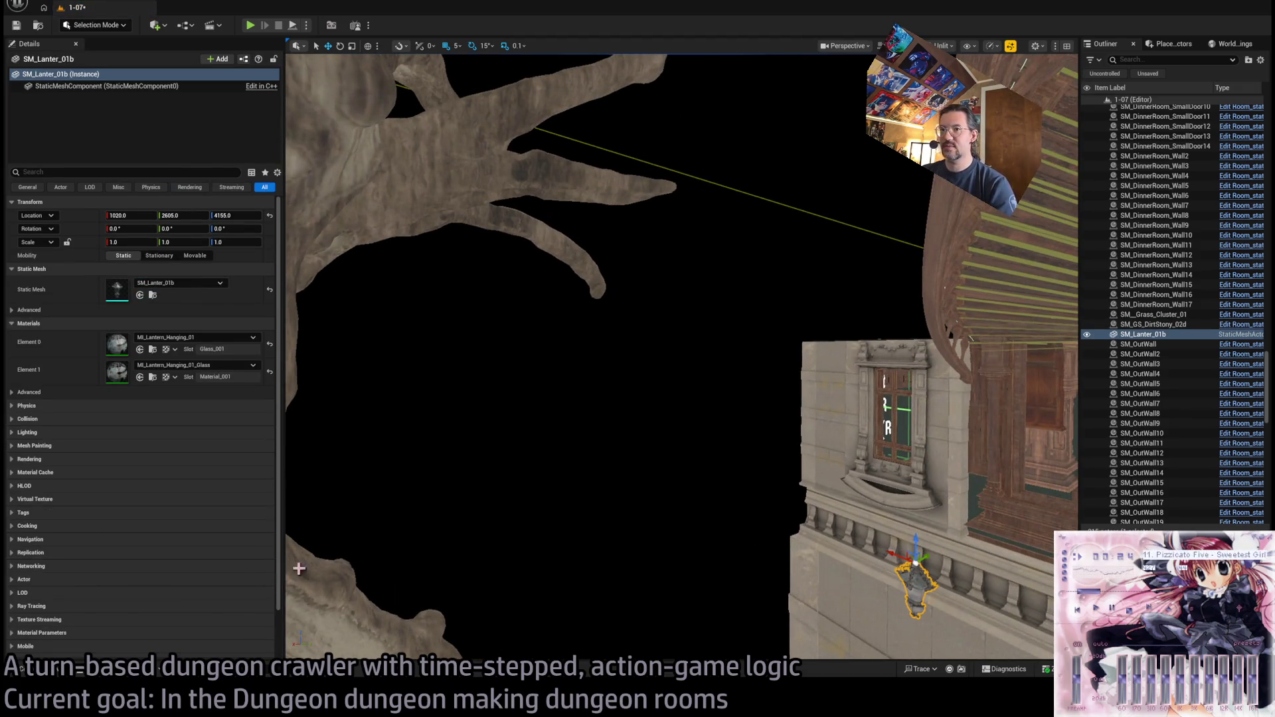
key("ctrl+space")
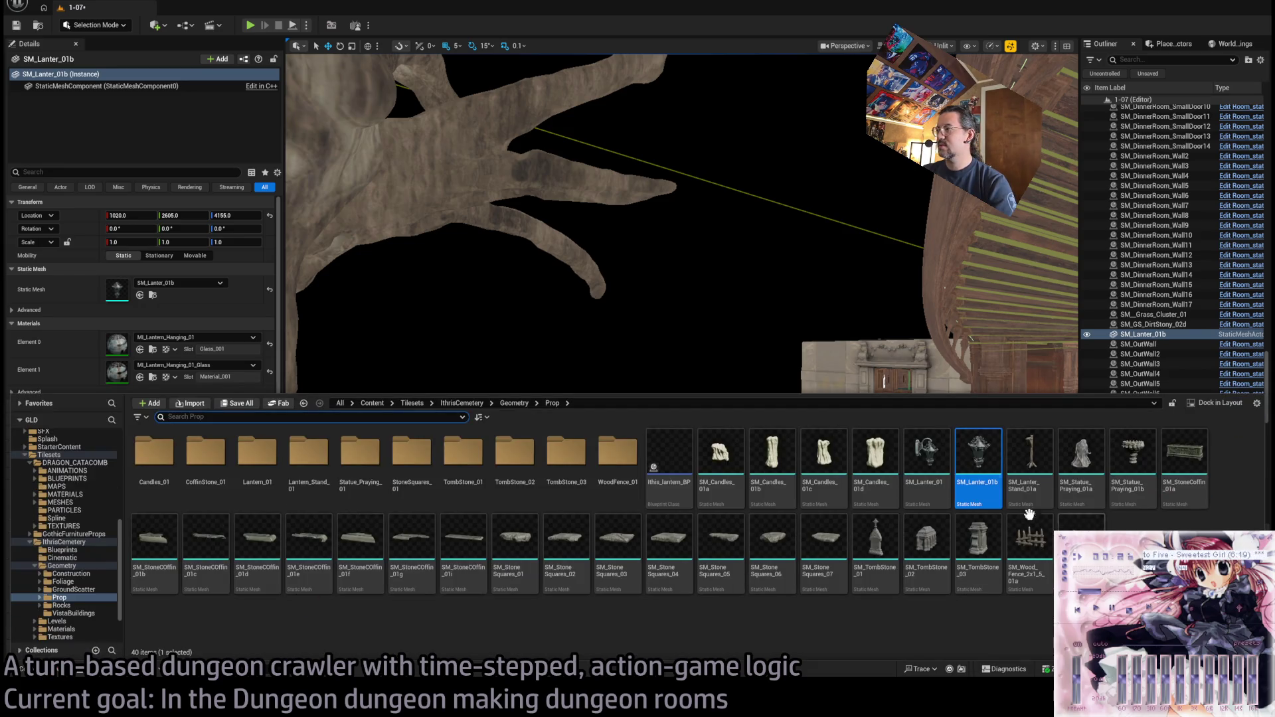
key("ctrl+space")
key("f")
key("Delete")
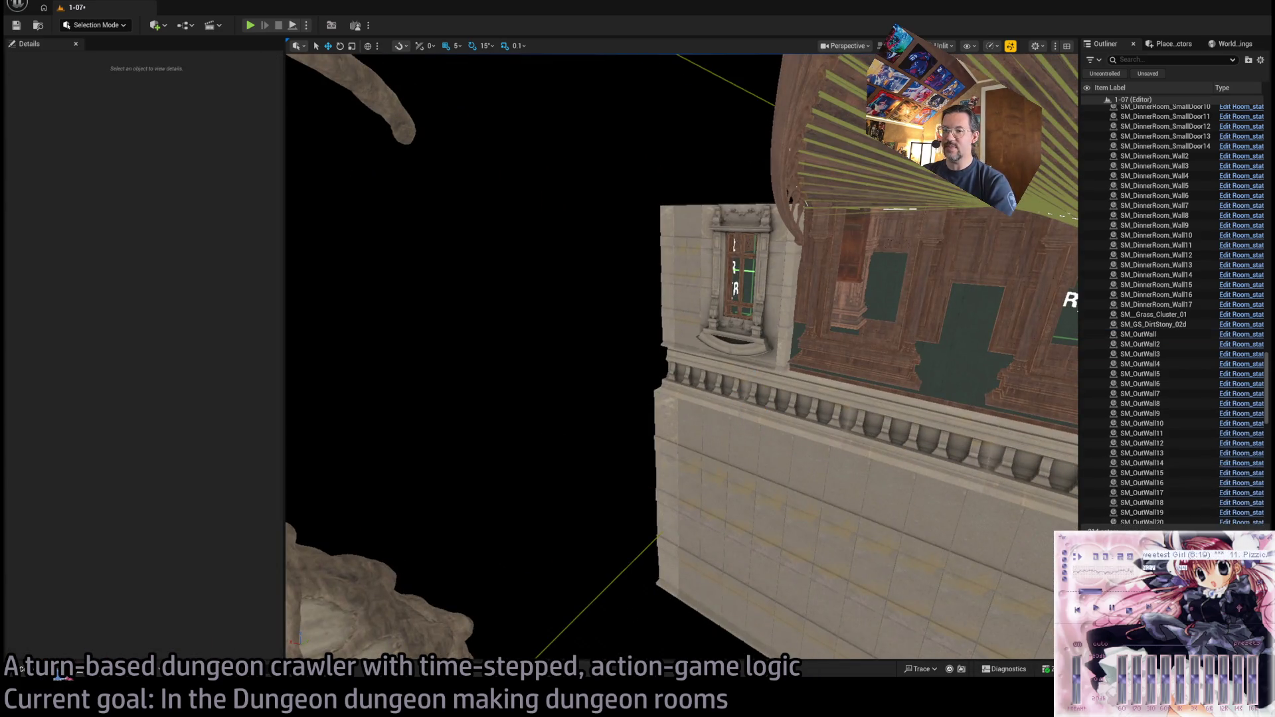
key("ctrl+space")
- Place Ithis_lantern_BP on the mansion wall, rotated Z -150, at 920, 2205, 4240
mouse_move(669, 484)
left_mouse_down()
mouse_move(628, 627)
mouse_move(566, 312)
mouse_move(478, 385)
mouse_move(700, 473)
mouse_move(674, 542)
mouse_move(693, 516)
left_mouse_up()
key("f")
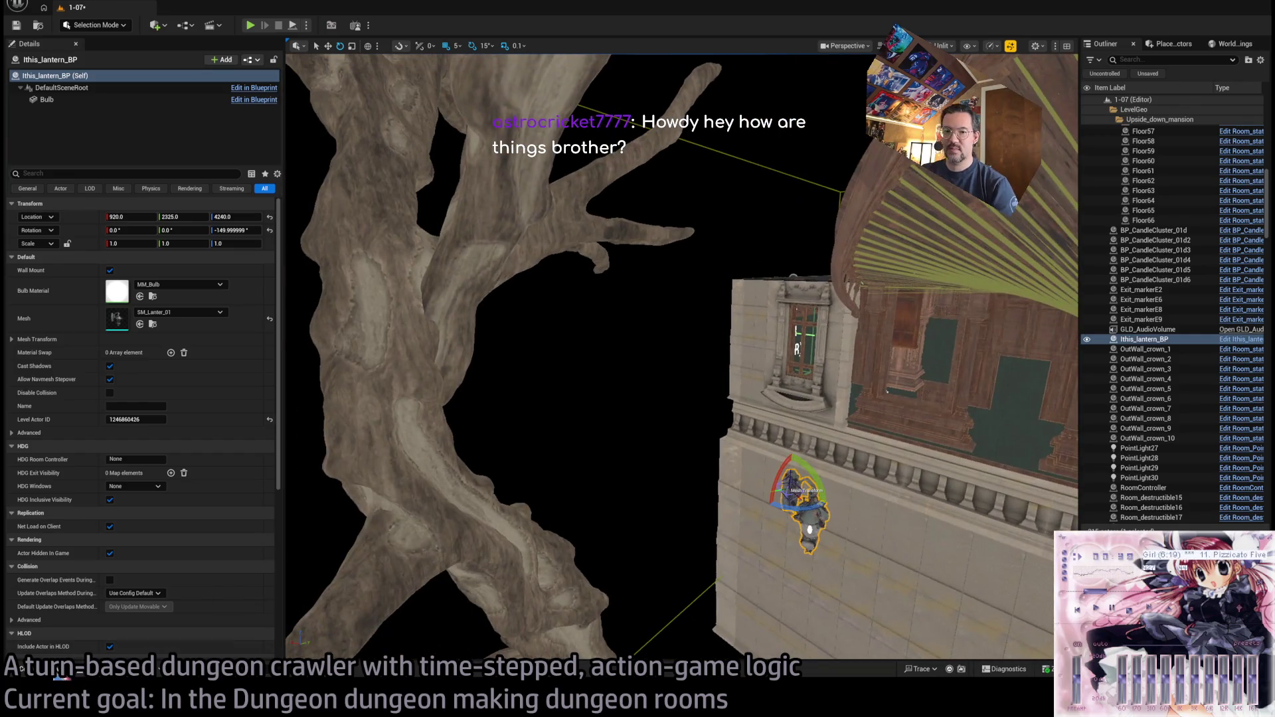
left_click(22, 669)
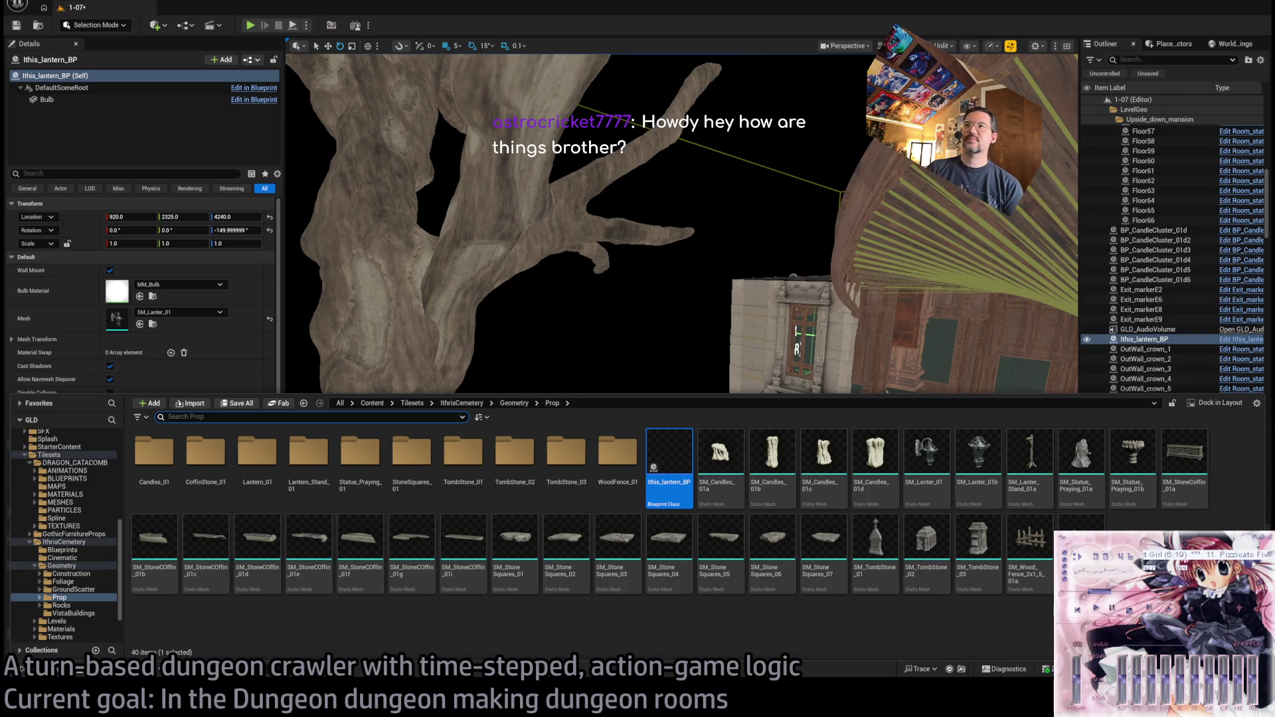
key("f")
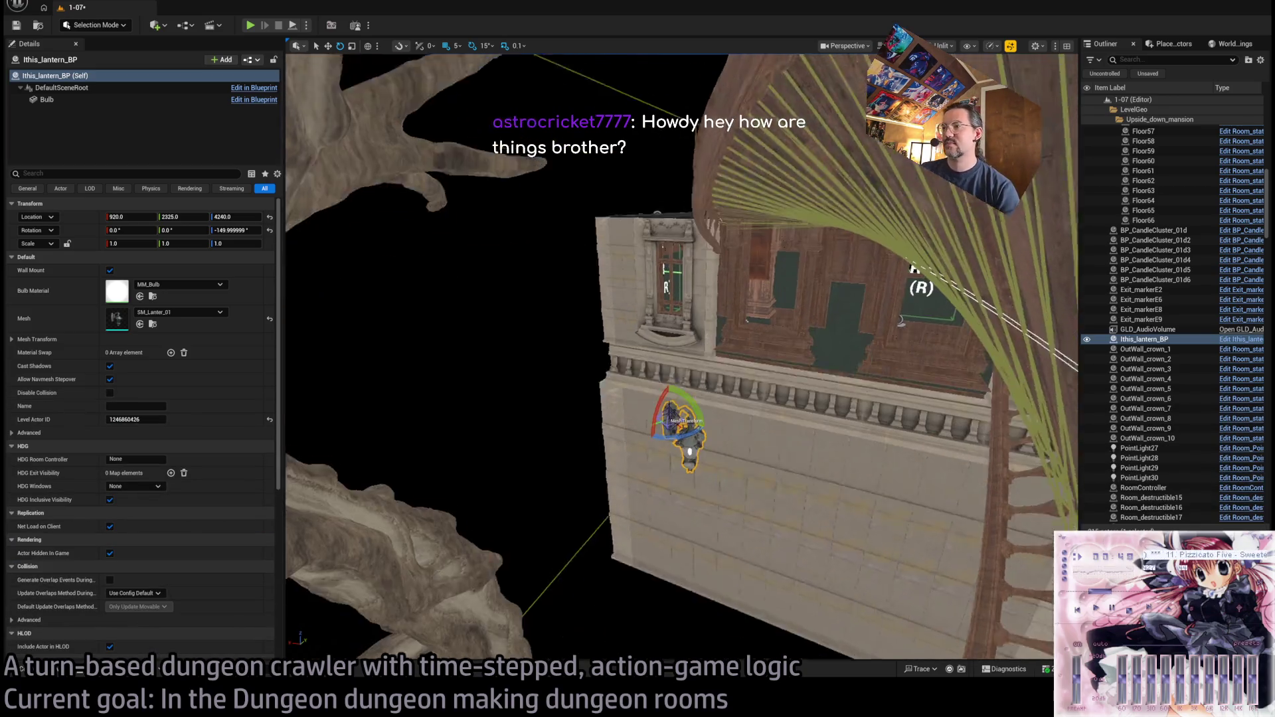
left_click_drag(696, 380, 618, 452)
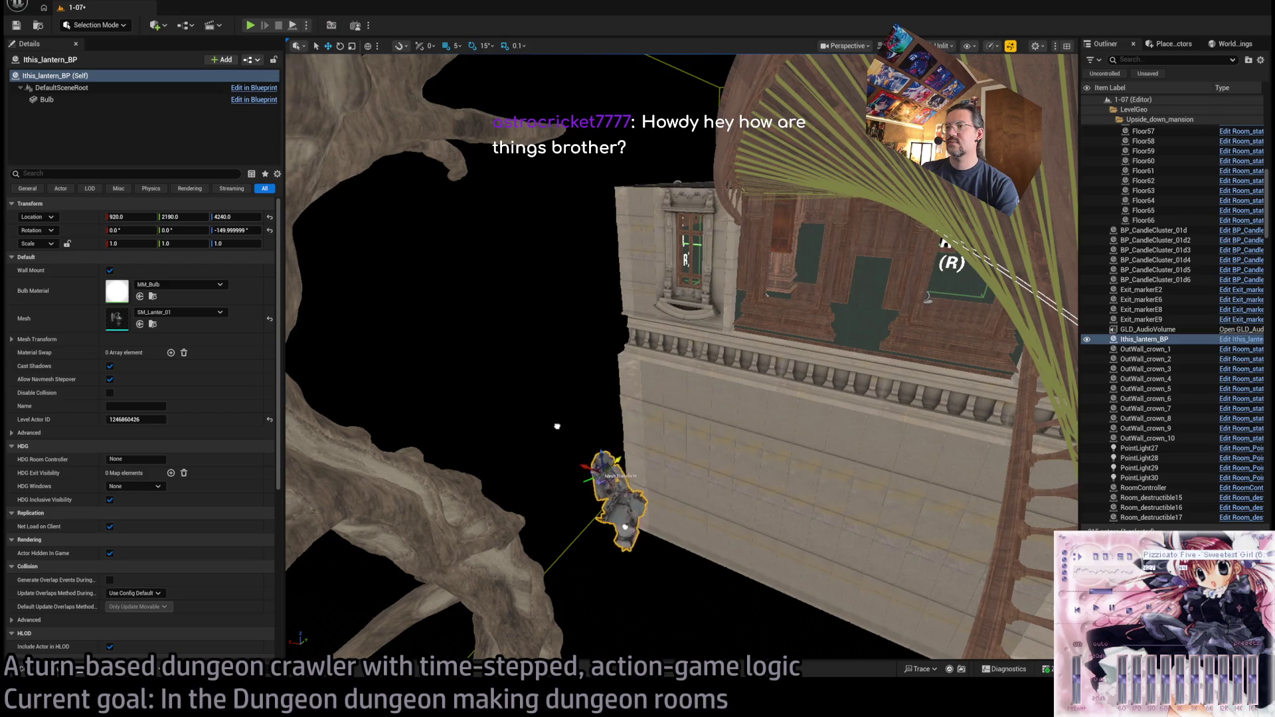
left_click(53, 673)
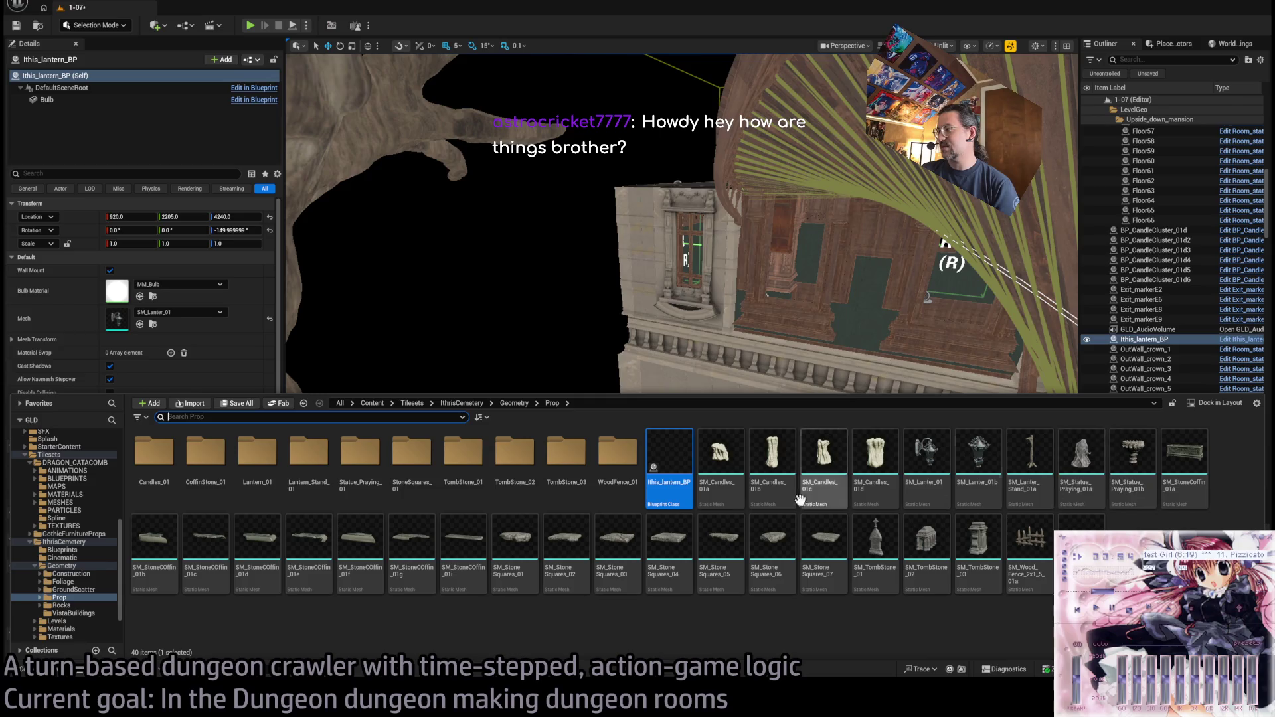
left_click(73, 613)
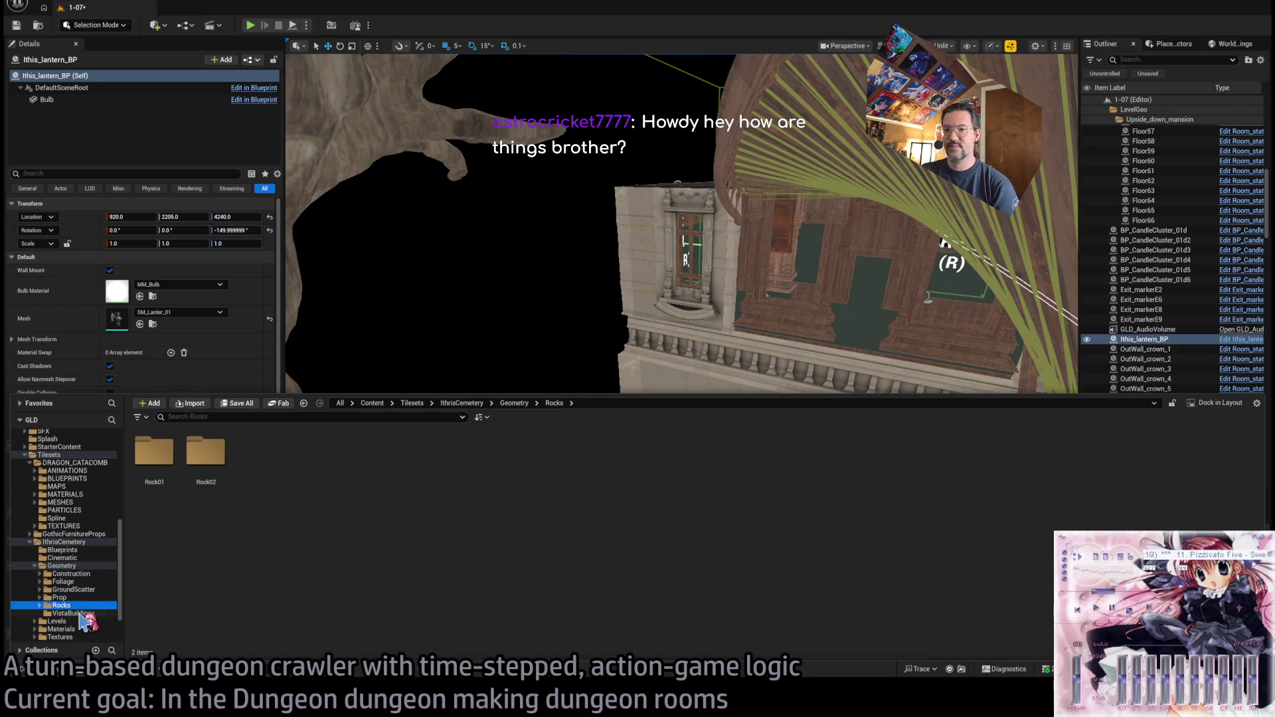
- Browse the IthrisCemetery Foliage and Prop folders and the whole IthrisCemetery folder
left_click(60, 598)
left_click(62, 582)
left_click(69, 597)
scroll(105, 587, "down", 2)
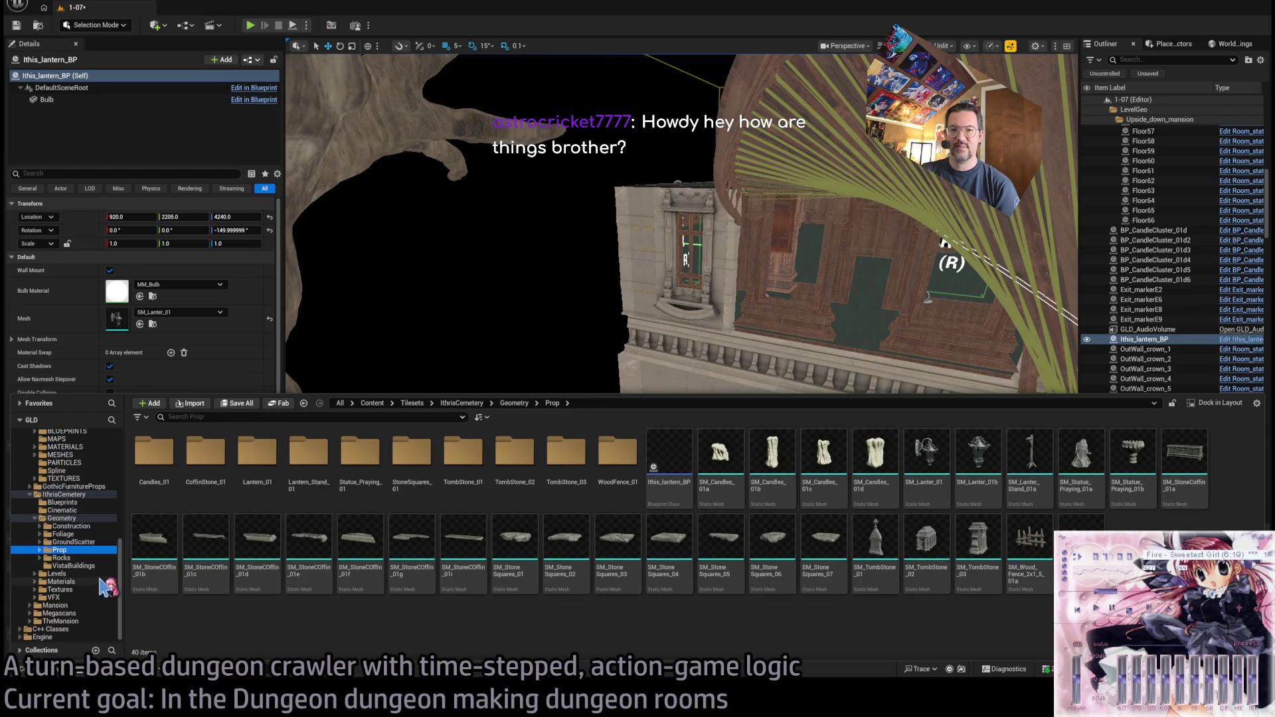
left_click(34, 495)
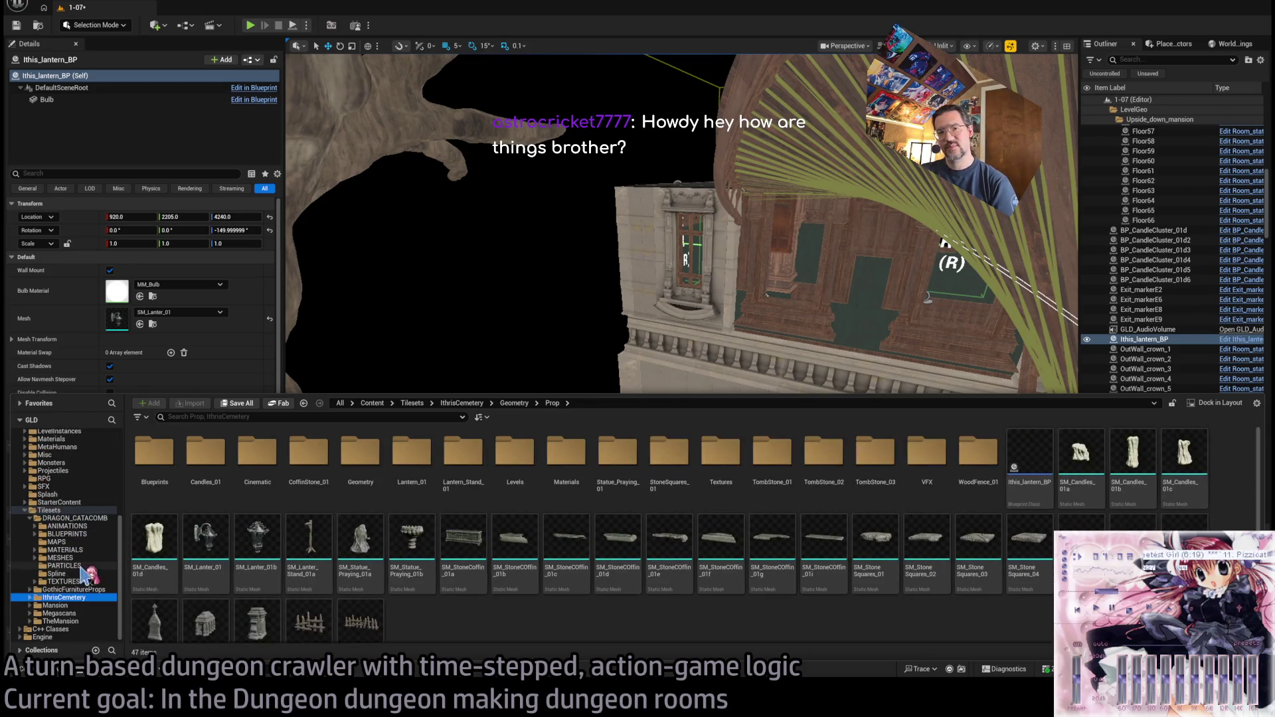
scroll(531, 531, "down", 1)
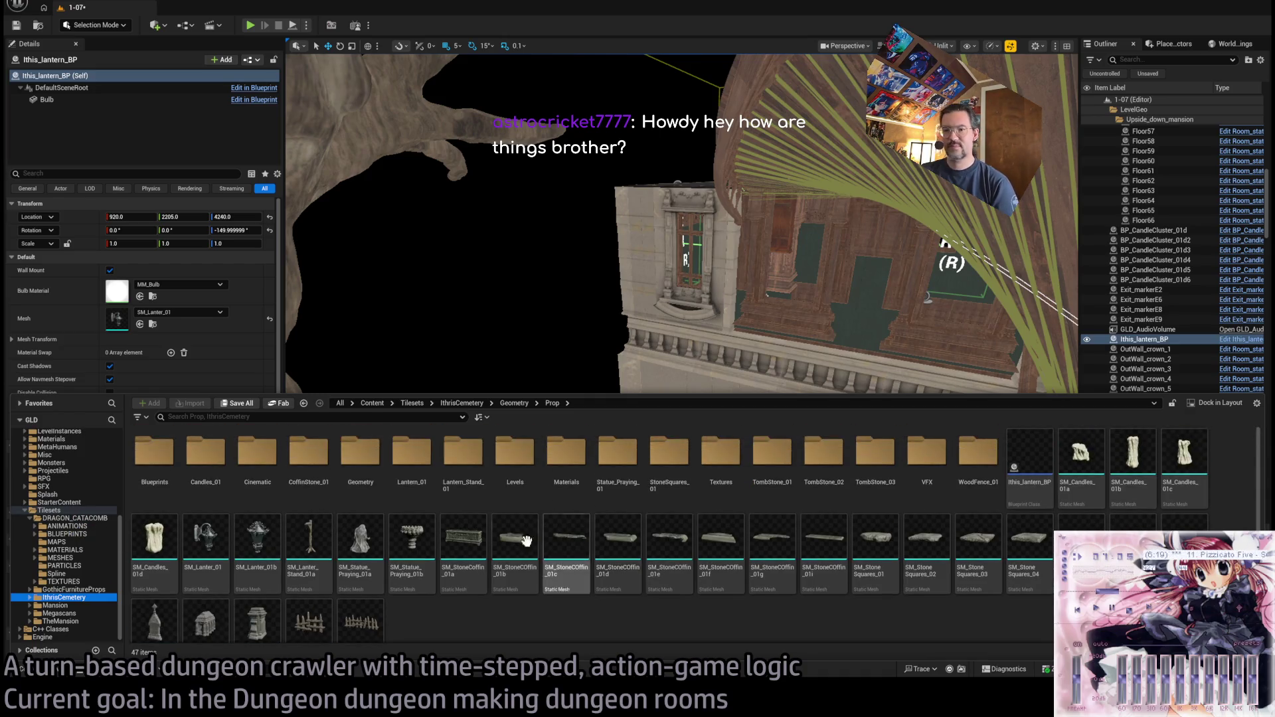
- Go to Tilesets > DRAGON_CATACOMB and open its BLUEPRINTS folder
left_click(69, 511)
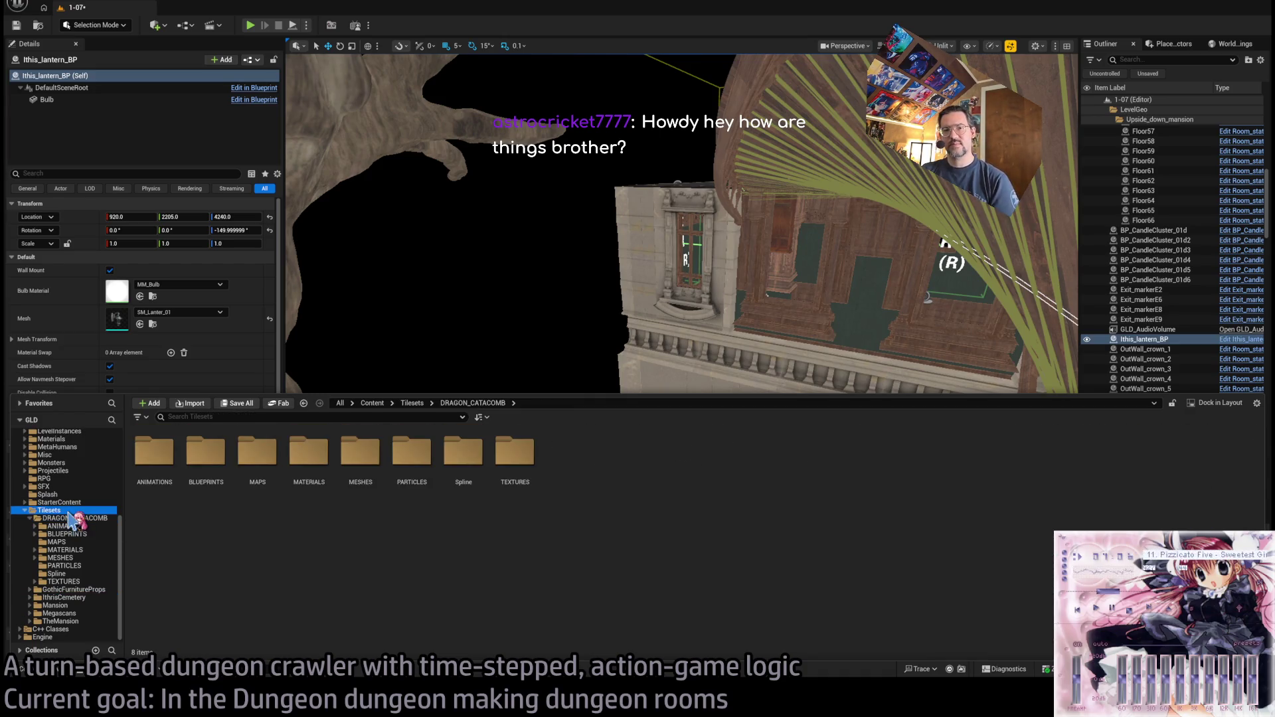
left_click(70, 518)
left_click(67, 534)
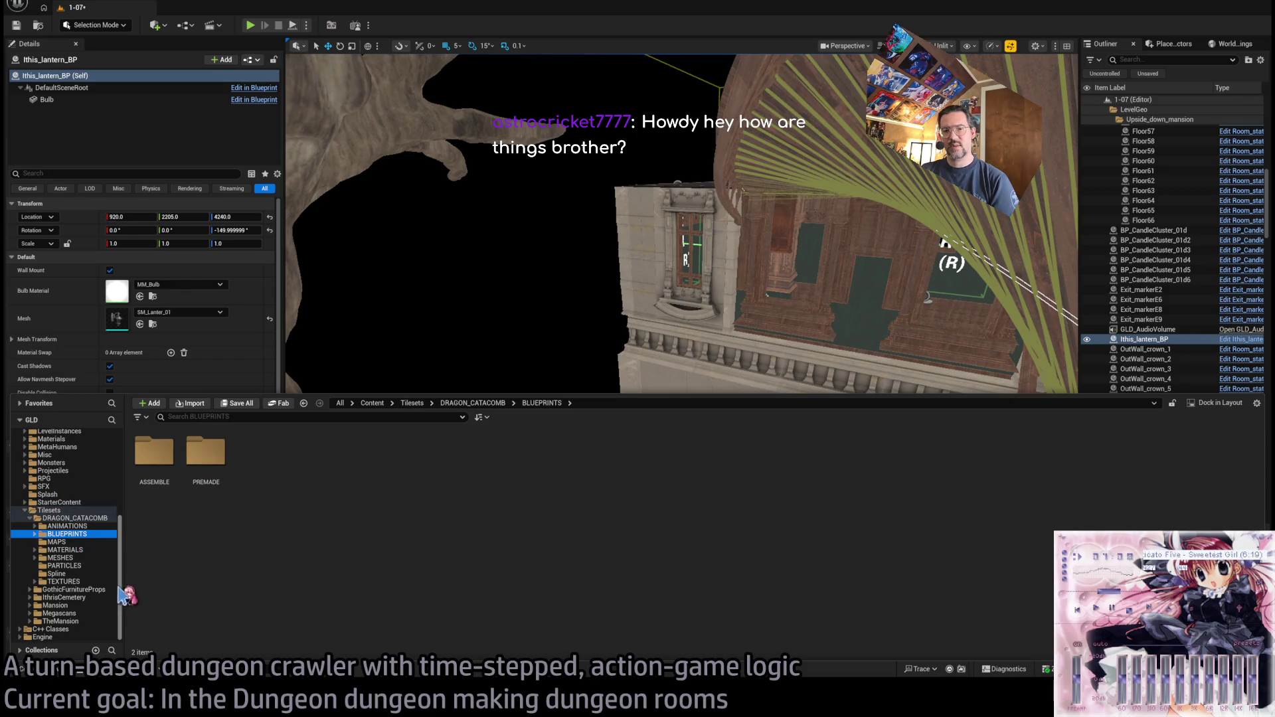
scroll(78, 575, "up", 3)
left_click(74, 582)
left_click(161, 465)
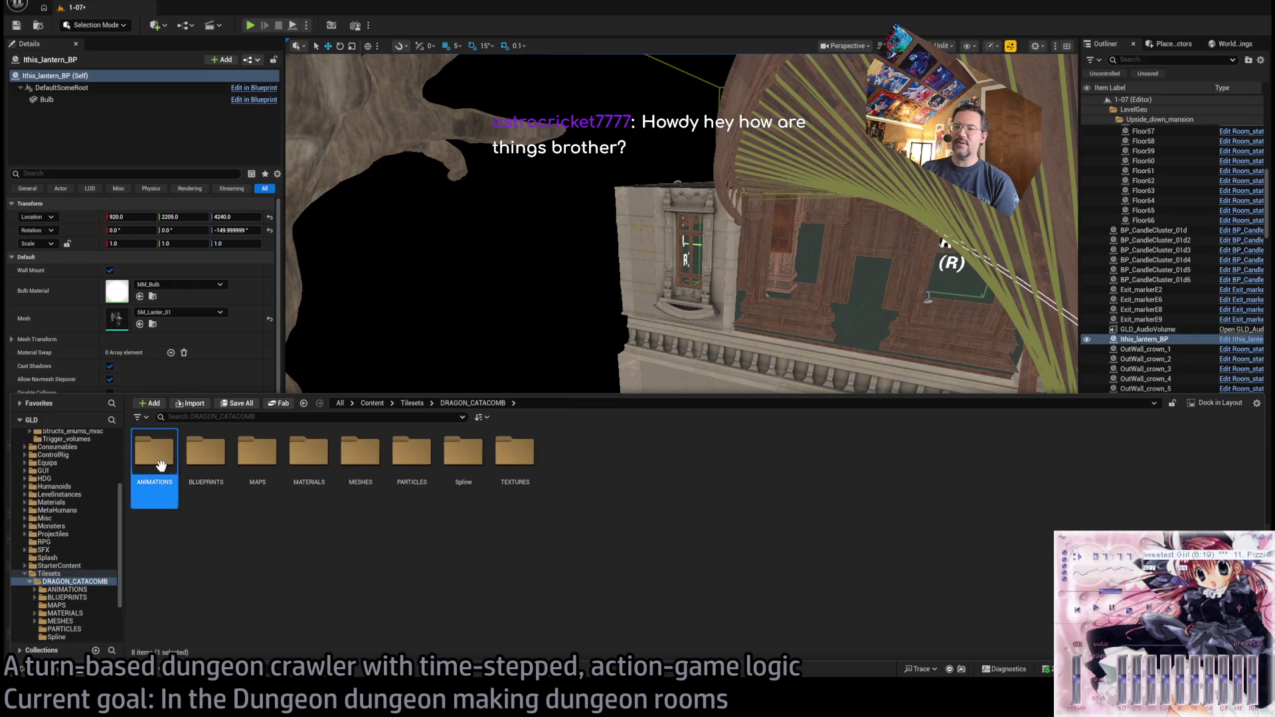
double_click(206, 457)
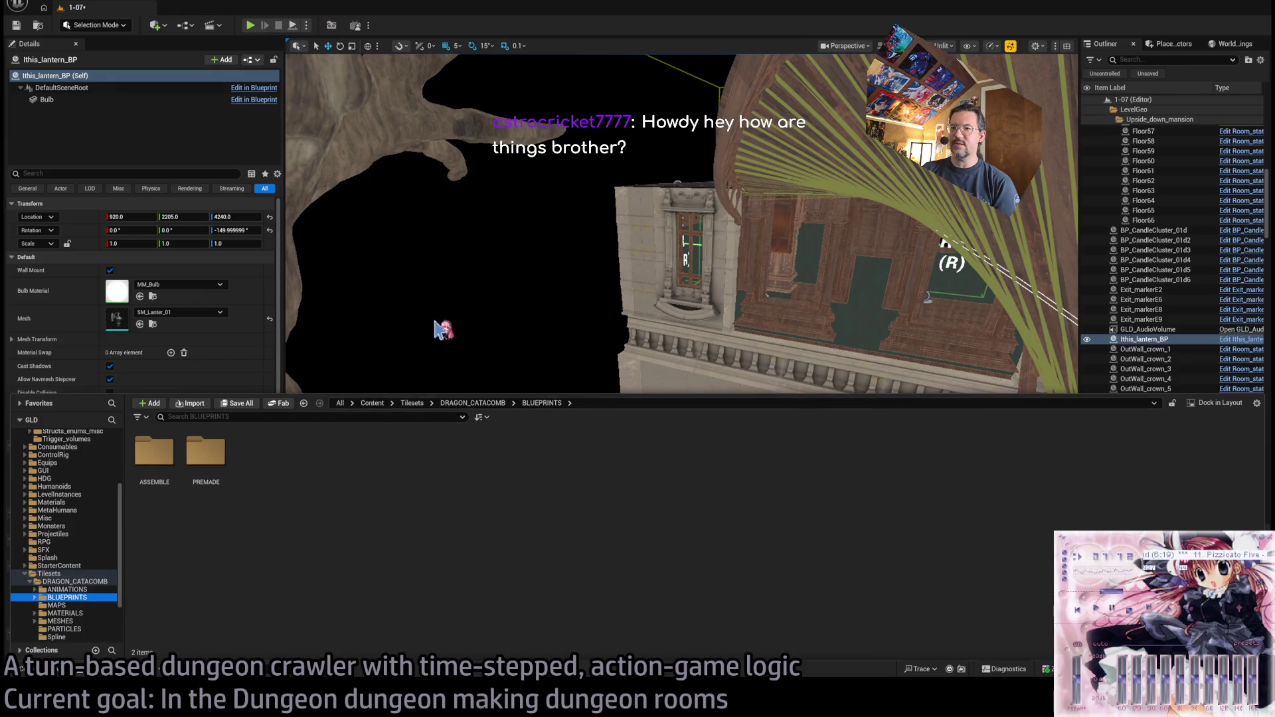
scroll(436, 332, "up", 3)
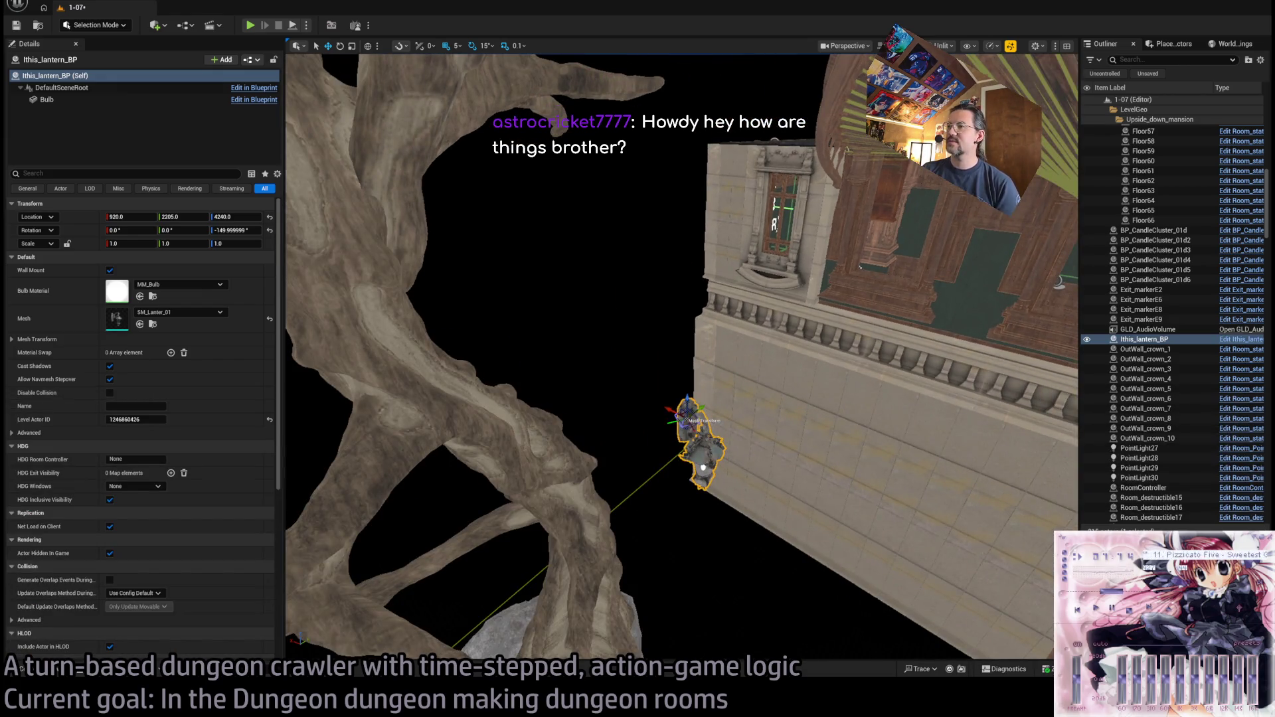
- Uncheck Wall Mount on Ithis_lantern_BP so it hangs as SM_Lanter_01b
scroll(726, 436, "up", 2)
left_click_drag(726, 437, 726, 399)
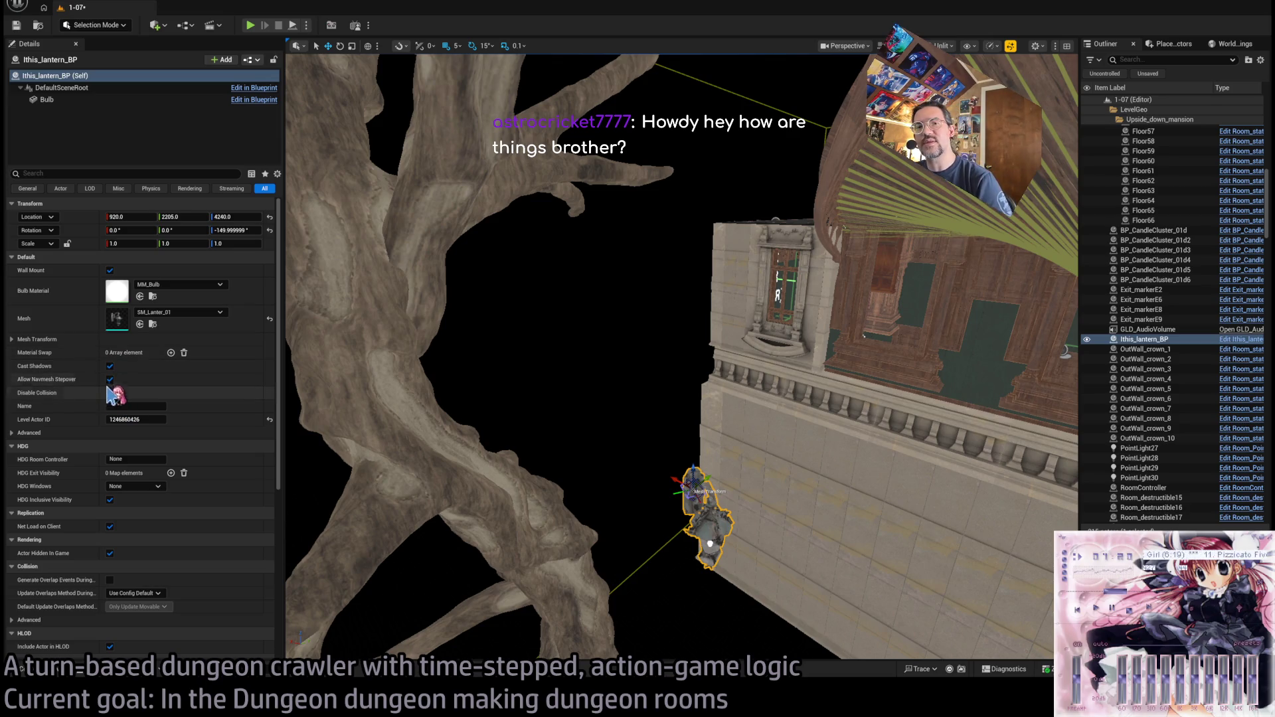
left_click(110, 271)
mouse_move(721, 525)
left_mouse_down()
mouse_move(754, 370)
mouse_move(834, 428)
mouse_move(726, 425)
mouse_move(737, 372)
left_mouse_up()
key("ctrl+space")
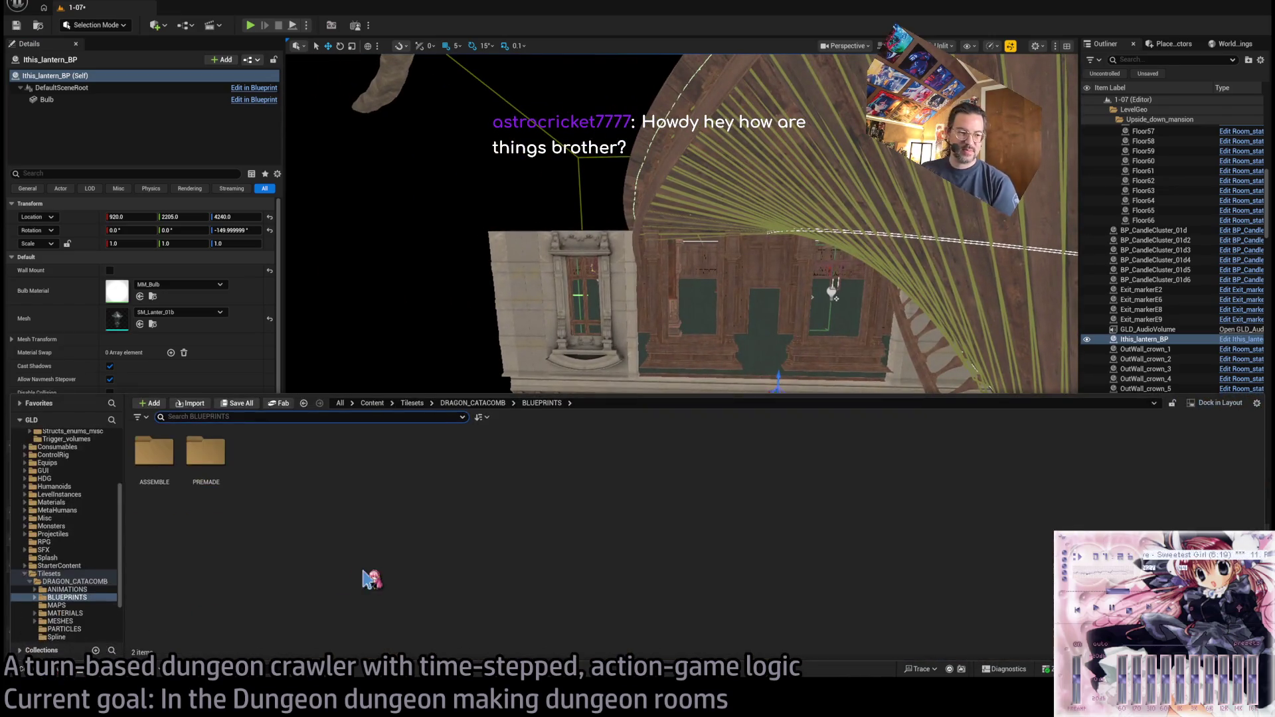
scroll(83, 545, "down", 3)
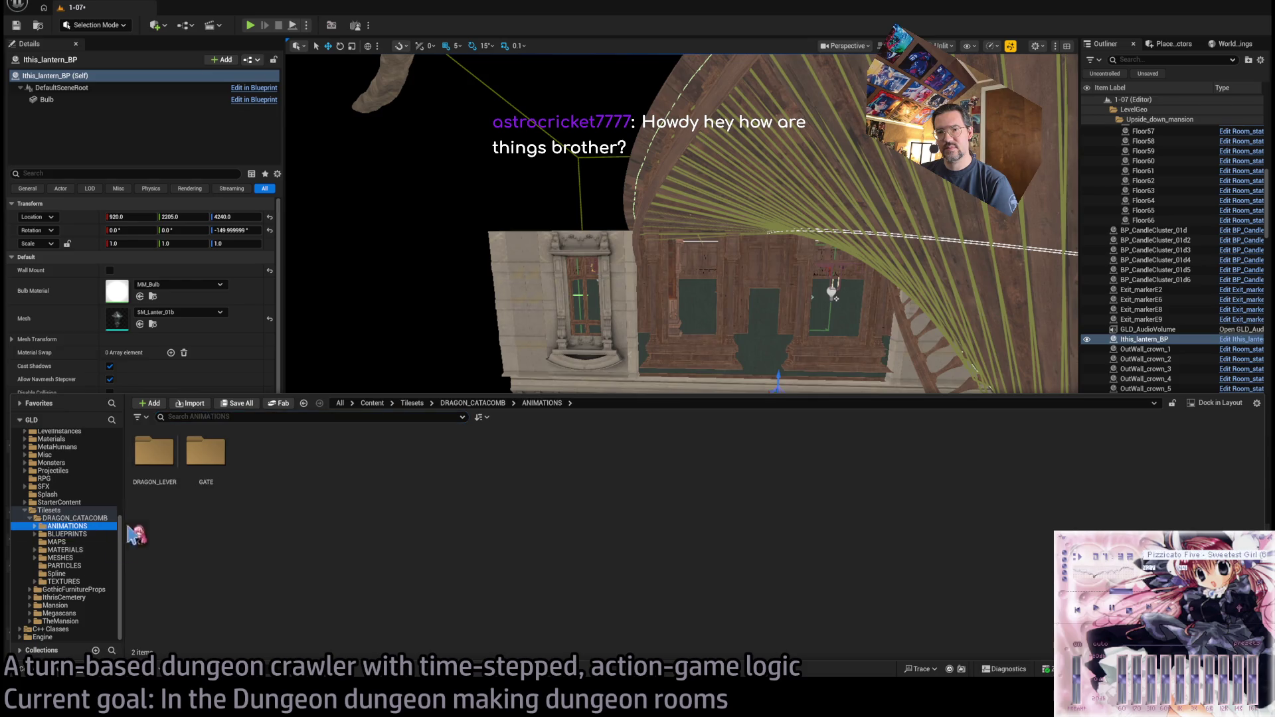
- Browse the DRAGON_CATACOMB MESHES folders: OTHER, LADDER, NATURE, Merged and GATE
left_click(83, 558)
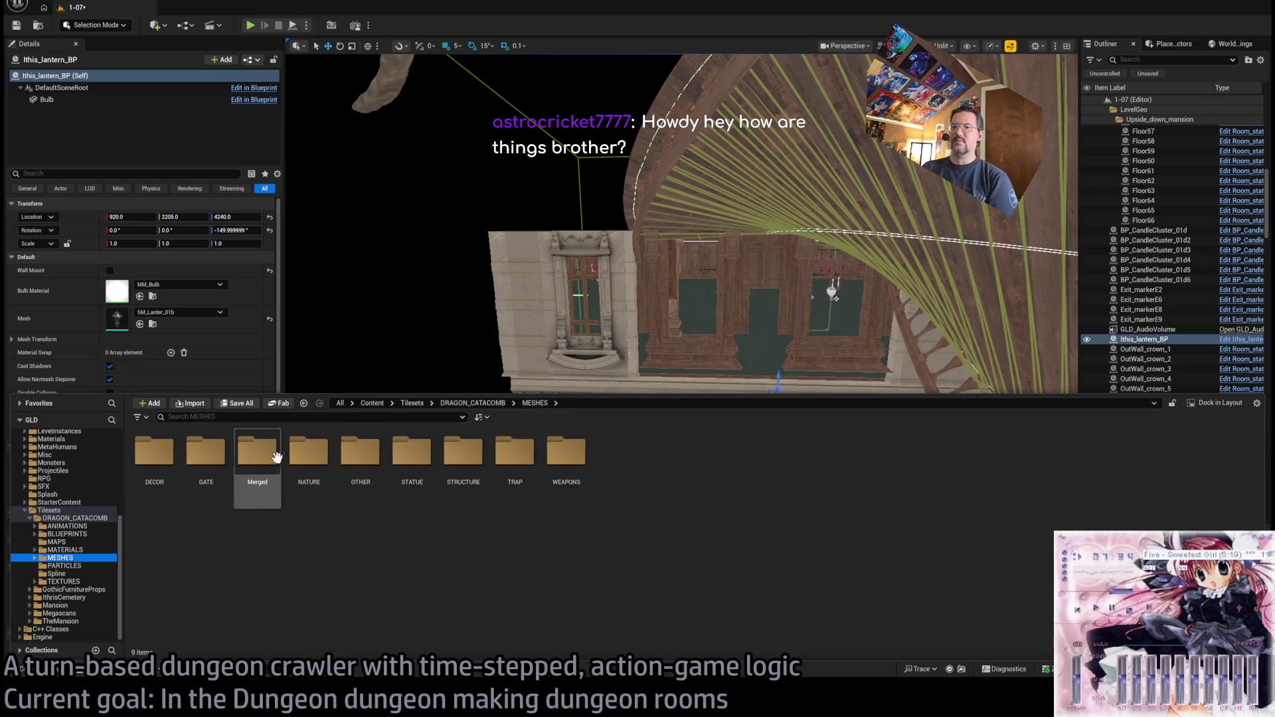
double_click(361, 473)
left_click(162, 474)
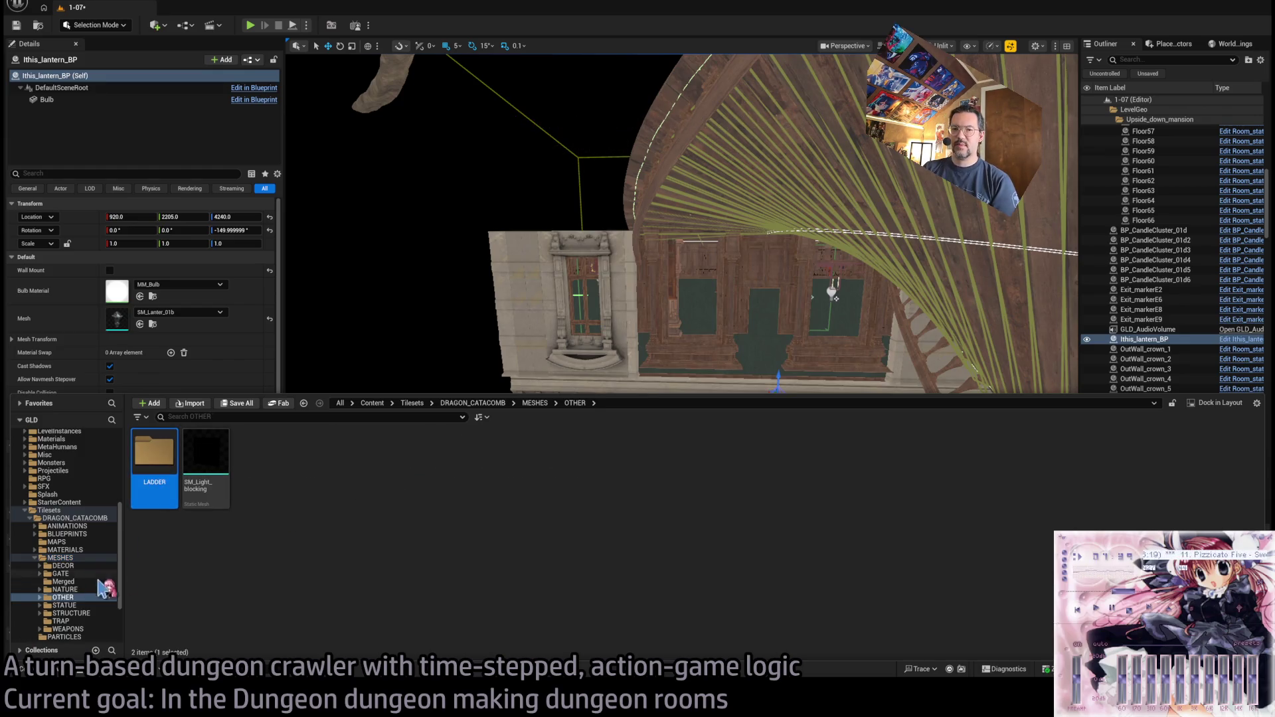
scroll(74, 582, "down", 3)
left_click(69, 518)
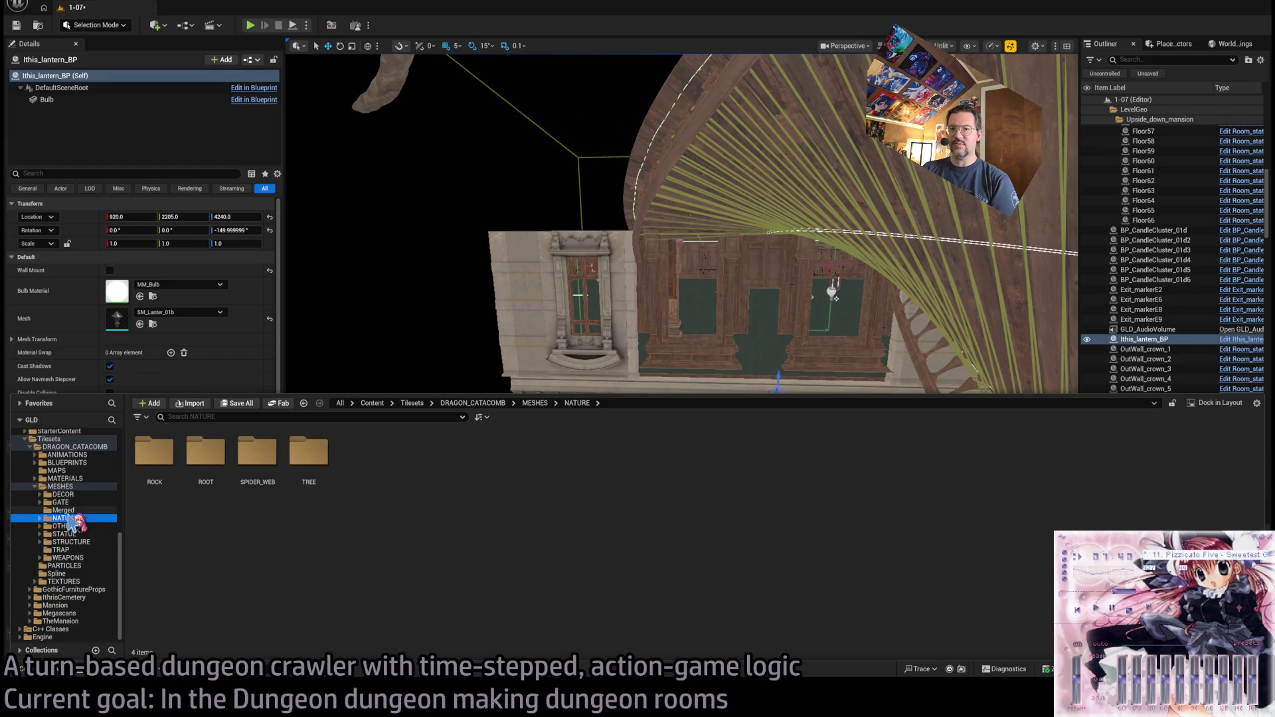
left_click(69, 511)
left_click(77, 502)
left_click(78, 495)
left_click(78, 503)
- Look through the DECOR bricks, candles, SM_Big_Chains and coffin meshes
left_click(63, 495)
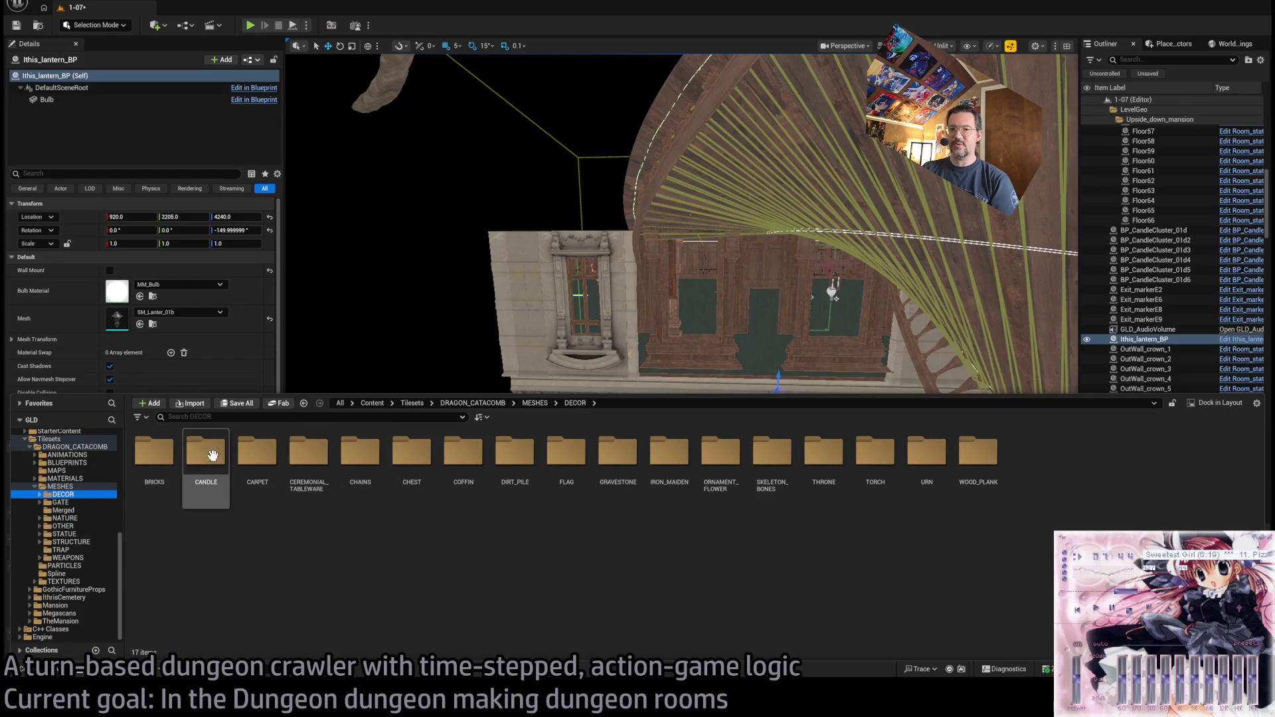
double_click(154, 455)
left_click(79, 510)
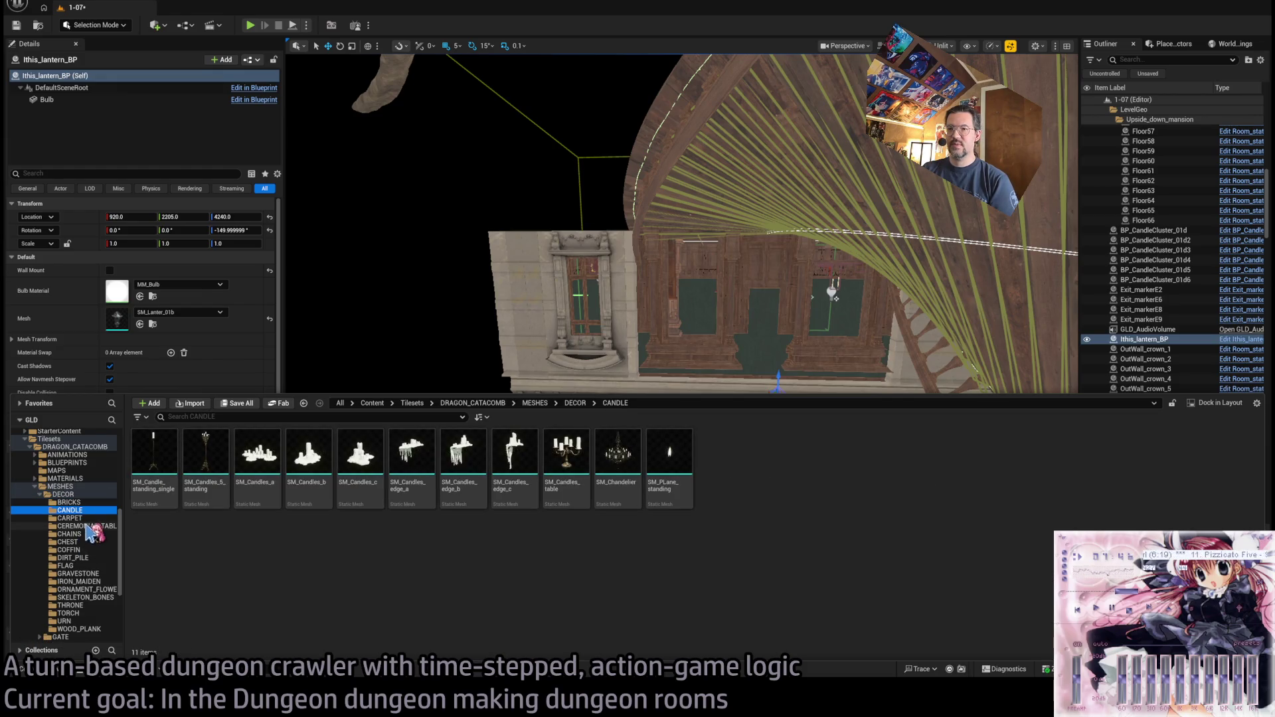
left_click(72, 518)
left_click(78, 511)
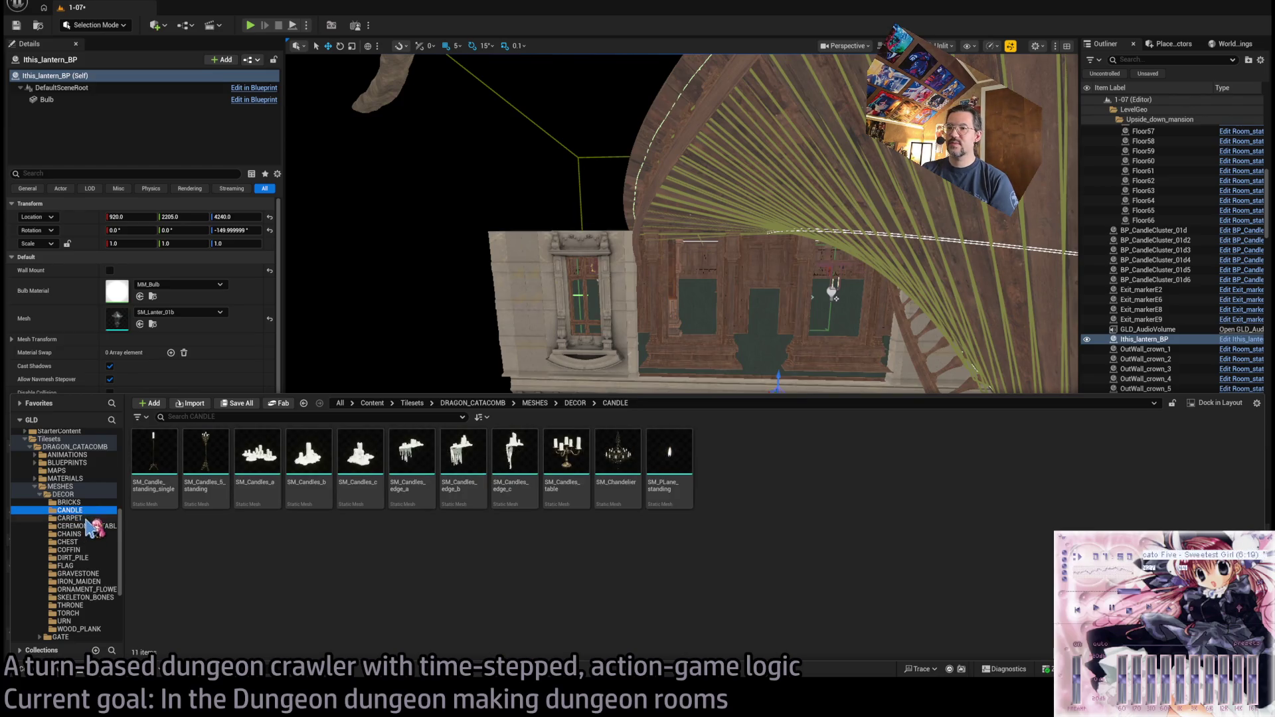
left_click(88, 527)
left_click(90, 535)
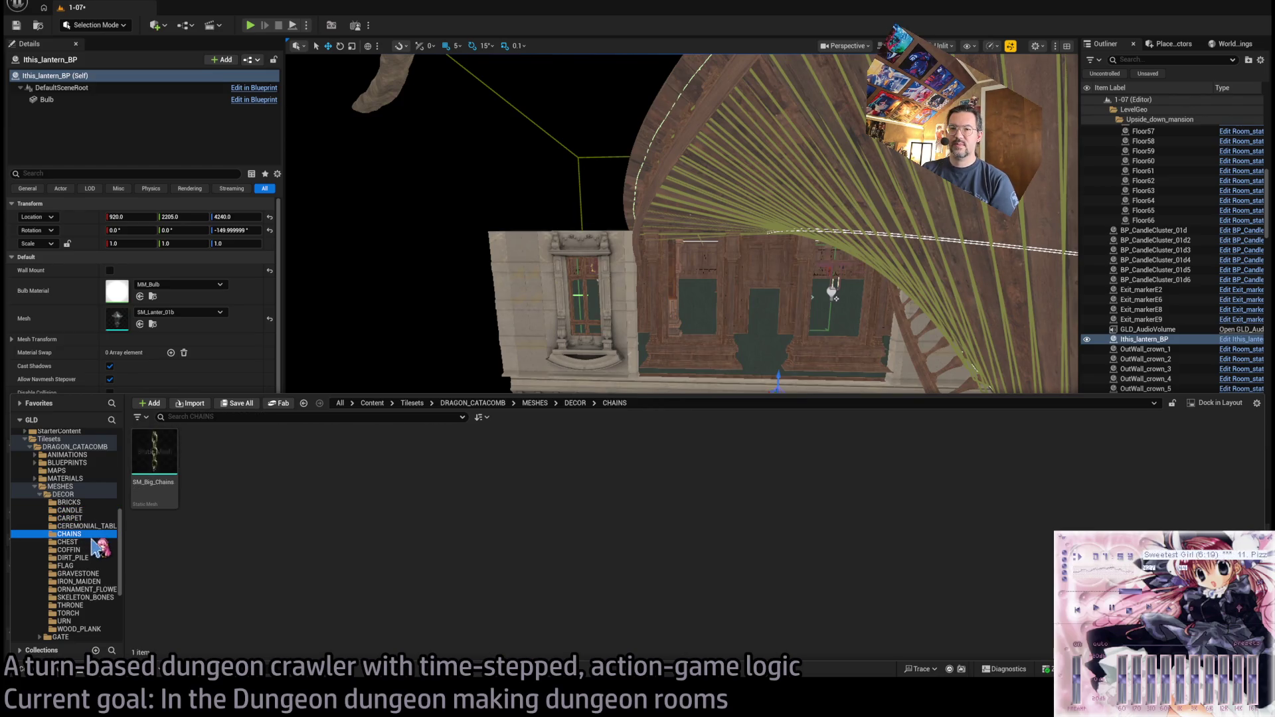
left_click(69, 542)
left_click(69, 550)
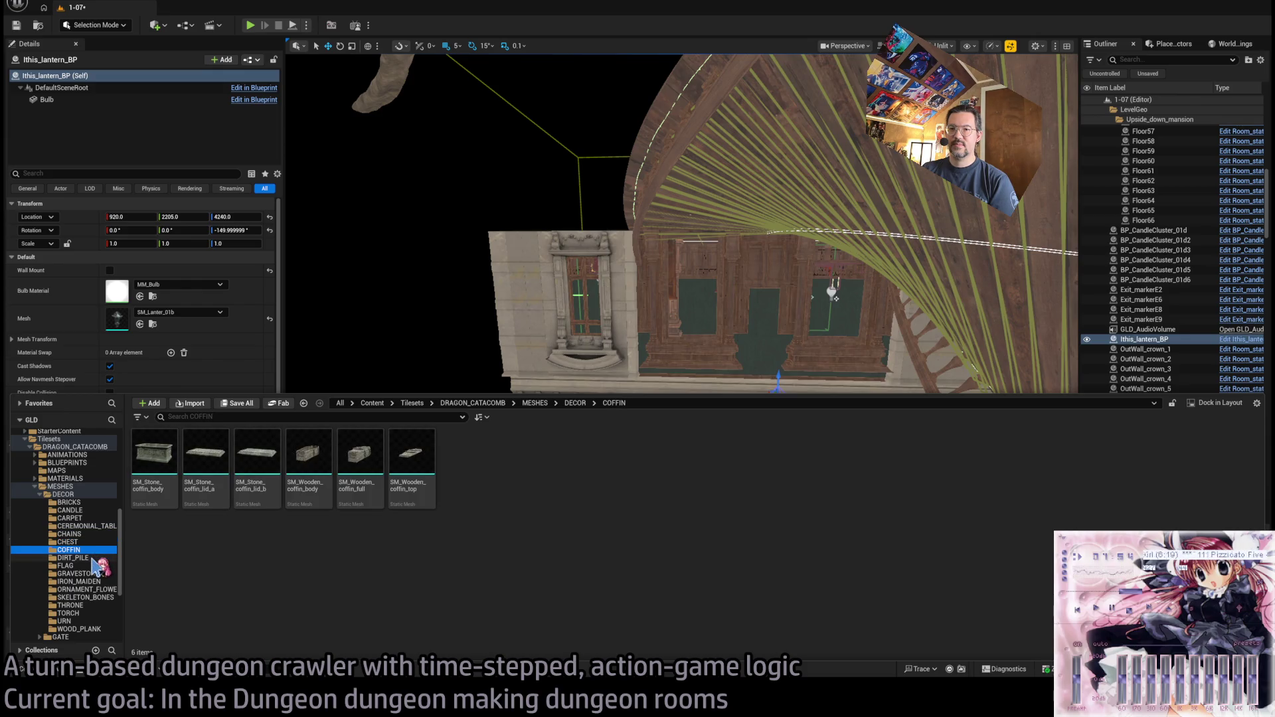
- Look through the DECOR dirt pile, flag, gravestone, ornament, skeleton, torch, urn and plank meshes
left_click(93, 560)
left_click(93, 567)
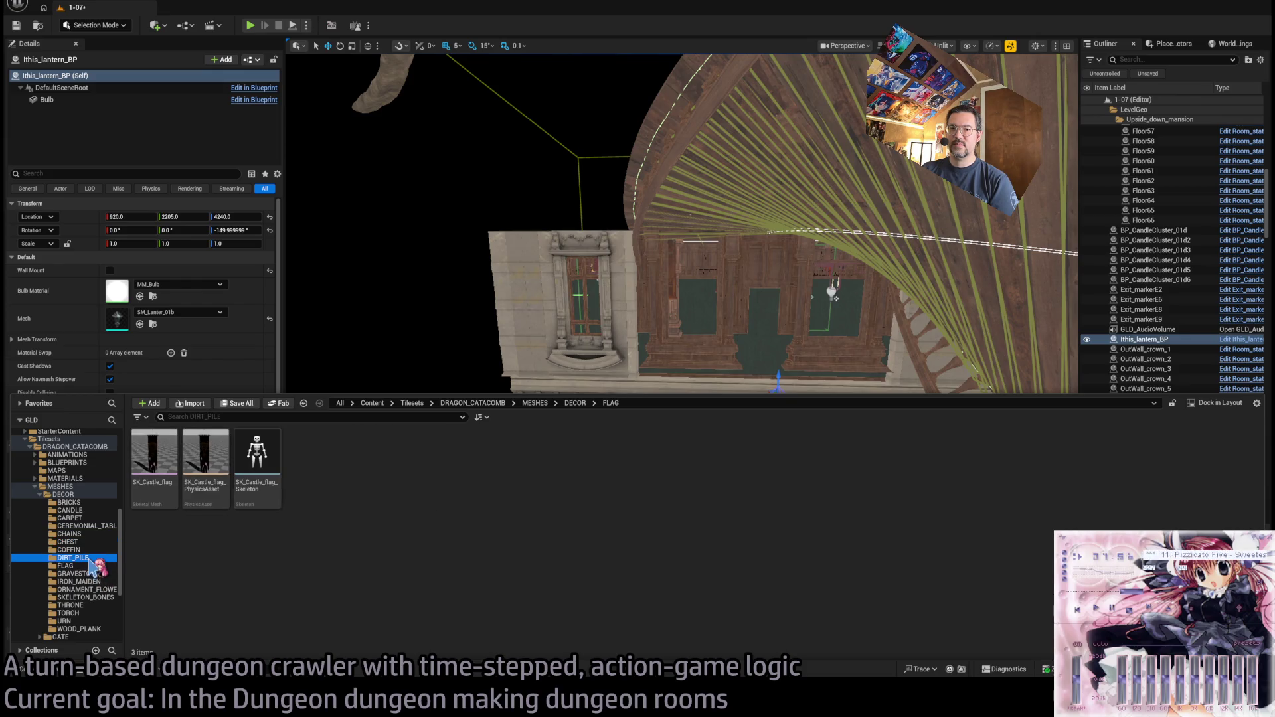
left_click(94, 566)
left_click(98, 575)
left_click(103, 583)
left_click(101, 590)
left_click(93, 581)
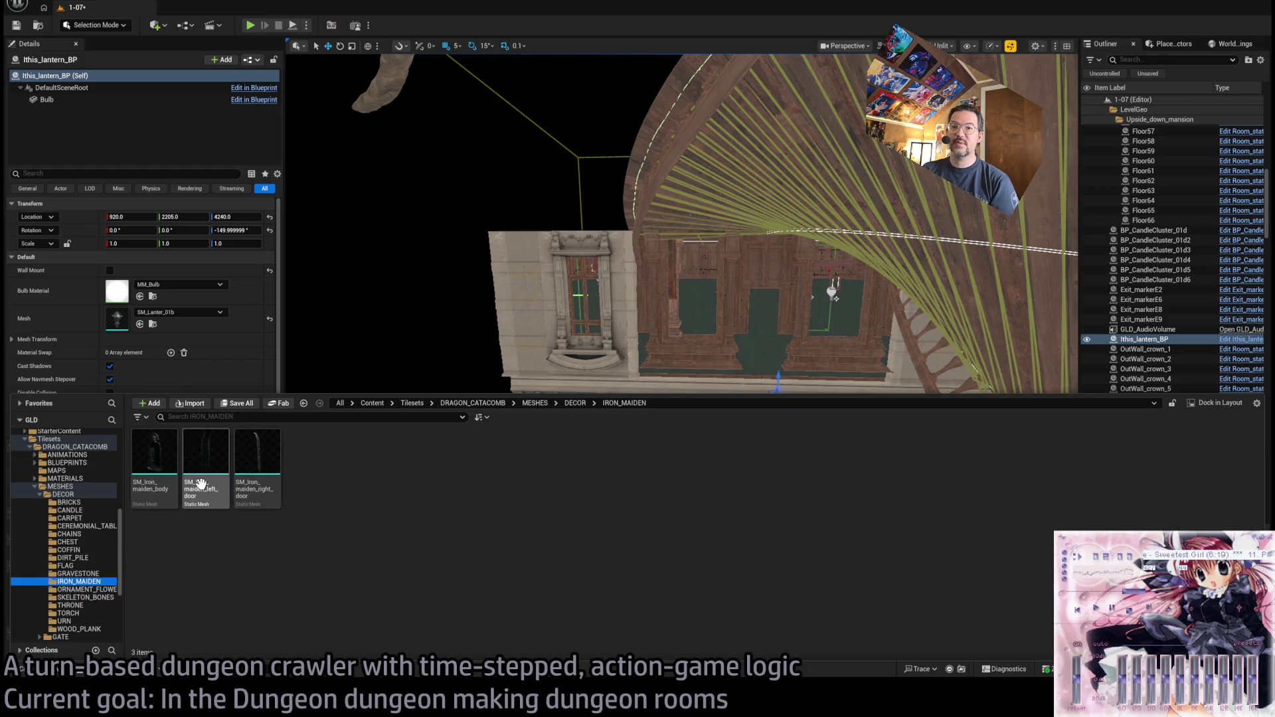
left_click(83, 598)
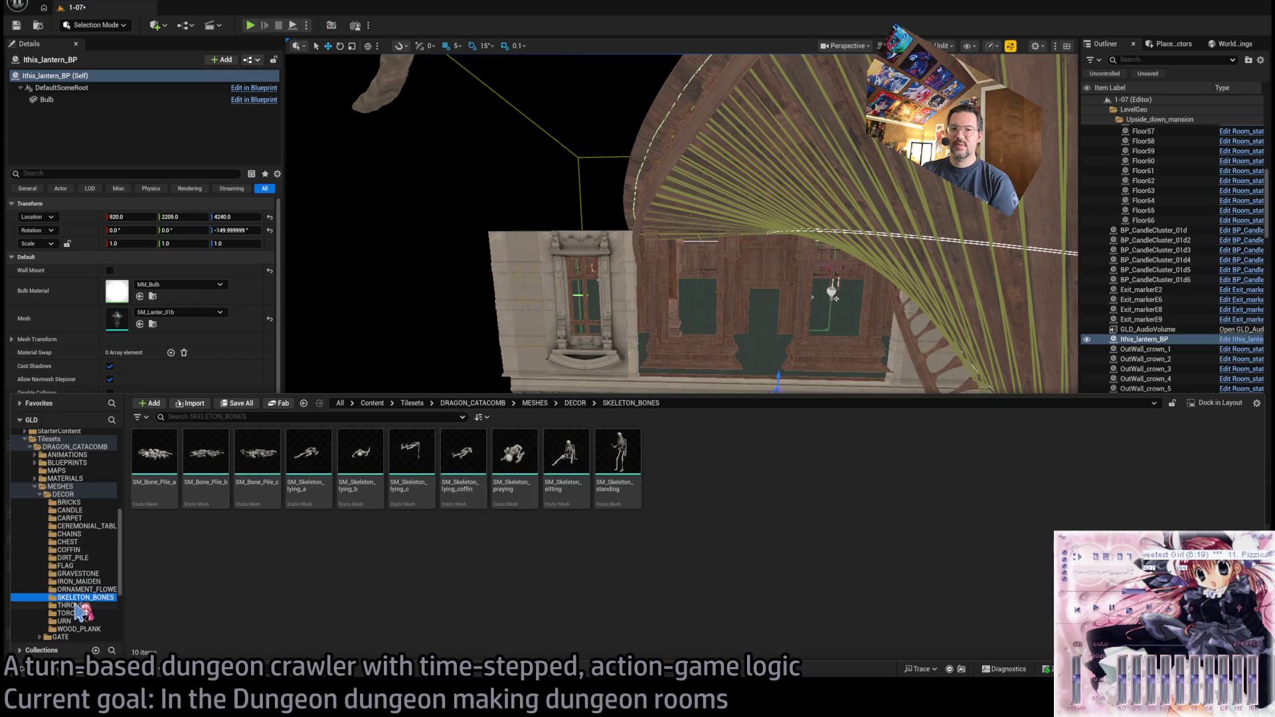
left_click(73, 606)
left_click(87, 613)
left_click(90, 621)
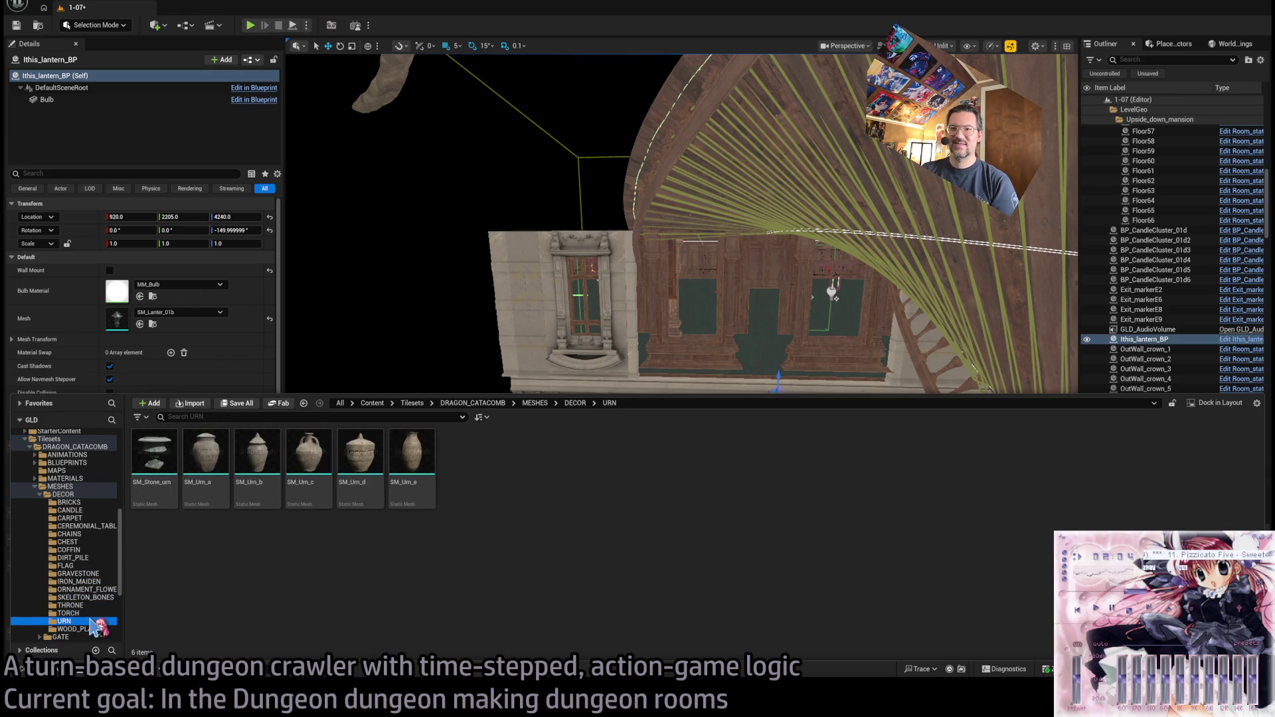
left_click(98, 629)
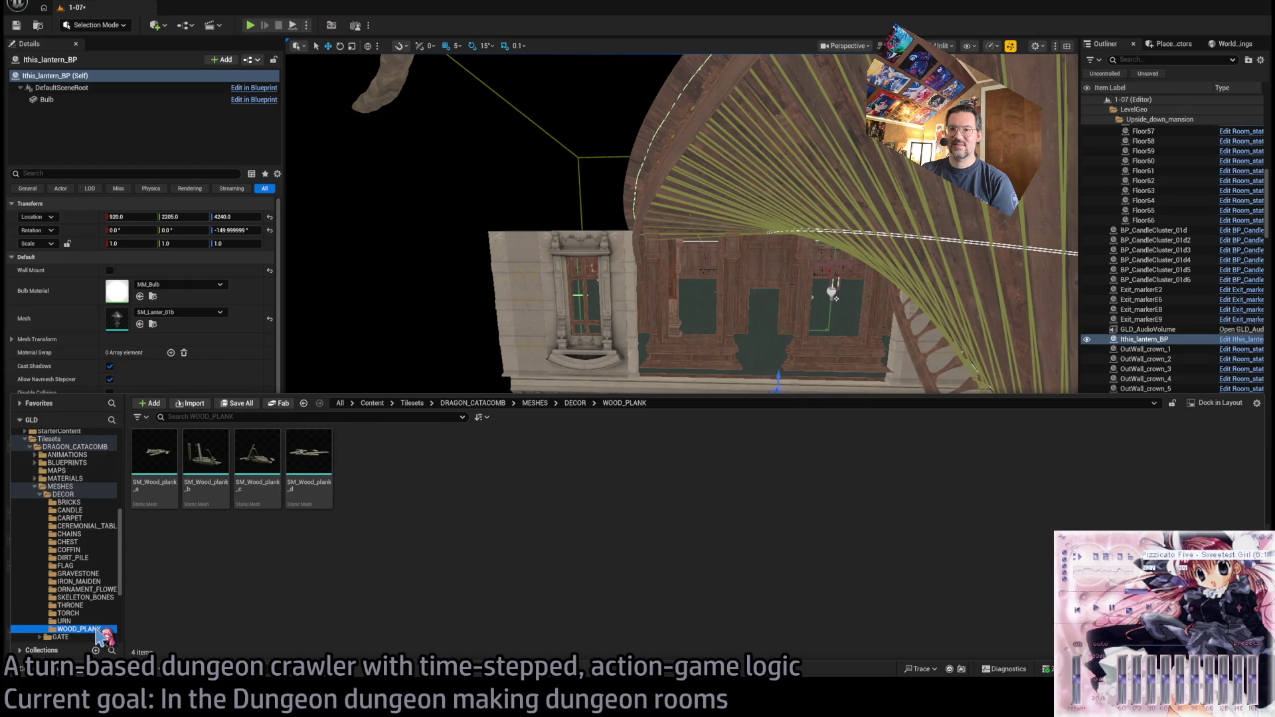
- Check the GATE, STRUCTURE, trap, weapon and PARTICLES folders, then collapse DRAGON_CATACOMB
double_click(77, 495)
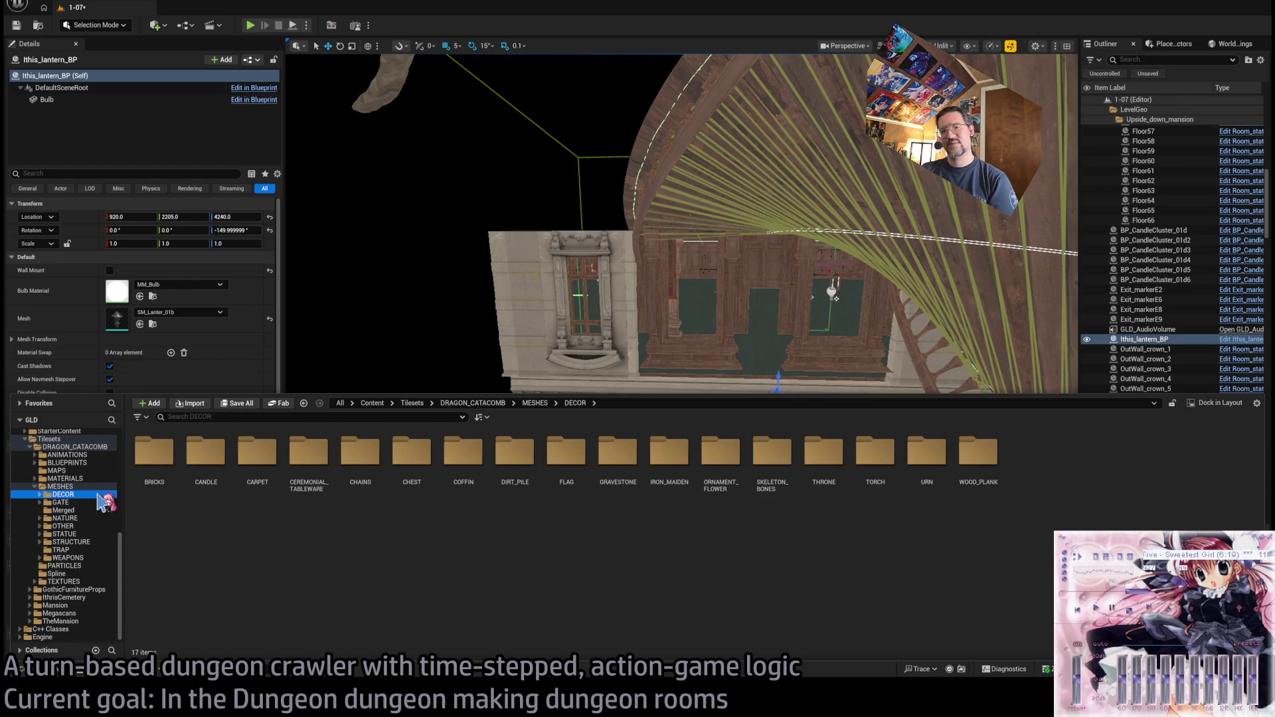
left_click(80, 503)
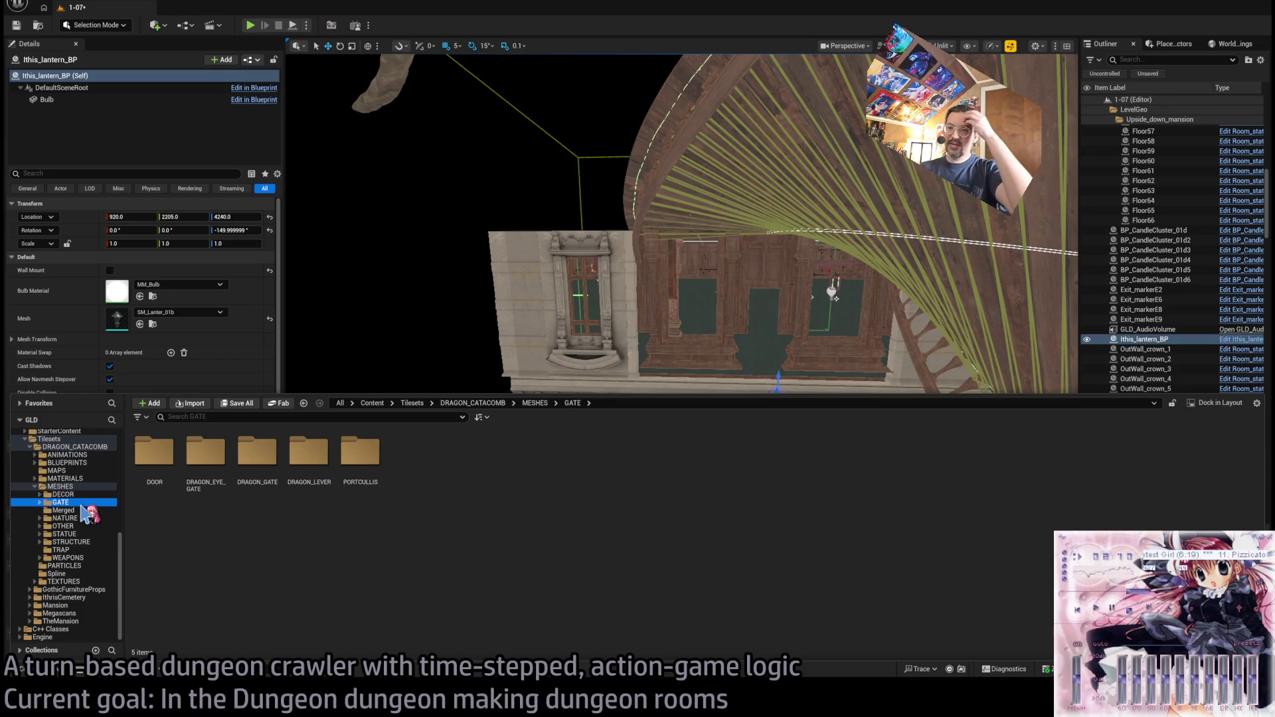
left_click(85, 511)
left_click(86, 519)
left_click(87, 527)
left_click(88, 543)
left_click(92, 550)
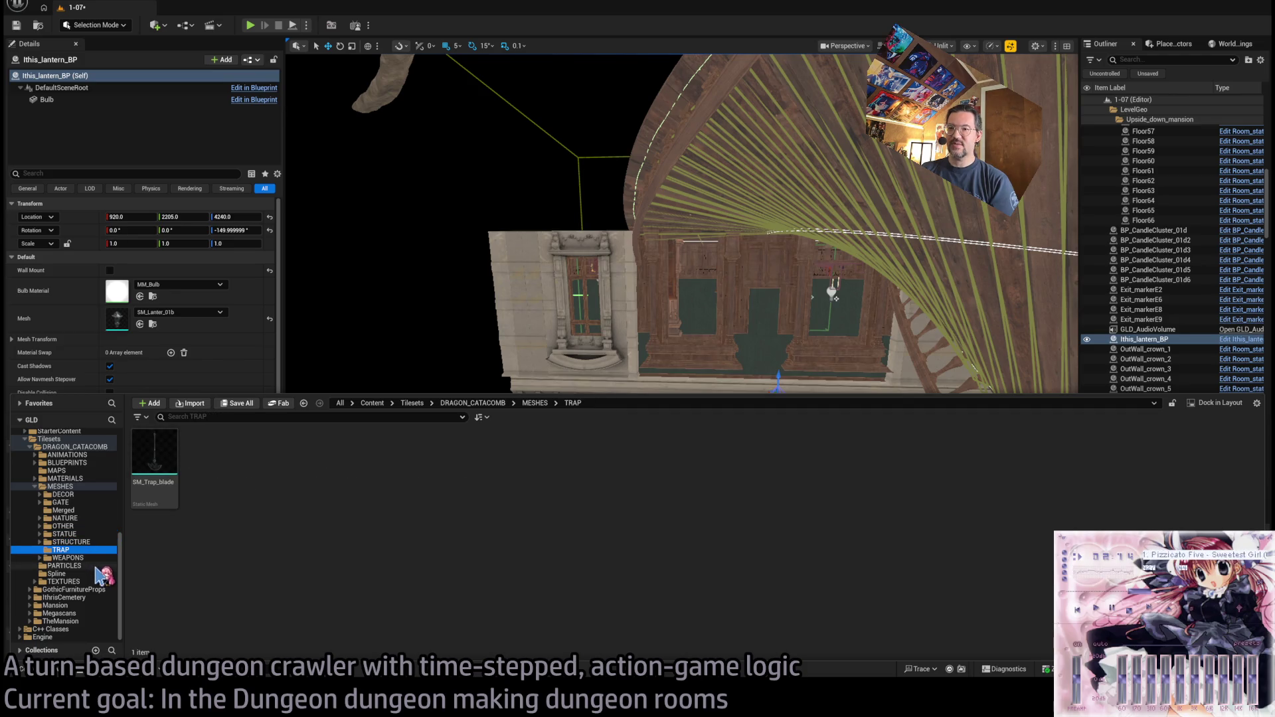
left_click(96, 558)
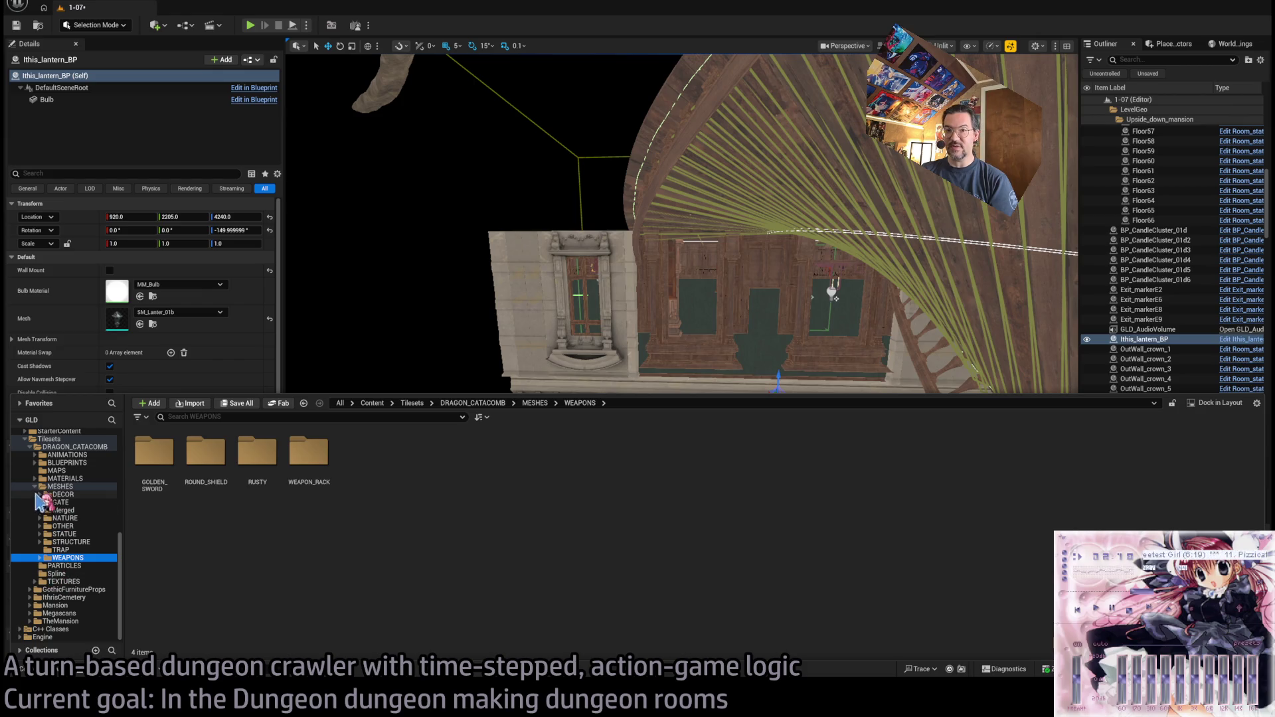
left_click(35, 488)
left_click(67, 566)
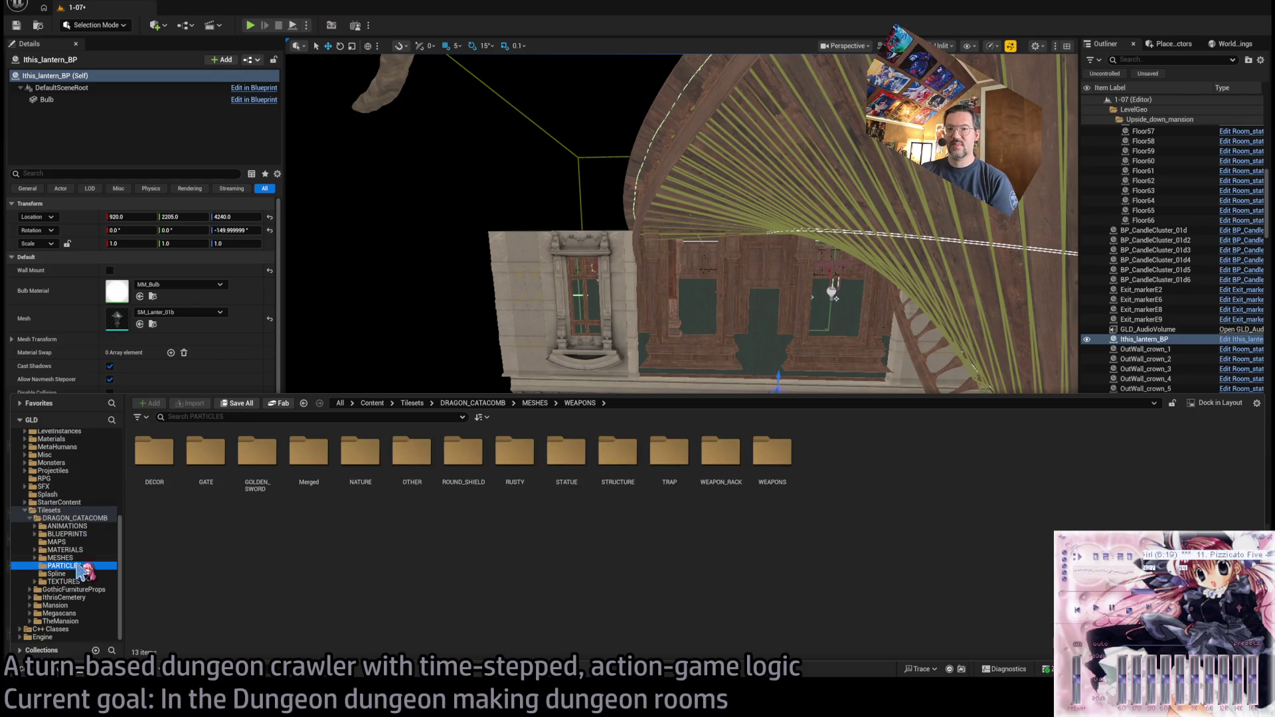
double_click(89, 520)
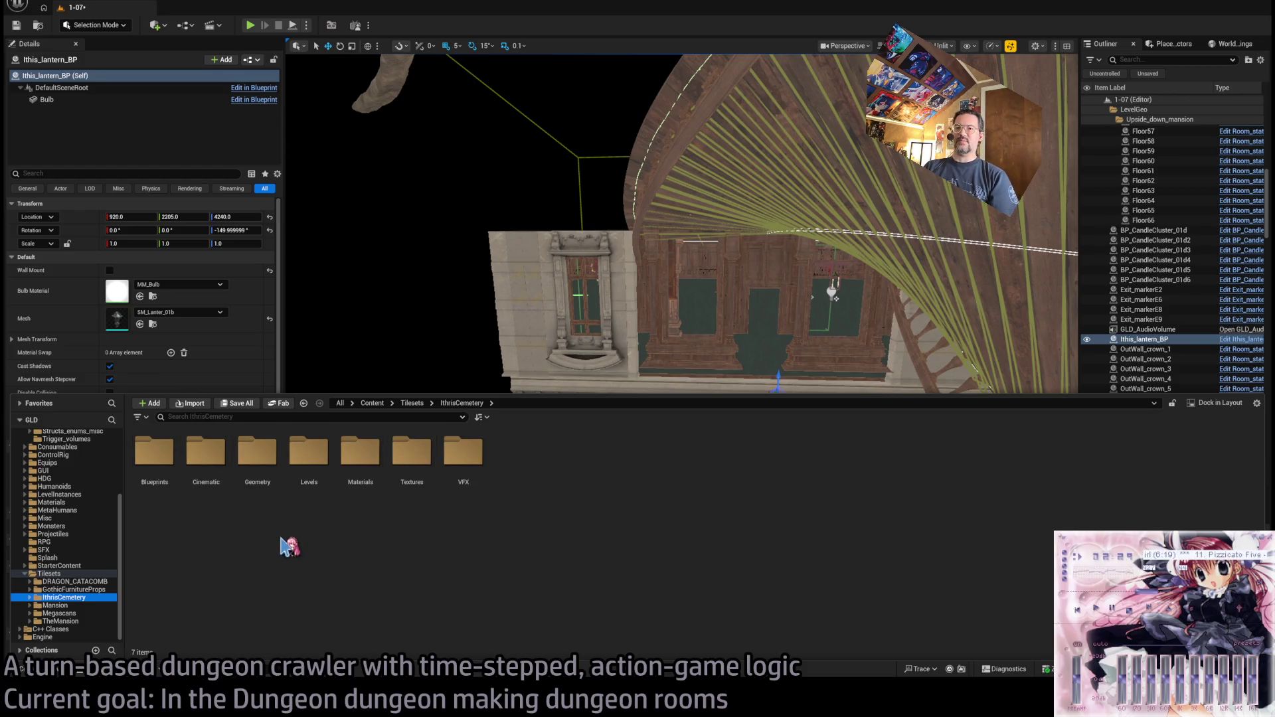
- Browse the IthrisCemetery Geometry folders down to the Prop assets
double_click(257, 453)
double_click(160, 465)
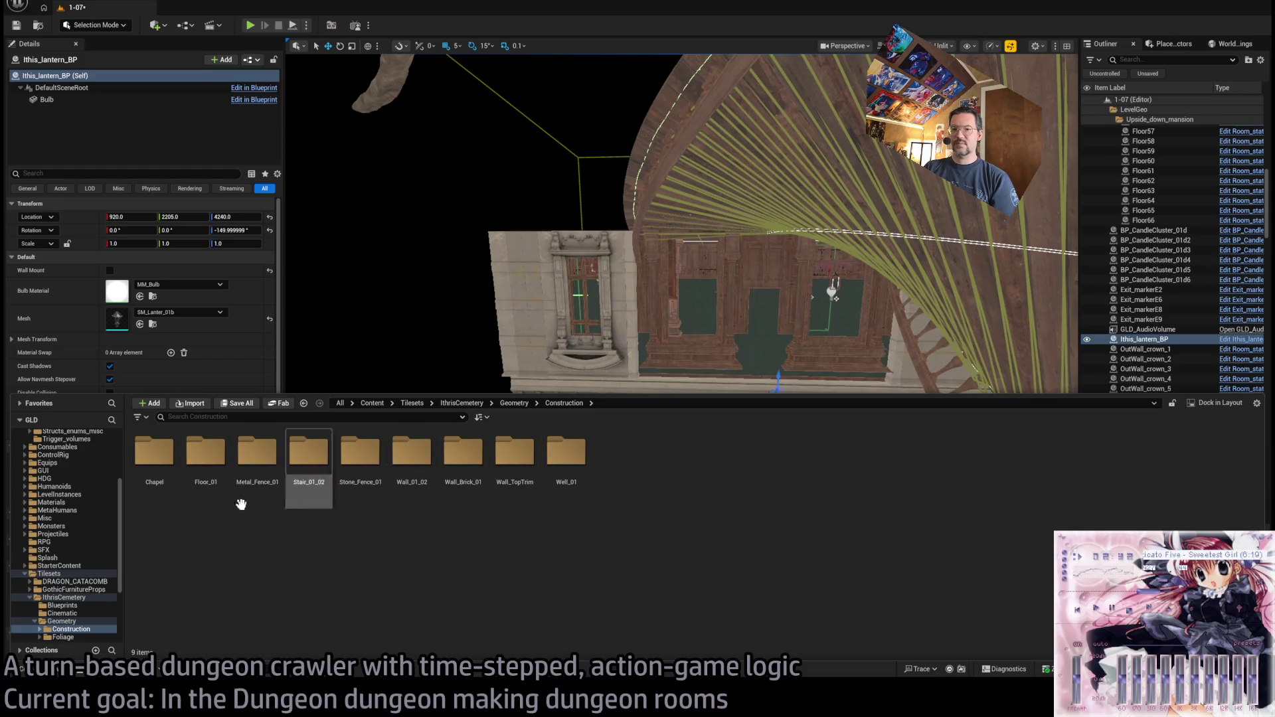
scroll(65, 593, "down", 4)
scroll(65, 593, "down", 1)
left_click(72, 535)
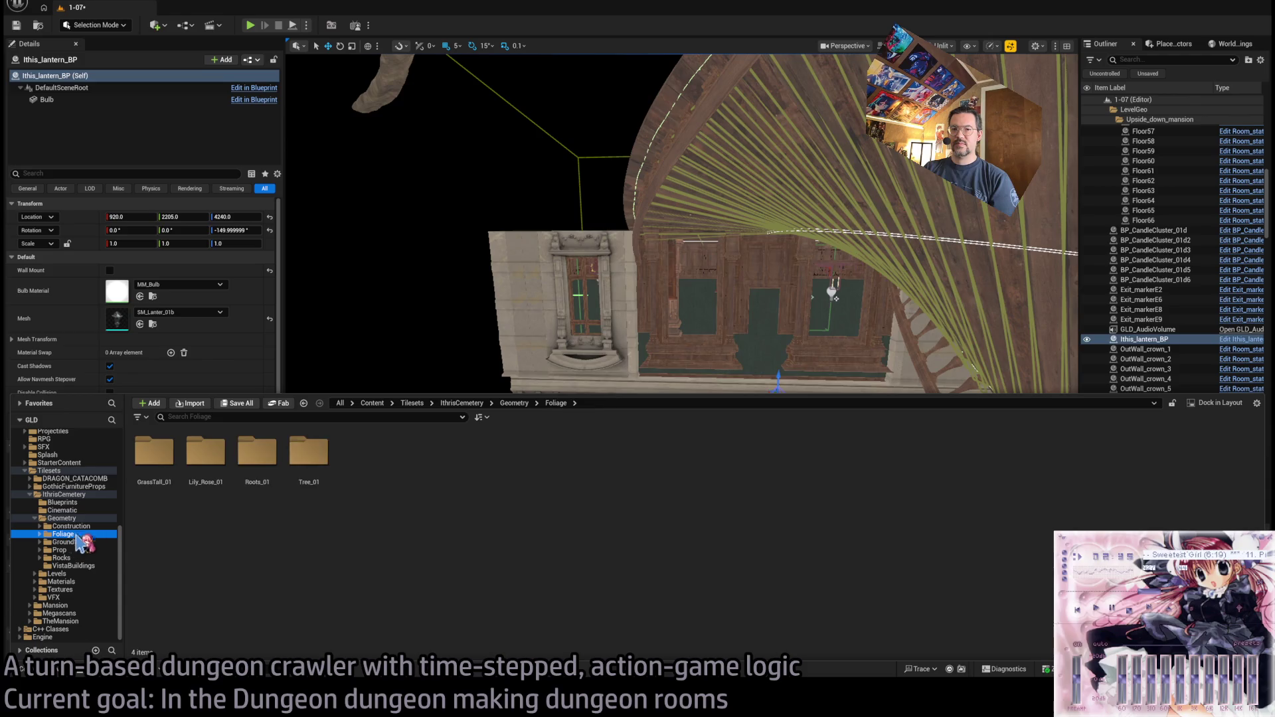
left_click(81, 550)
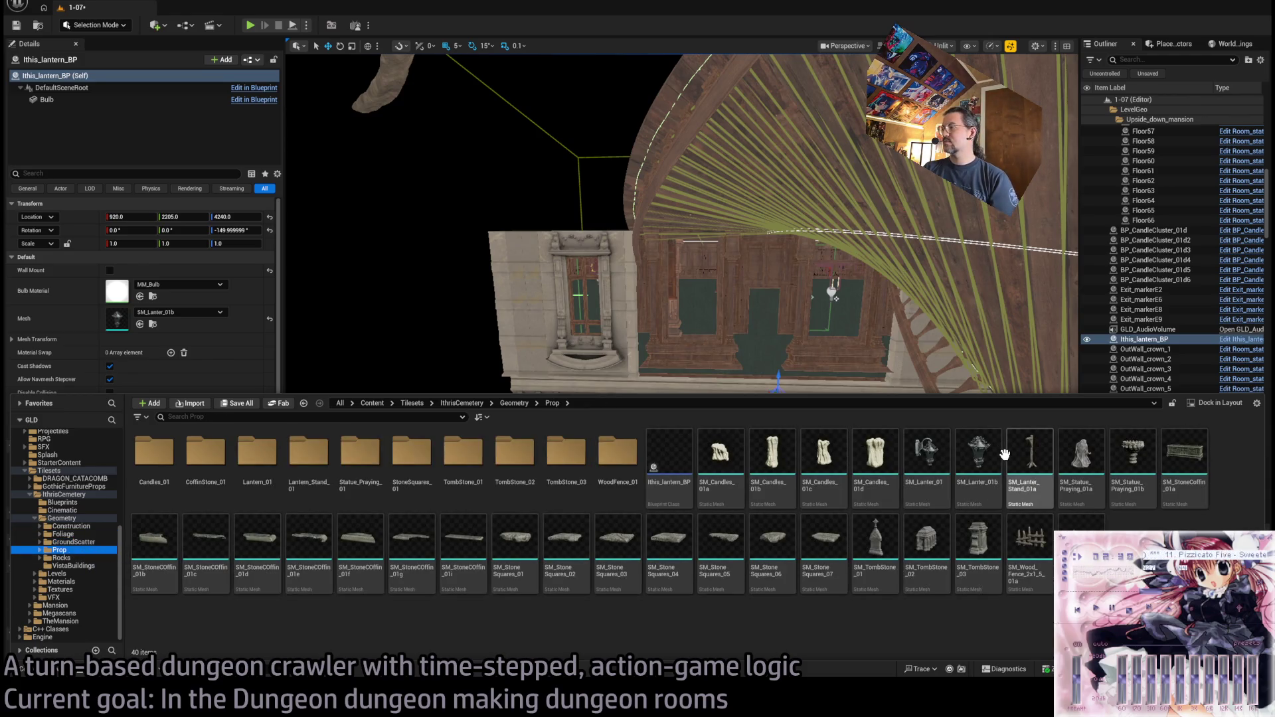
- Place SM_Lanter_Stand_01a in the level, delete it again, and reopen the Content Drawer
mouse_move(1037, 468)
left_mouse_down()
mouse_move(507, 464)
mouse_move(541, 442)
mouse_move(516, 353)
mouse_move(530, 498)
mouse_move(514, 299)
mouse_move(492, 432)
mouse_move(465, 425)
mouse_move(505, 433)
left_mouse_up()
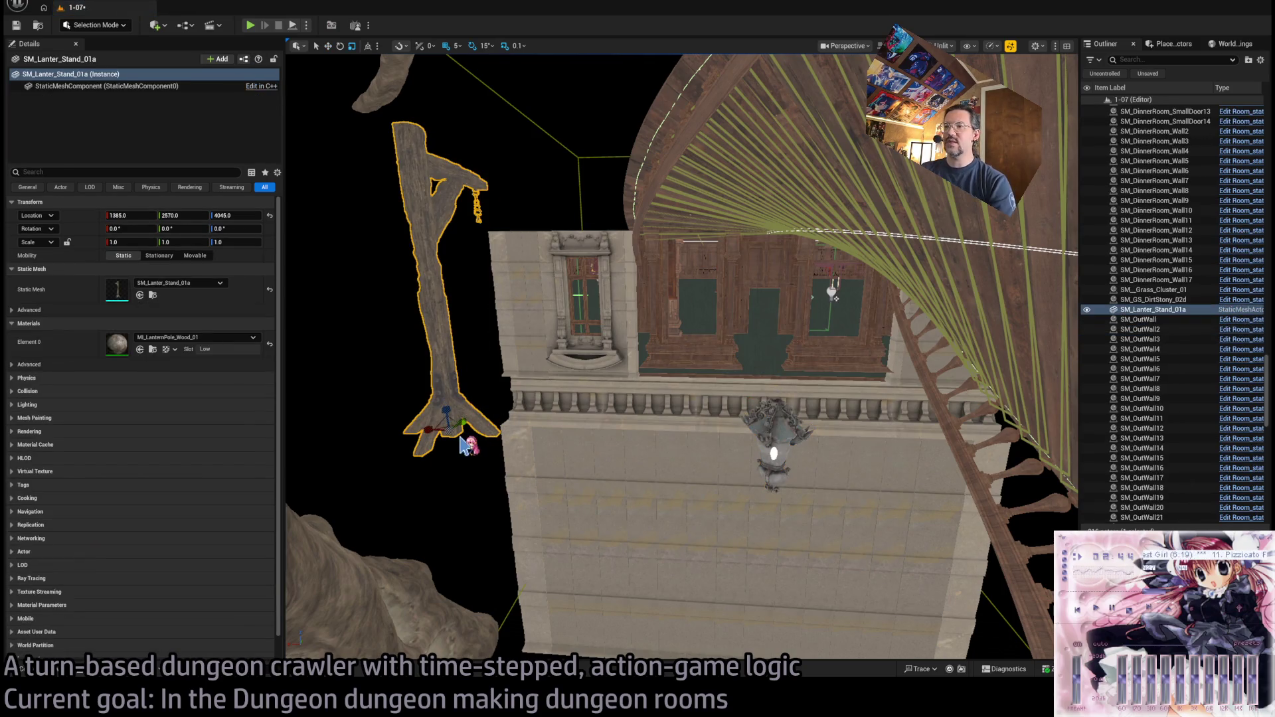
key("Delete")
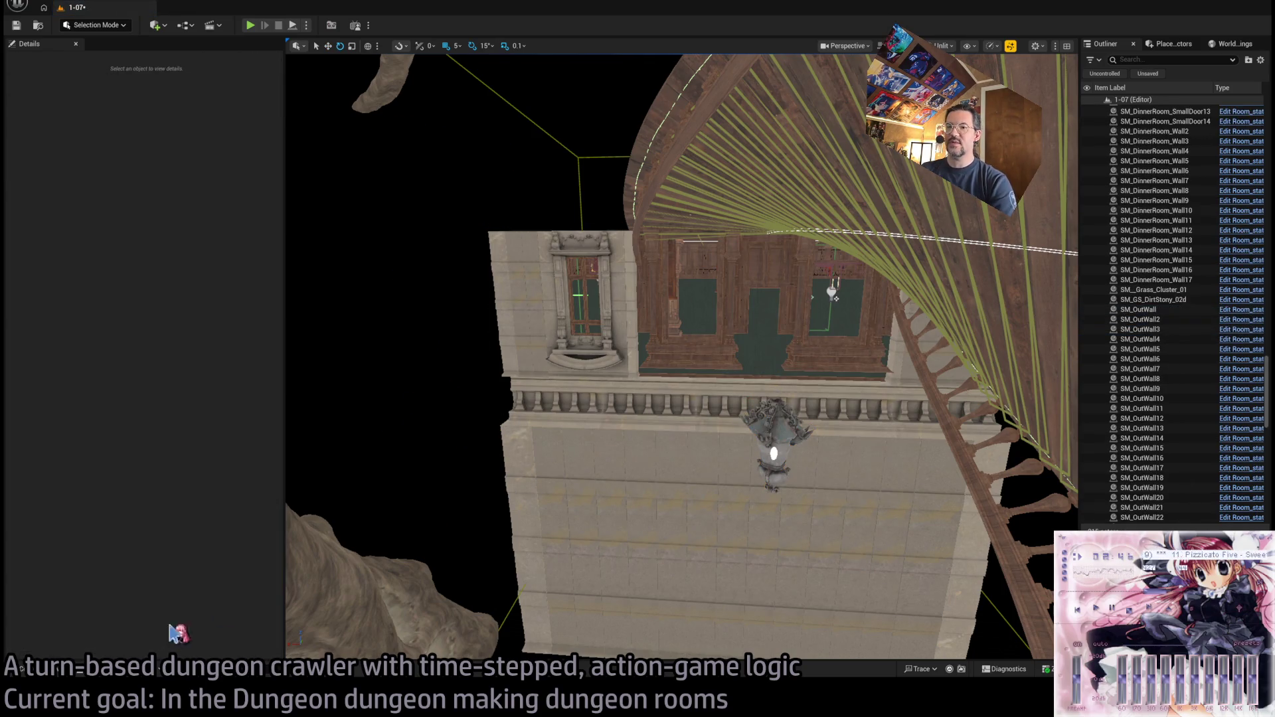
left_click(20, 667)
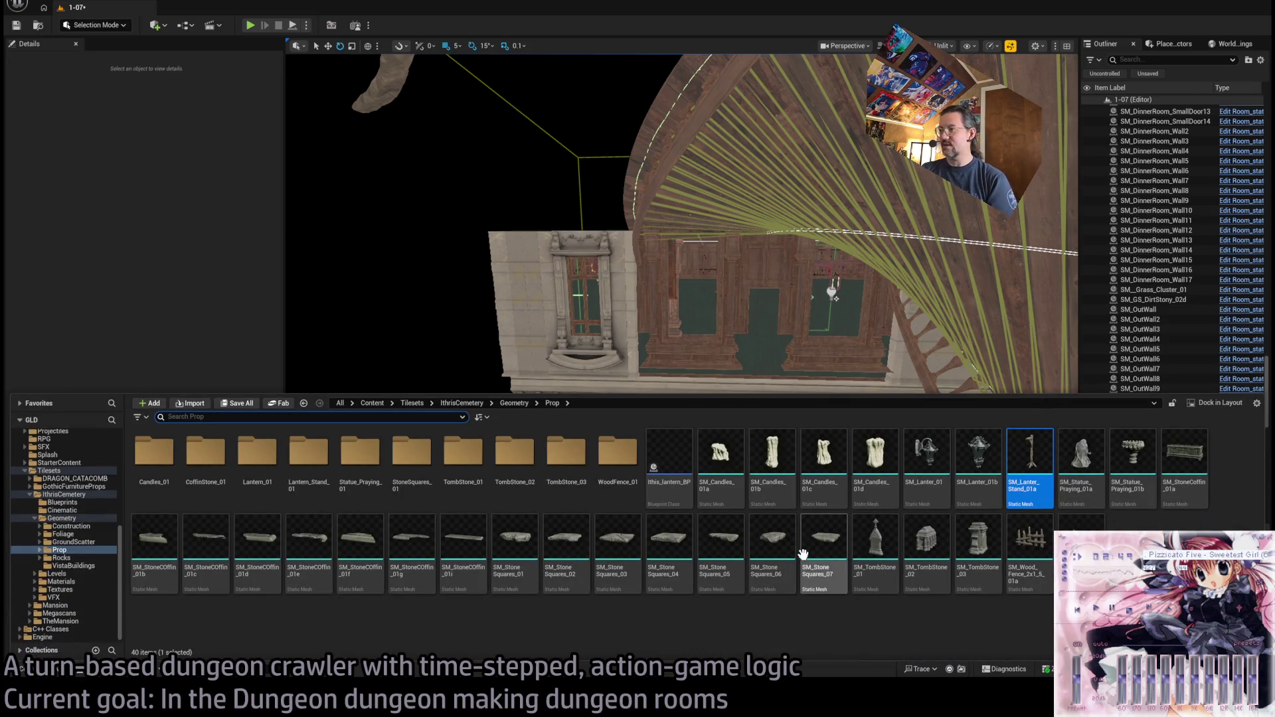
- Place SM_Chains_01a from Tilesets and move it to X 945 by the tree
left_click(49, 471)
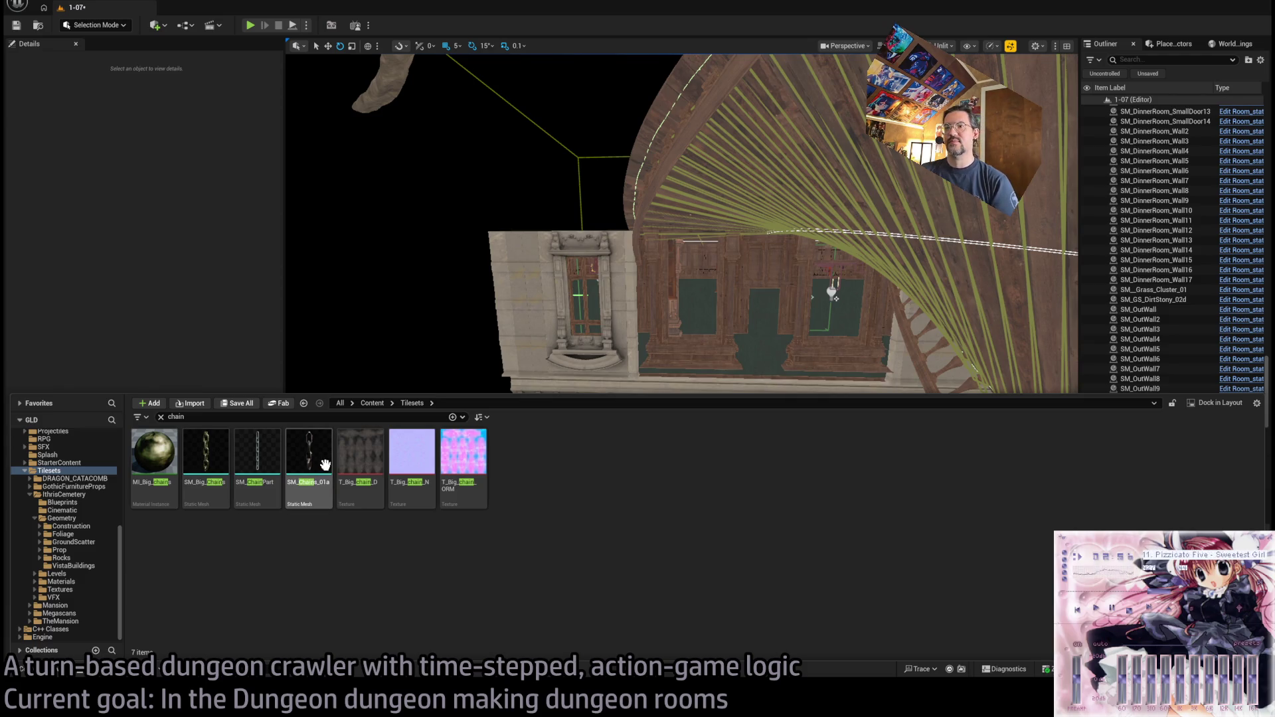
mouse_move(325, 481)
left_mouse_down()
mouse_move(457, 362)
mouse_move(409, 635)
mouse_move(418, 585)
mouse_move(356, 256)
mouse_move(561, 518)
mouse_move(422, 612)
mouse_move(463, 538)
mouse_move(396, 370)
mouse_move(530, 413)
mouse_move(658, 413)
mouse_move(479, 414)
mouse_move(433, 222)
mouse_move(570, 287)
left_mouse_up()
key("w")
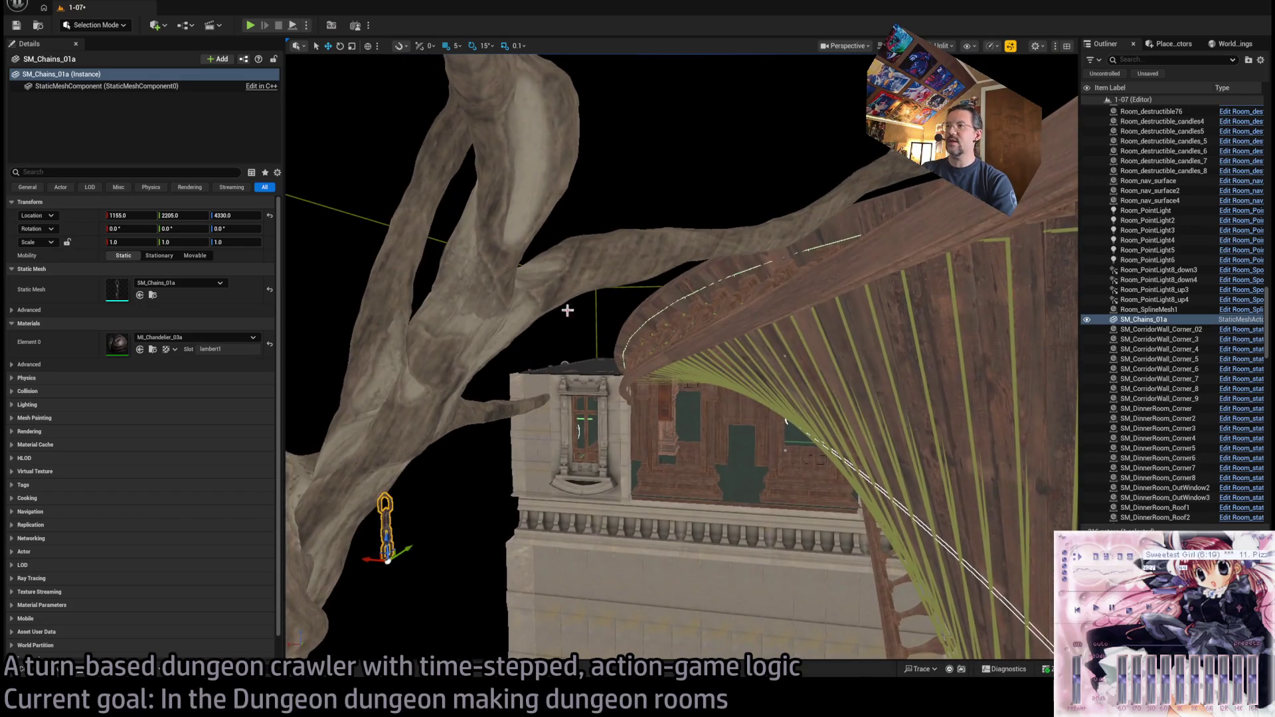
left_click_drag(387, 558, 735, 558)
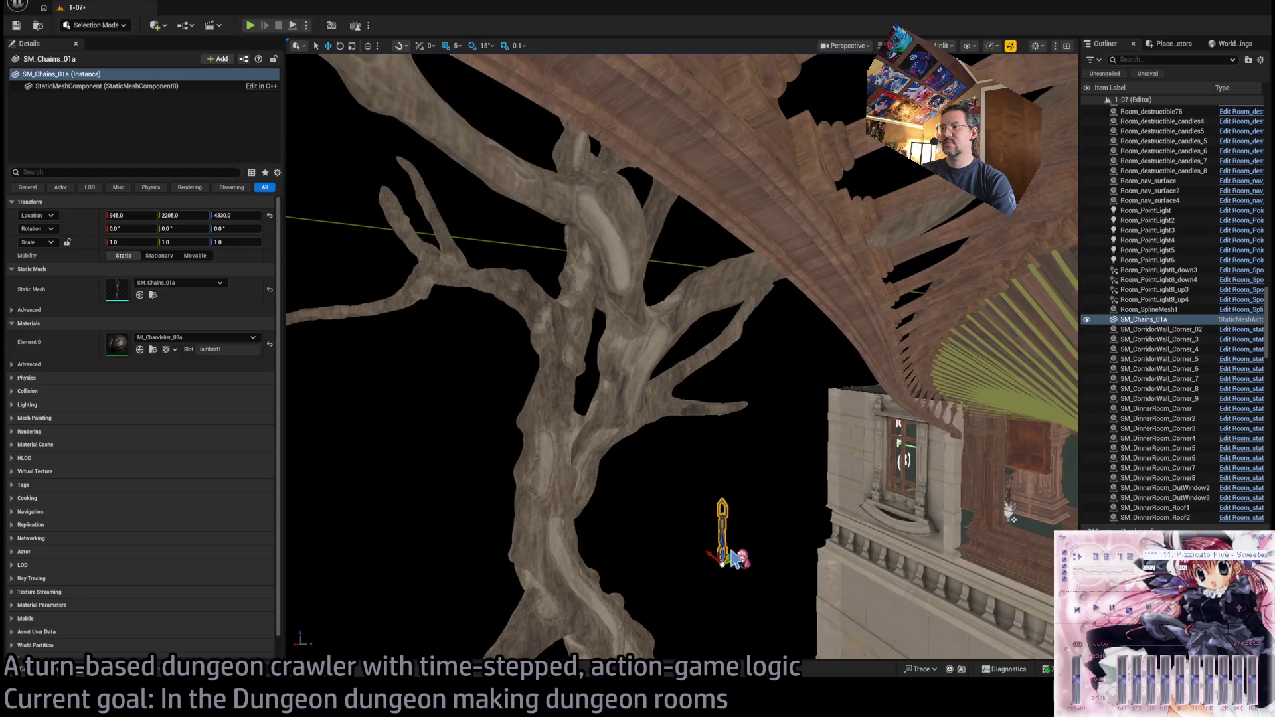
mouse_move(674, 388)
left_mouse_down()
mouse_move(637, 379)
mouse_move(668, 366)
mouse_move(628, 352)
left_mouse_up()
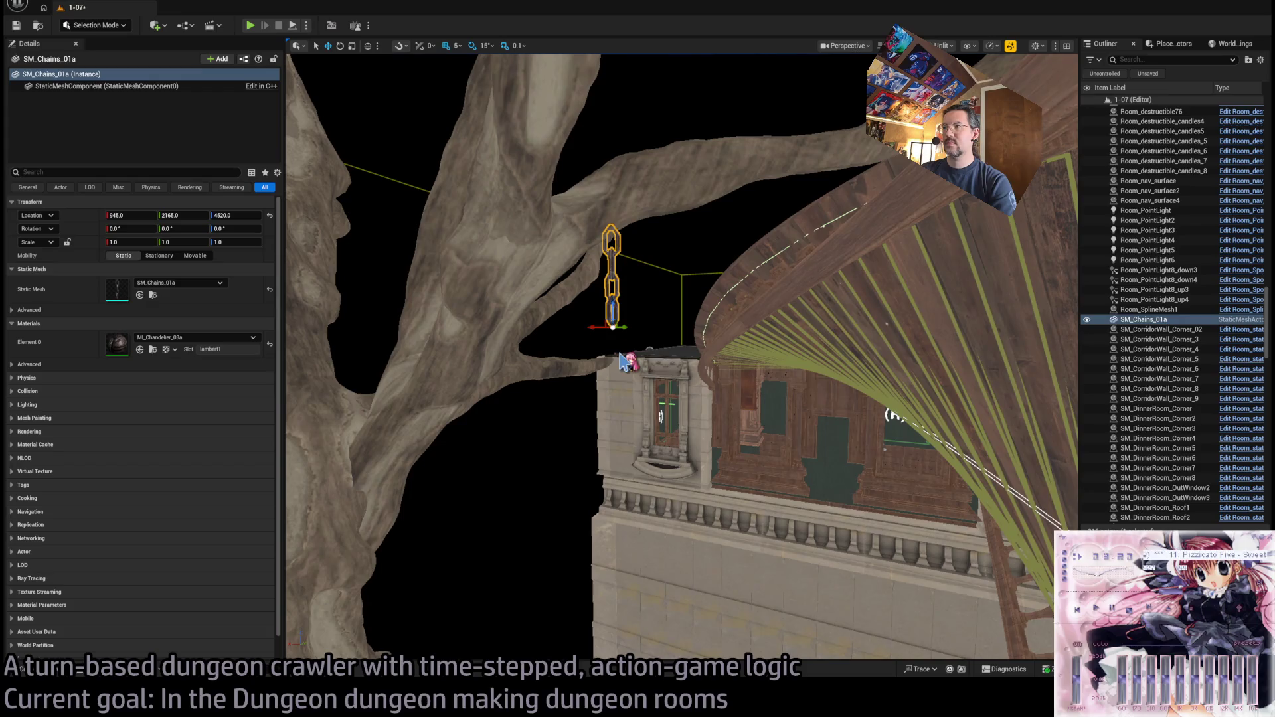
- Duplicate the chain and lower the copy just beneath the first one
left_click_drag(606, 308, 623, 420)
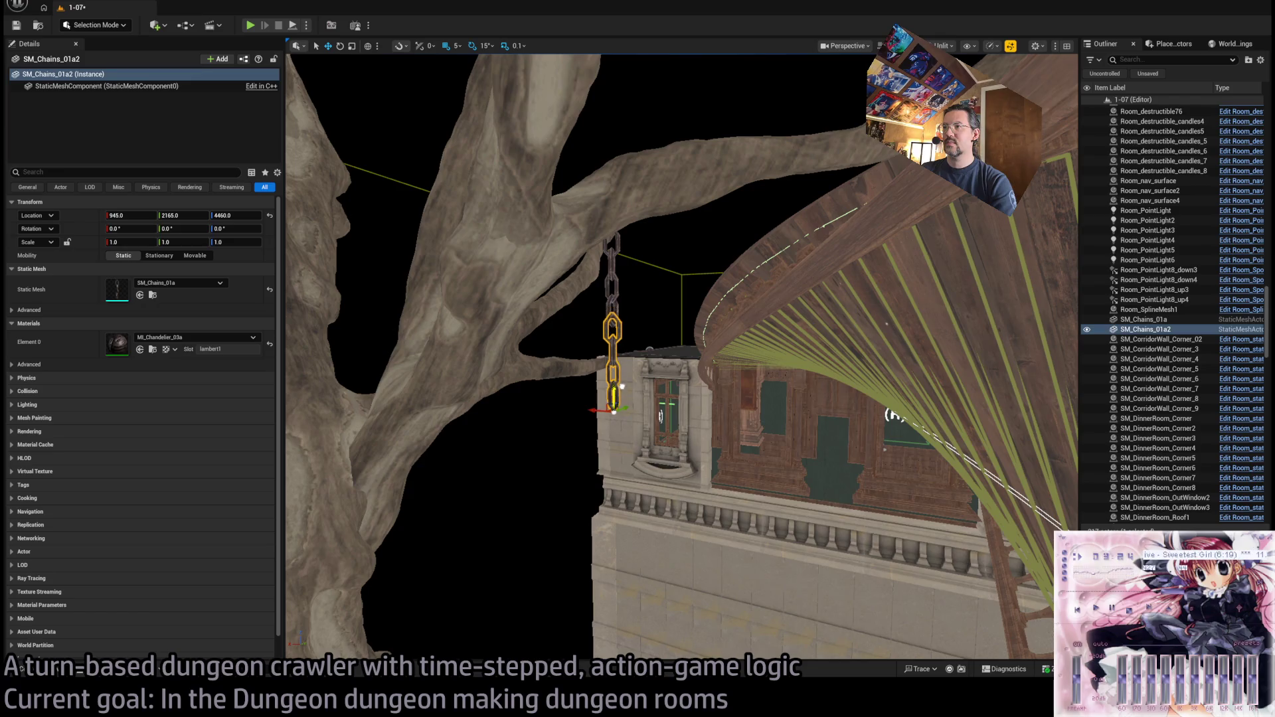
key("f")
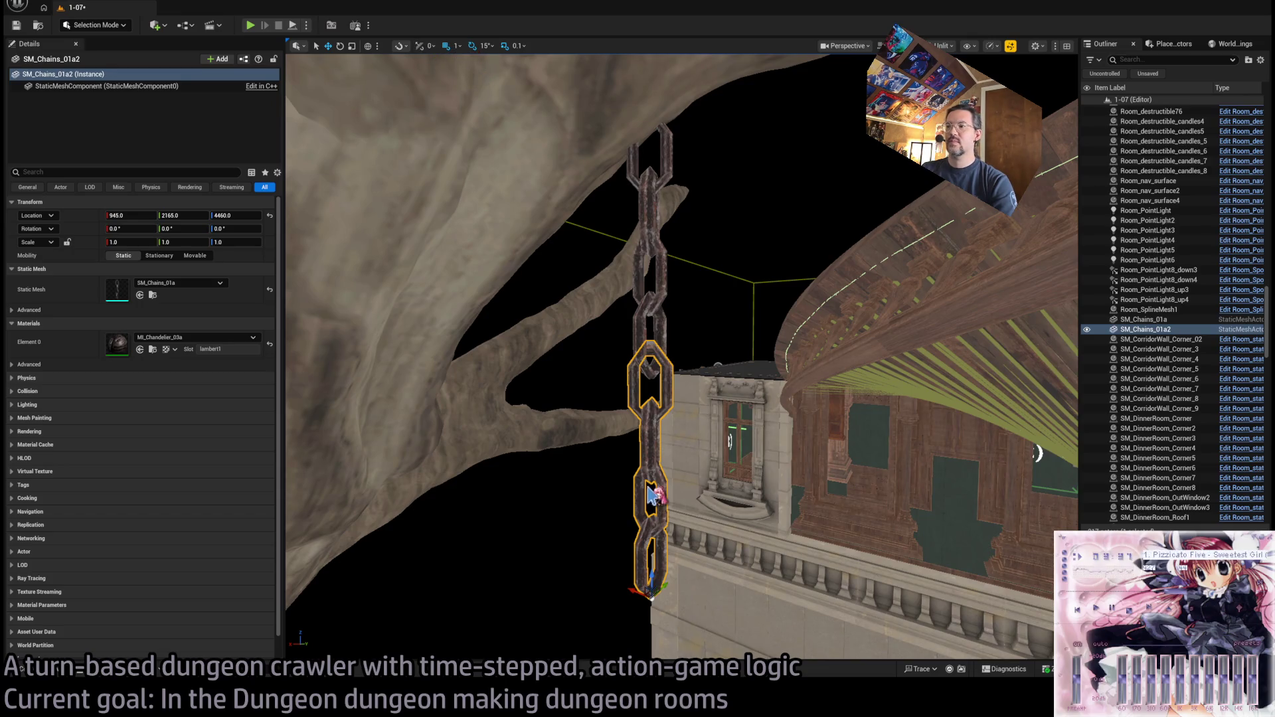
left_click_drag(651, 578, 651, 590)
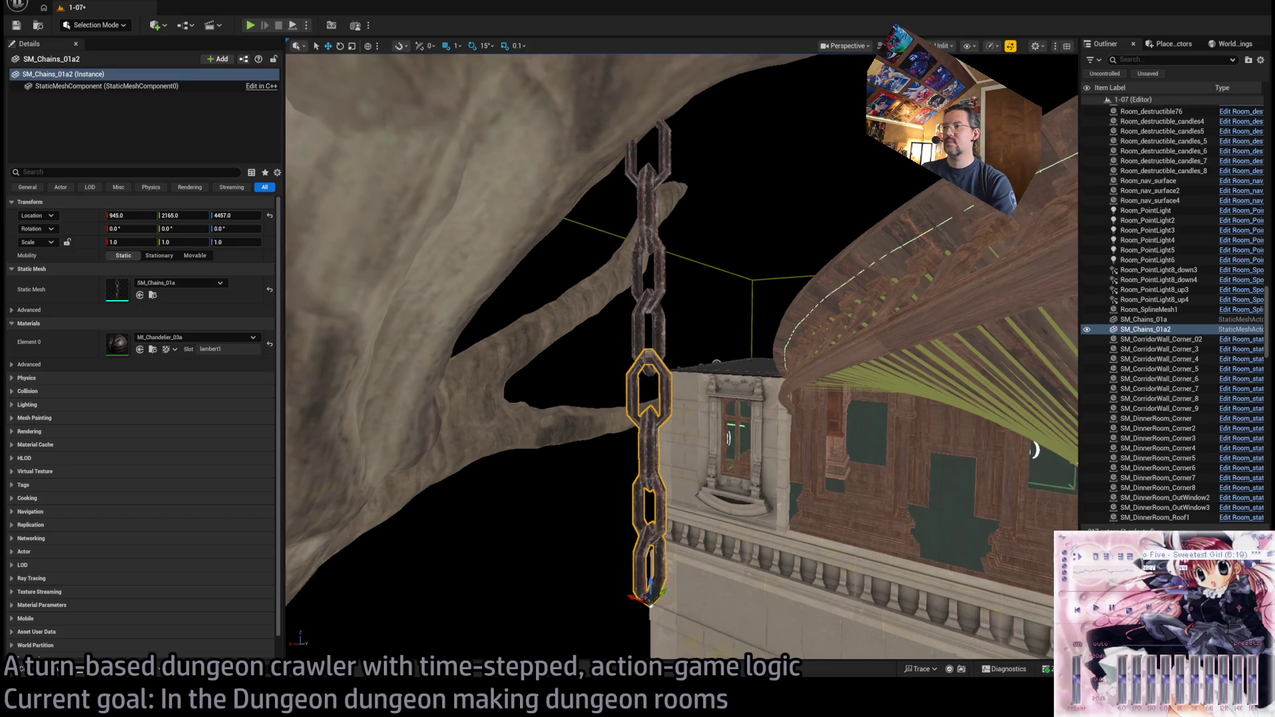
left_click_drag(695, 519, 698, 504)
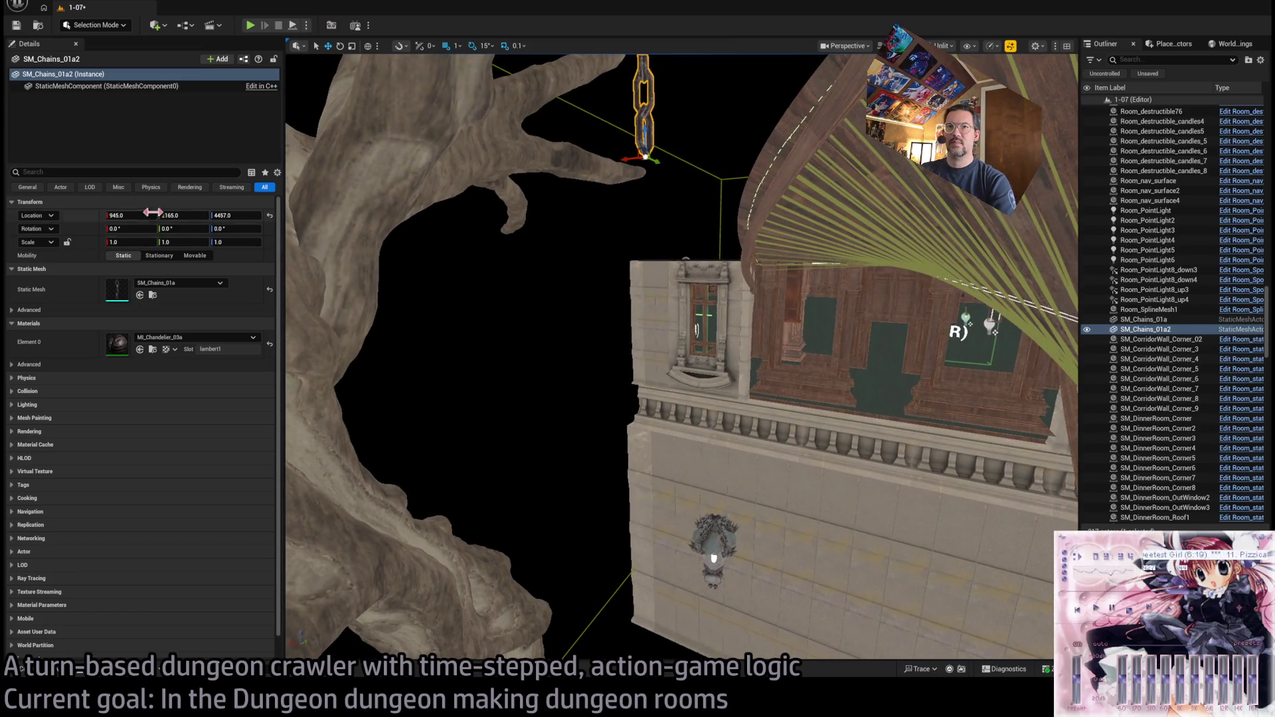
- Copy the chain's X location of 945 into the lantern's X field
left_click(125, 216)
key("ctrl+c")
left_click(714, 555)
left_click(126, 217)
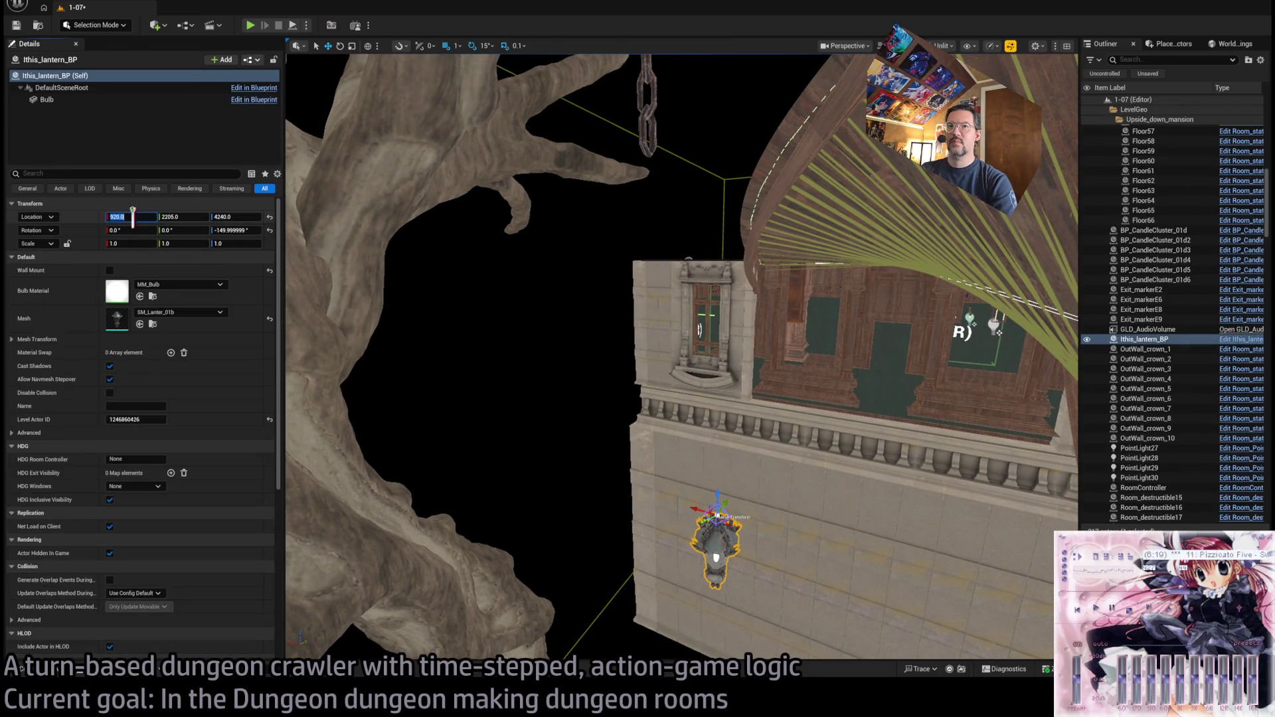
- Set the lantern's location to X 945 and Y 2165, matching the chain
key("ctrl+v")
key("Return")
left_click(653, 116)
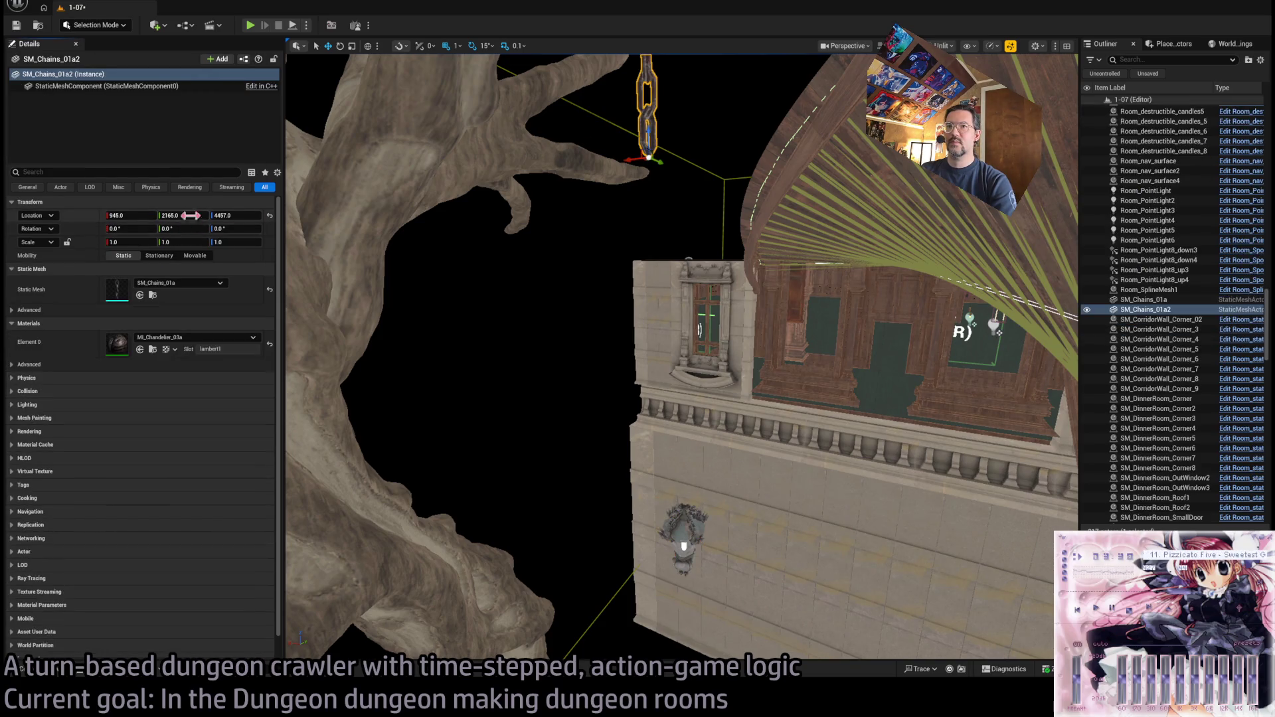
key("ctrl+z")
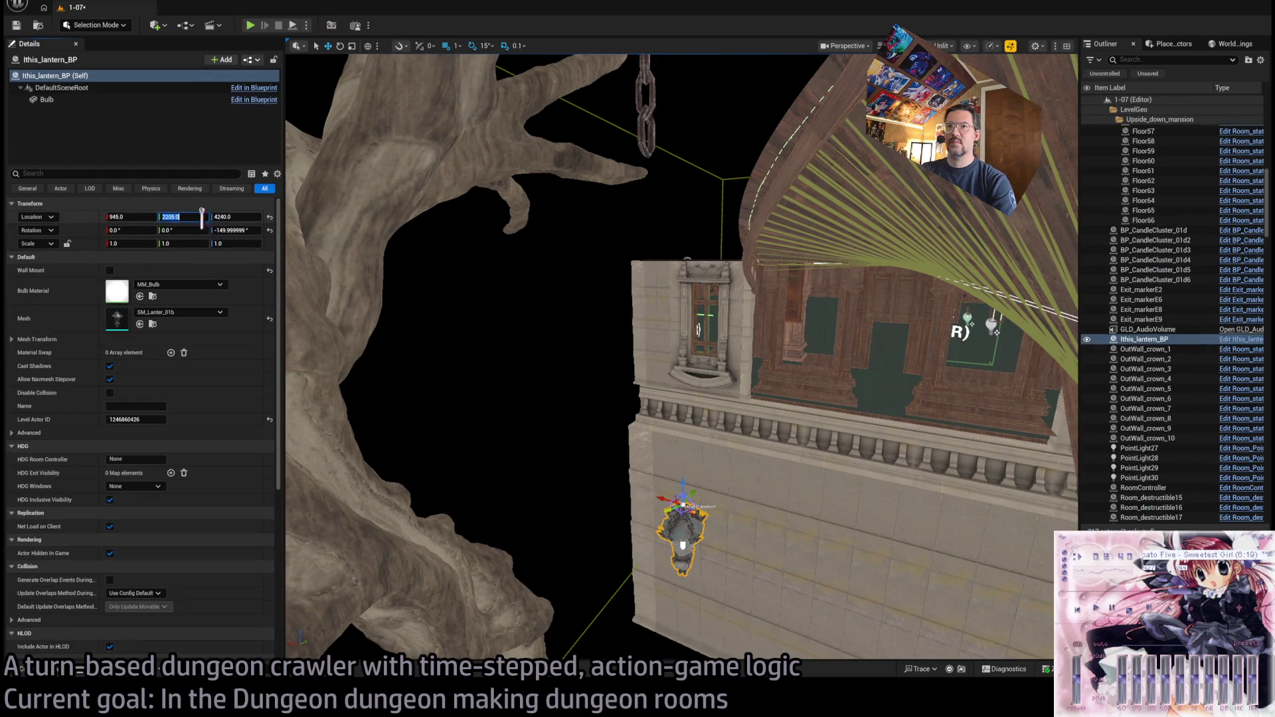
type("2165")
key("Return")
- Raise the lantern until it hangs beneath the chain, then orbit around it
left_click_drag(654, 527, 654, 279)
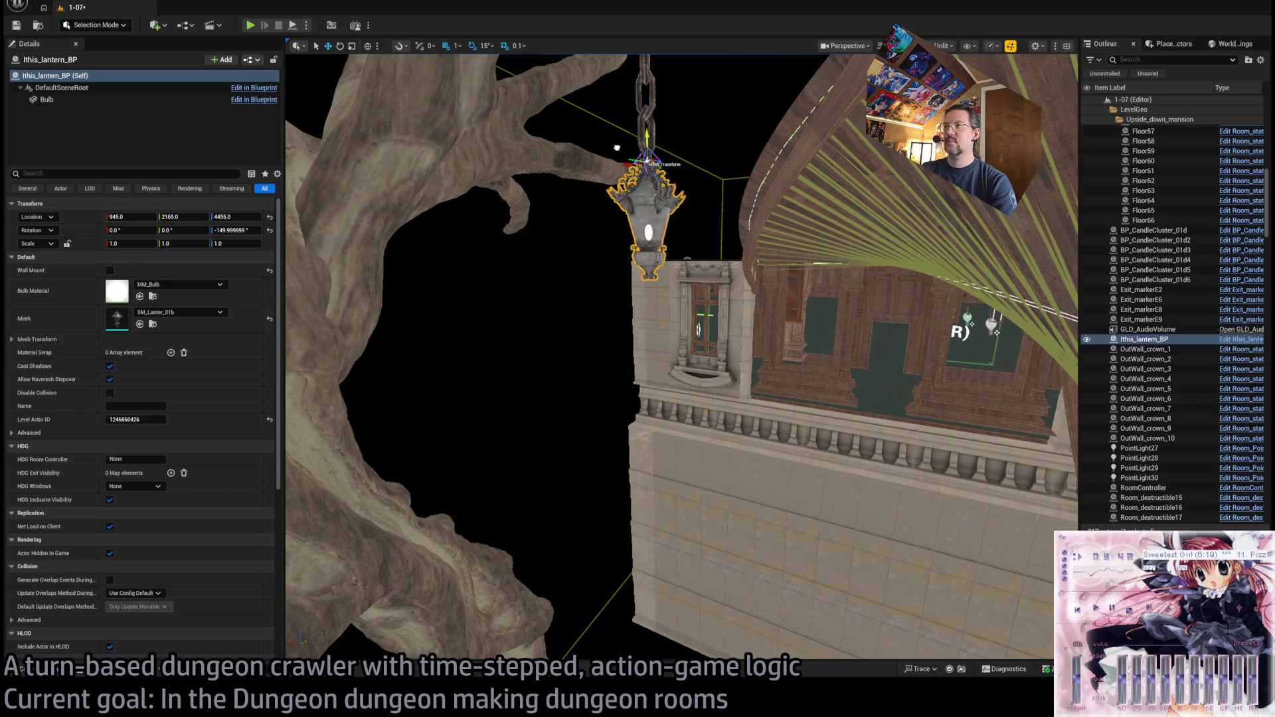
key("f")
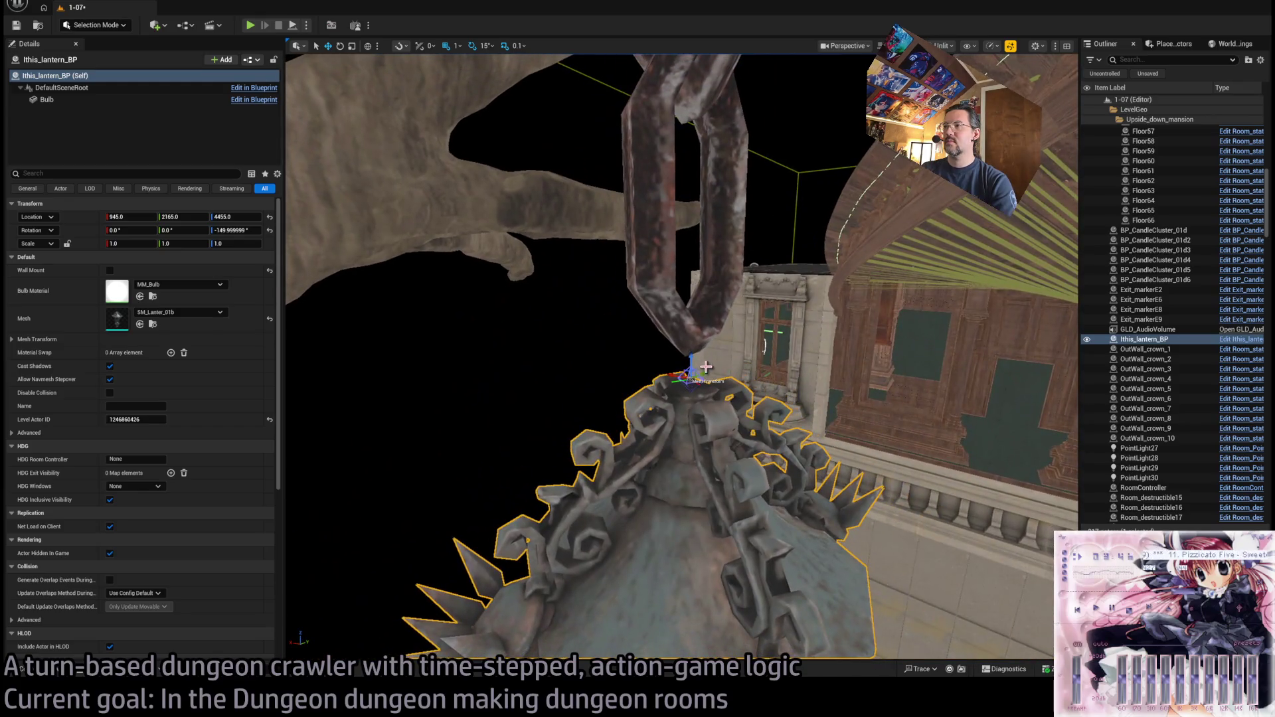
left_click_drag(691, 362, 689, 295)
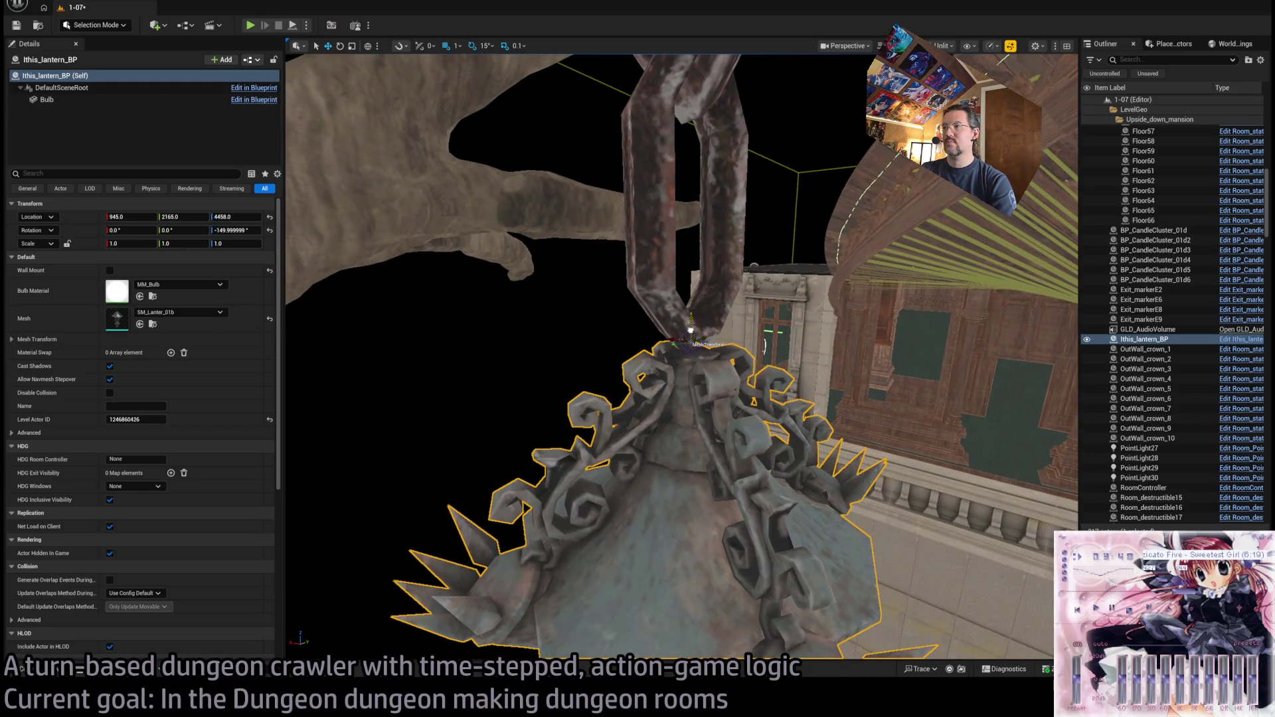
scroll(691, 299, "down", 3)
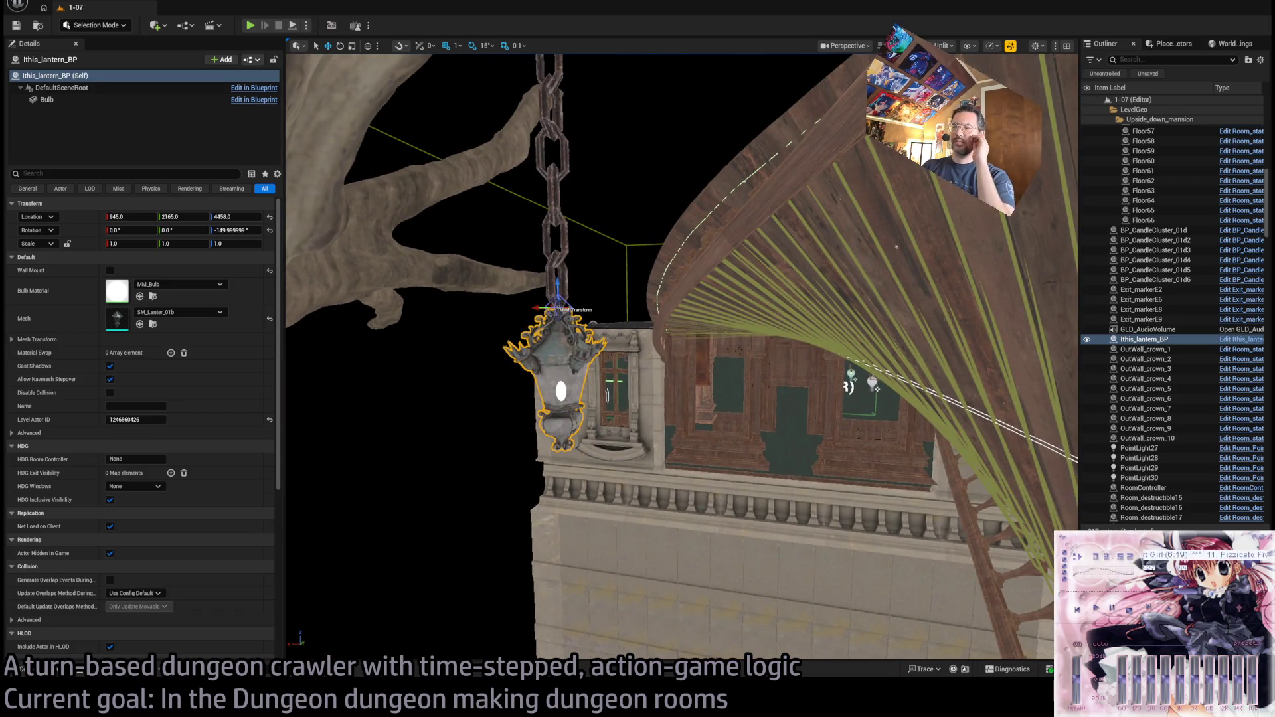
left_click_drag(481, 481, 480, 482)
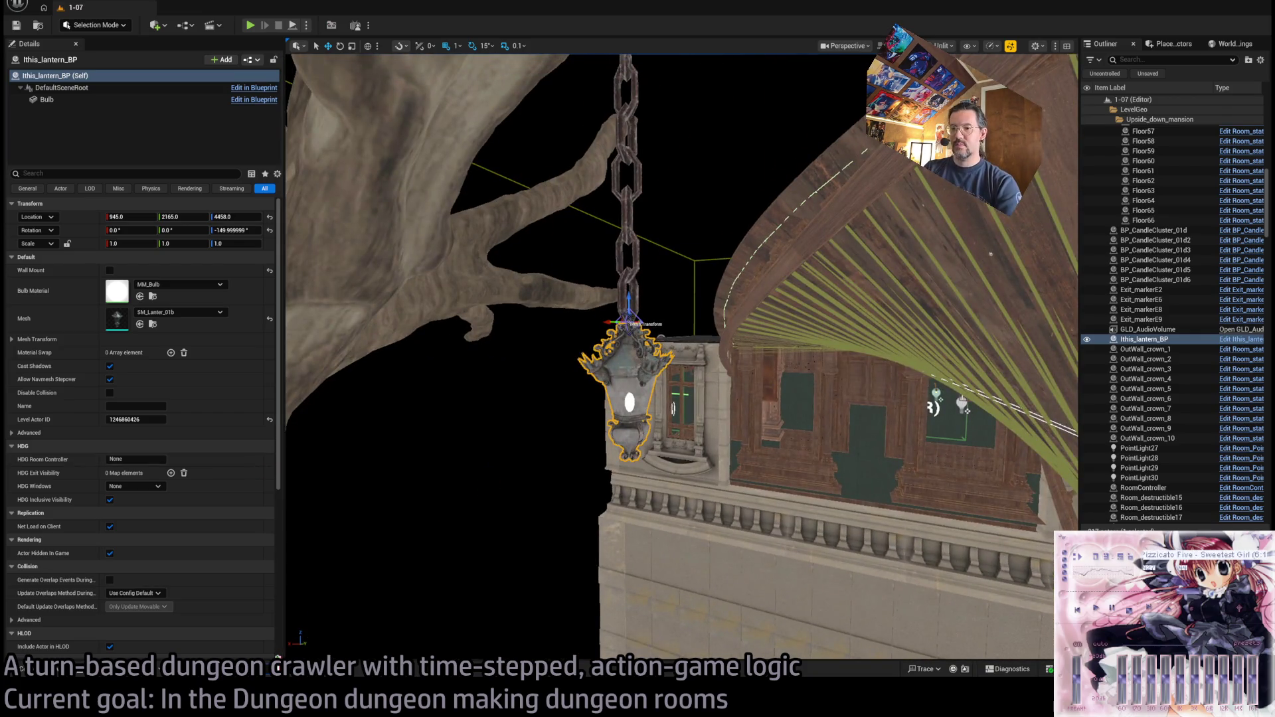
left_click_drag(547, 344, 547, 343)
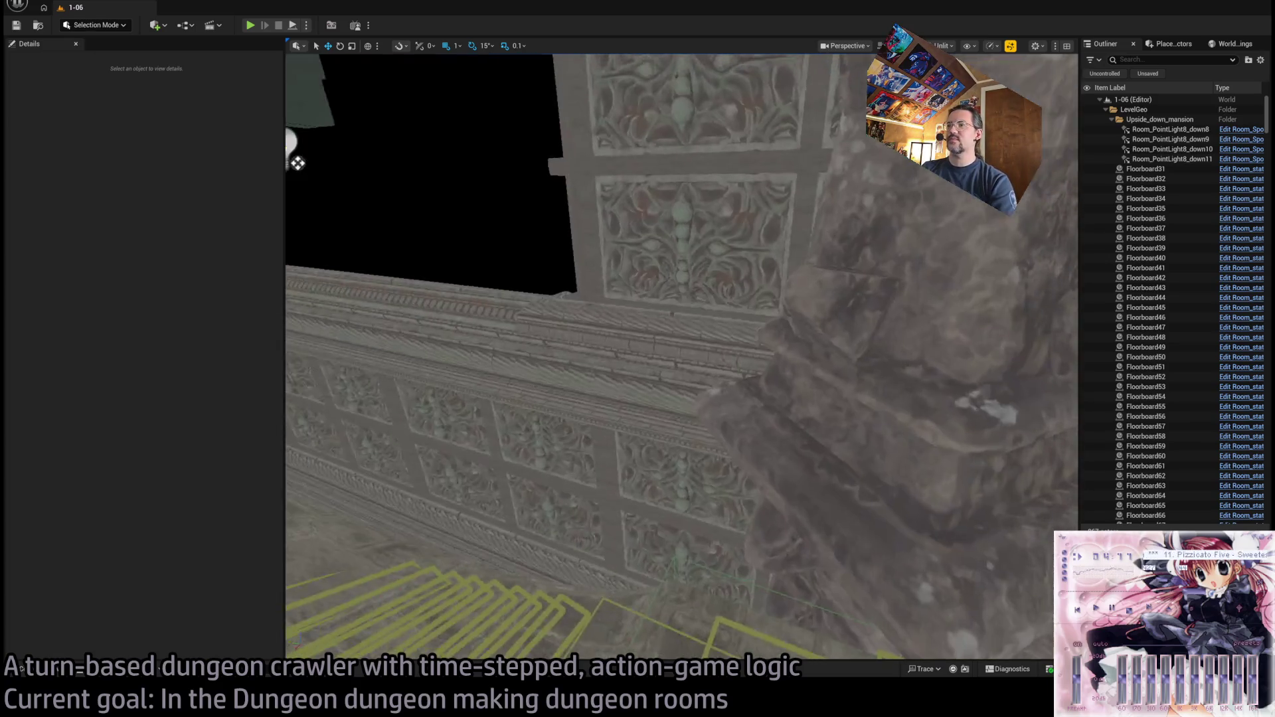
- Playtest level 1-06, looking toward the gate and tree, then stop
left_click_drag(645, 299, 644, 192)
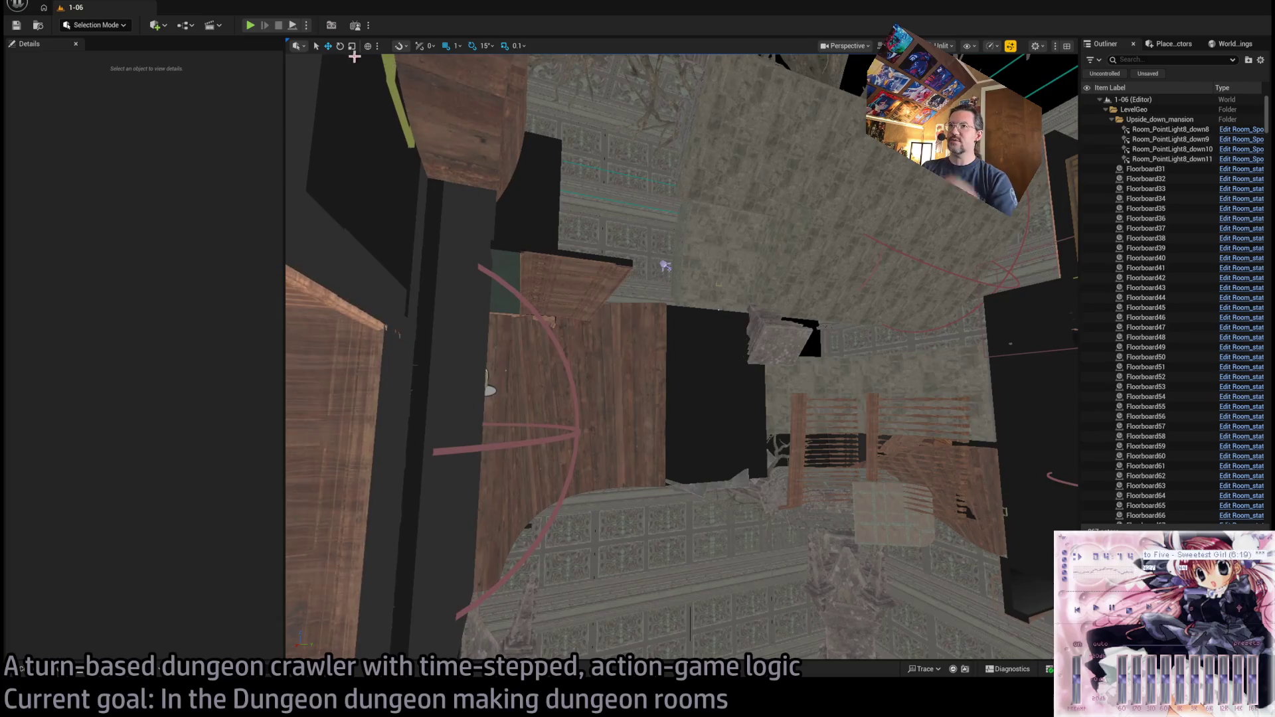
key("alt+p")
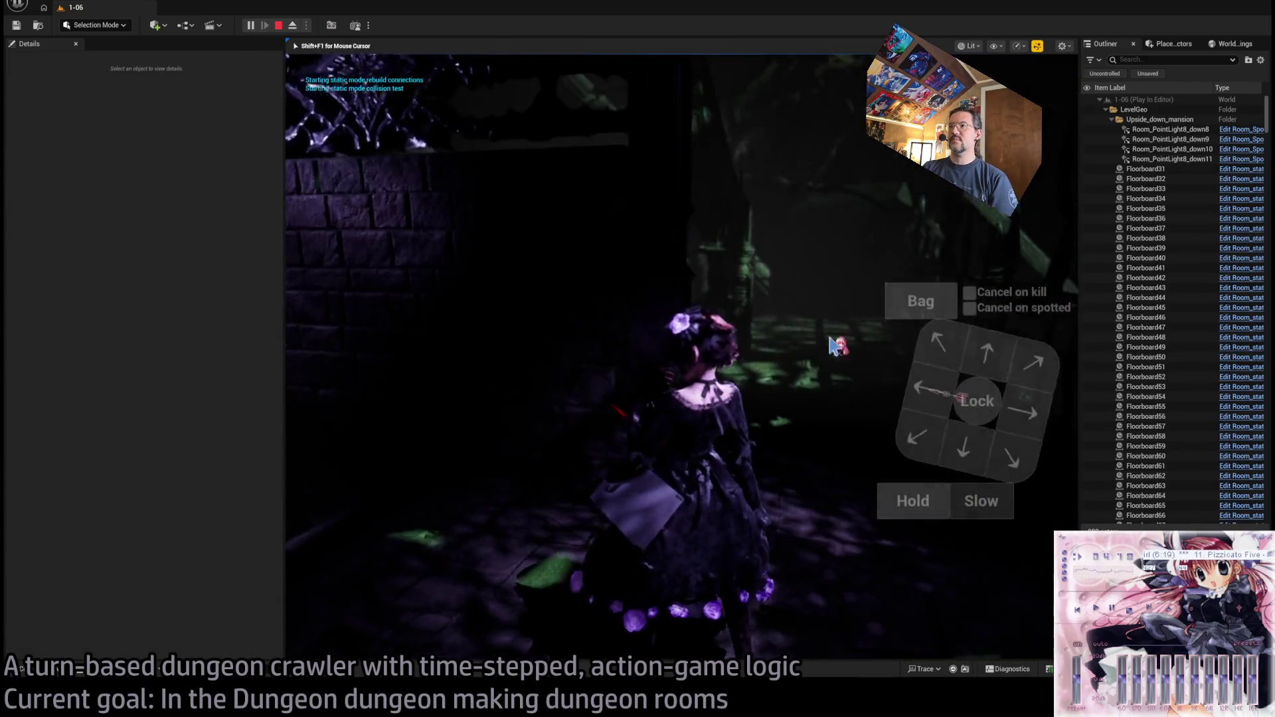
left_click(708, 295)
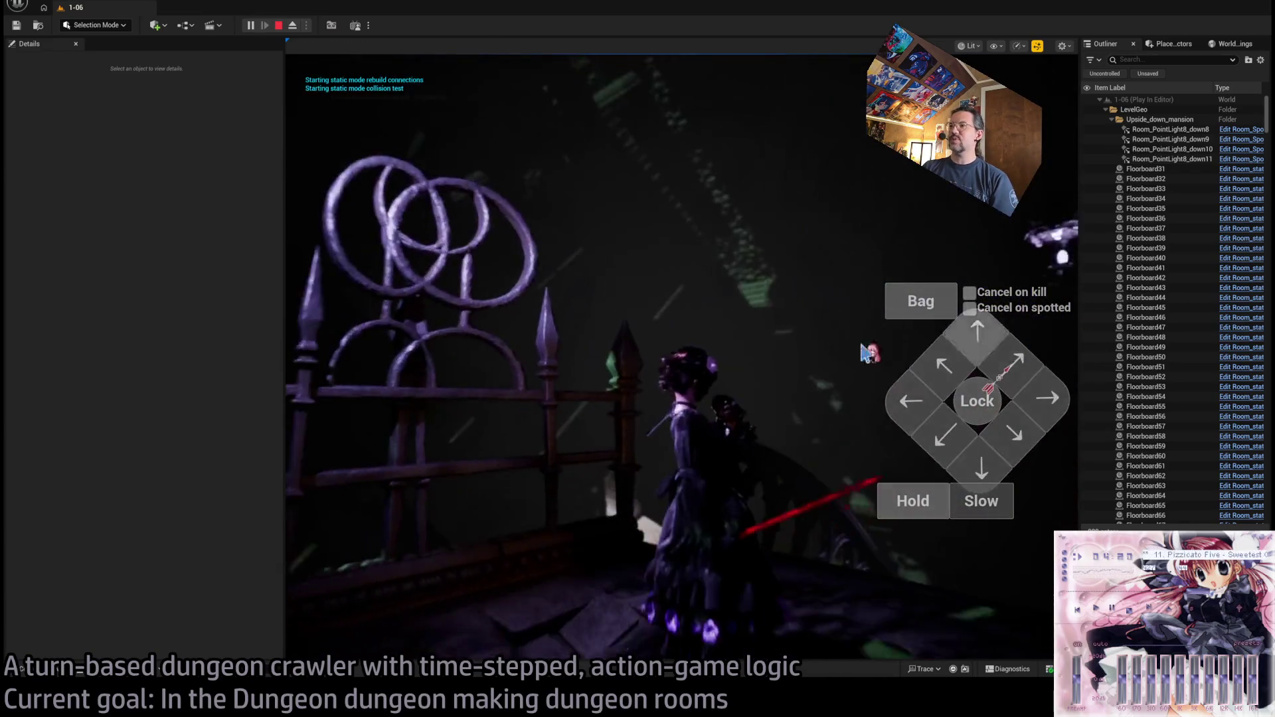
mouse_move(770, 390)
left_mouse_down()
mouse_move(715, 347)
mouse_move(715, 256)
left_mouse_up()
key("Escape")
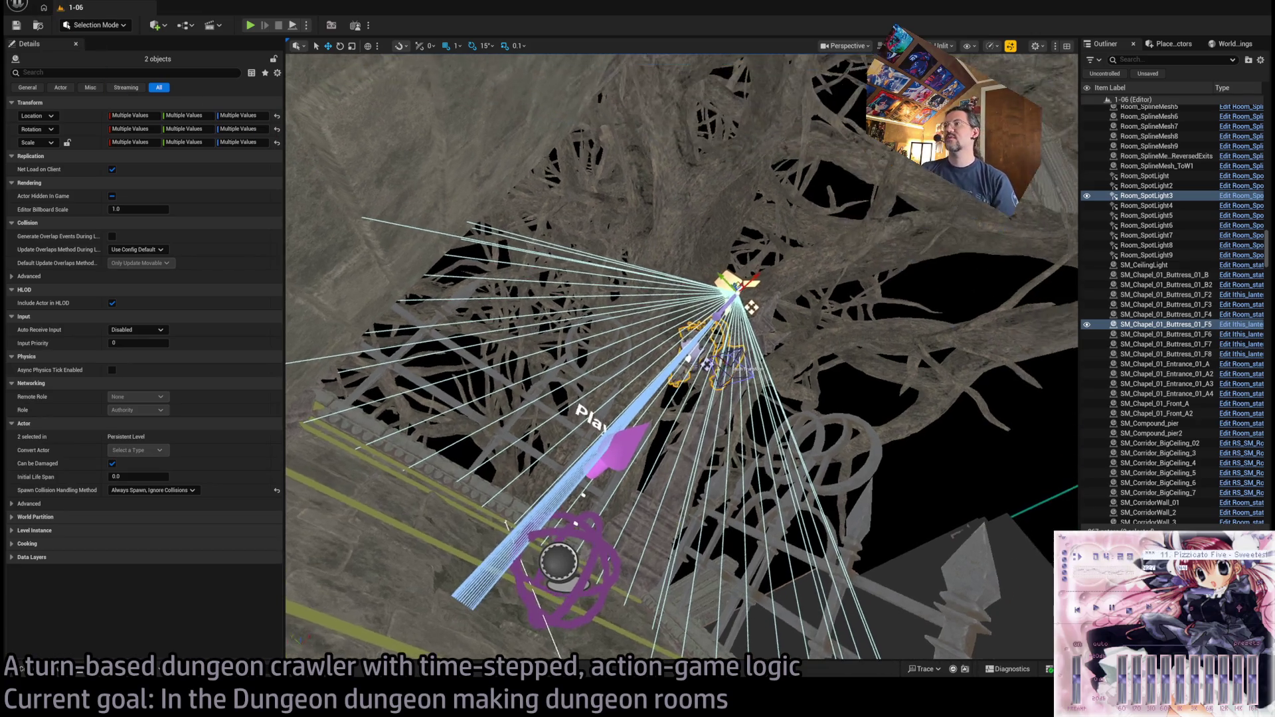
- Select the lantern's Room_PointLight4 together with Room_SpotLight3
left_click(675, 261)
key("f")
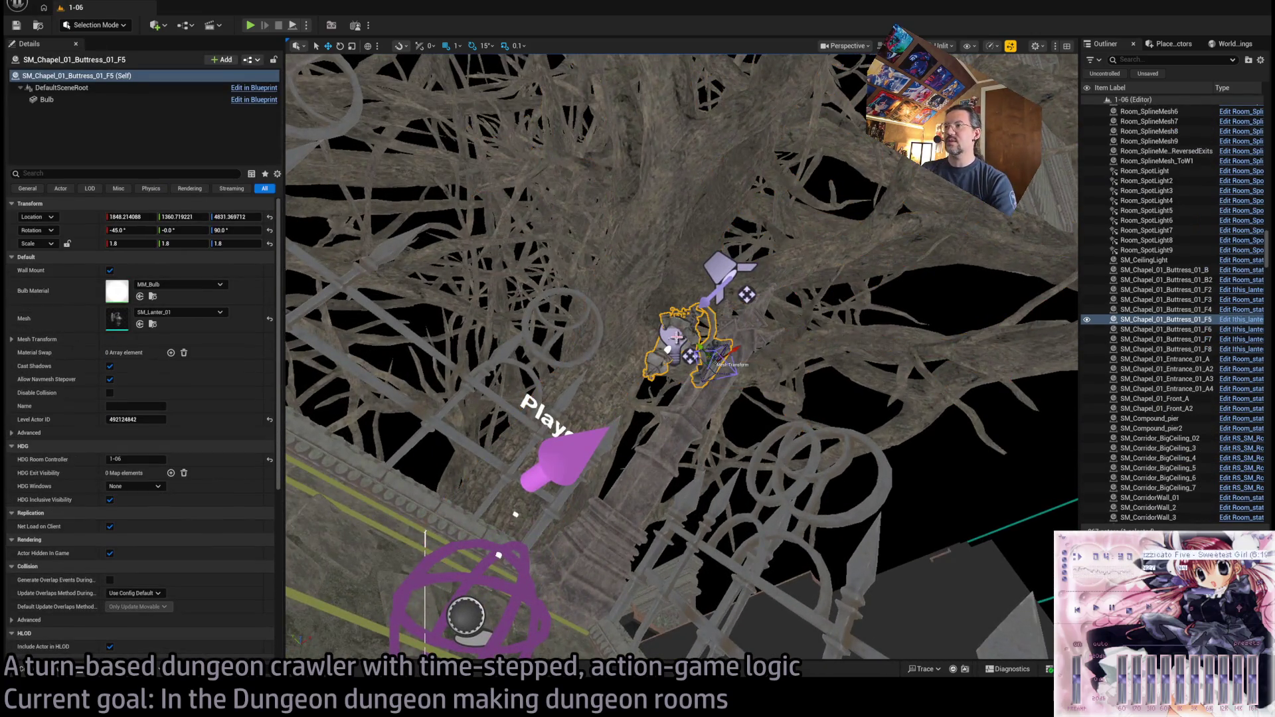
left_click(659, 330)
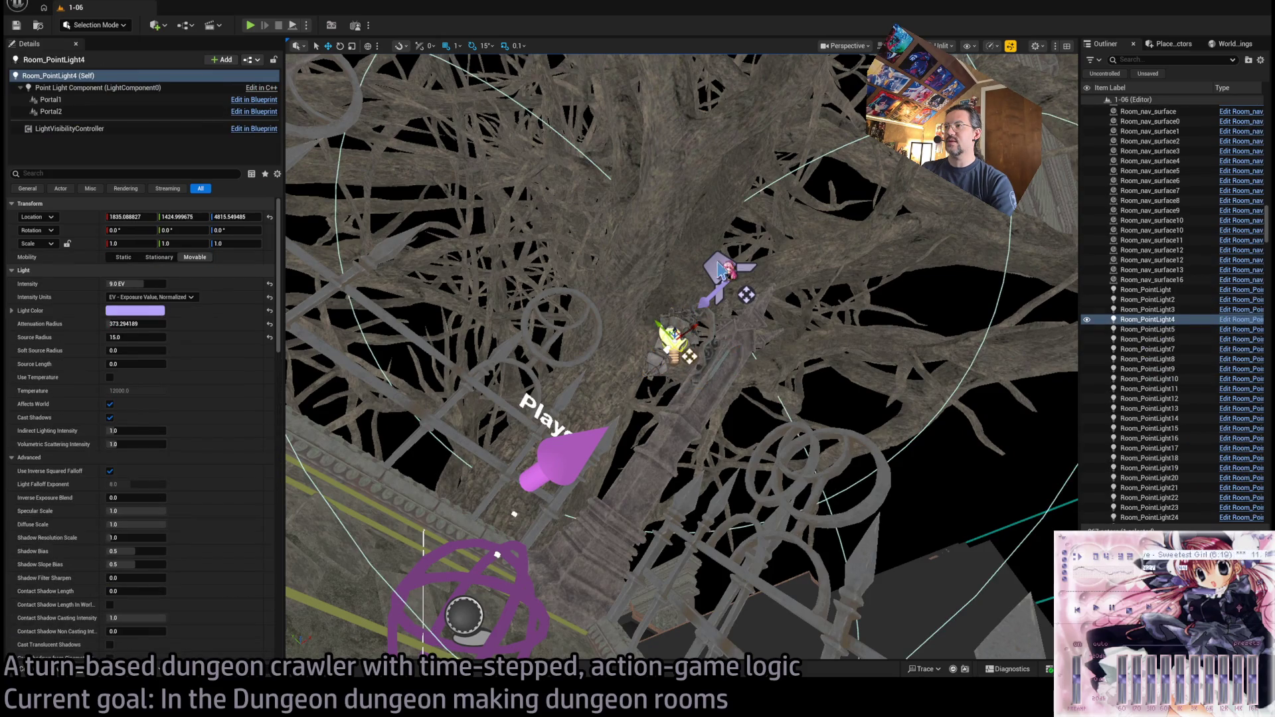
left_click(719, 269, "ctrl")
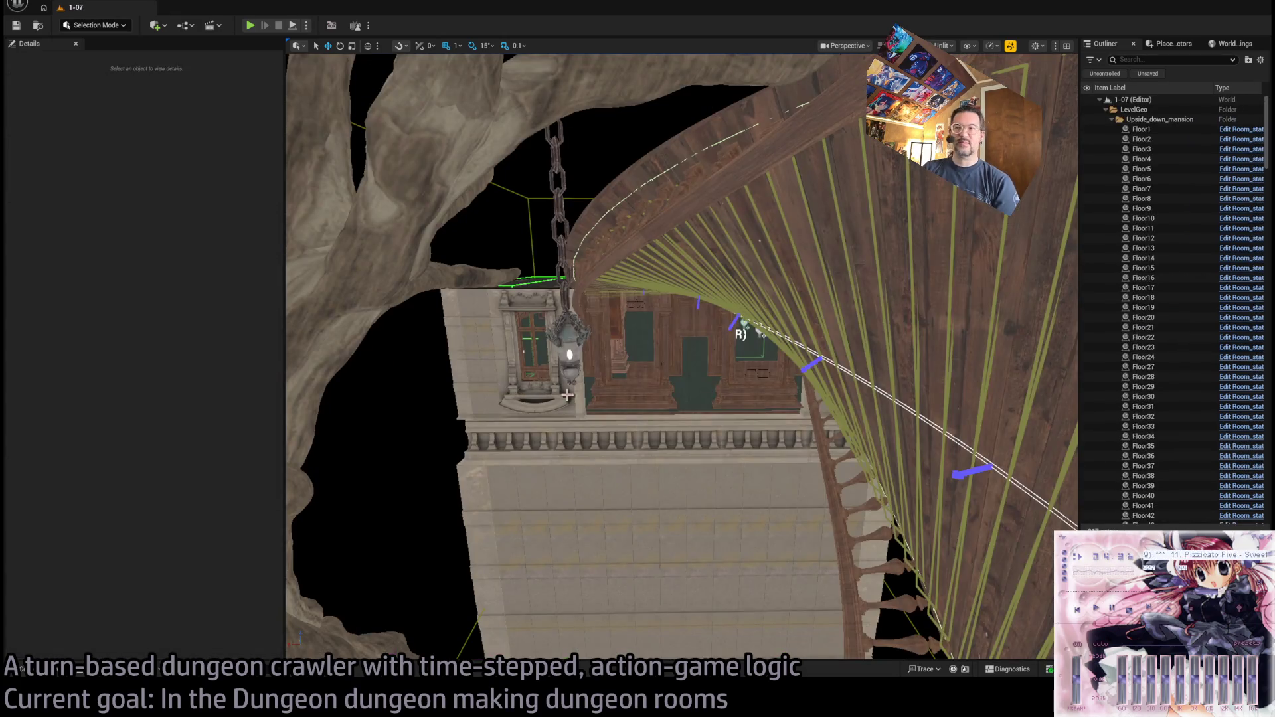
- Paste the two copied lights beside the lantern in level 1-07 and switch to Lit view
left_click_drag(559, 391, 531, 366)
key("ctrl+z")
key("f")
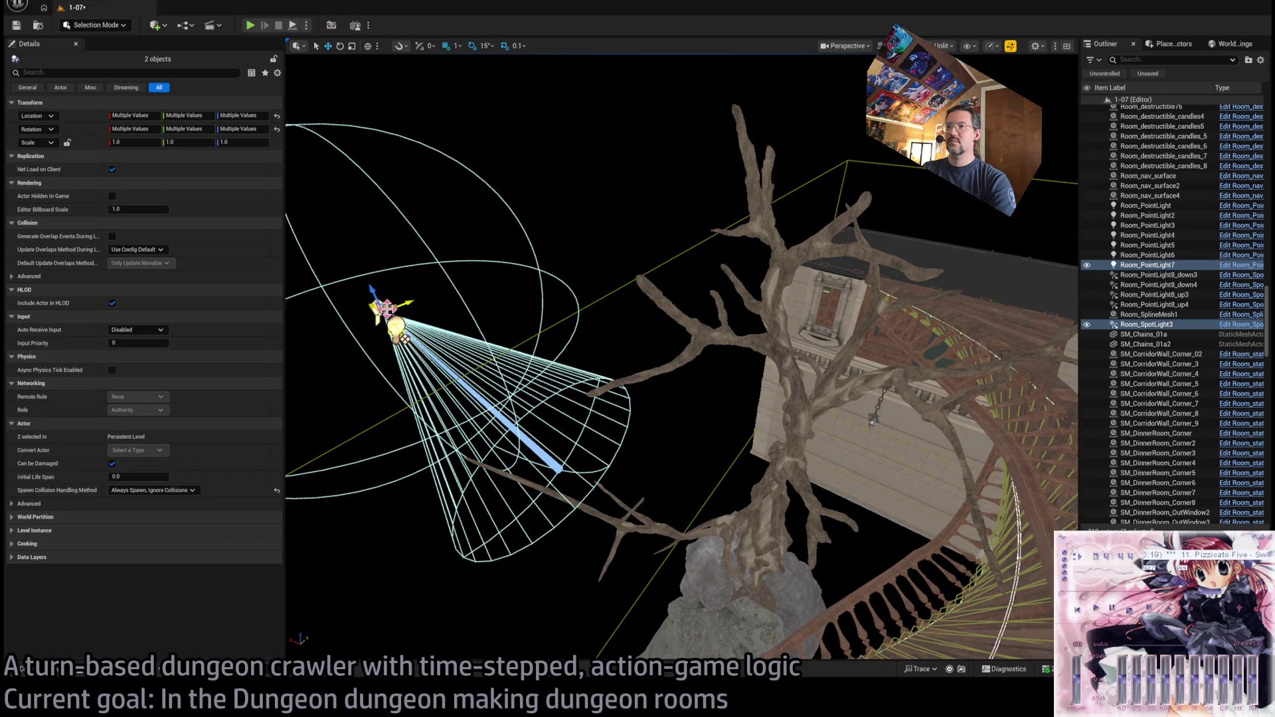
key("ctrl+z")
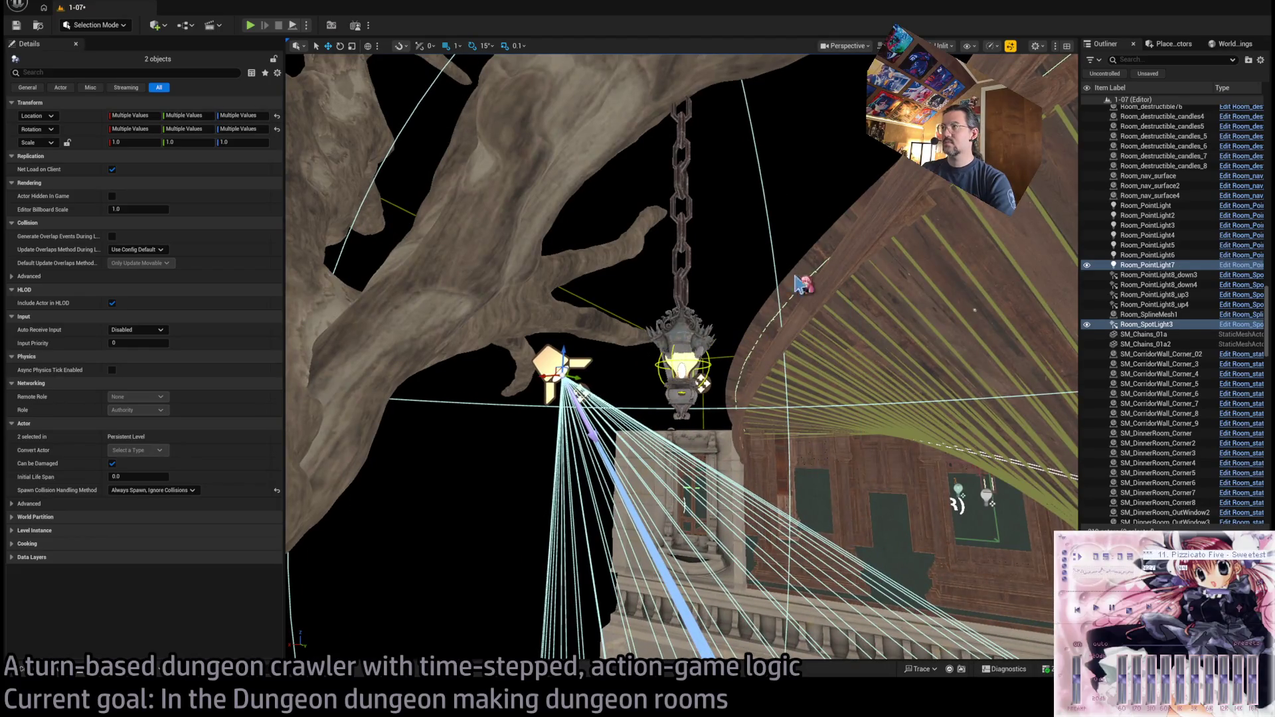
key("alt+4")
key("Escape")
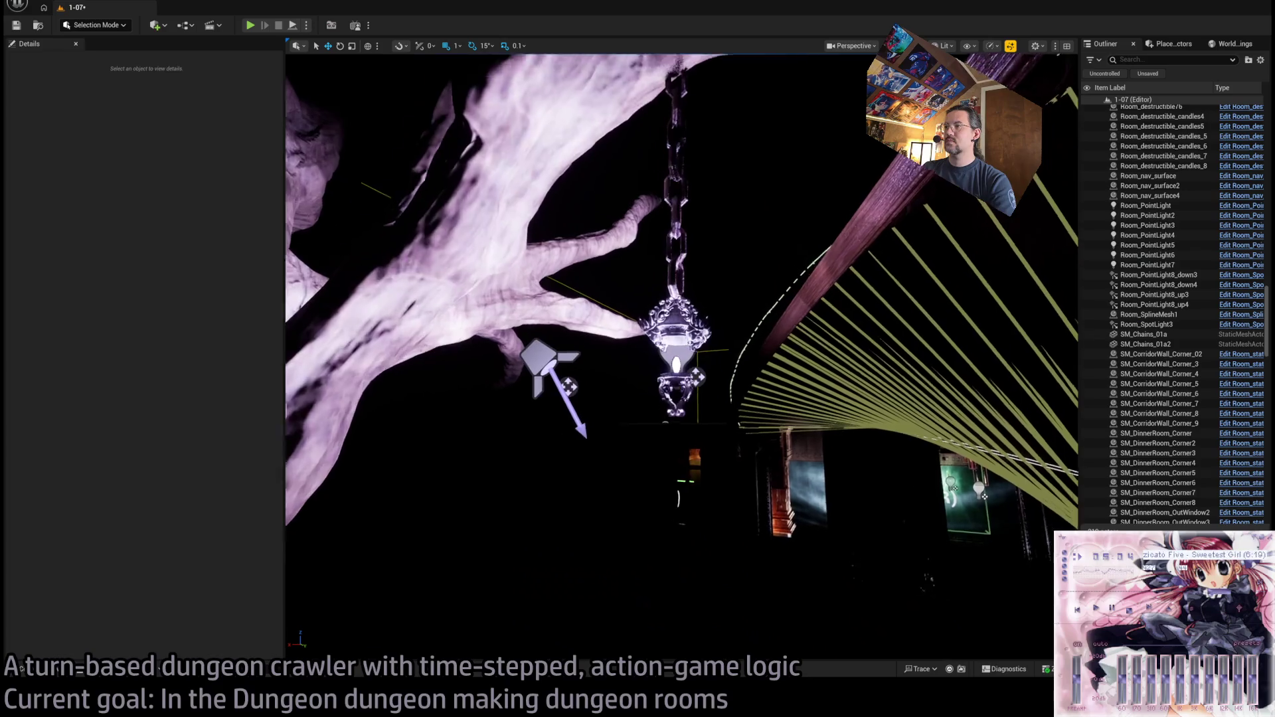
- Move Room_PointLight7 up into the hanging lantern
left_click(670, 362)
key("f")
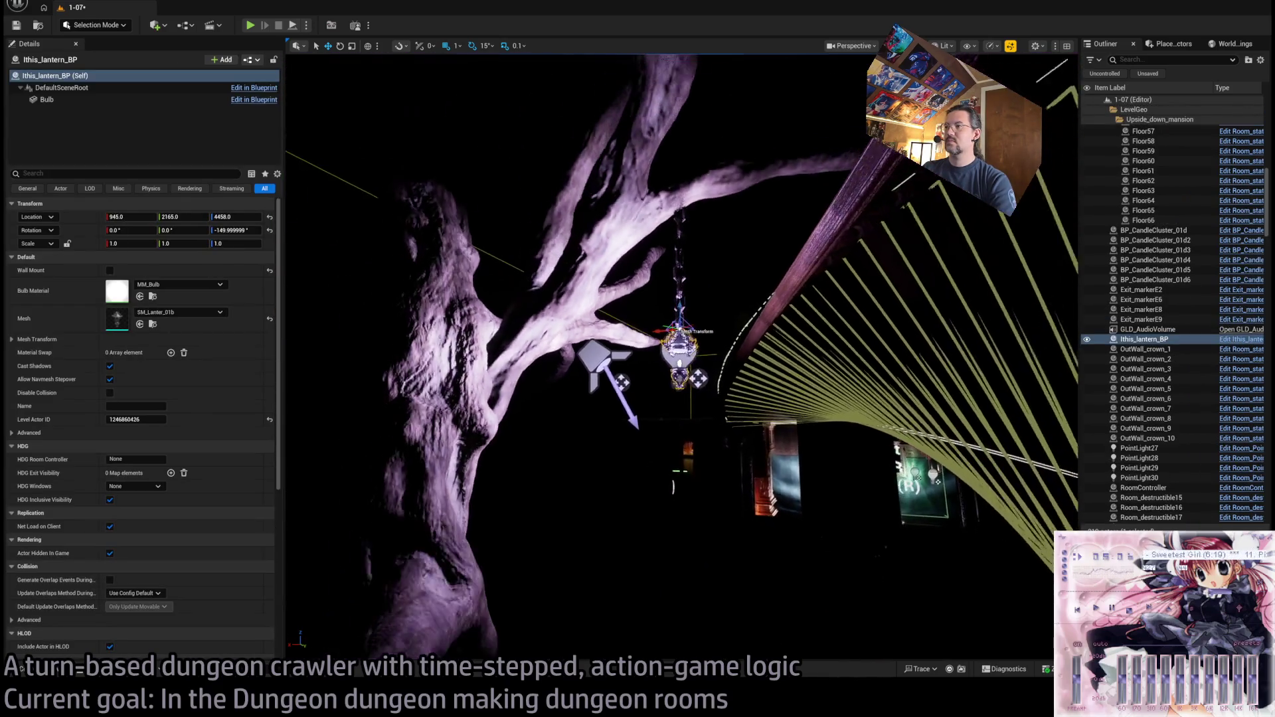
key("w")
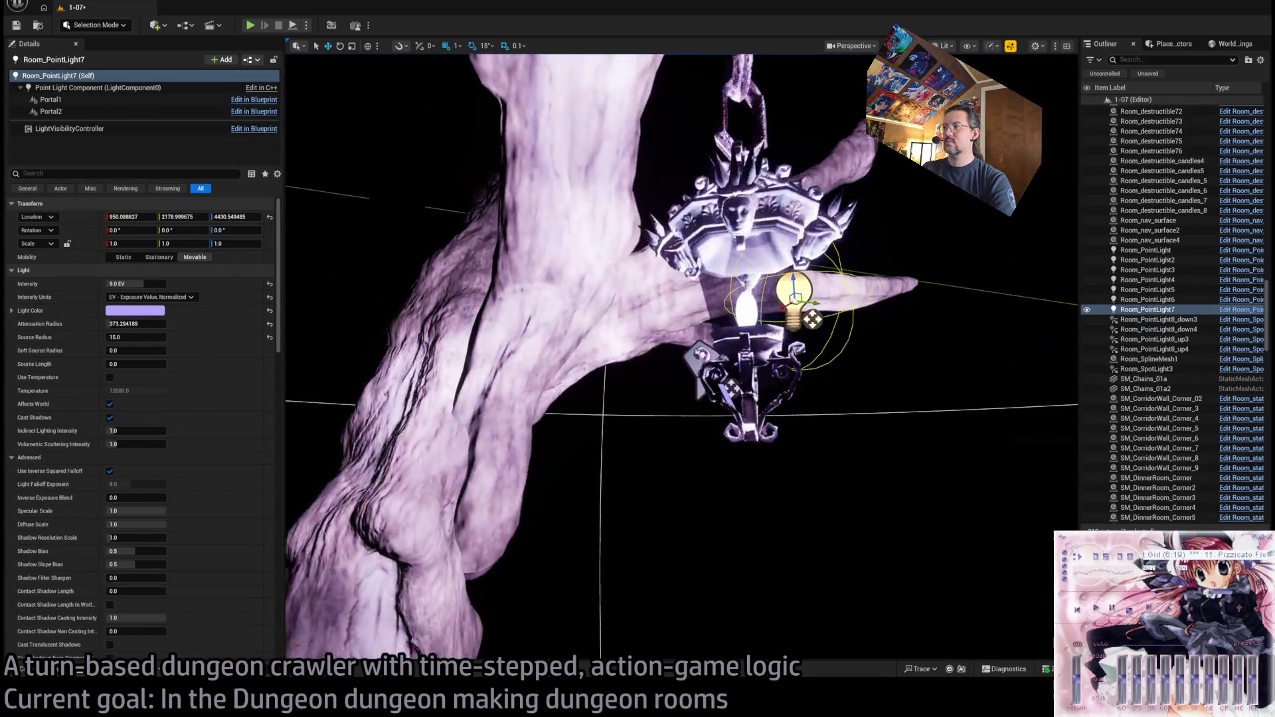
key("w")
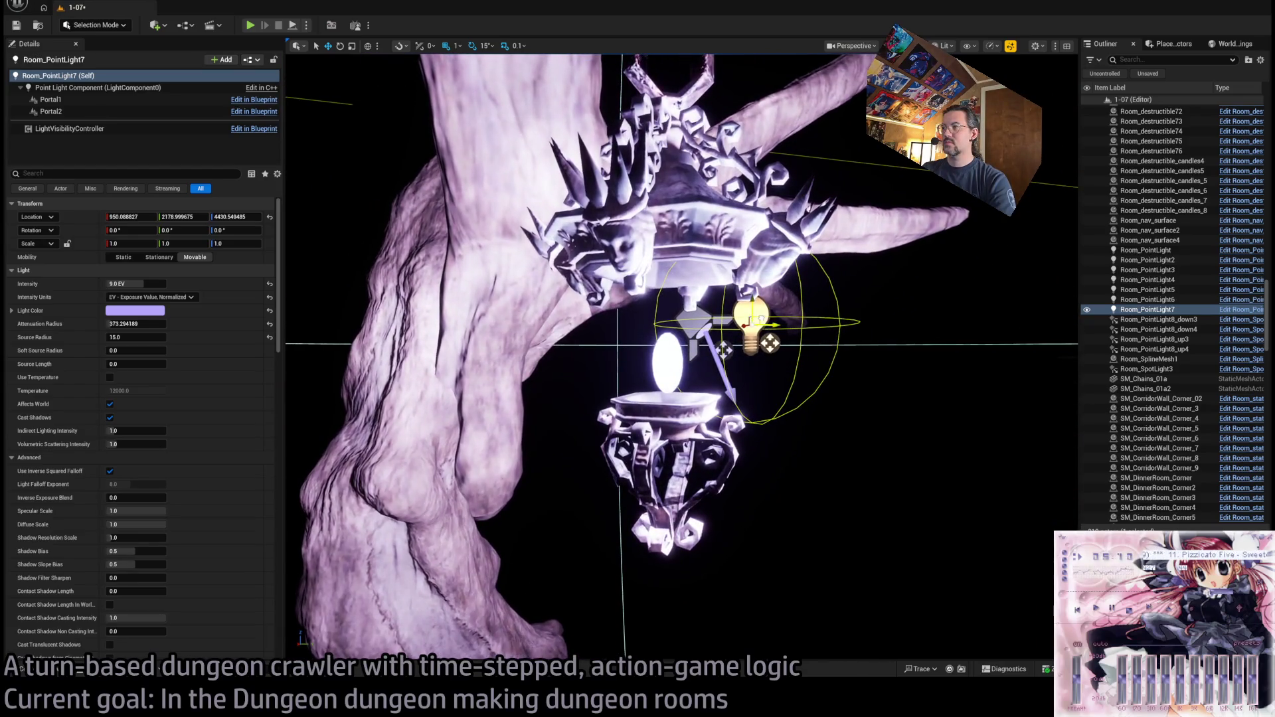
left_click_drag(769, 343, 679, 320)
key("d")
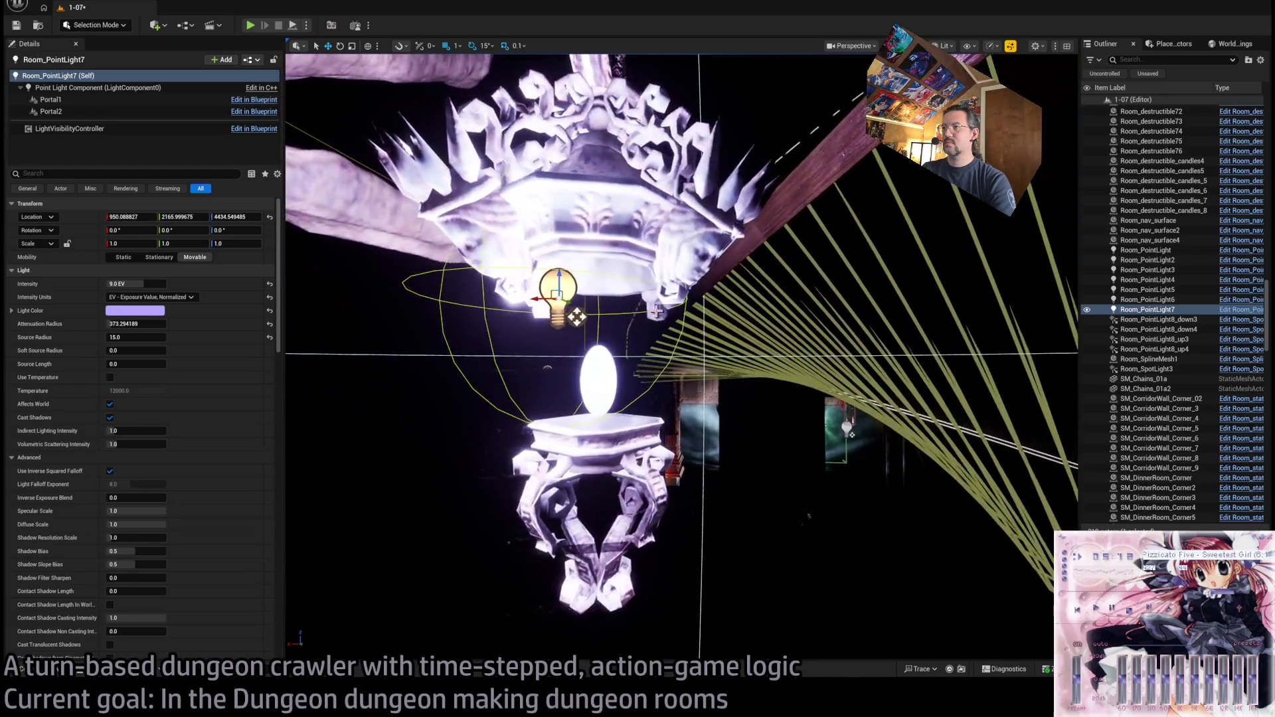
left_click_drag(604, 317, 621, 317)
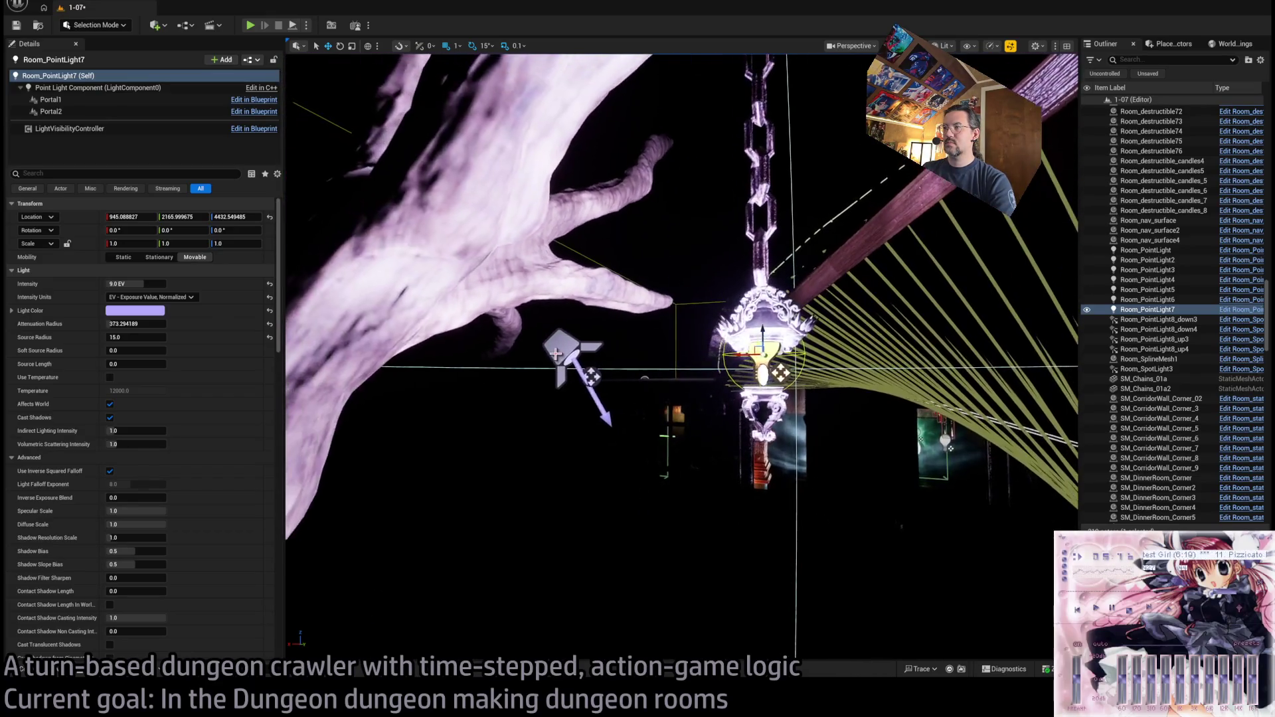
- Check the spotlight and lantern blueprint around the lantern, then reselect Room_PointLight7
left_click(458, 319)
key("a")
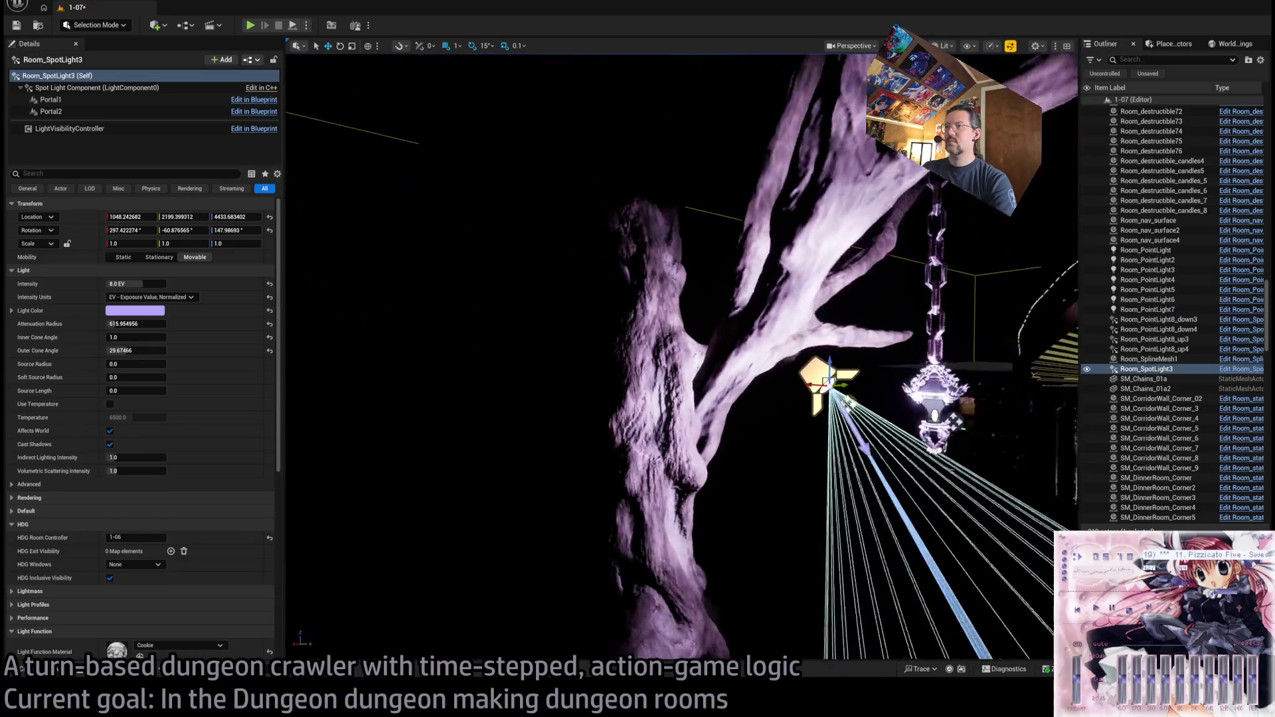
key("w")
left_click(765, 343)
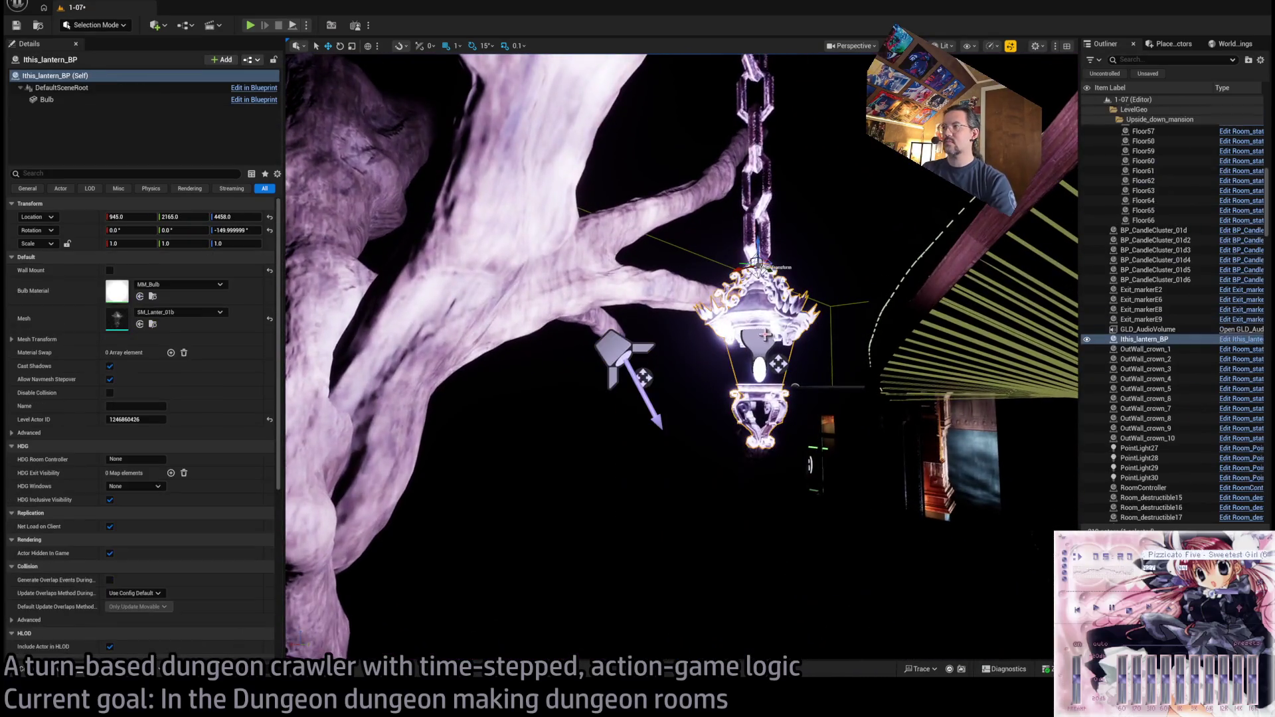
key("s")
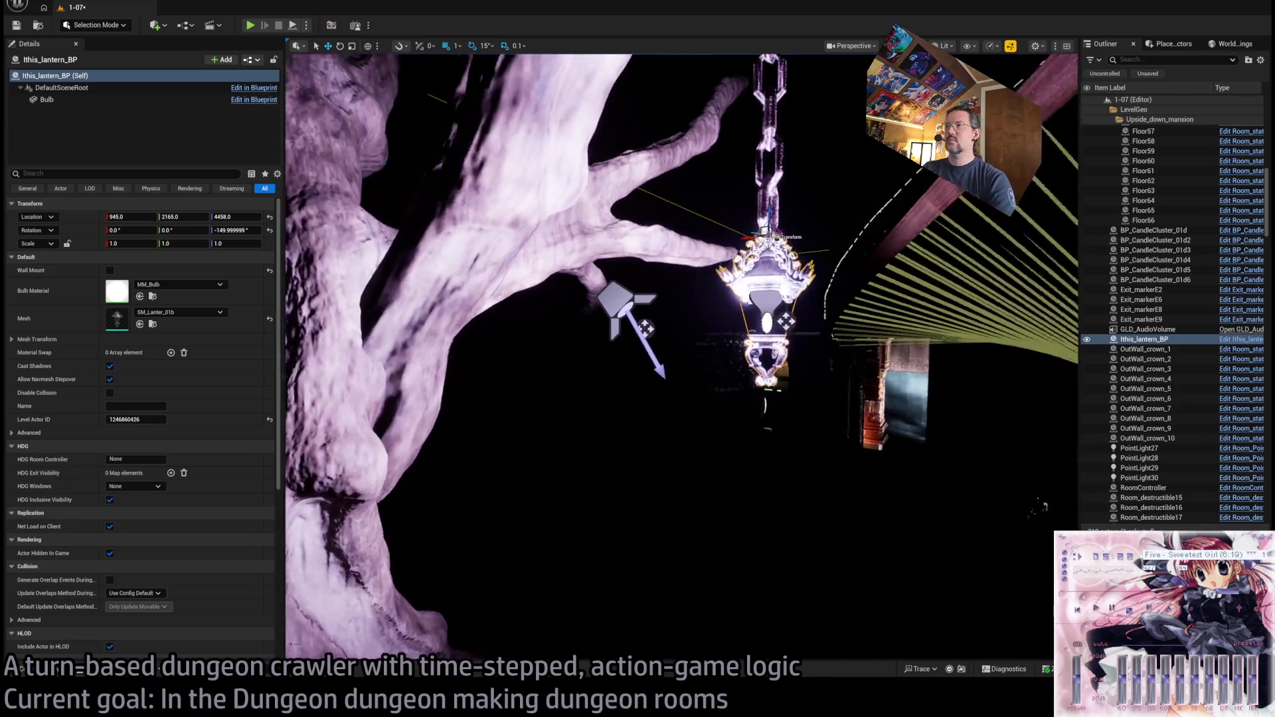
left_click(714, 409)
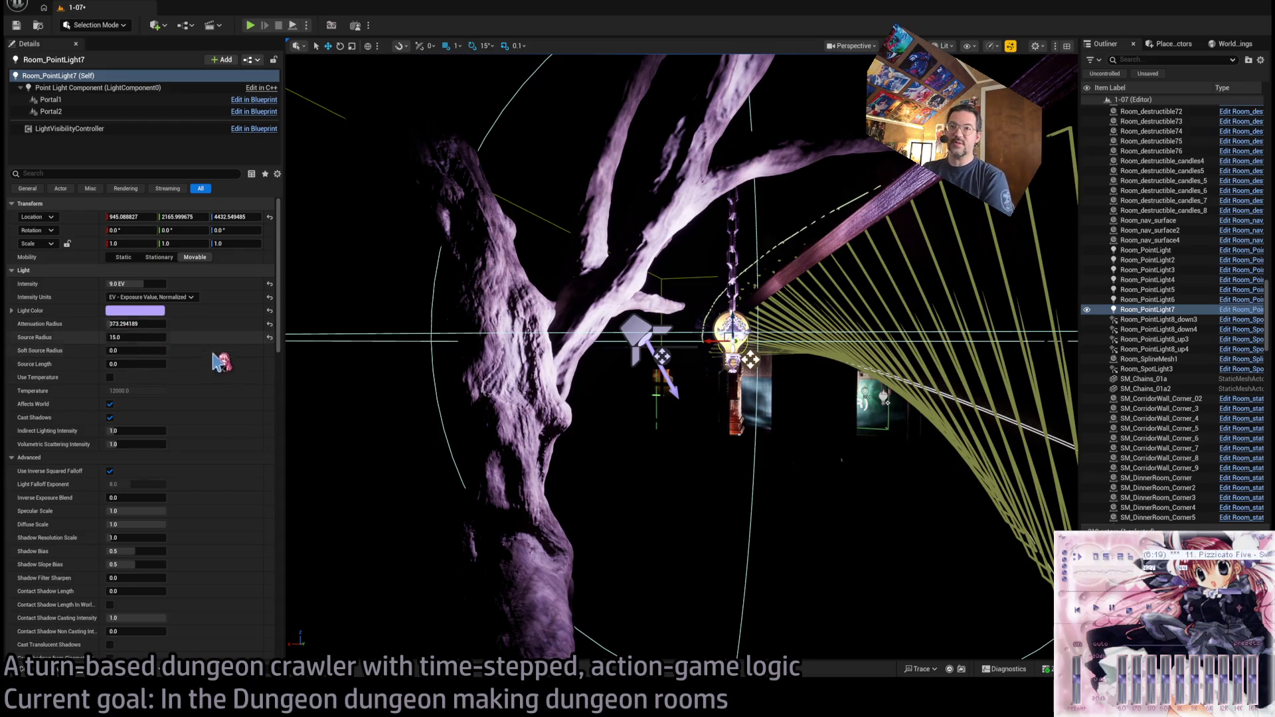
- Shrink Room_PointLight7's attenuation radius to about 210, then focus on Room_SpotLight3
mouse_move(613, 394)
left_mouse_down()
mouse_move(738, 398)
mouse_move(611, 388)
mouse_move(668, 395)
left_mouse_up()
scroll(166, 451, "down", 5)
scroll(170, 451, "down", 6)
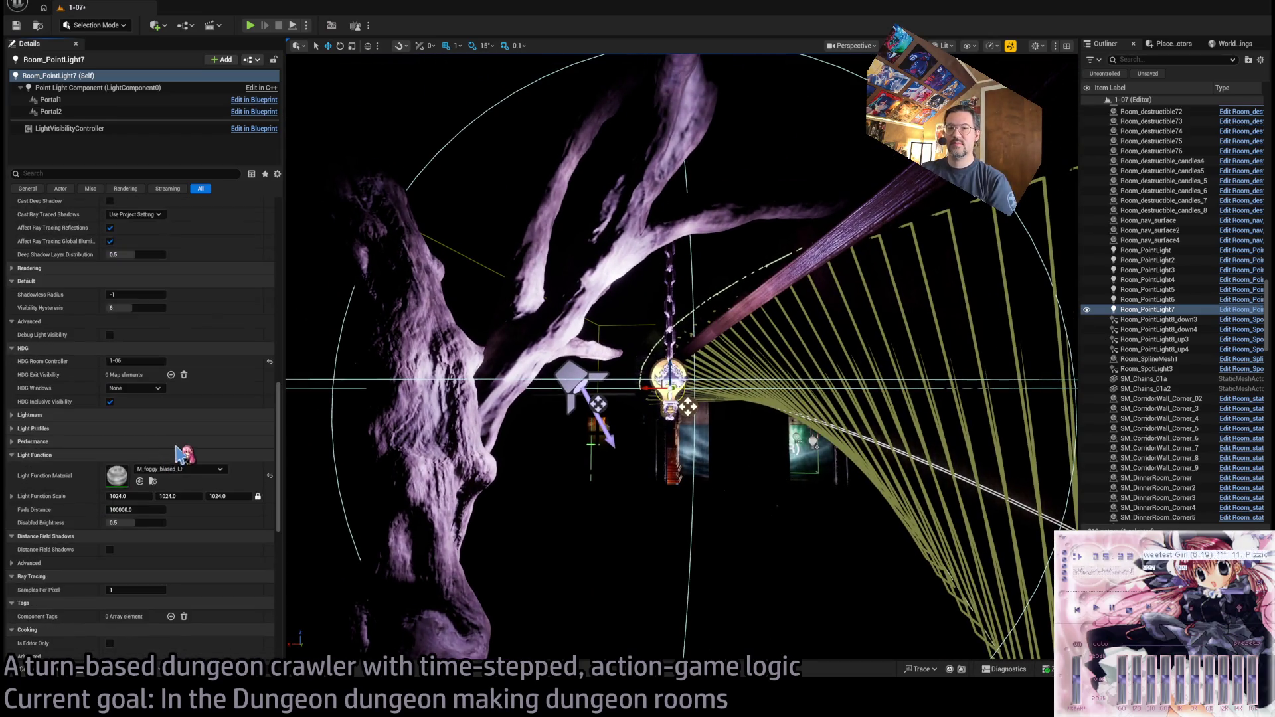
scroll(202, 473, "up", 1)
mouse_move(598, 465)
left_mouse_down()
mouse_move(558, 385)
mouse_move(384, 464)
mouse_move(372, 485)
mouse_move(312, 477)
mouse_move(564, 432)
left_mouse_up()
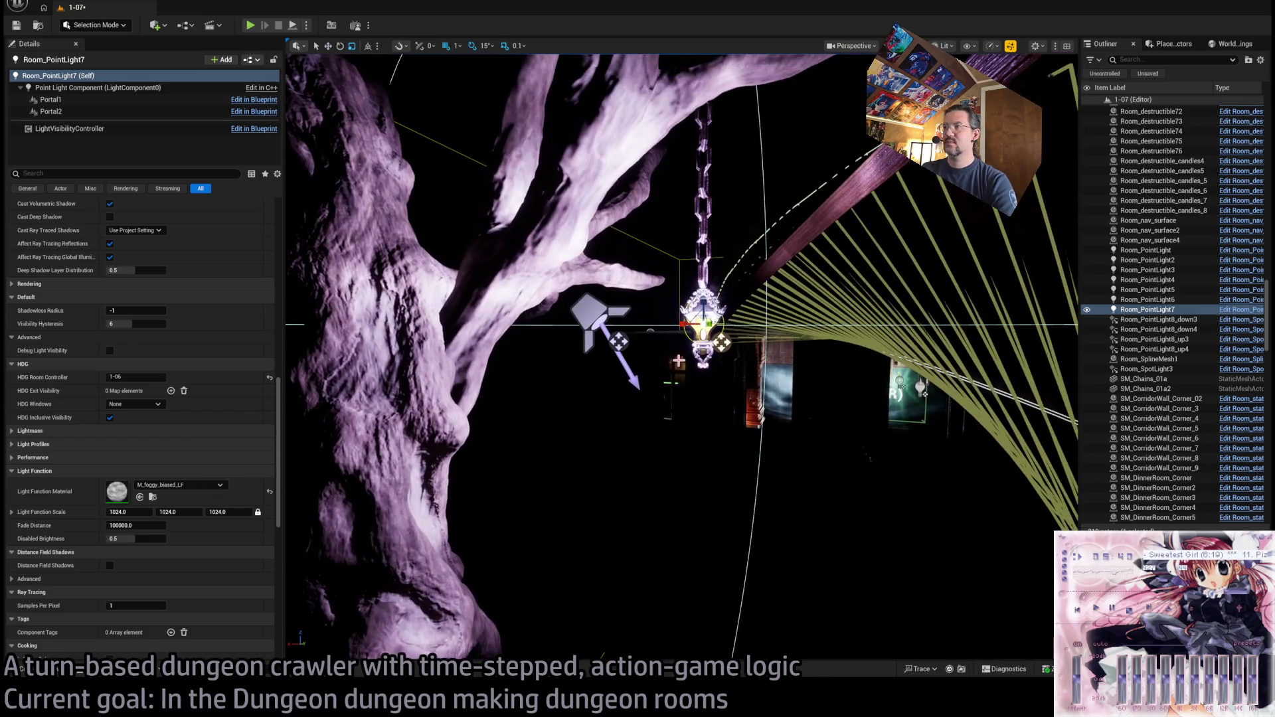
left_click_drag(740, 348, 741, 314)
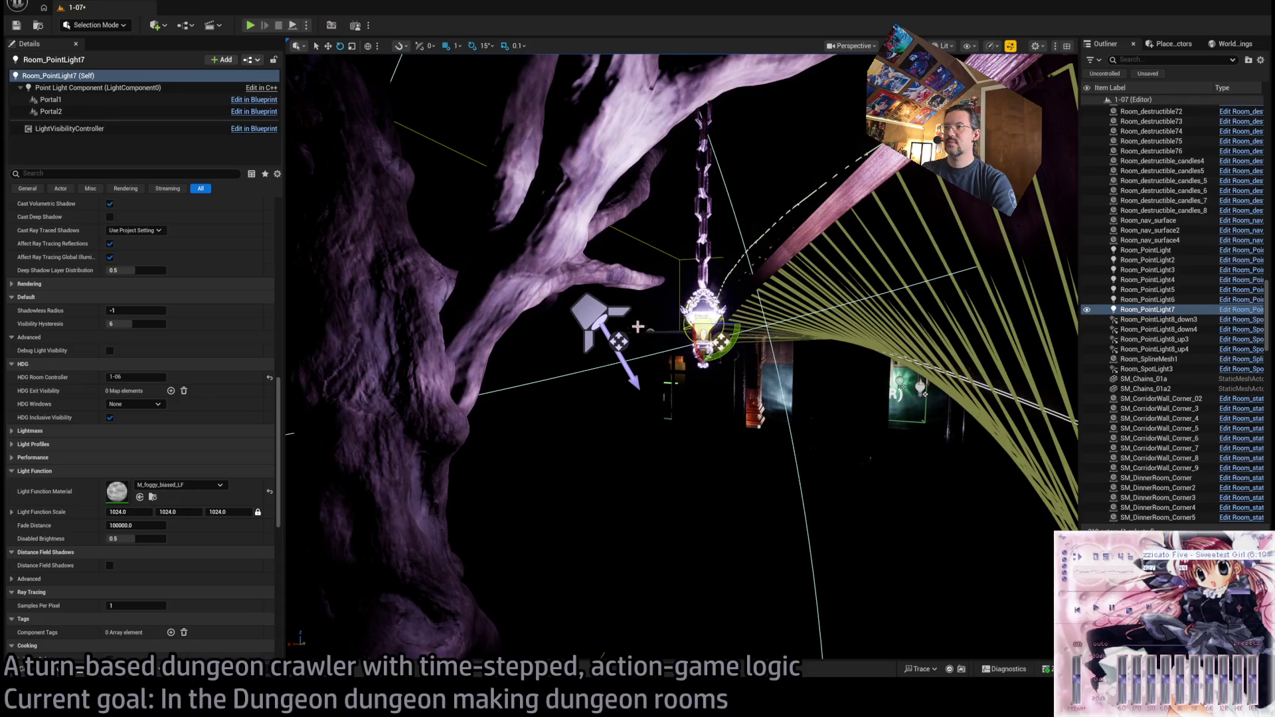
left_click(646, 331)
key("f")
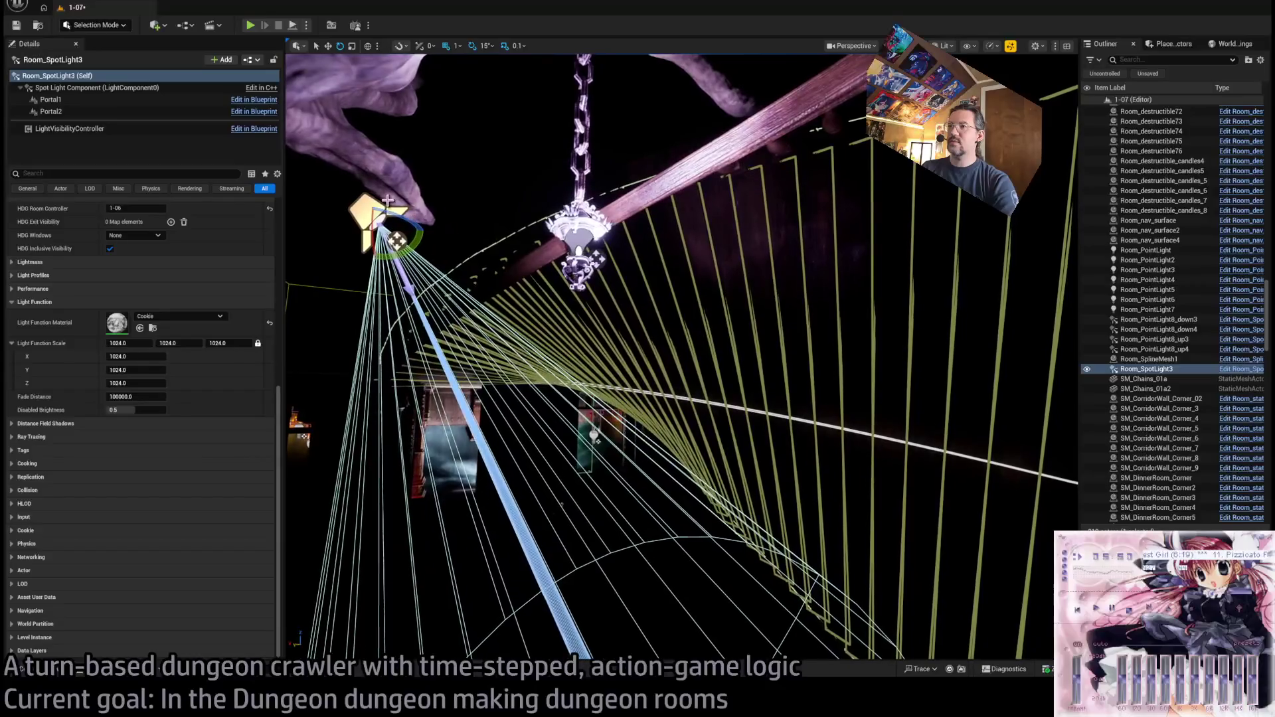
- Lower Room_SpotLight3 below the lantern and set its Cookie to Cookie_foliage5B
left_click_drag(396, 241, 390, 317)
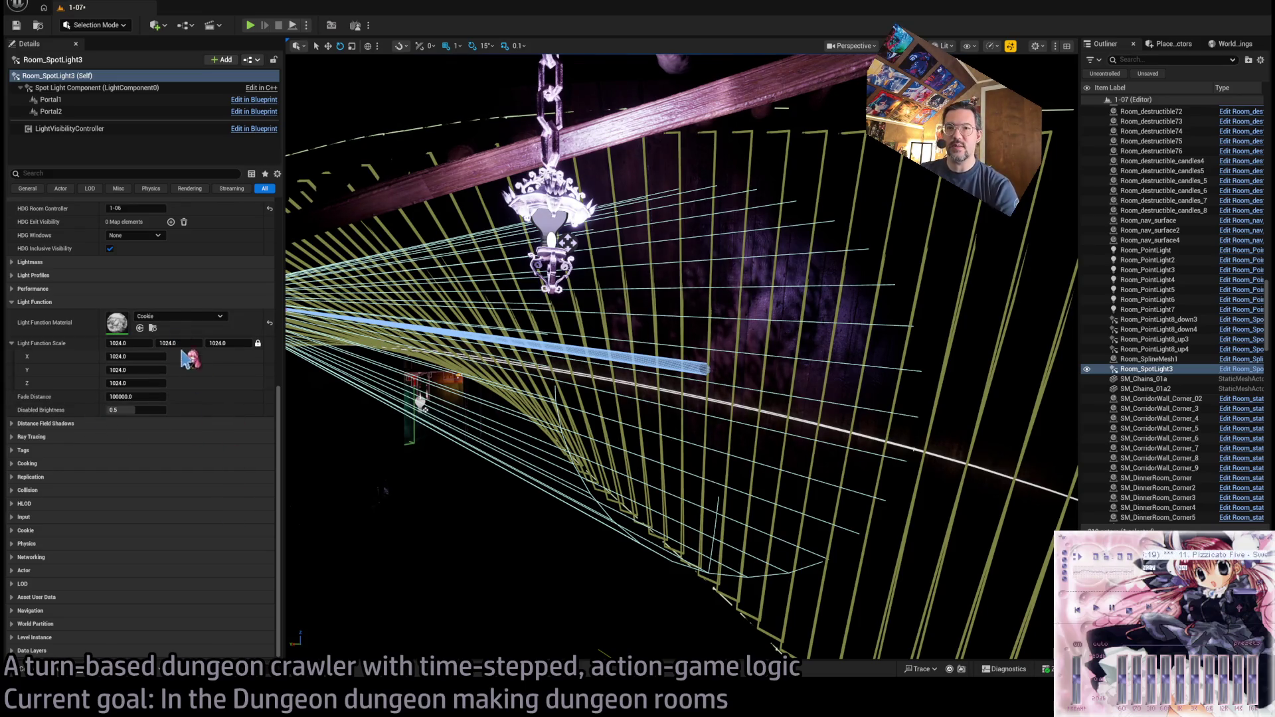
key("ctrl+space")
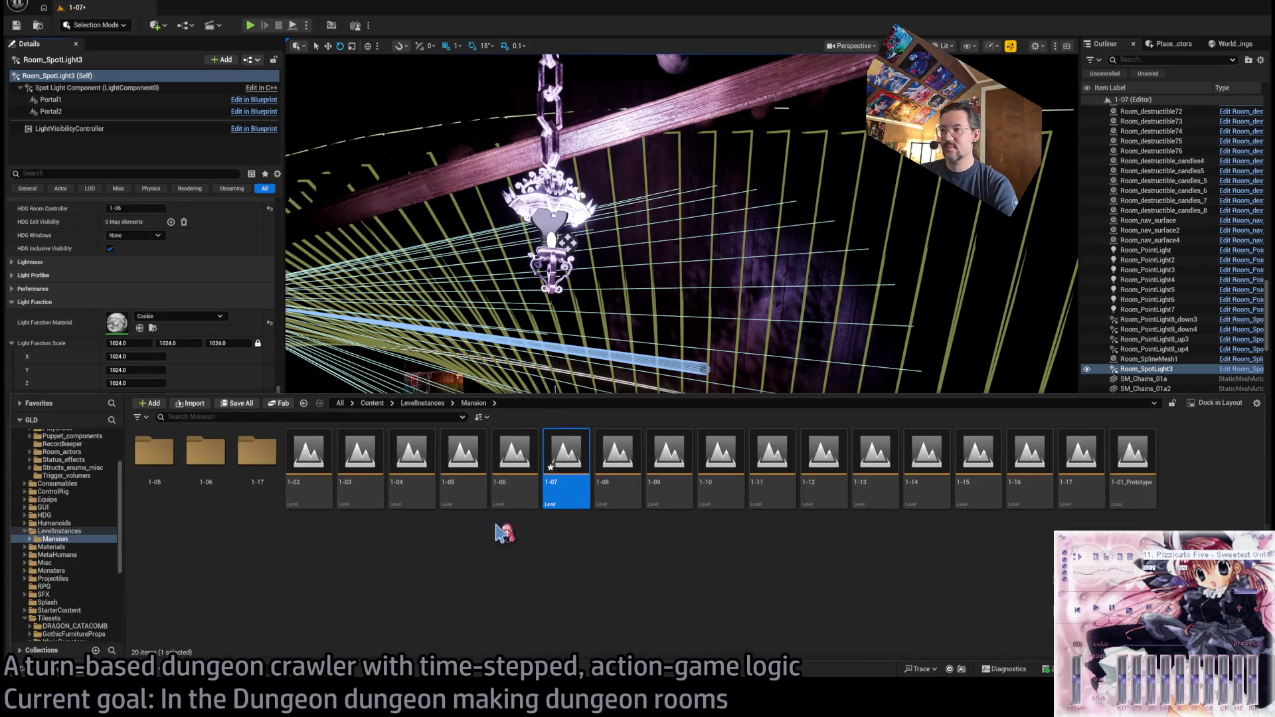
key("ctrl+space")
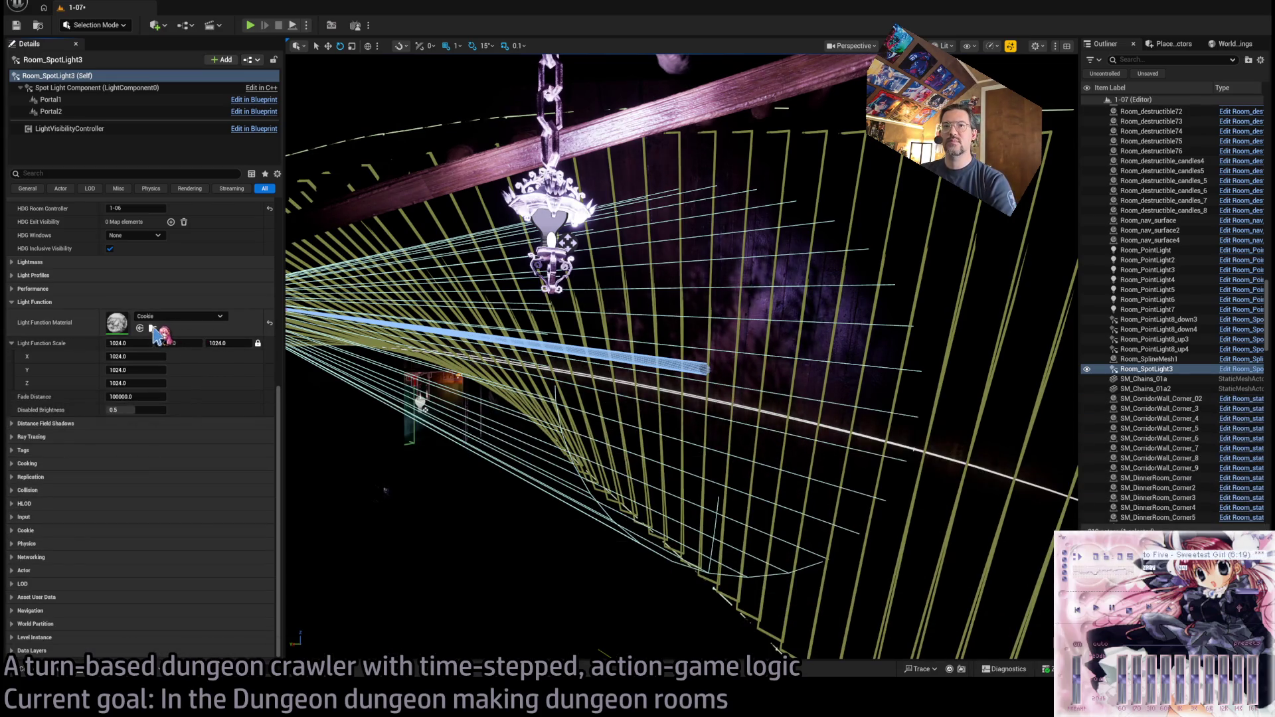
key("ctrl+space")
key("ctrl+space")
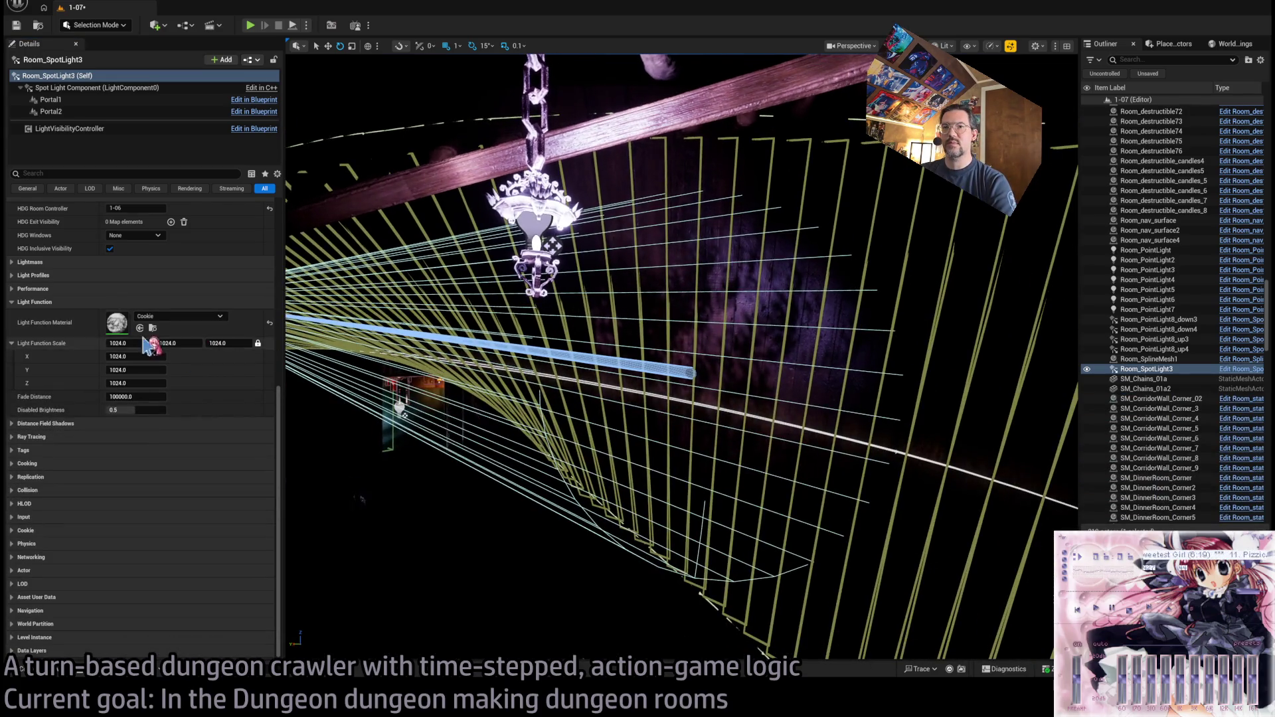
left_click(65, 302)
scroll(65, 302, "up", 2)
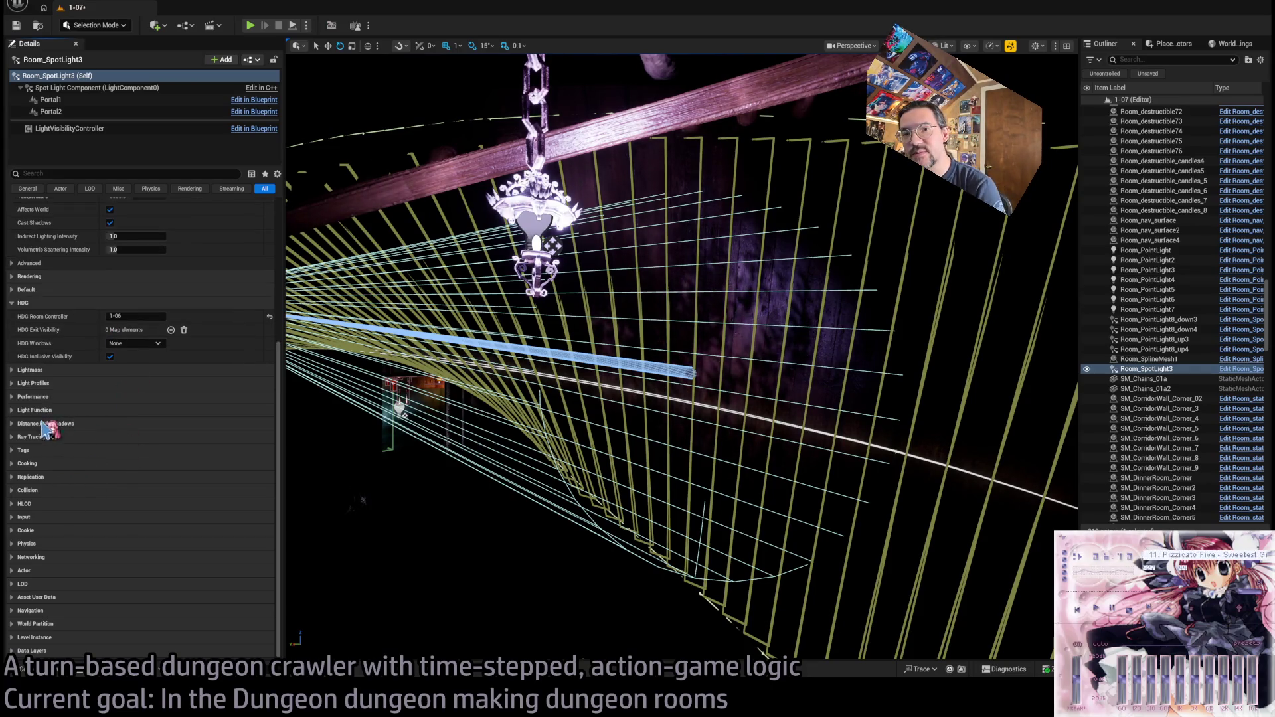
left_click(42, 531)
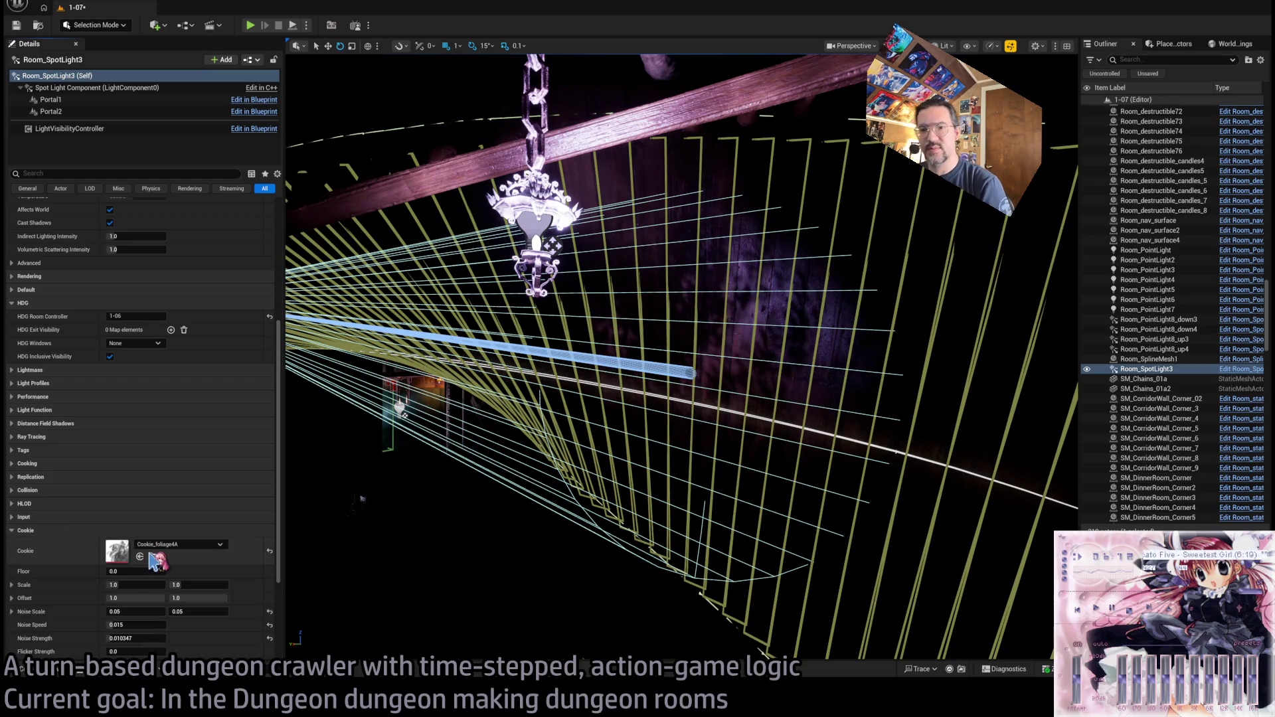
left_click(152, 557)
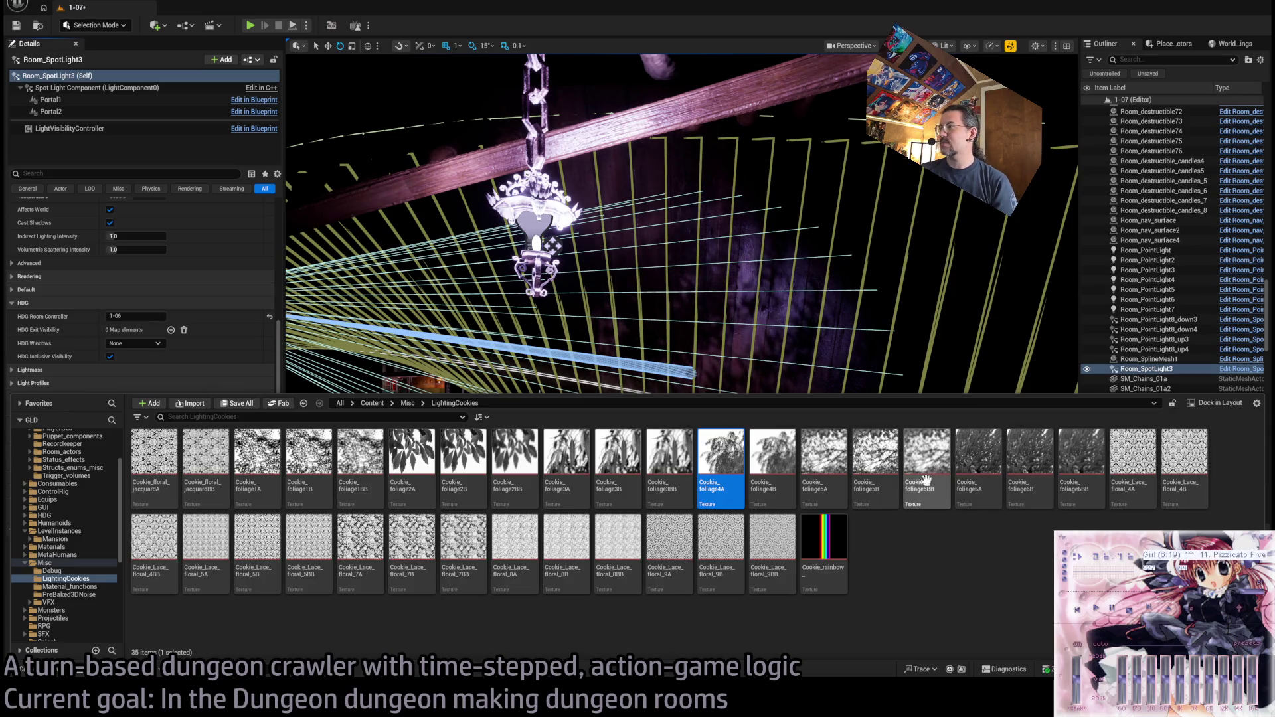
left_click_drag(369, 354, 359, 354)
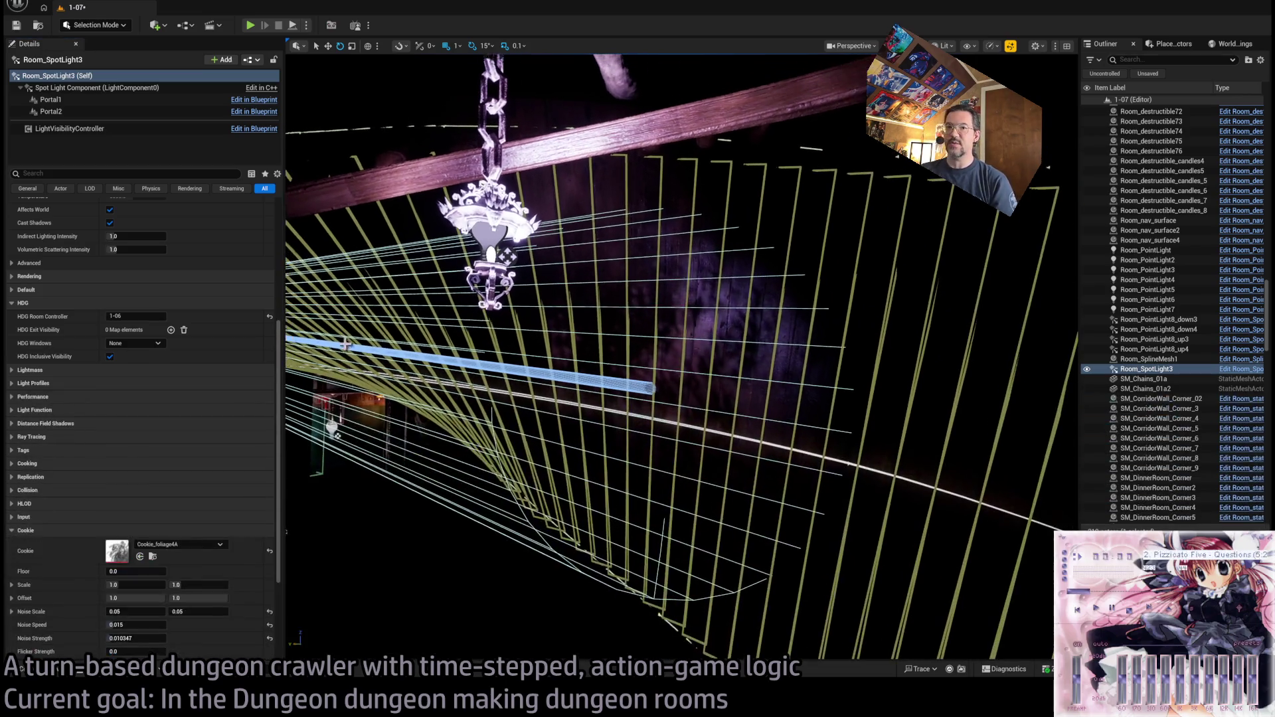
left_click_drag(174, 336, 118, 551)
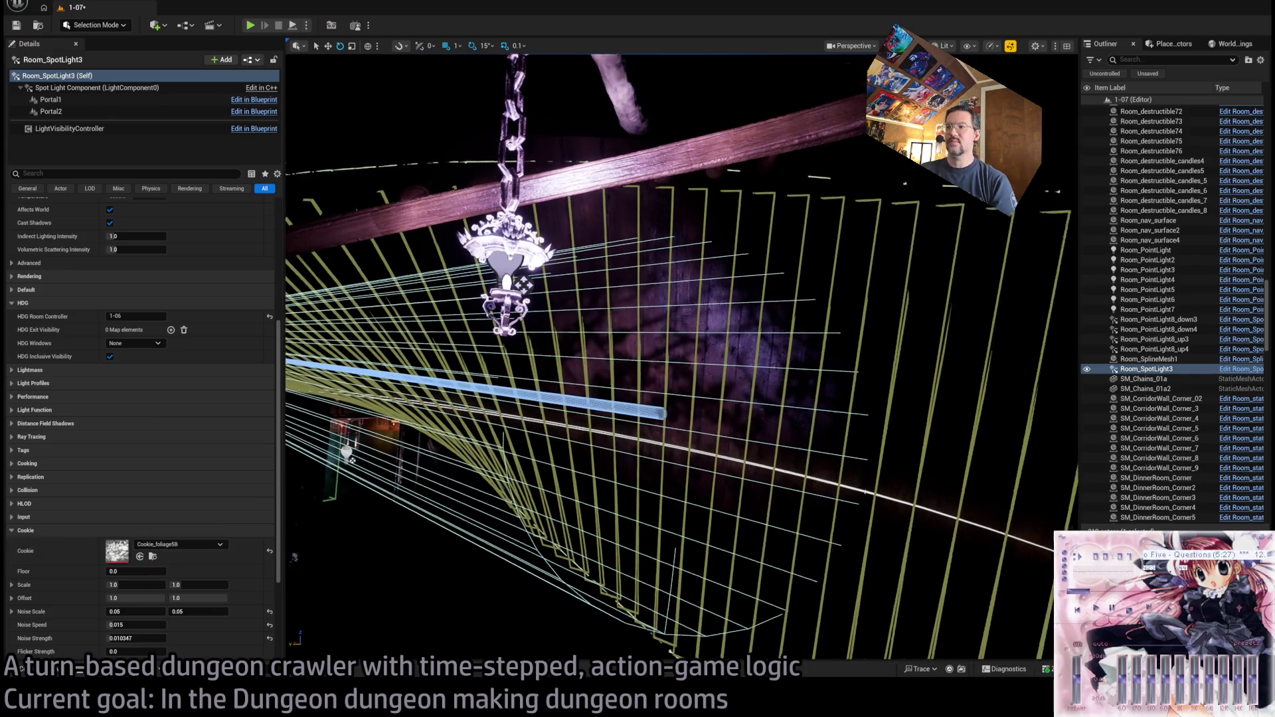
- Inspect the leaf-patterned light cone around the lantern and start a playtest of level 1-07
left_click_drag(664, 358, 638, 358)
left_click_drag(629, 426, 629, 426)
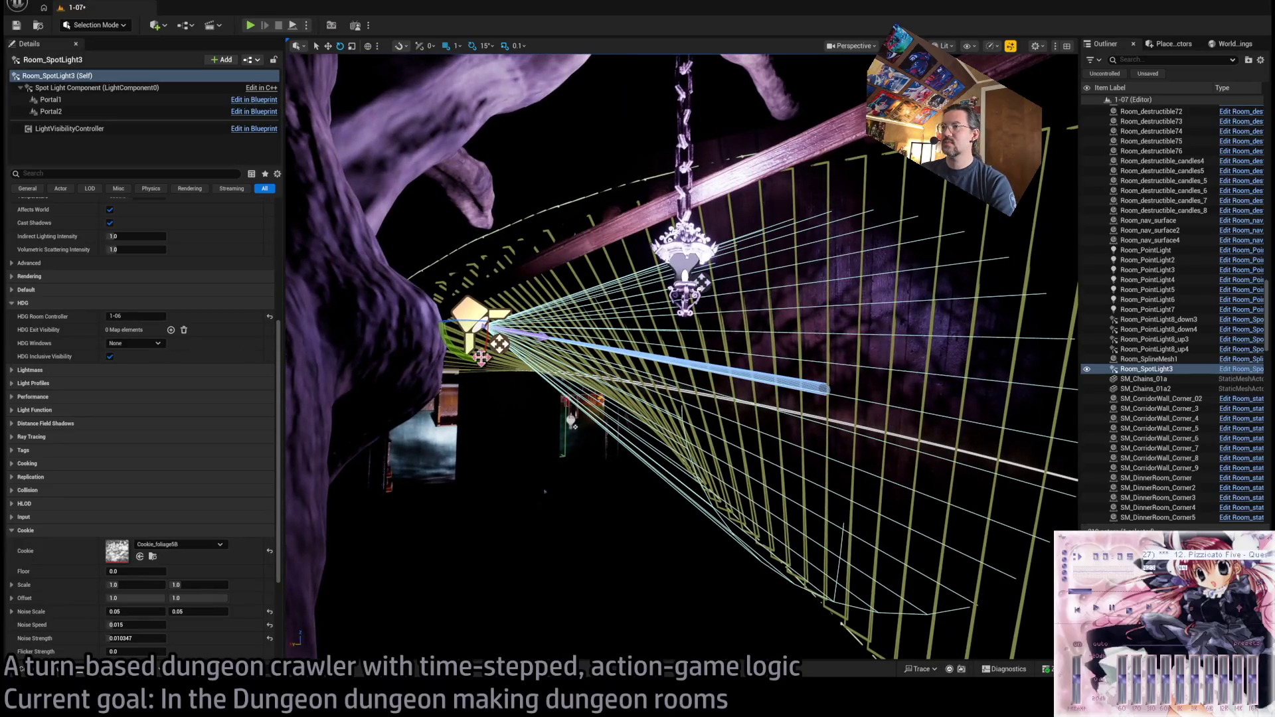
mouse_move(545, 492)
left_mouse_down()
mouse_move(598, 478)
mouse_move(596, 348)
left_mouse_up()
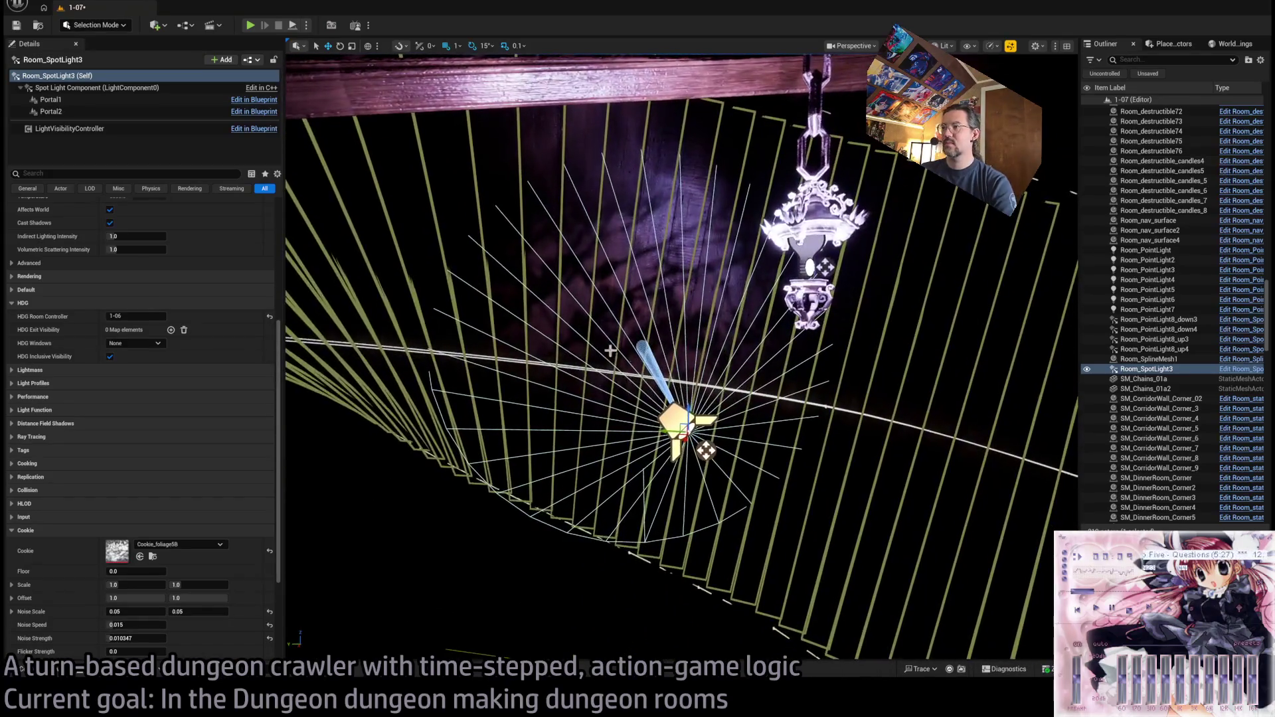
left_click_drag(692, 420, 692, 420)
left_click_drag(492, 387, 492, 387)
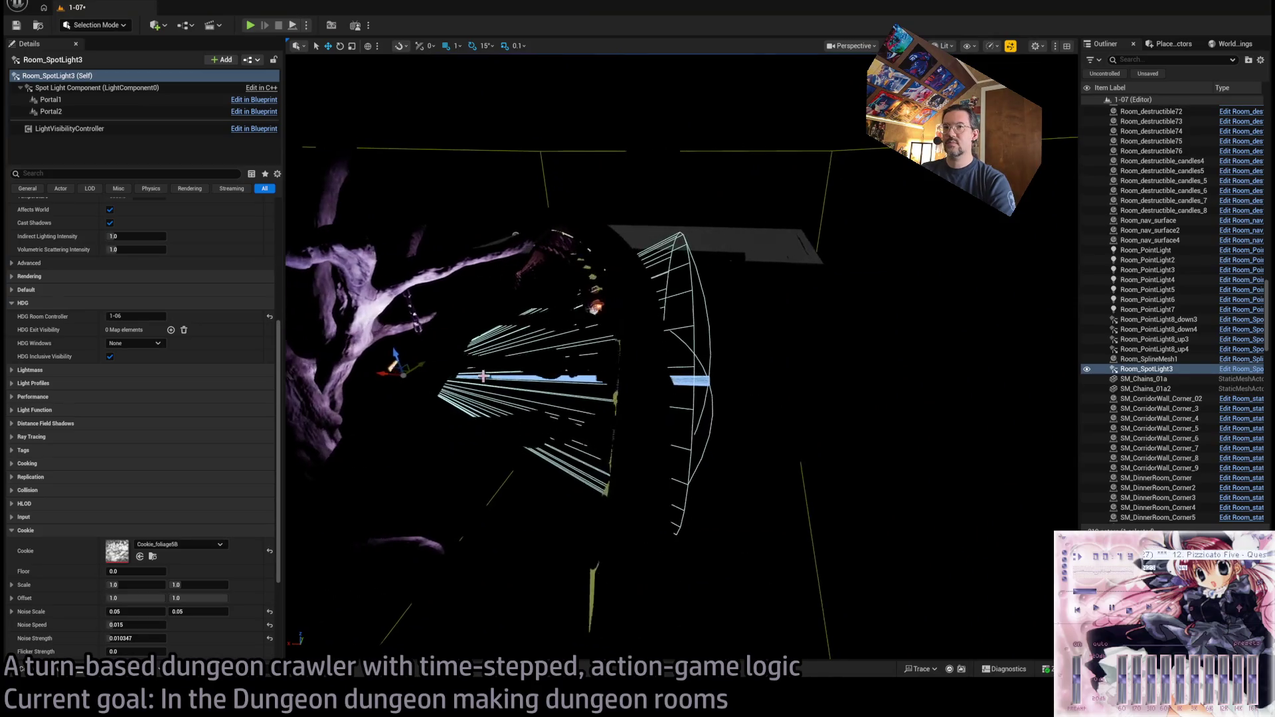
scroll(196, 419, "up", 5)
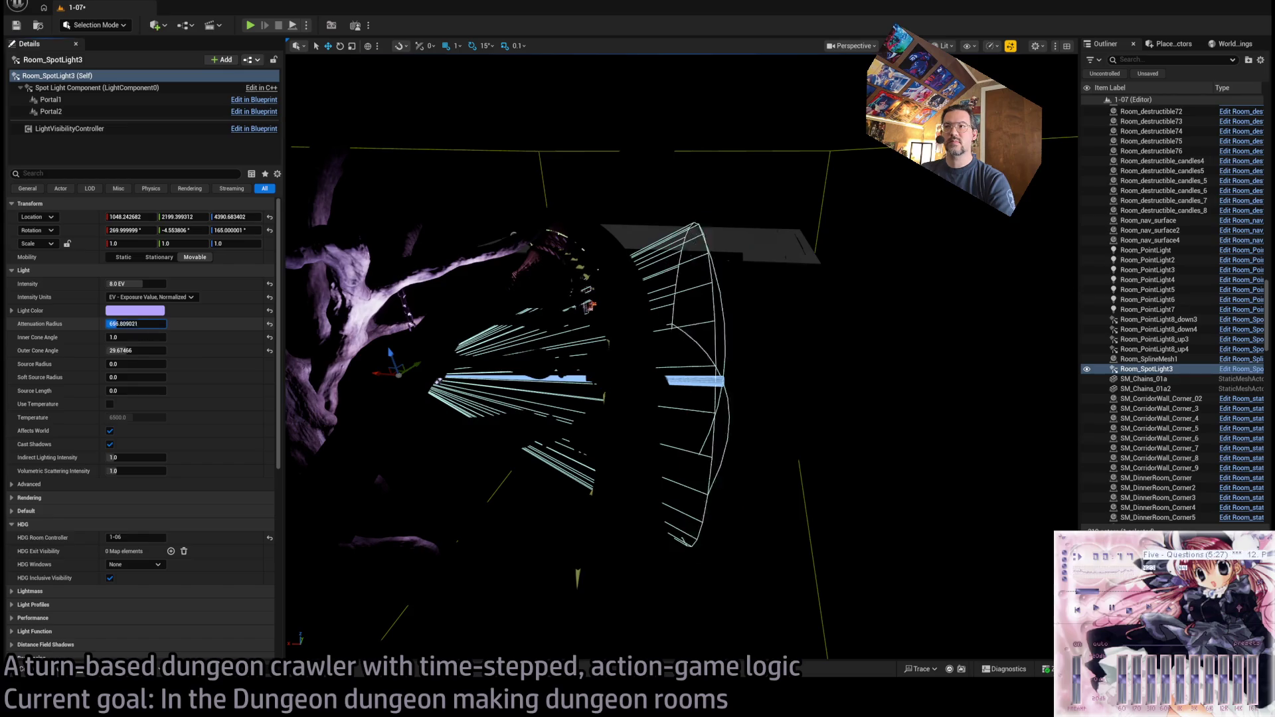
left_click_drag(463, 380, 358, 510)
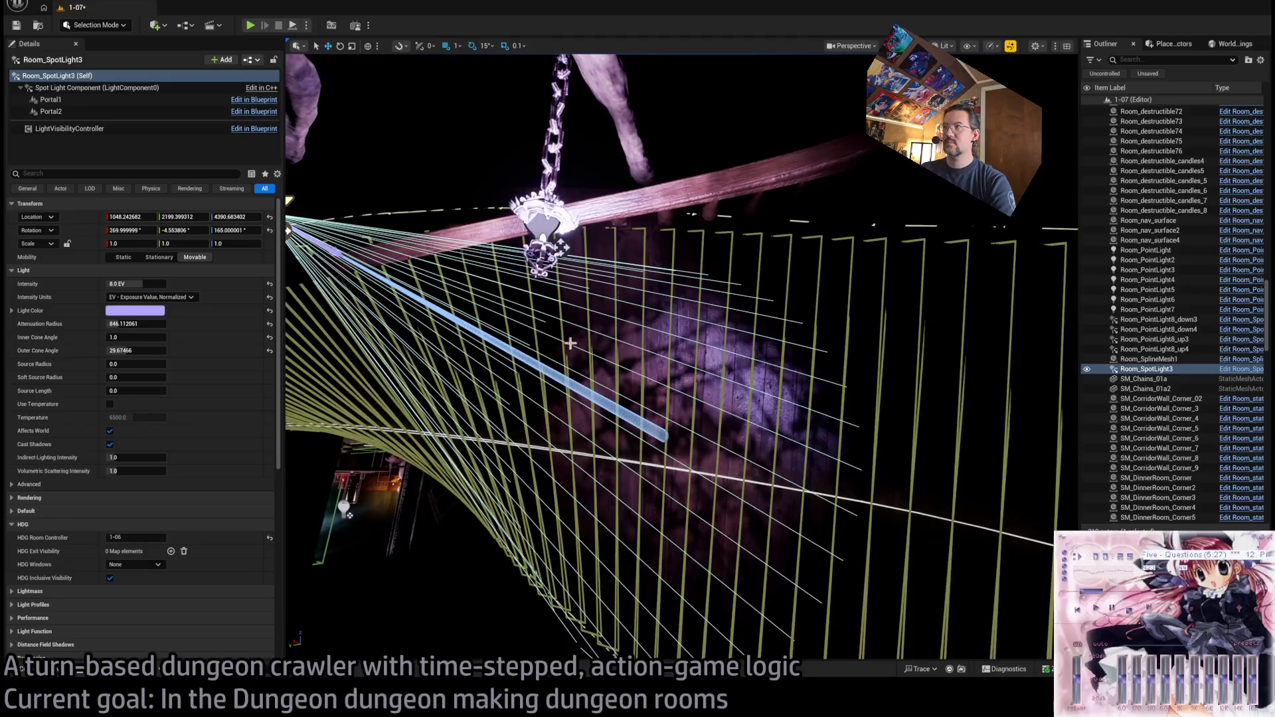
left_click(250, 25)
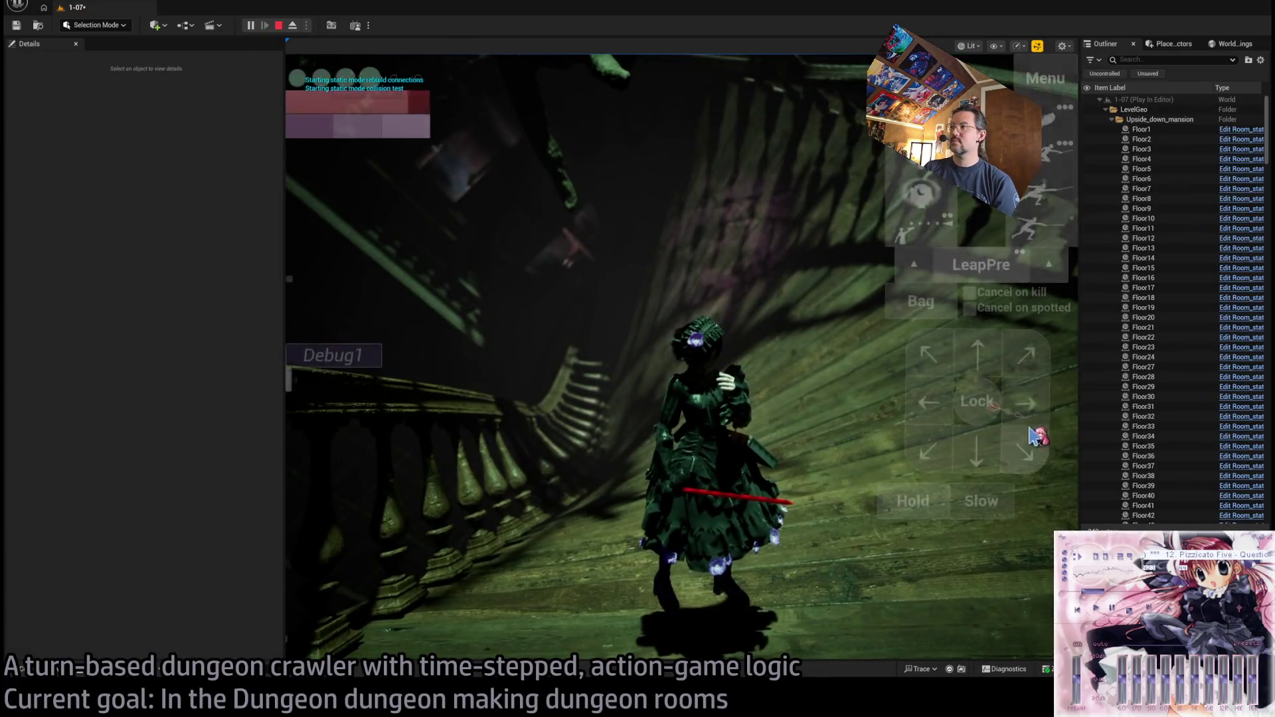
left_click(383, 473)
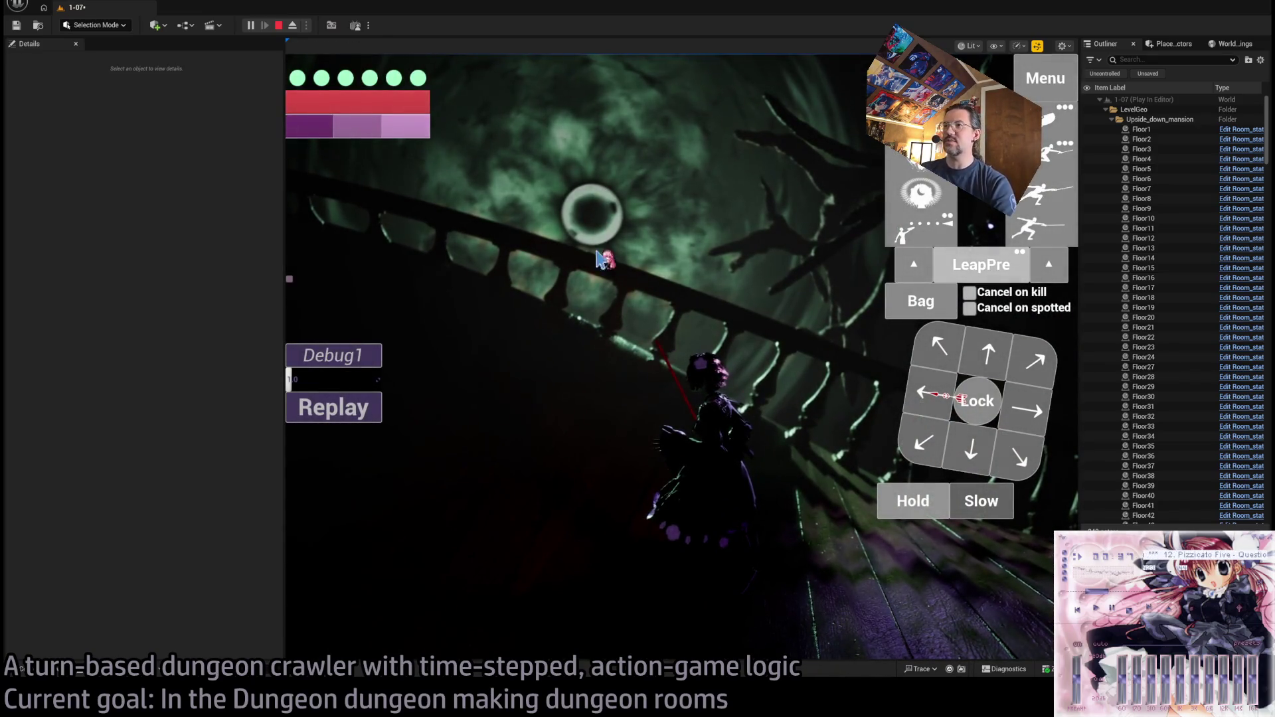
left_click(670, 280)
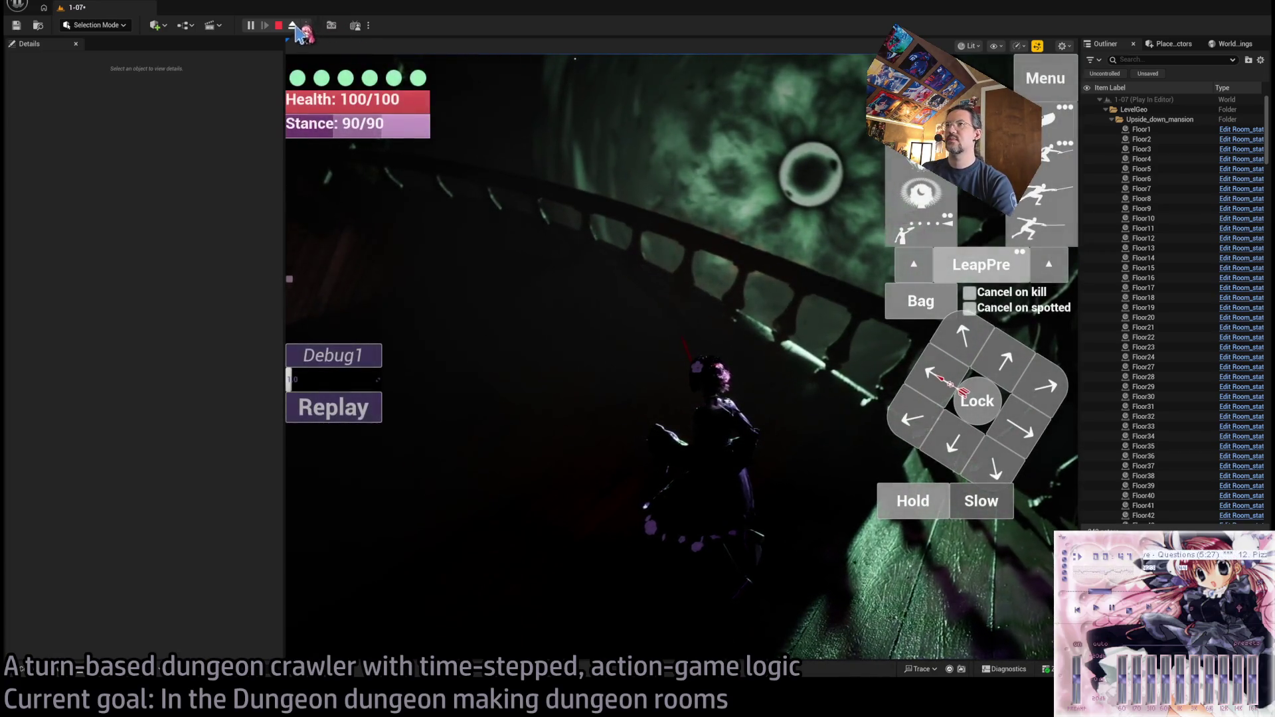
left_click(292, 26)
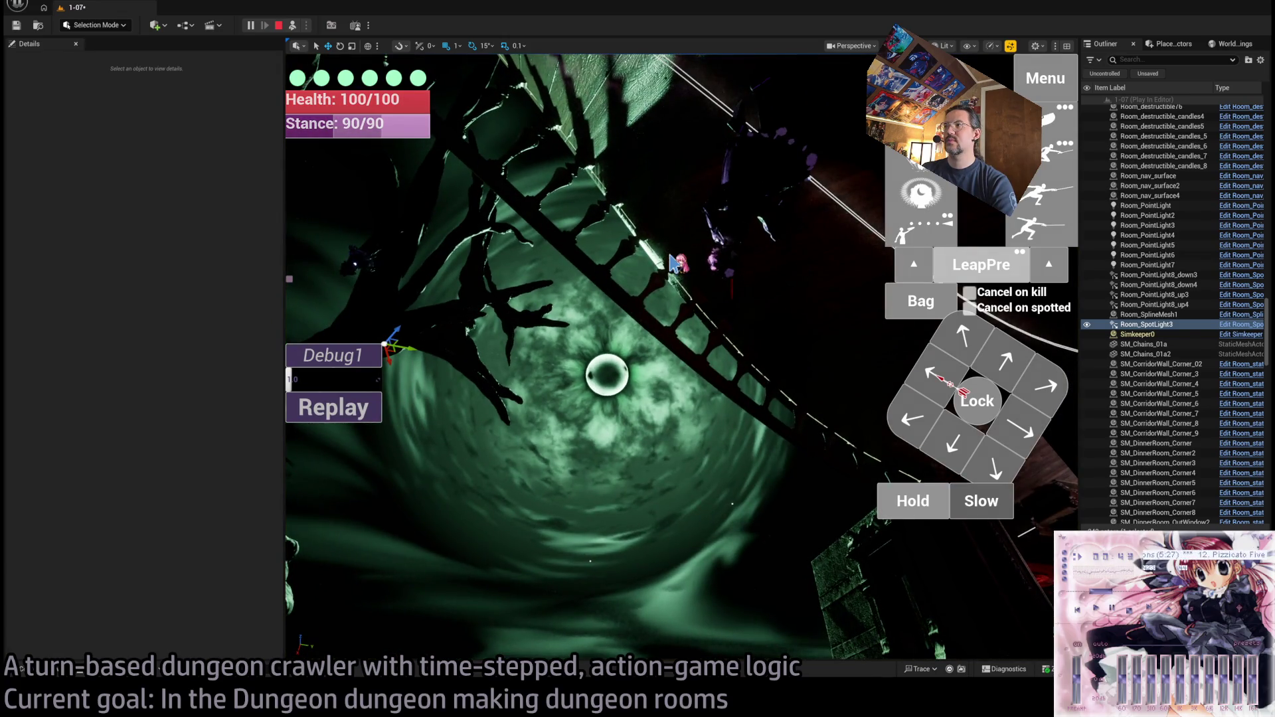
key("Escape")
- Set Room_SpotLight3 intensity to 10 EV and outer cone angle to about 36.8 degrees
scroll(290, 477, "up", 5)
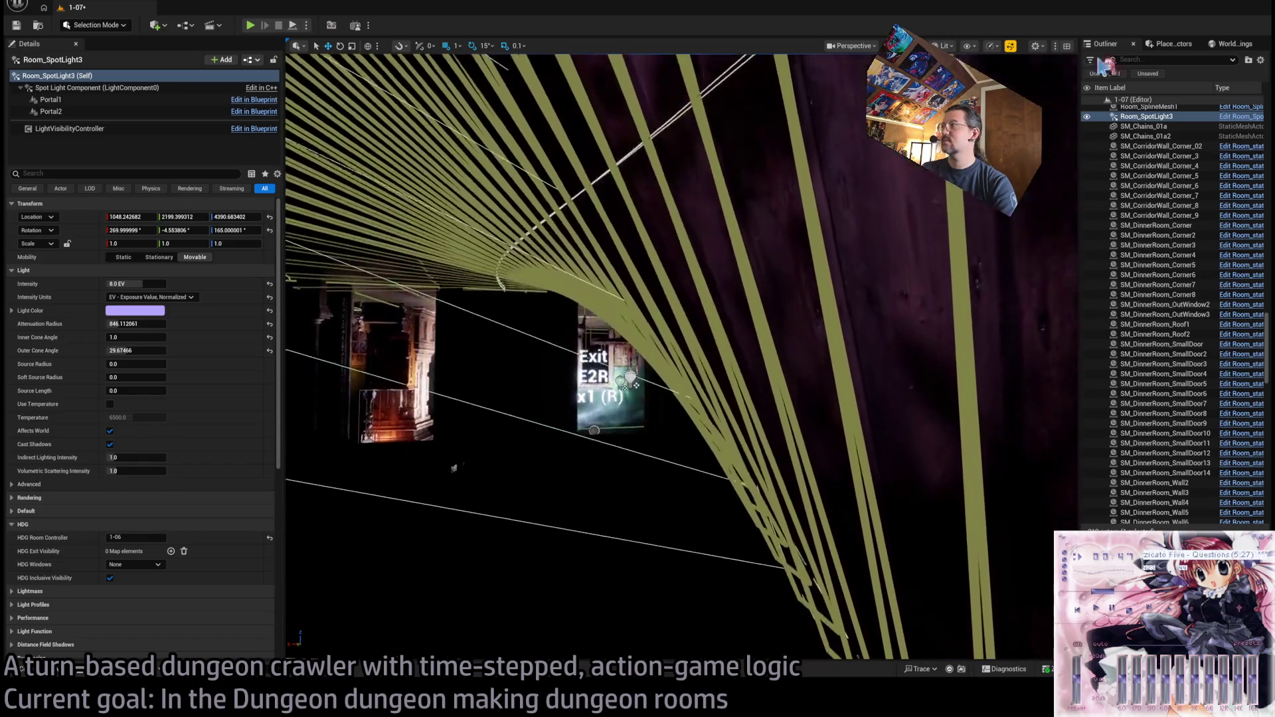
left_click_drag(455, 464, 319, 286)
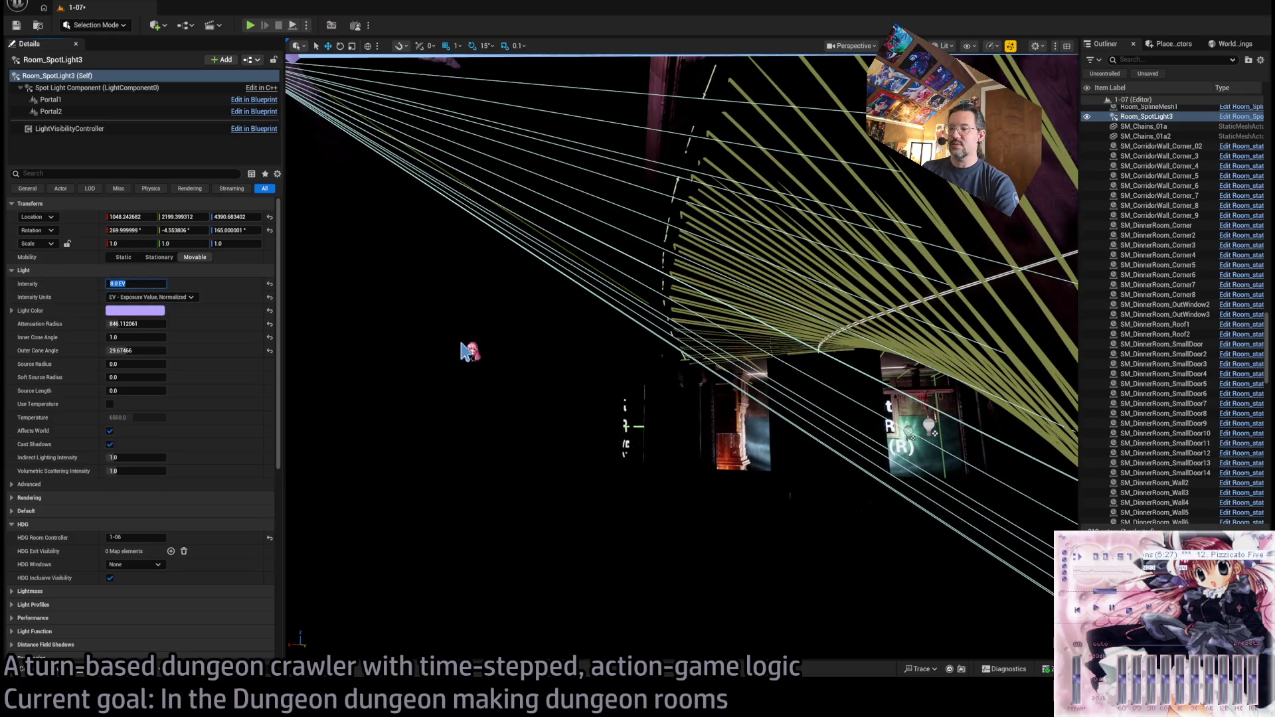
type("10")
mouse_move(465, 350)
left_mouse_down()
mouse_move(452, 266)
mouse_move(465, 329)
left_mouse_up()
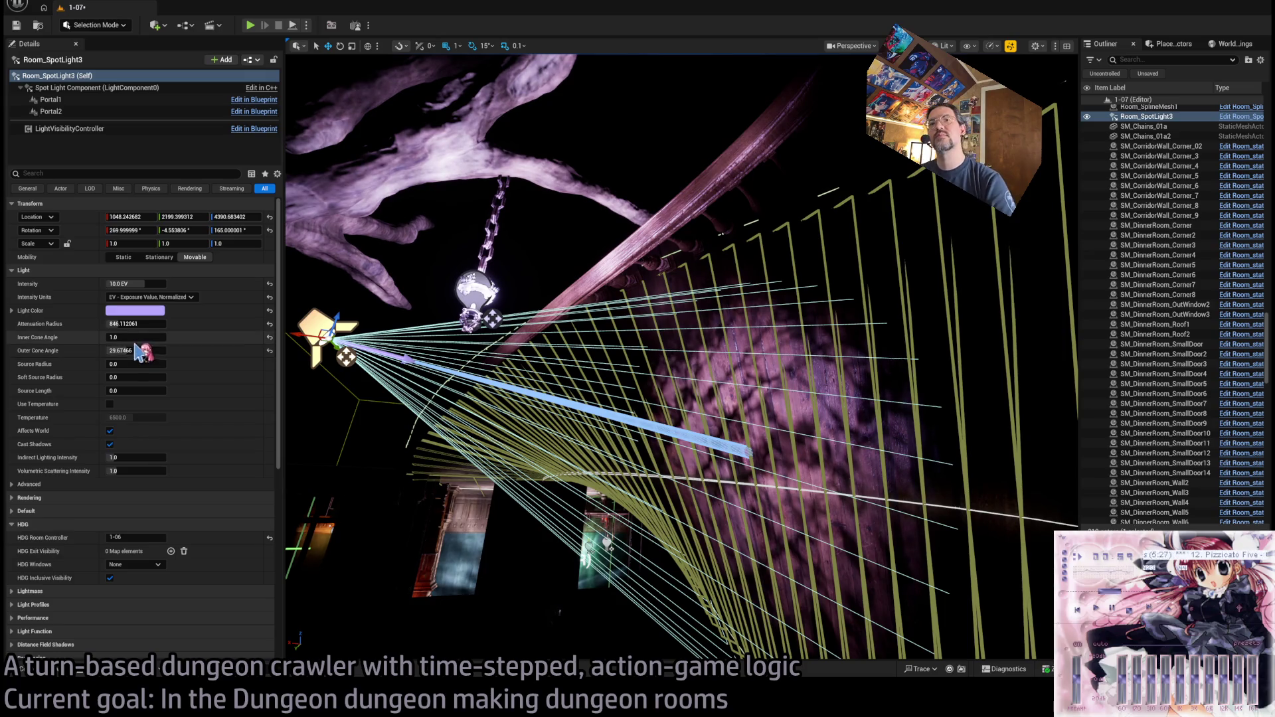
left_click_drag(129, 350, 160, 351)
- Check the wider beam and lantern from below, then start a playtest
left_click_drag(531, 332, 482, 362)
scroll(199, 478, "down", 5)
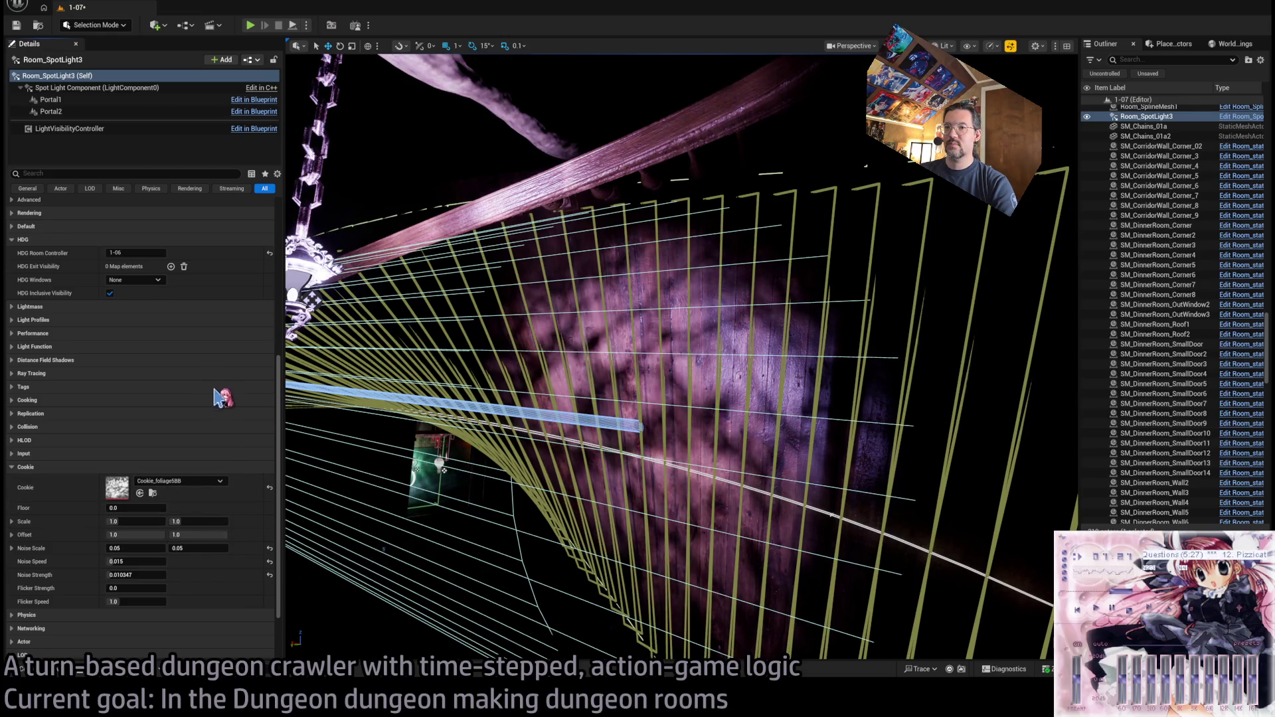
scroll(546, 449, "down", 5)
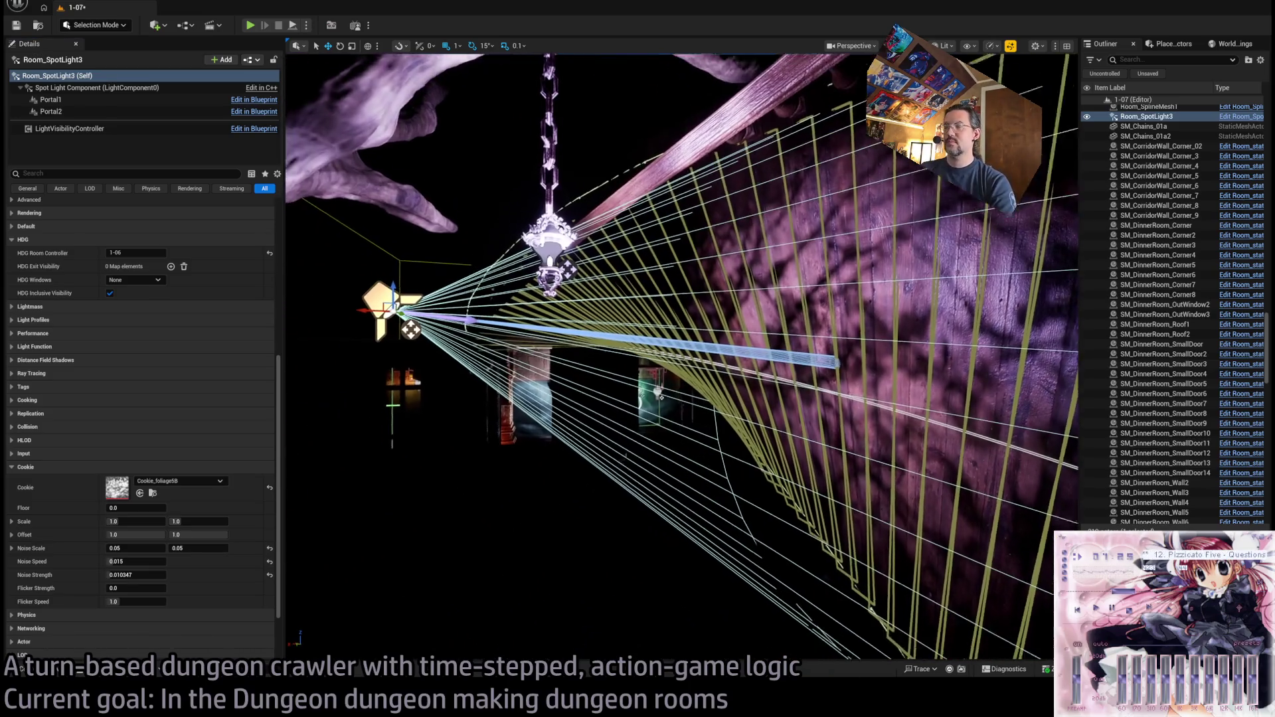
left_click_drag(546, 449, 558, 398)
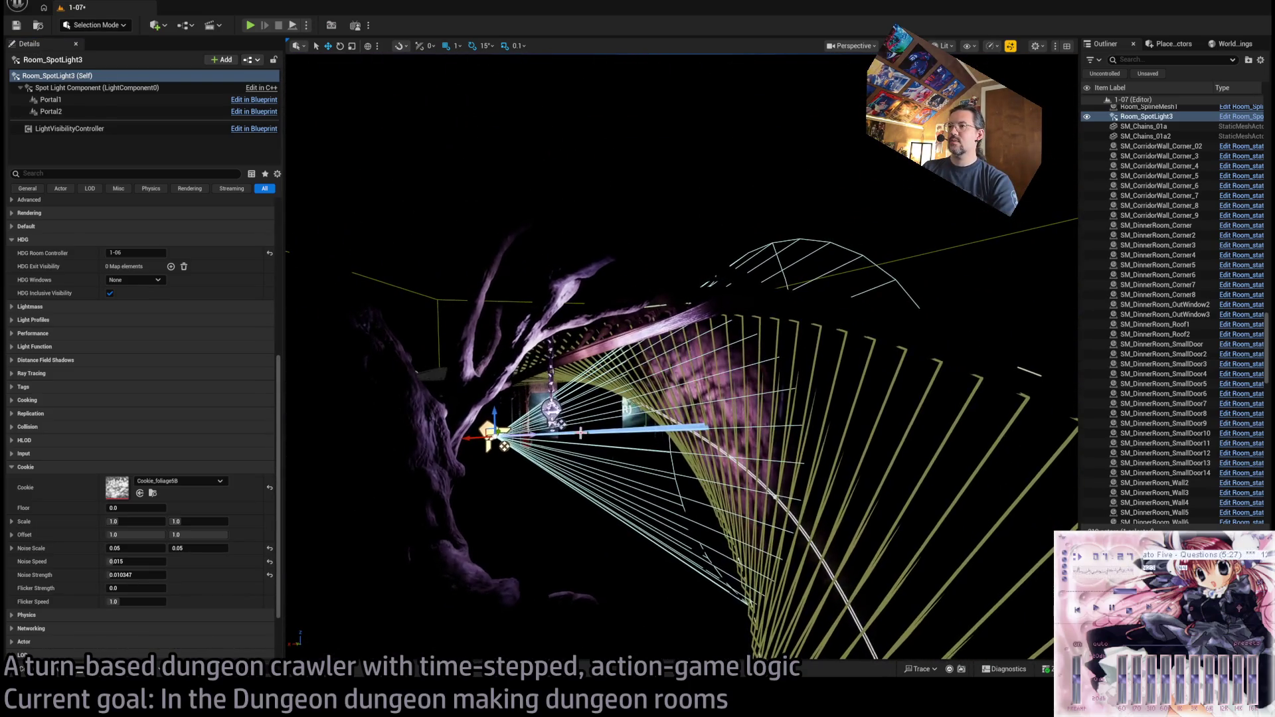
left_click(251, 27)
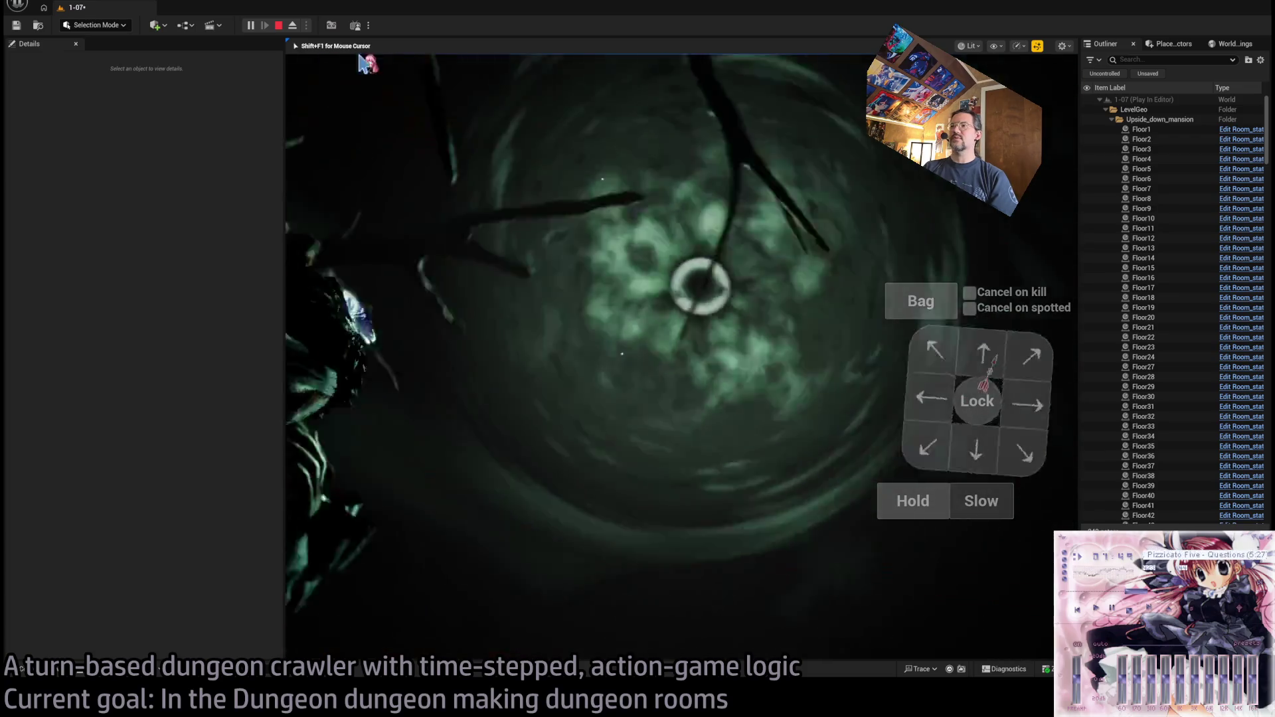
- Eject from the player, stop the playtest, and select RoomController to show its atmosphere settings
key("F8")
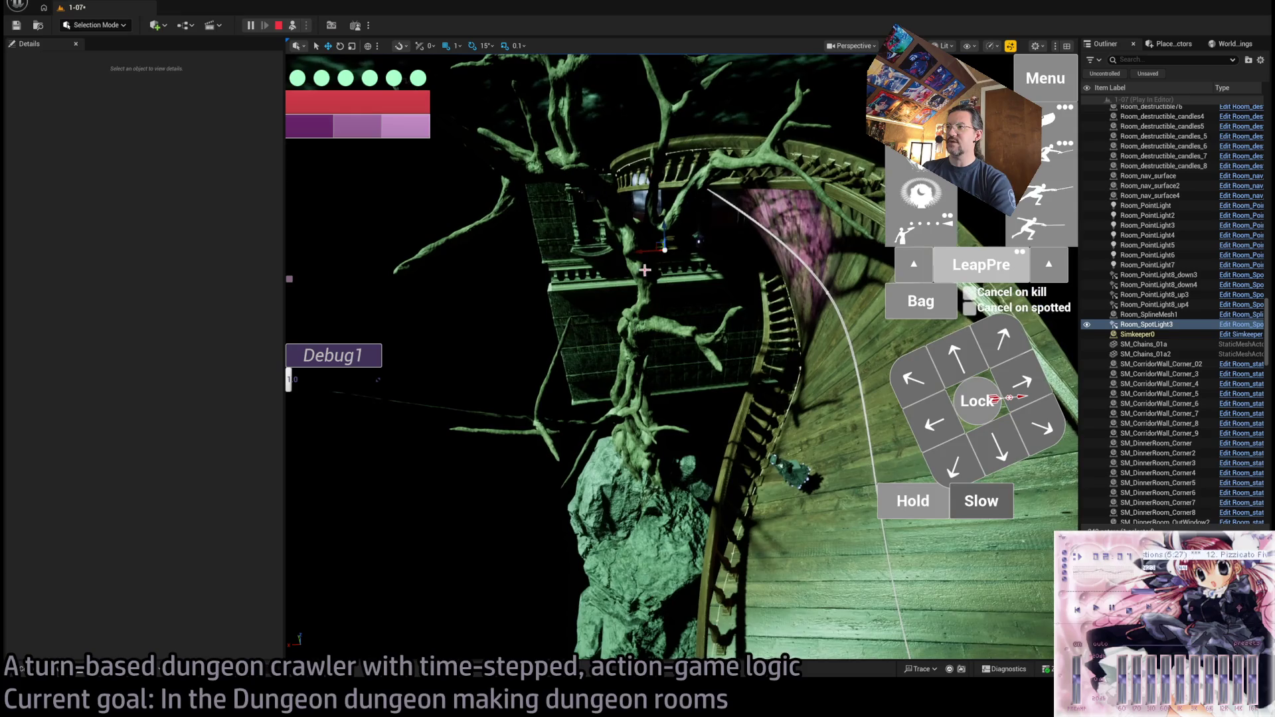
key("Escape")
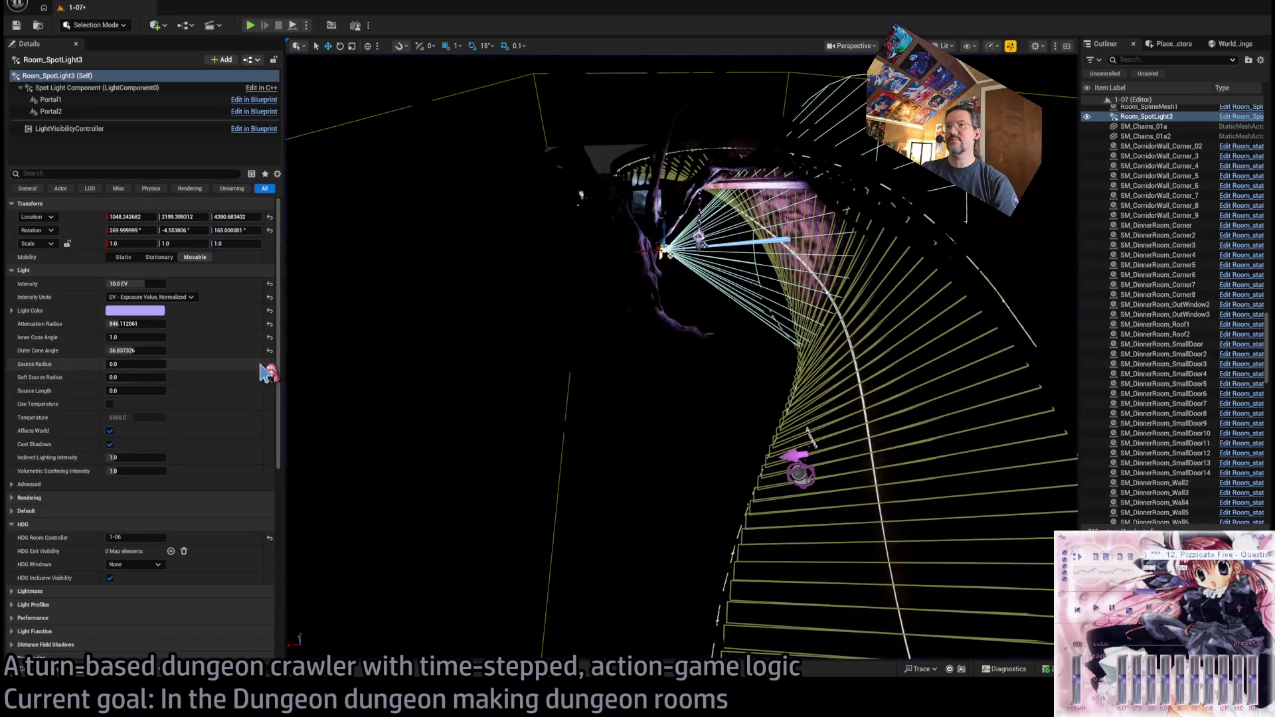
scroll(1169, 306, "up", 9)
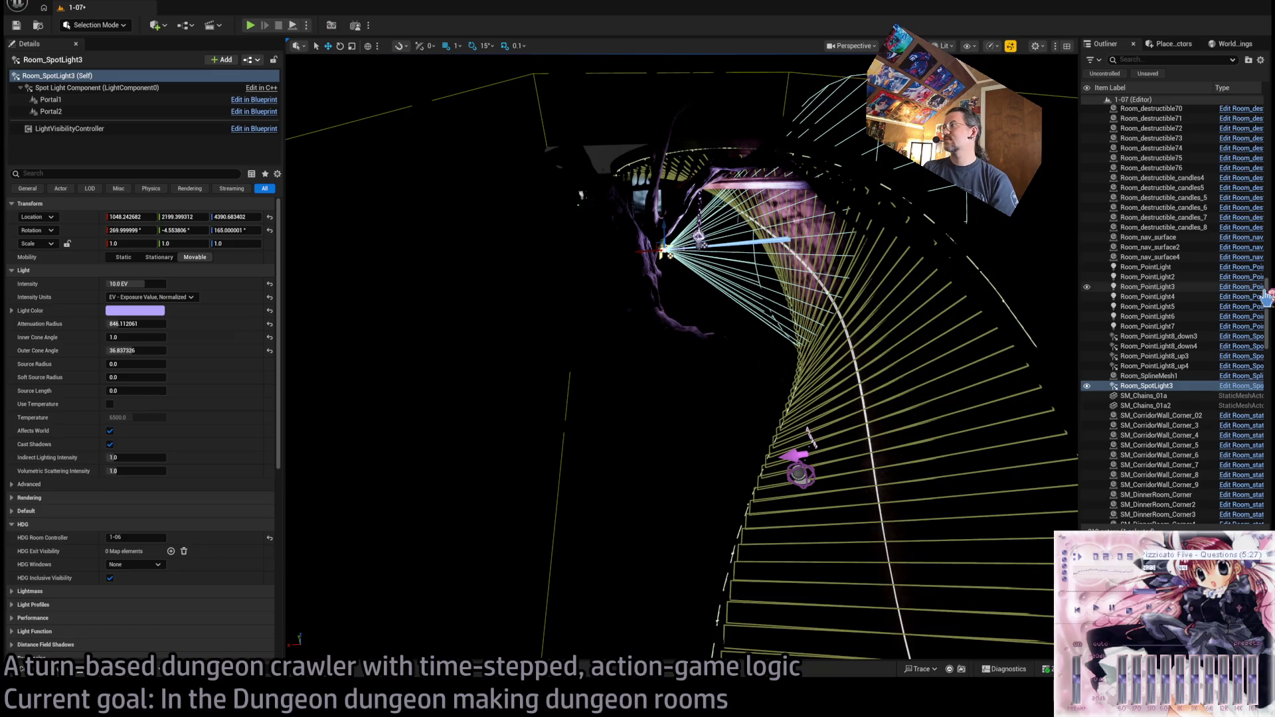
left_click_drag(1269, 295, 1272, 107)
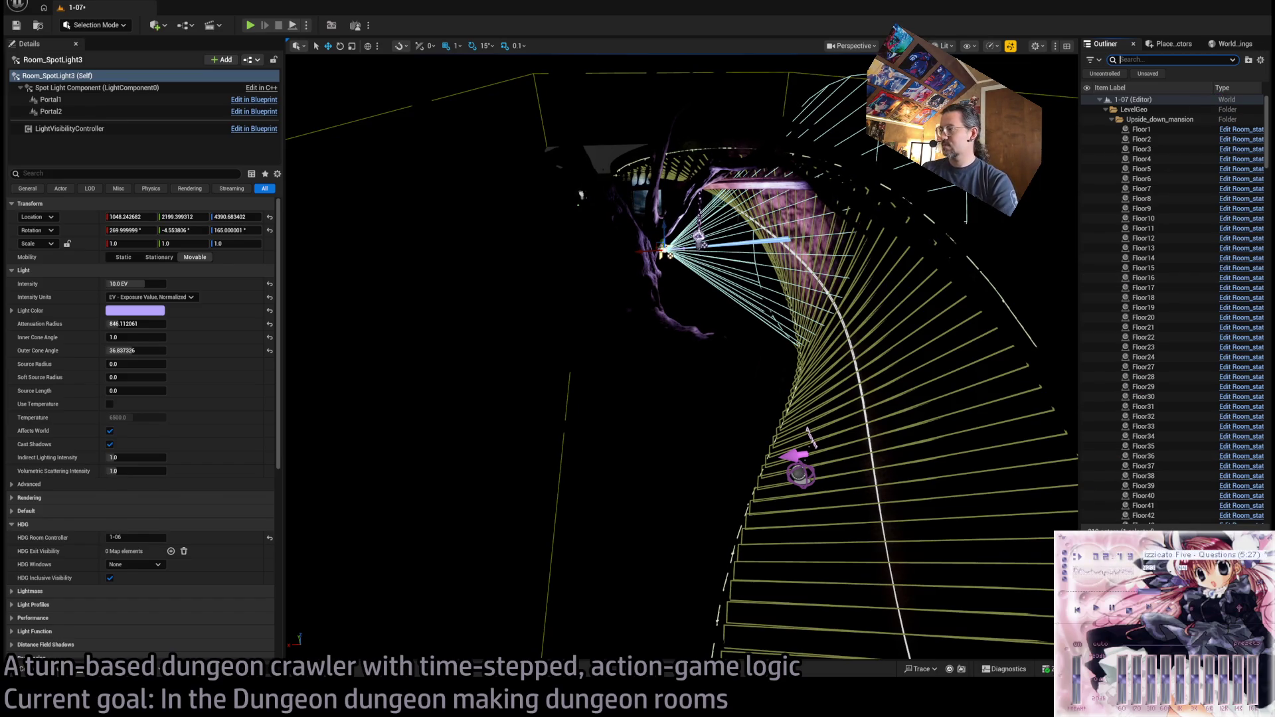
left_click(711, 405)
scroll(226, 269, "down", 2)
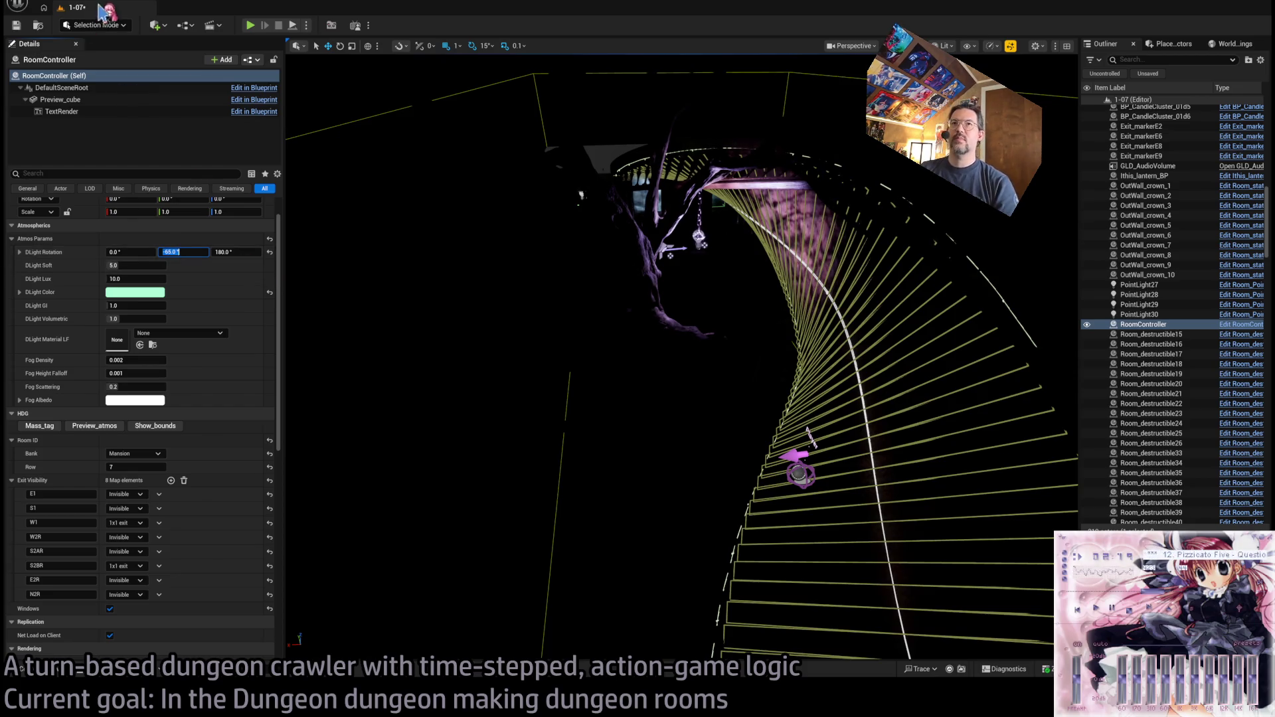
- After a quick playtest, change RoomController's DLight Rotation pitch from -65 to -75
key("alt+p")
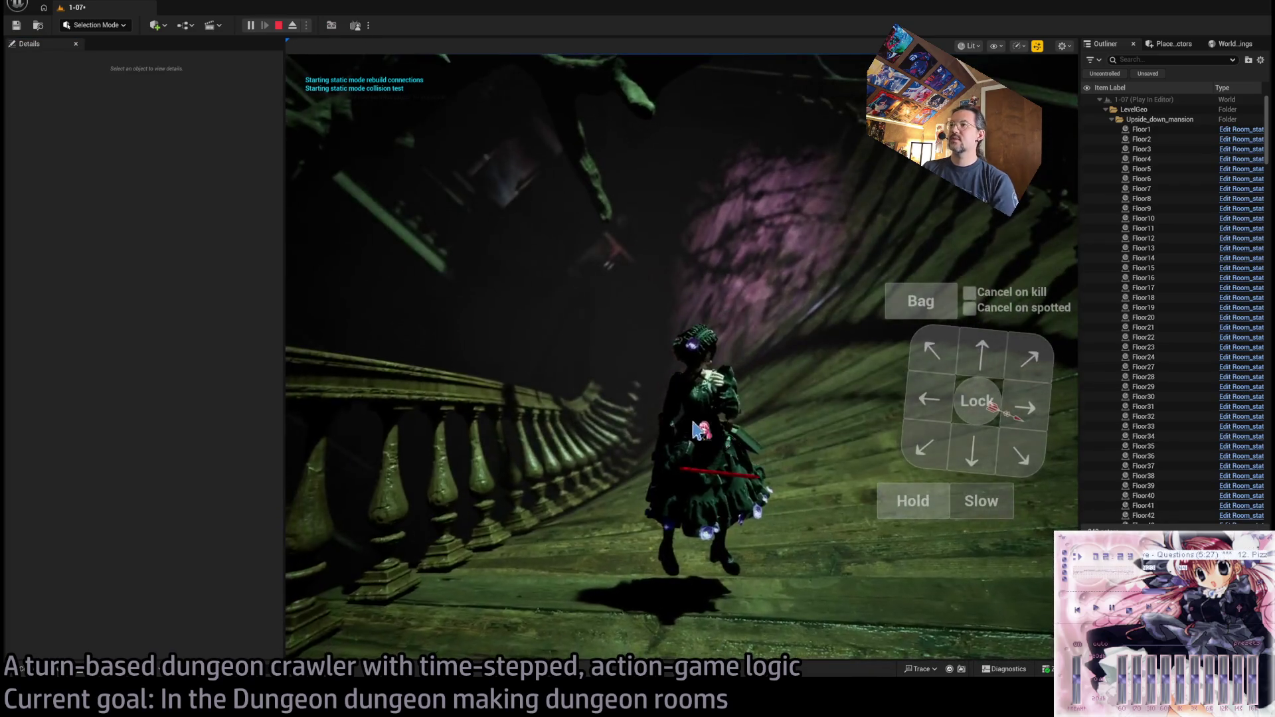
key("Escape")
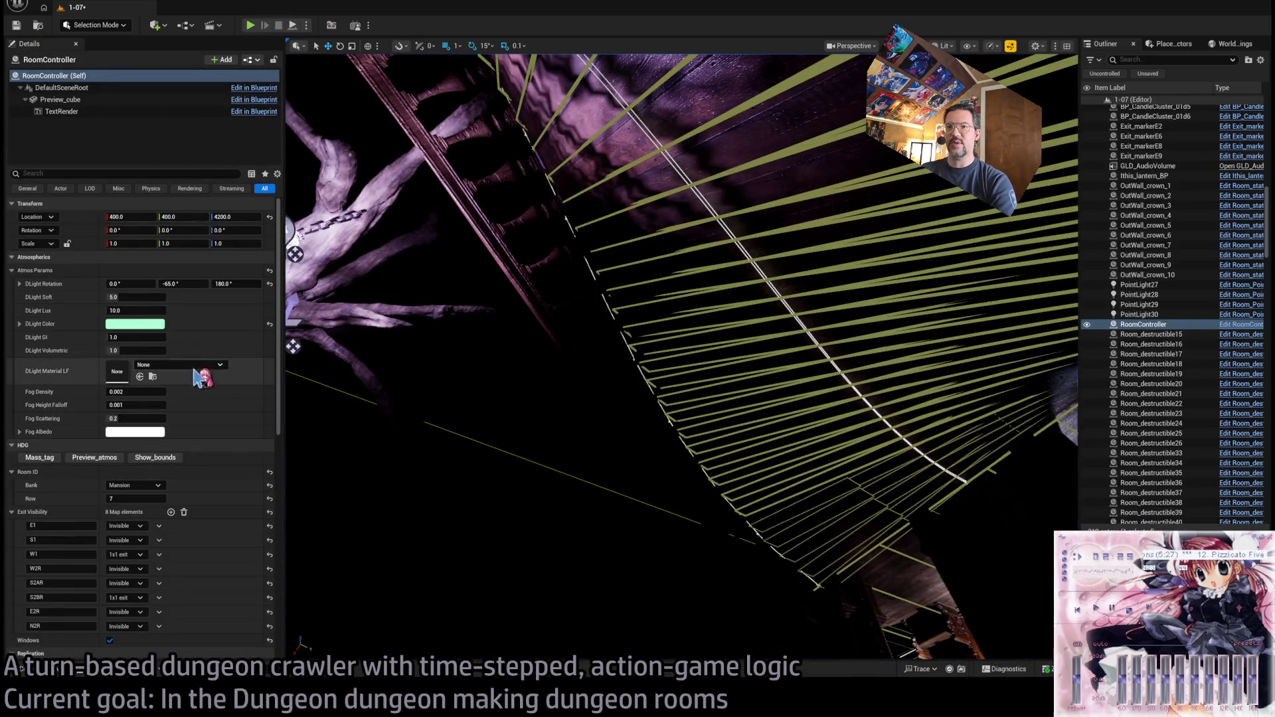
left_click(168, 284)
type("-75")
key("Return")
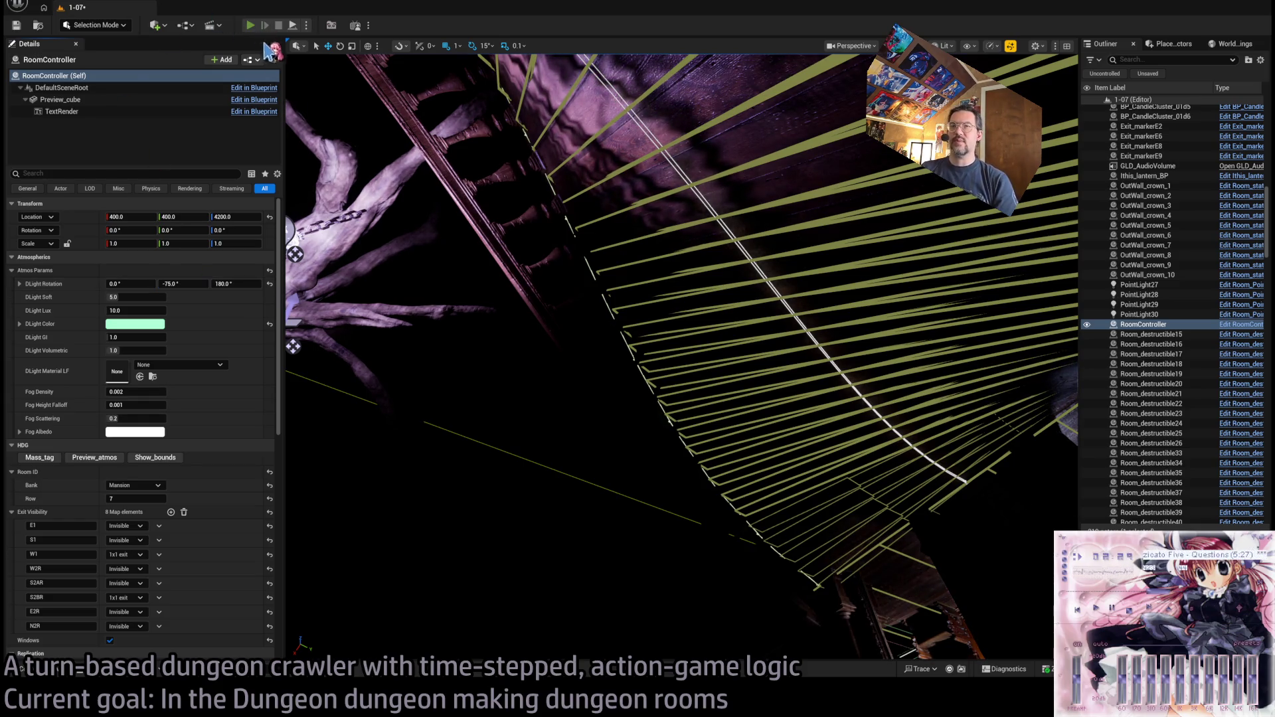
- Playtest the room with the new light angle, stepping forward once, then stop
left_click(250, 25)
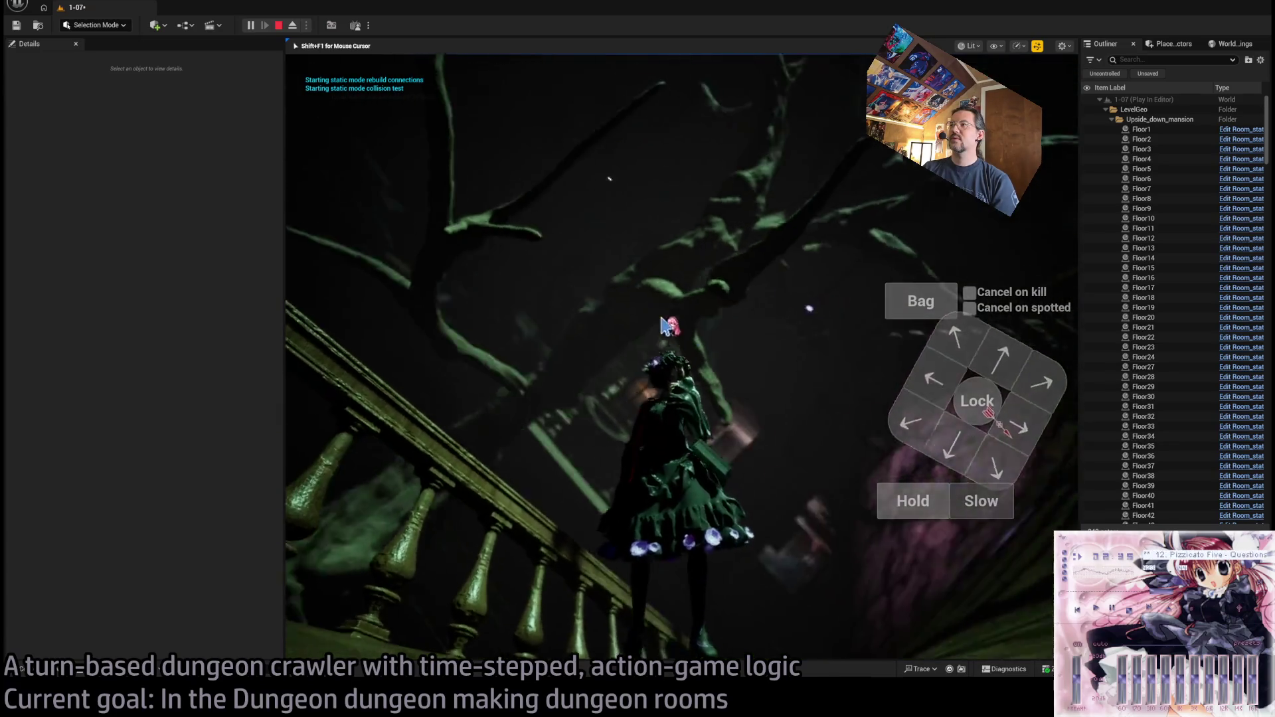
left_click(988, 350)
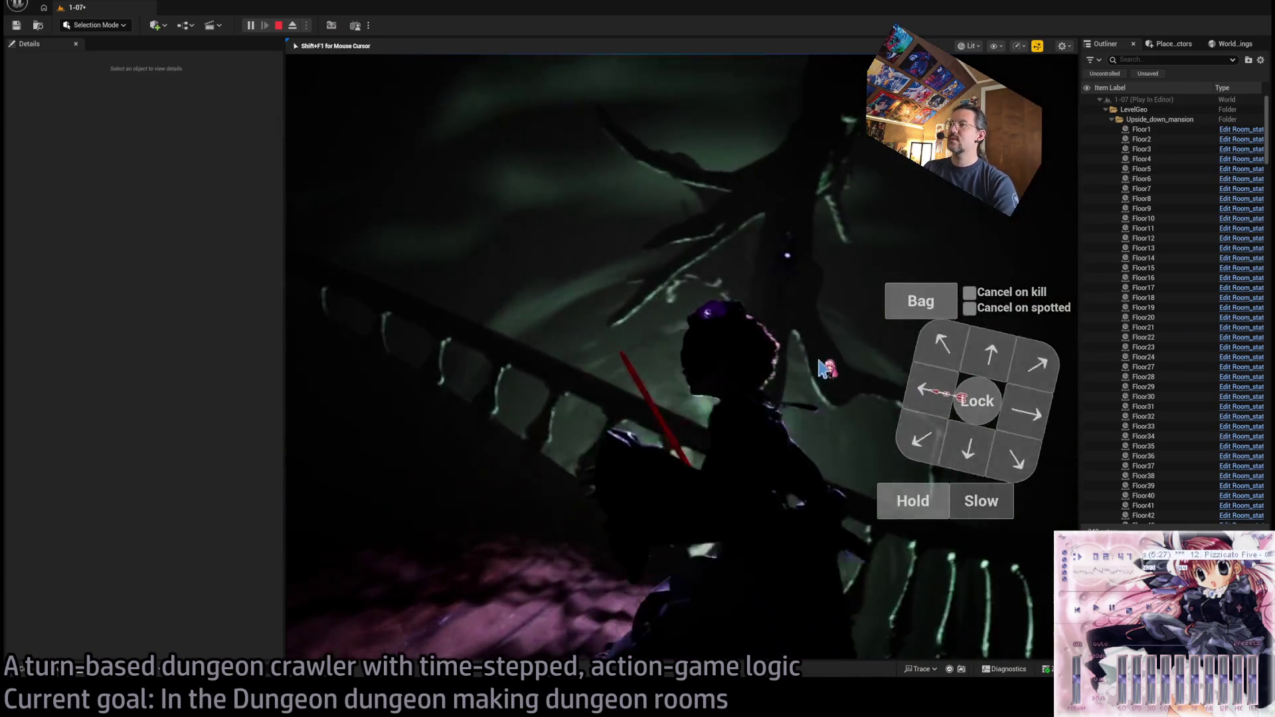
key("Escape")
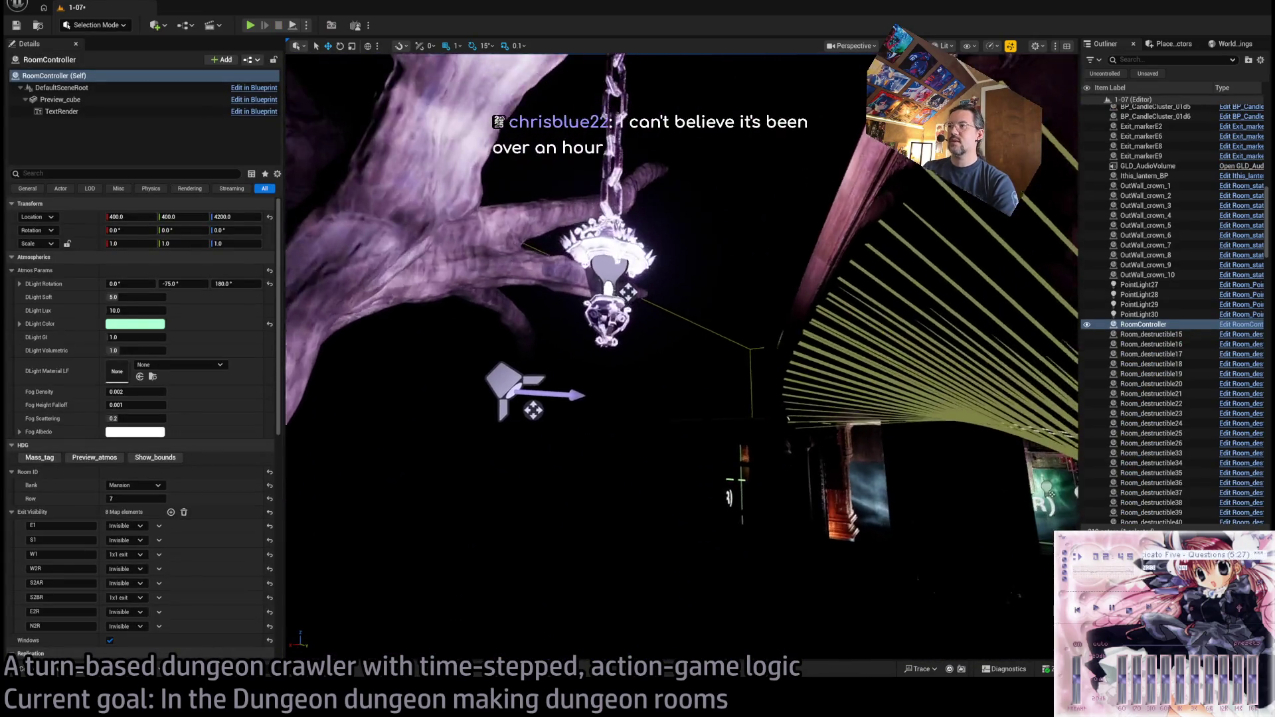
- Select the SM_Chains_01a chain holding the lantern and open it in the Static Mesh Editor
left_click(578, 259)
key("f")
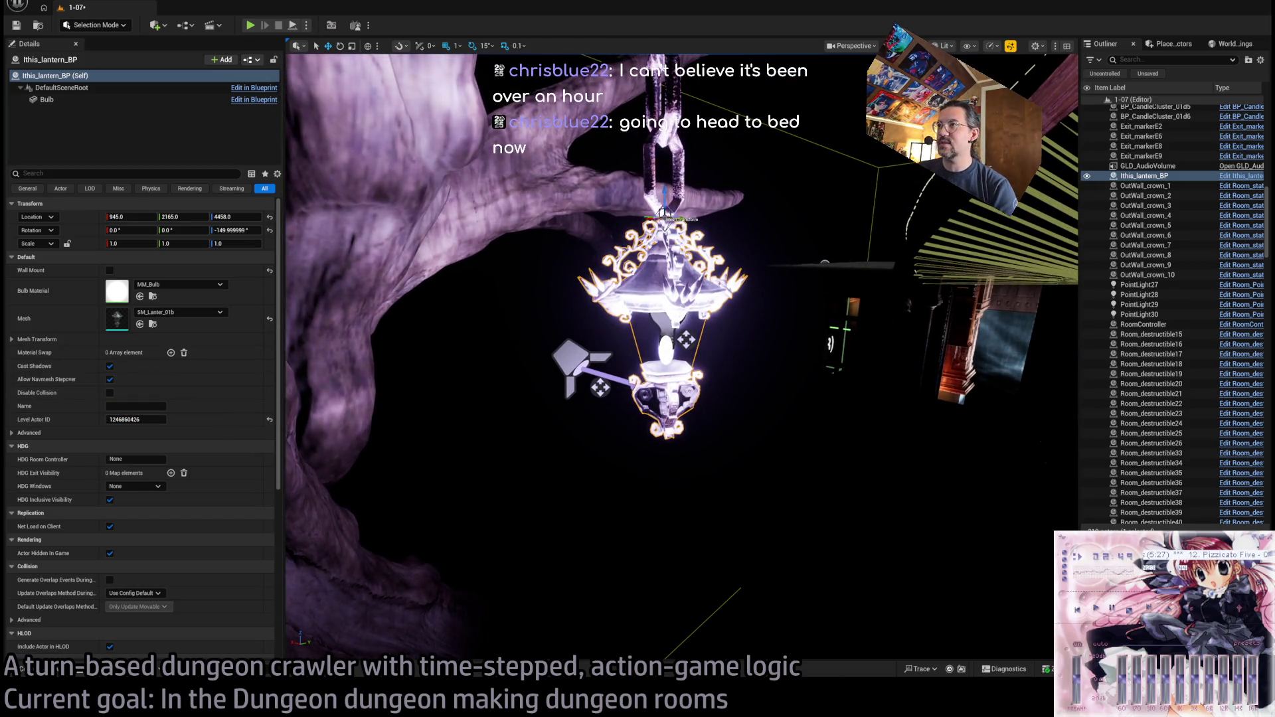
left_click(671, 133)
key("f")
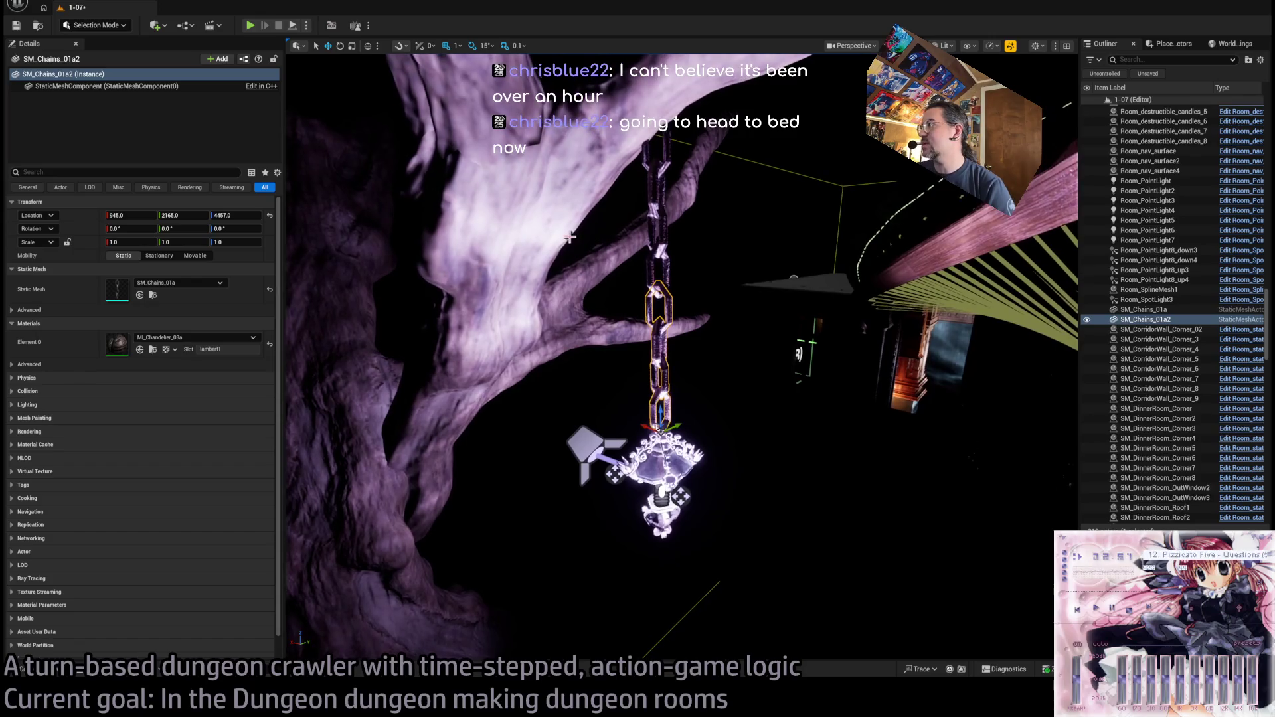
left_click(666, 246, "ctrl")
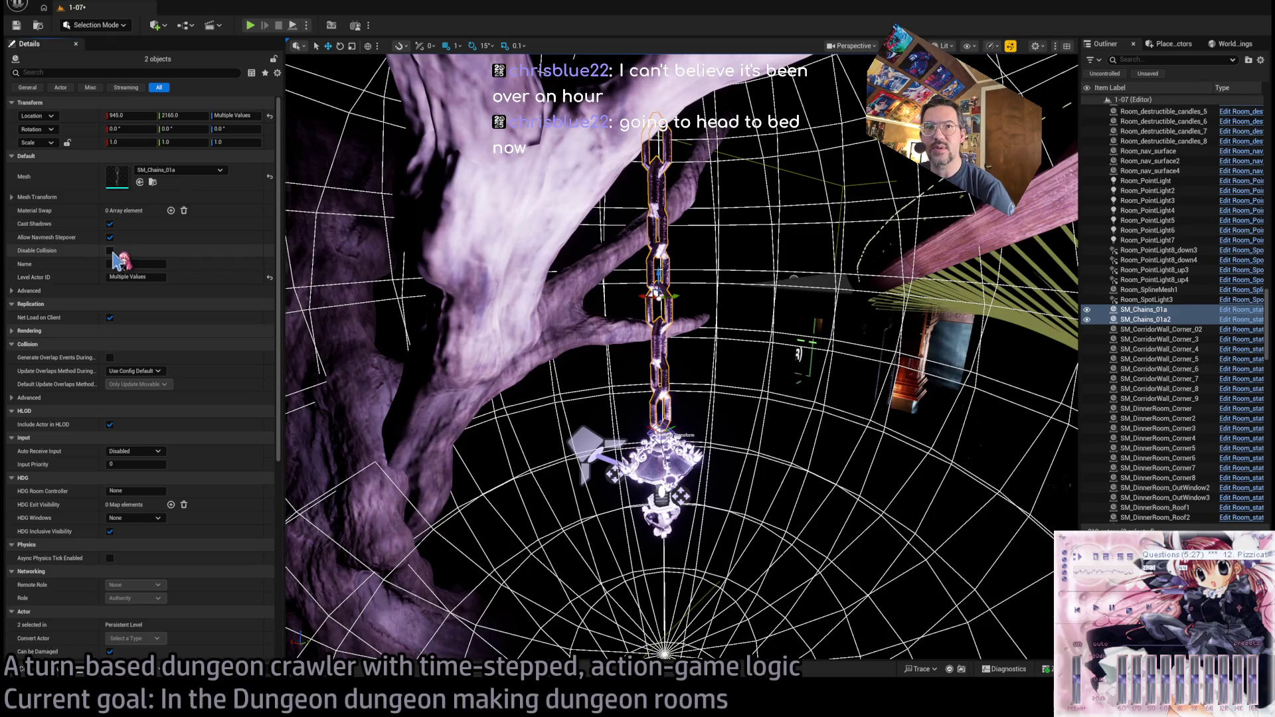
left_click(654, 143)
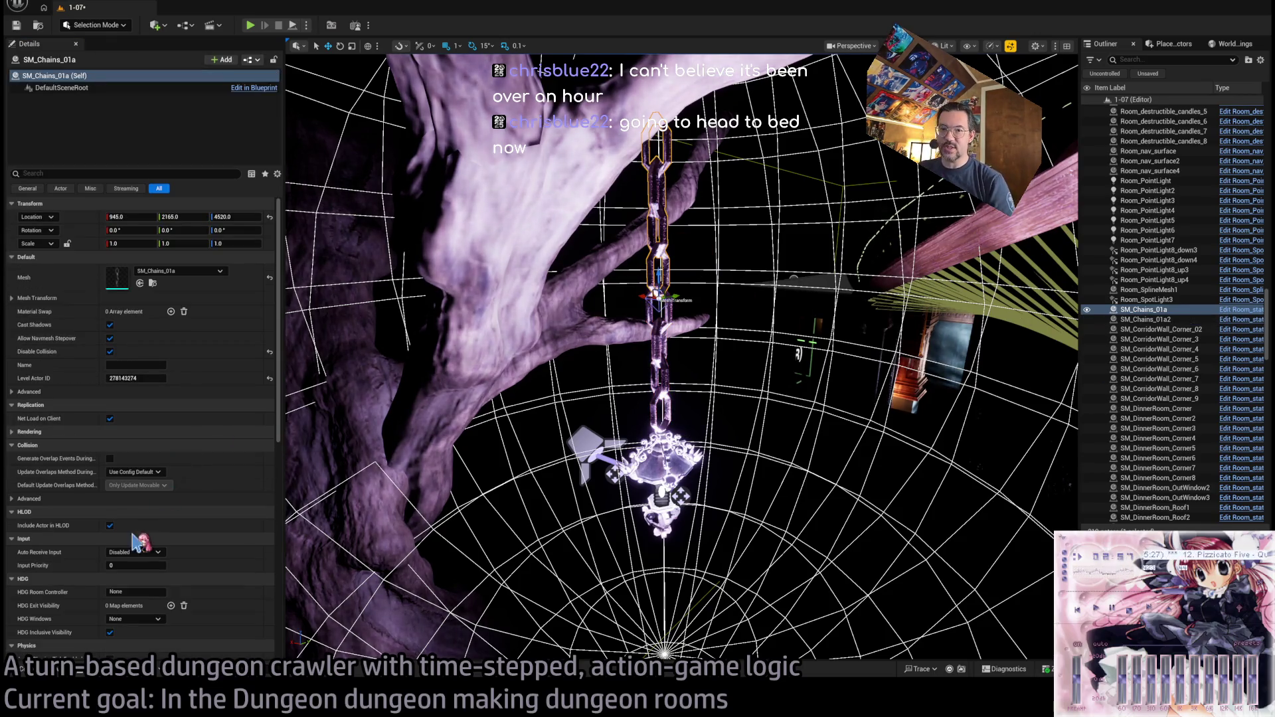
key("ctrl+e")
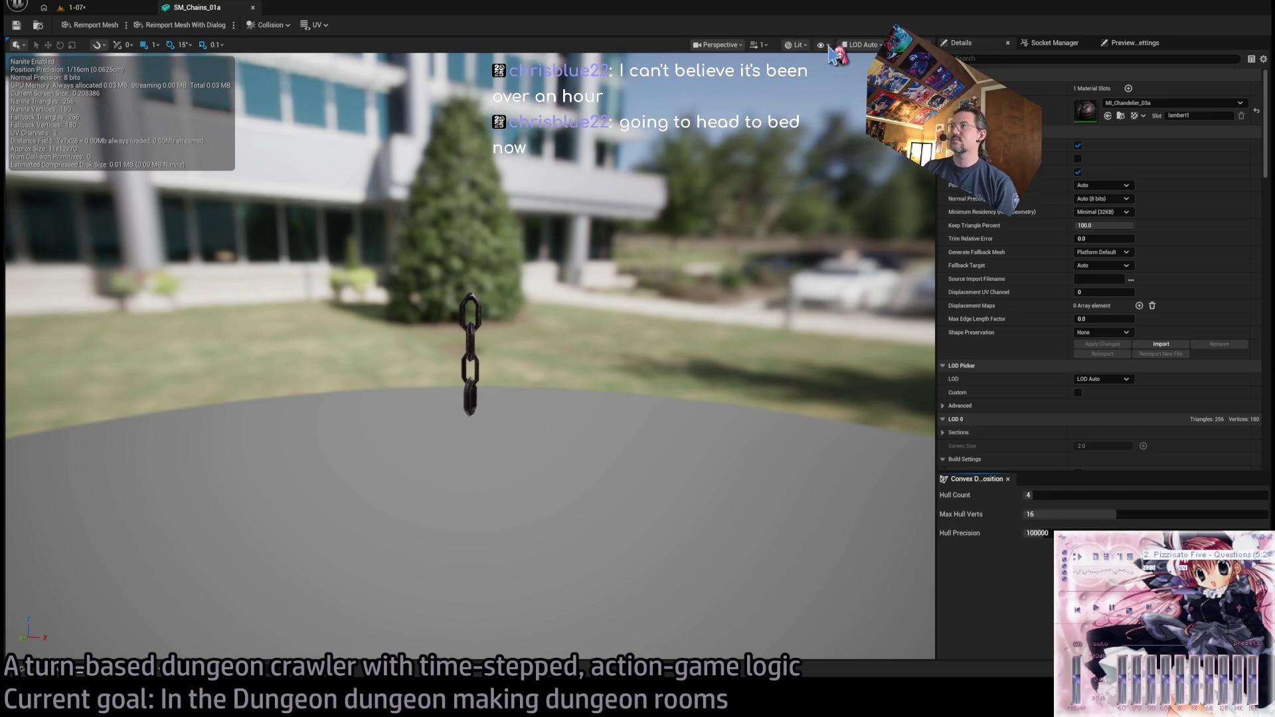
- Orbit and shift the mesh preview to inspect the SM_Chains_01a chain up close
left_click(830, 253)
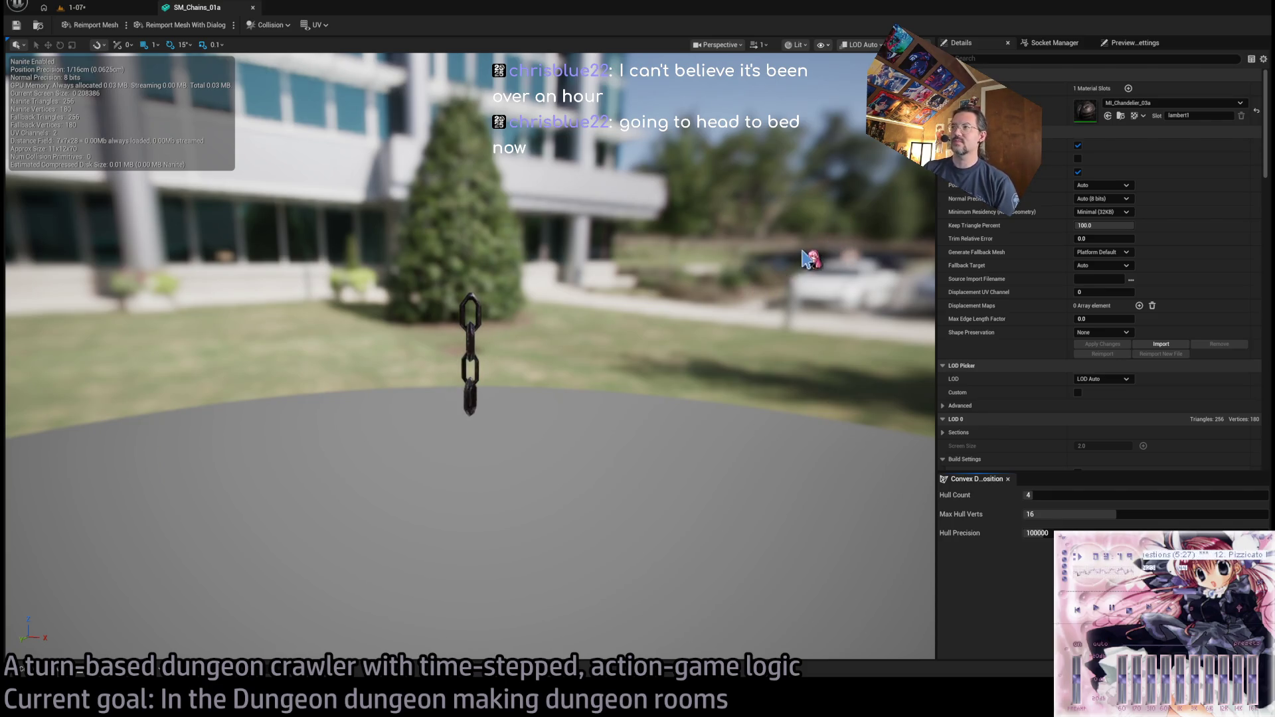
mouse_move(830, 253)
left_mouse_down()
mouse_move(784, 279)
mouse_move(830, 254)
left_mouse_up()
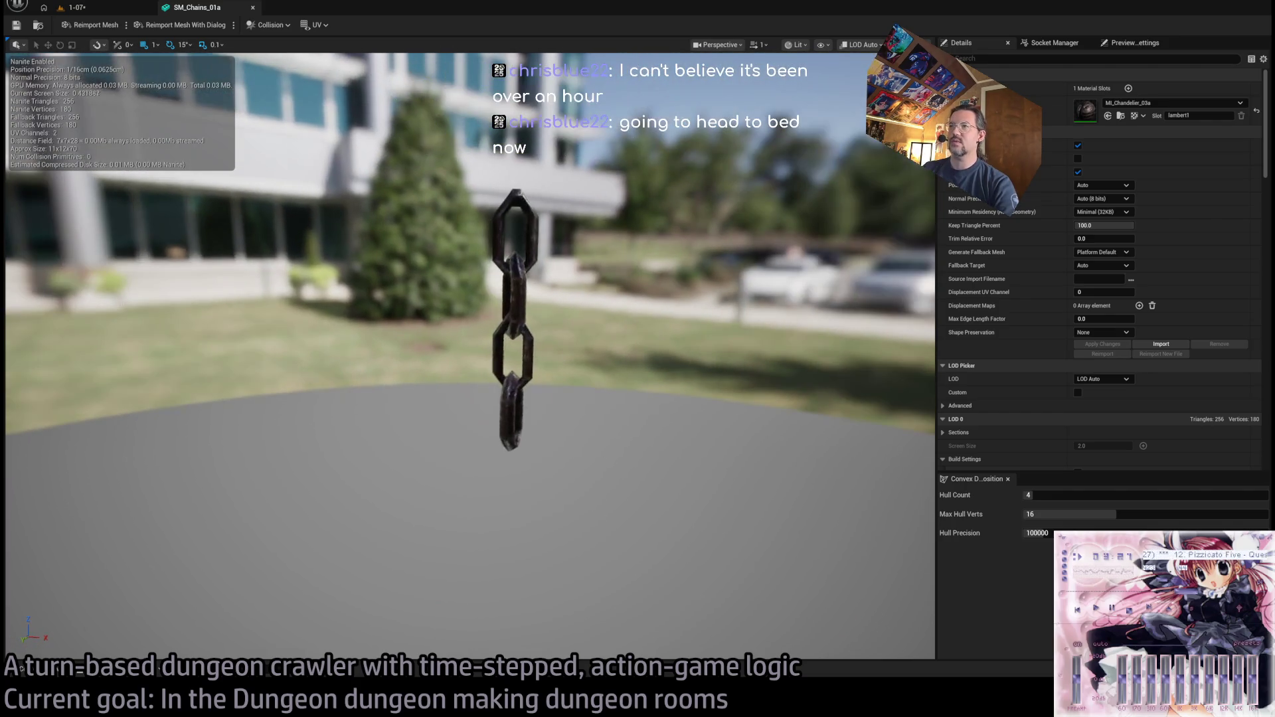
left_click_drag(473, 272, 473, 272)
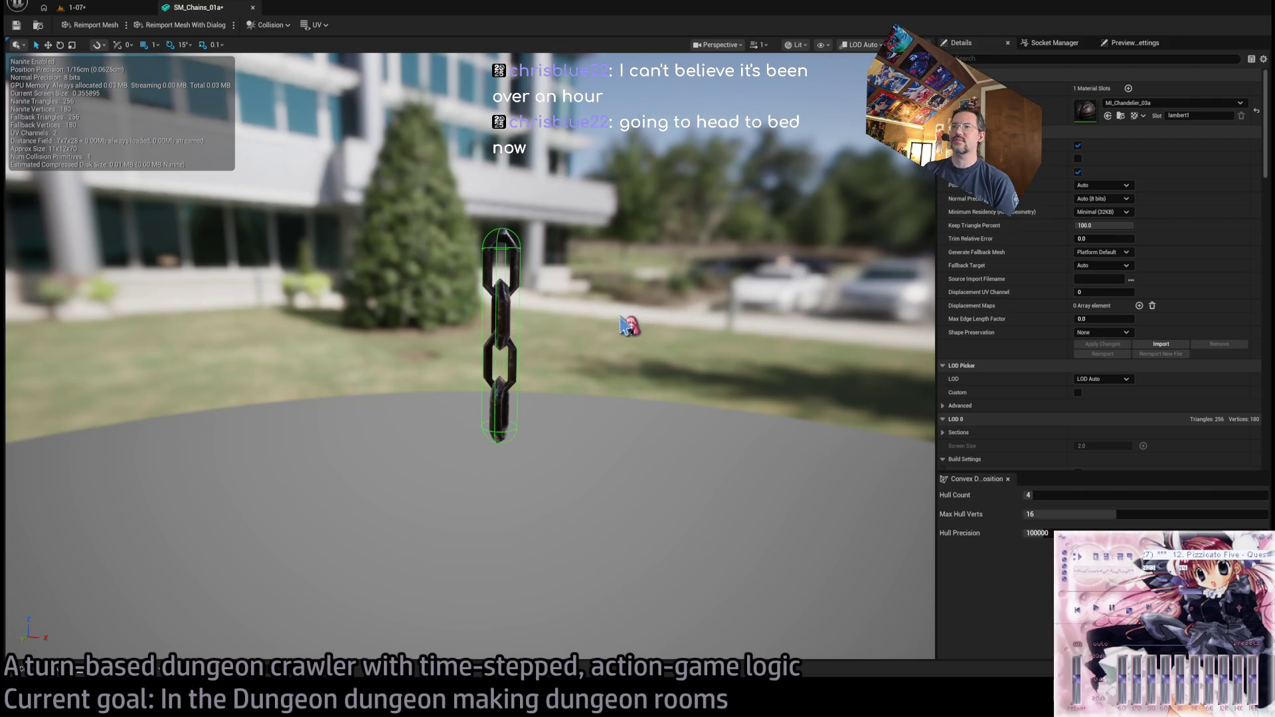
- Close the SM_Chains_01a editor and return to the 1-07 level viewport by the tree branch
middle_click(197, 12)
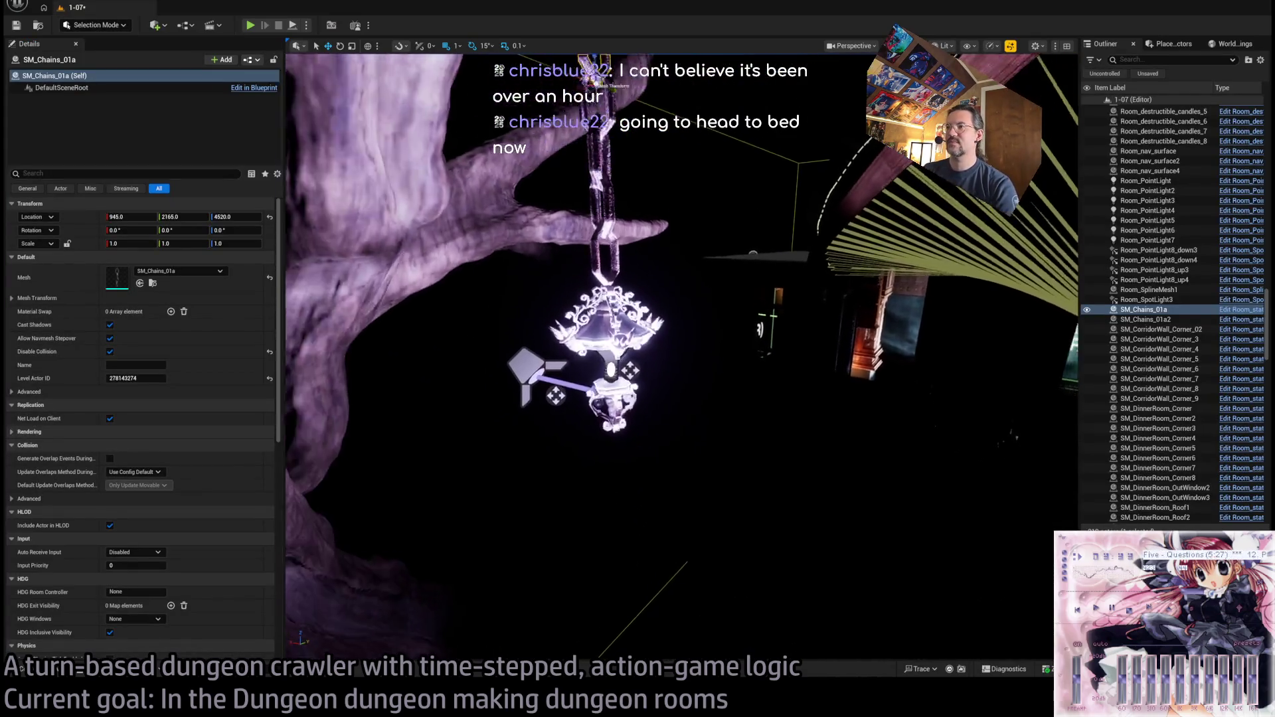
scroll(682, 359, "down", 3)
left_click(399, 219)
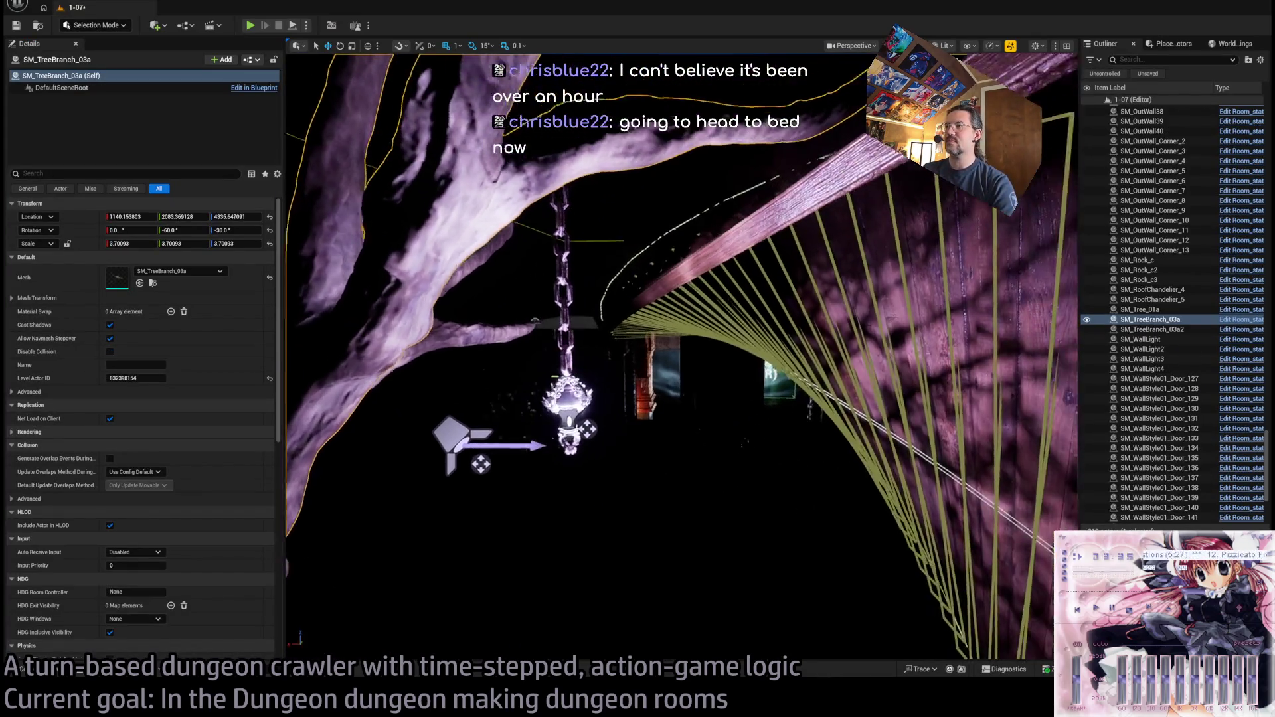
key("a")
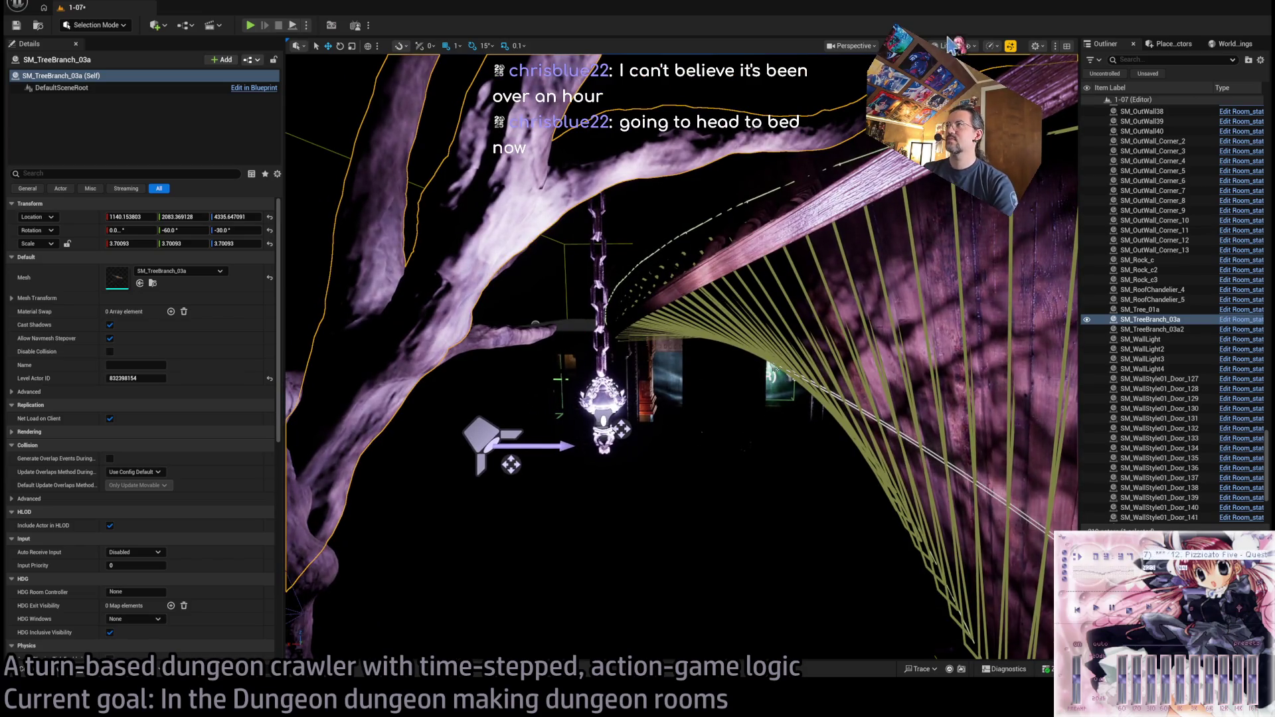
- Select and frame the lthis_lantern_BP lantern and turn on Disable Collision
scroll(1030, 256, "down", 3)
left_click(637, 339)
key("f")
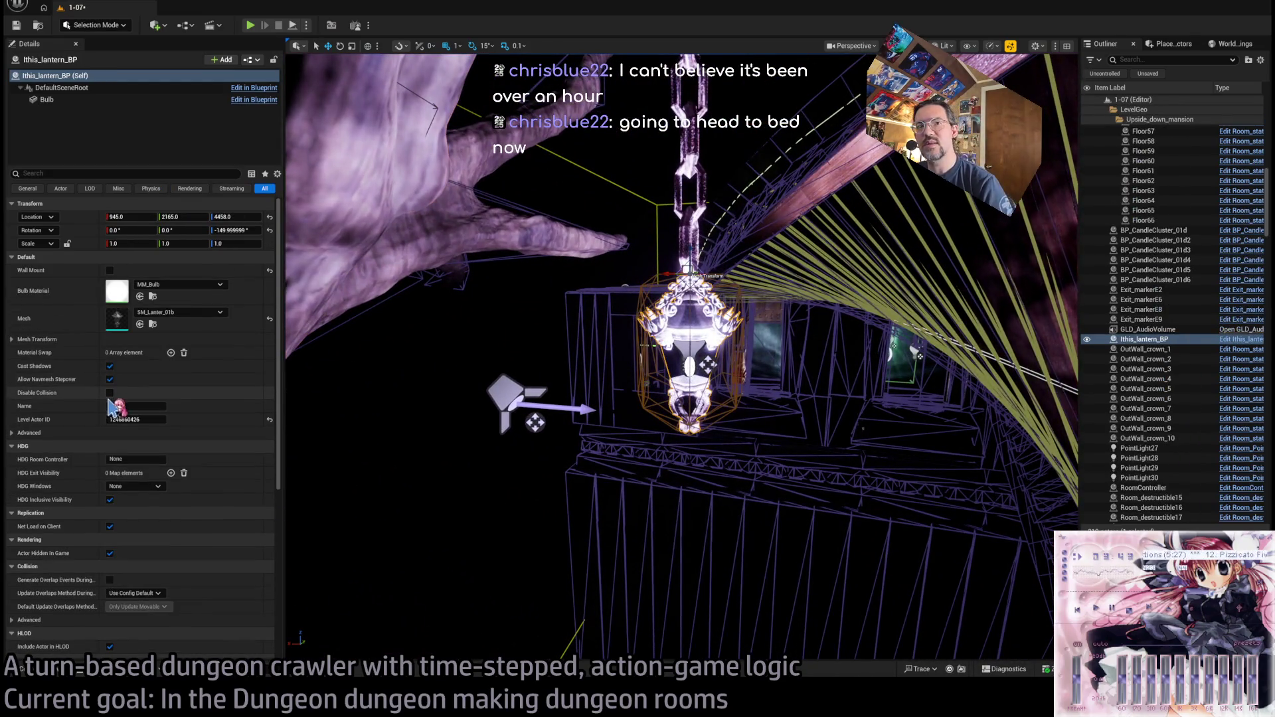
left_click(110, 393)
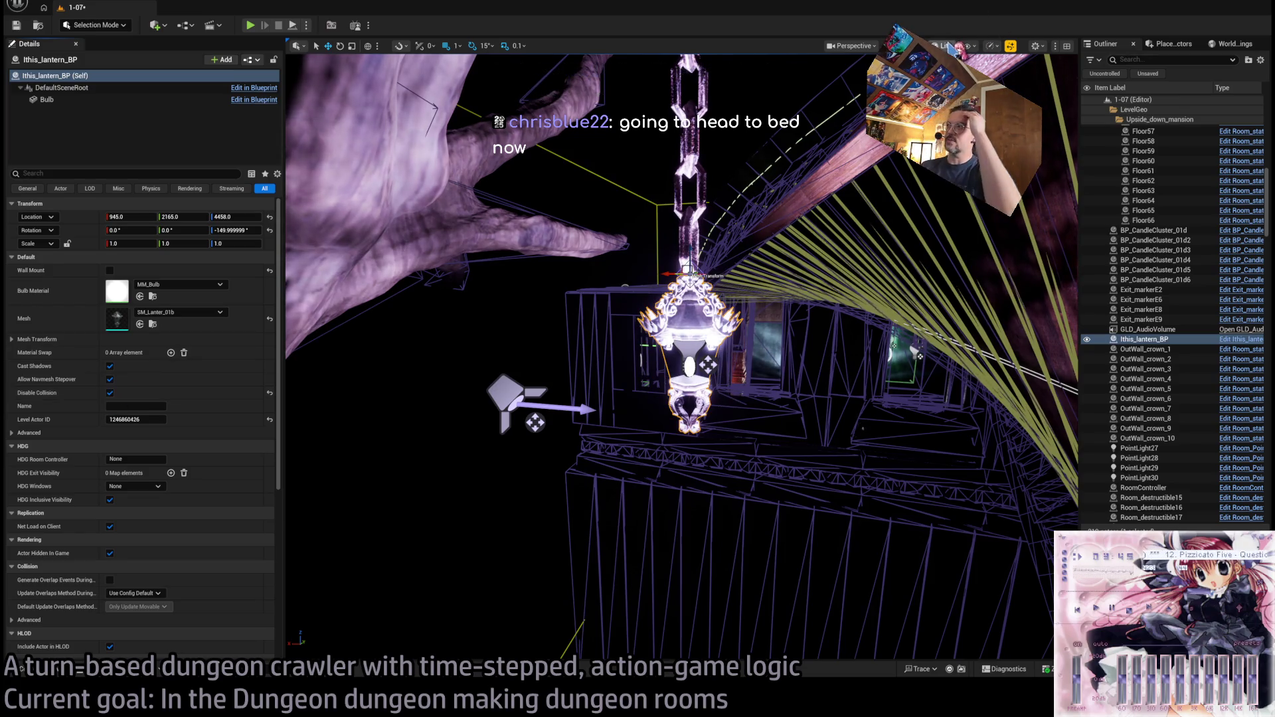
- Check the lantern in Unlit then Lit view, then select Room_PointLight7
key("alt+3")
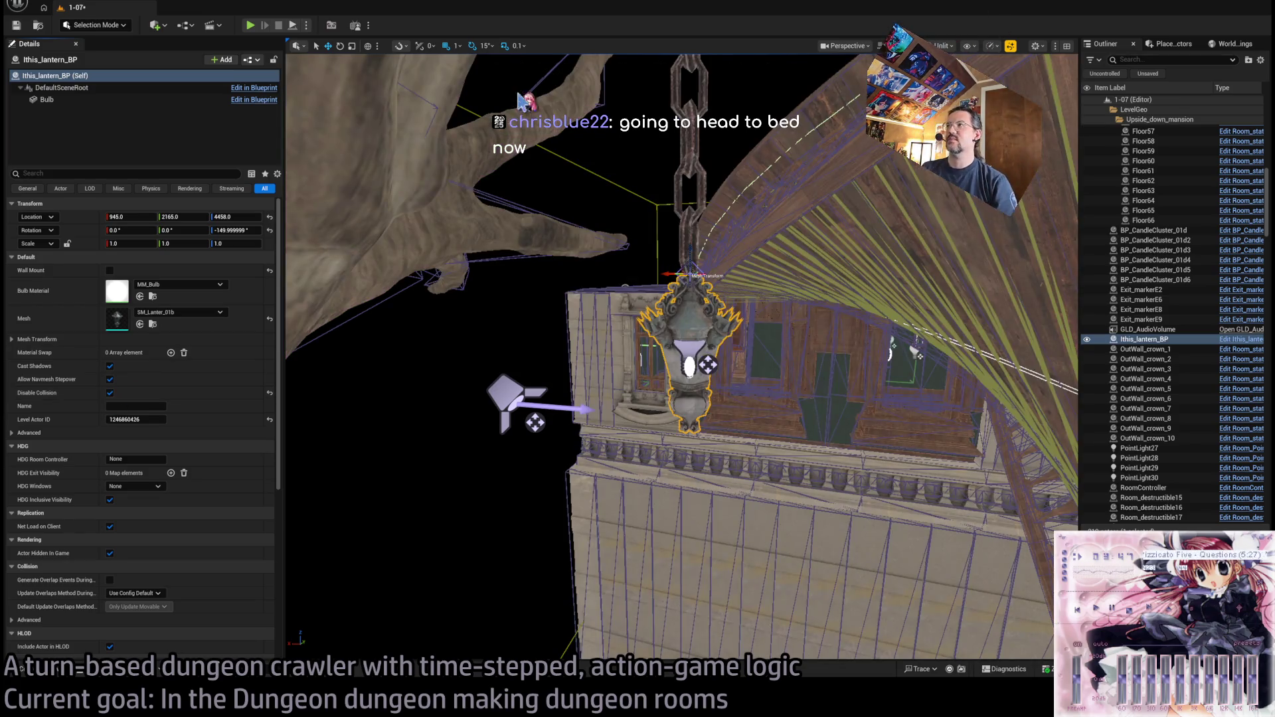
key("alt+4")
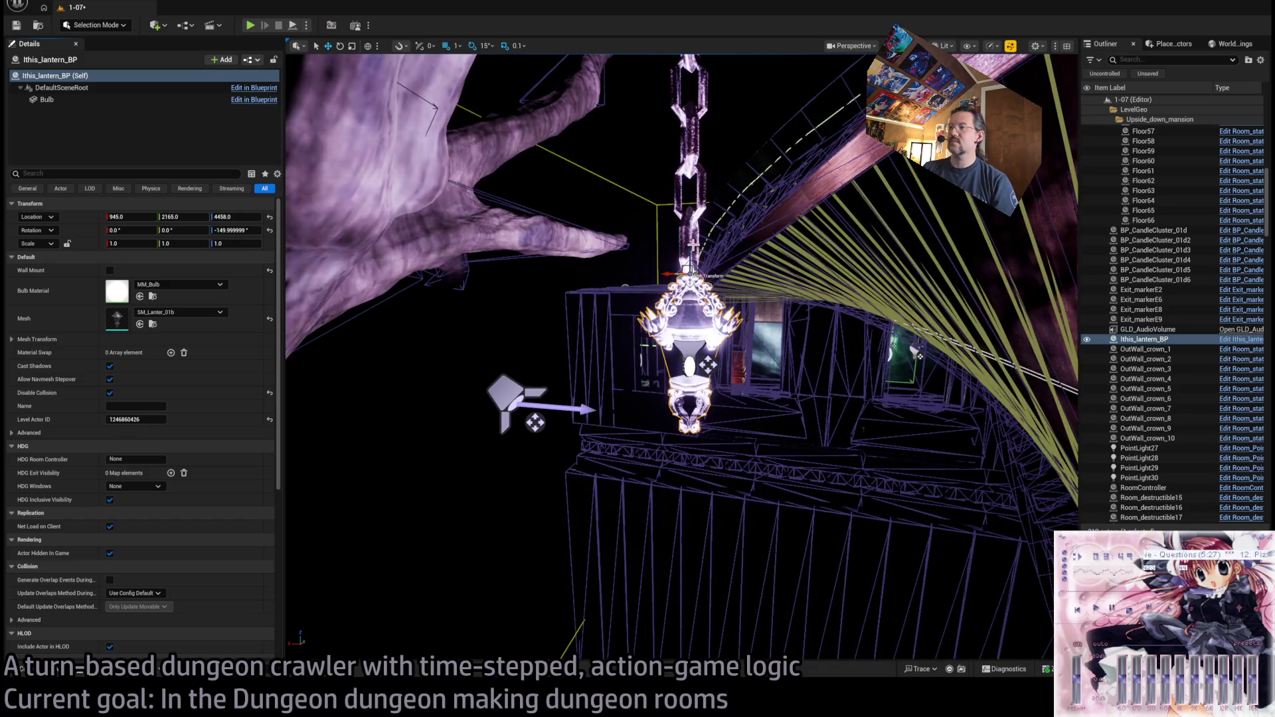
key("Right")
key("Right")
key("Right")
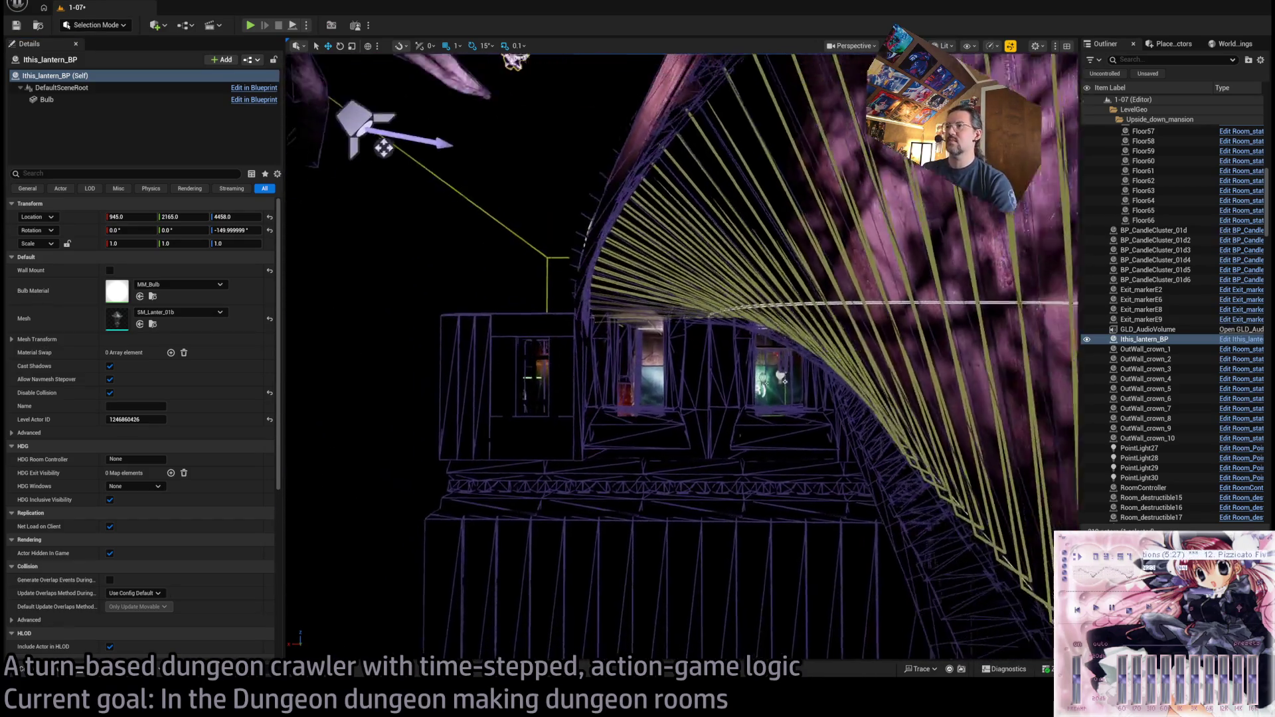
key("Down")
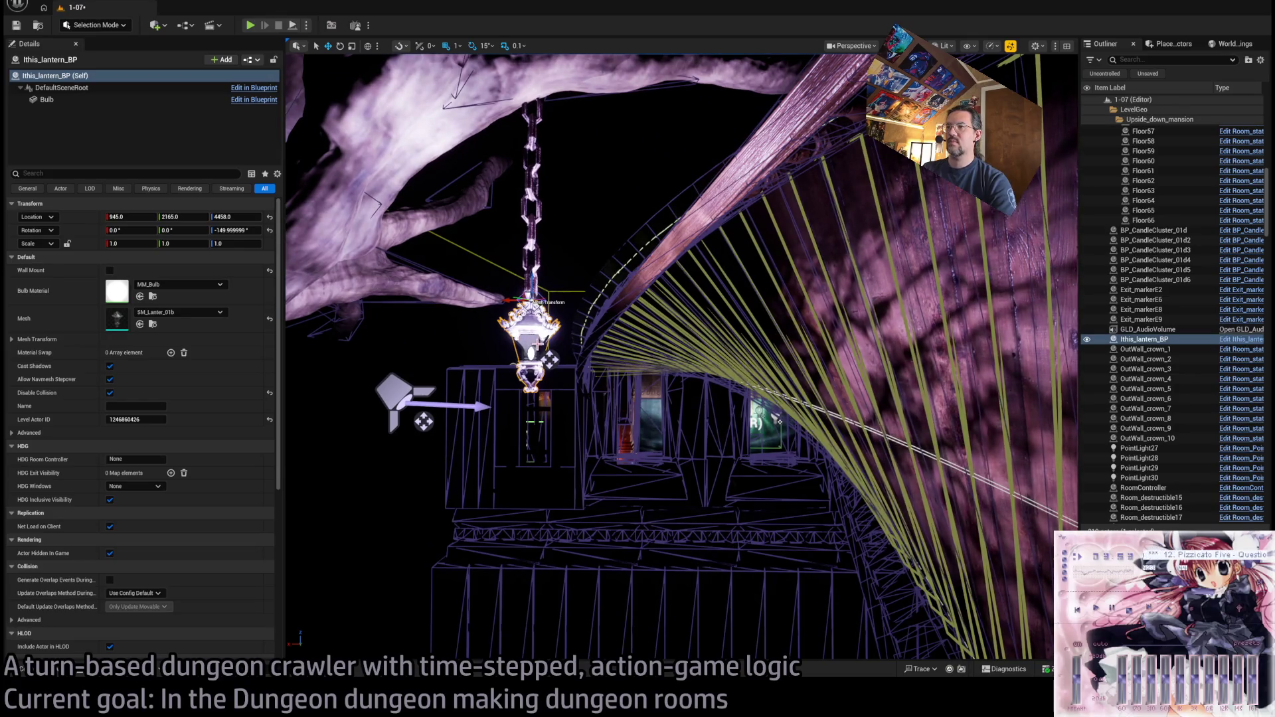
key("Down")
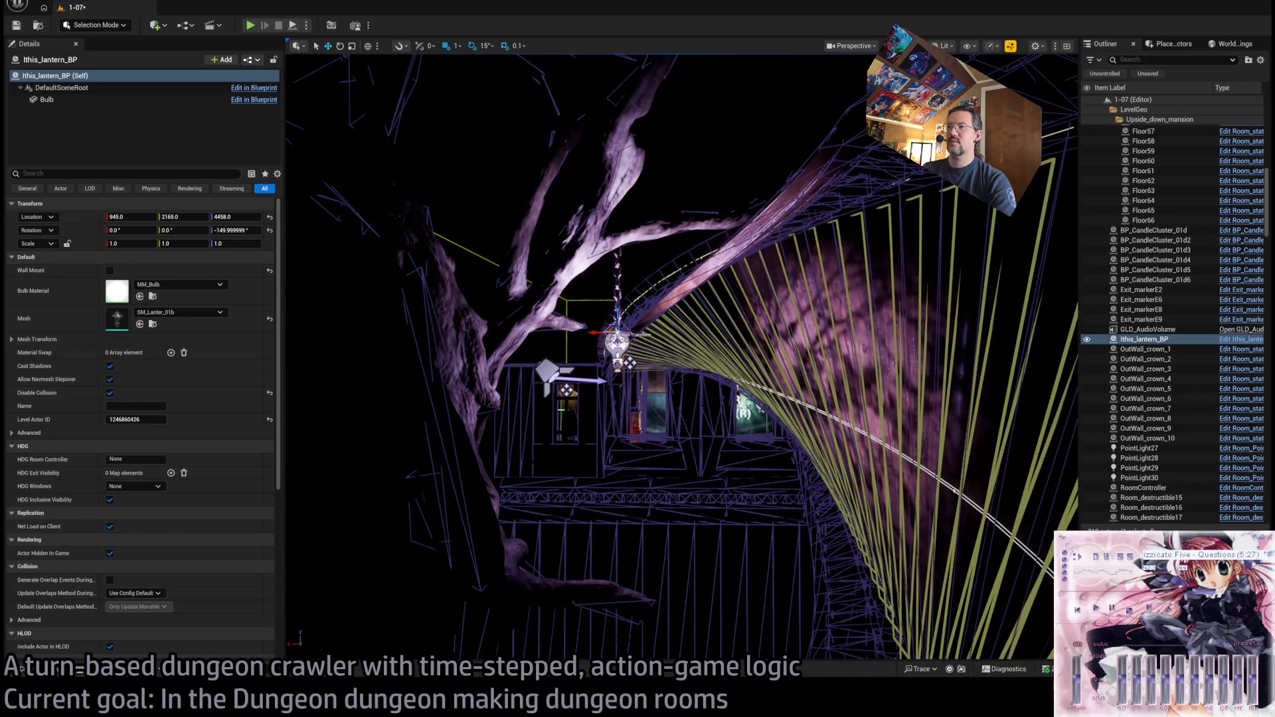
left_click(618, 339)
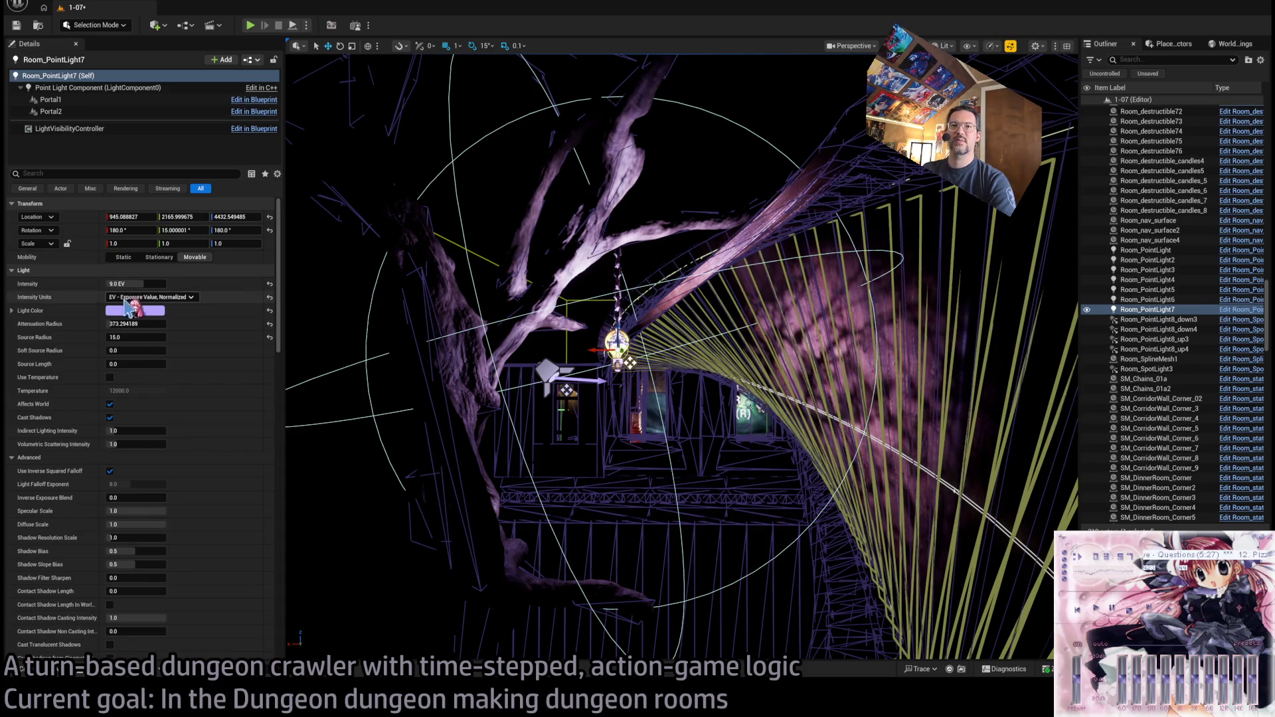
- Select Room_PointLight7's Portal1, fly the camera to it, and nudge it slightly along Y
left_click(89, 100)
key("Up")
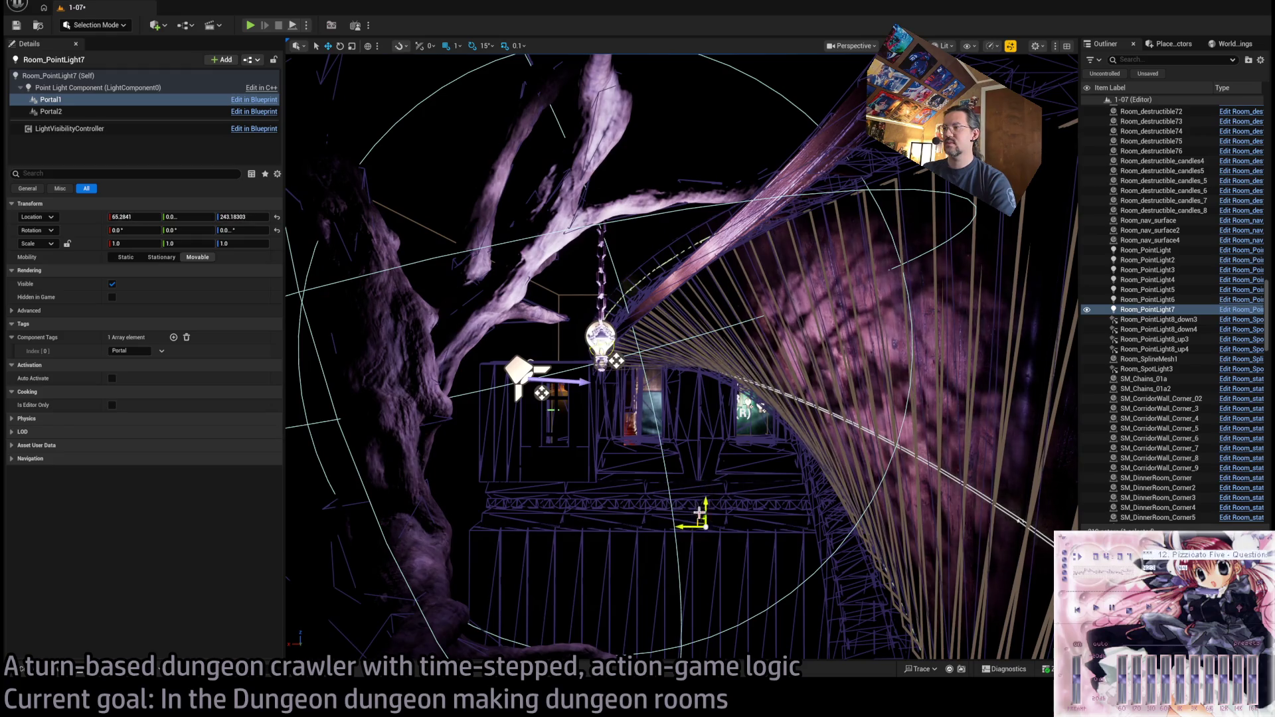
key("Up")
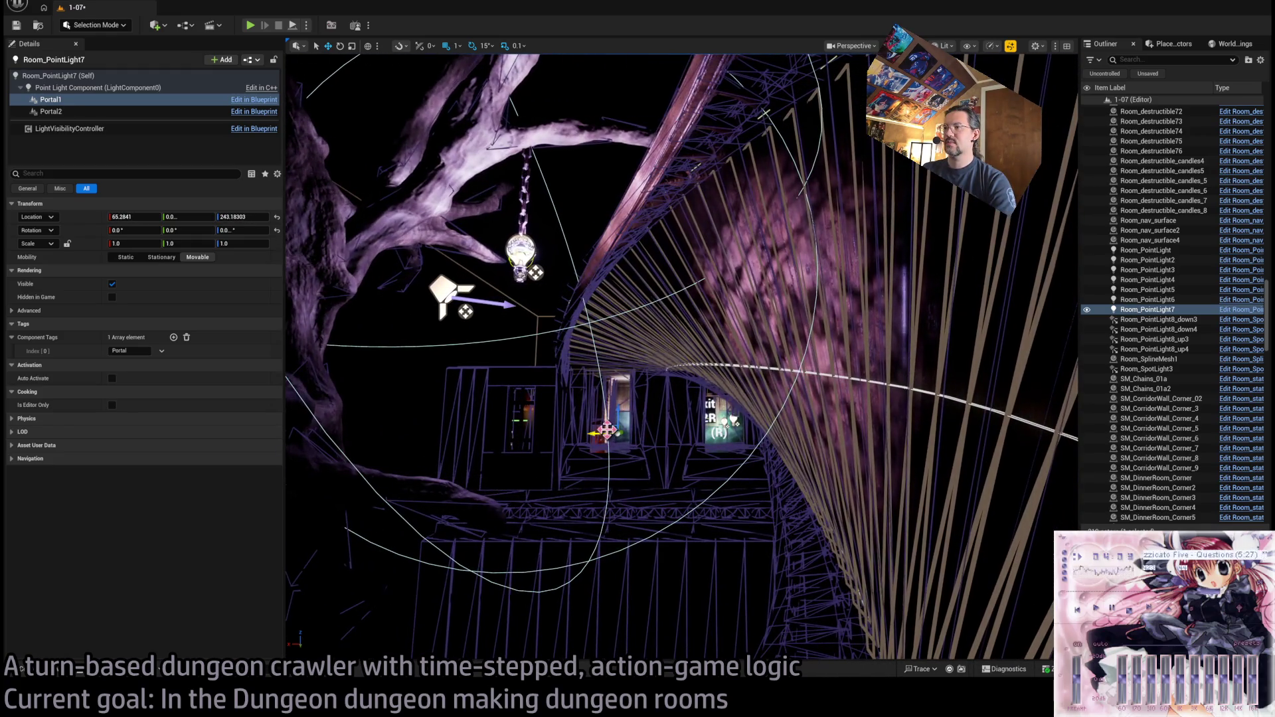
key("Up")
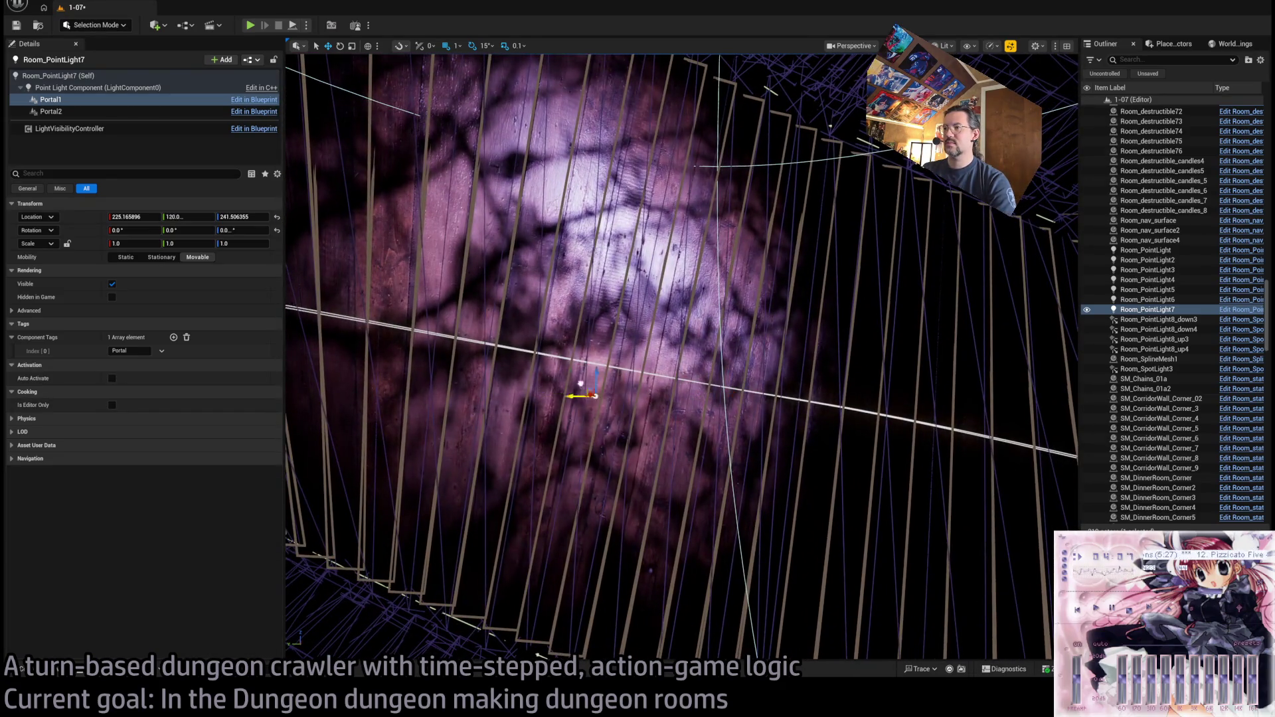
left_click_drag(581, 384, 585, 394)
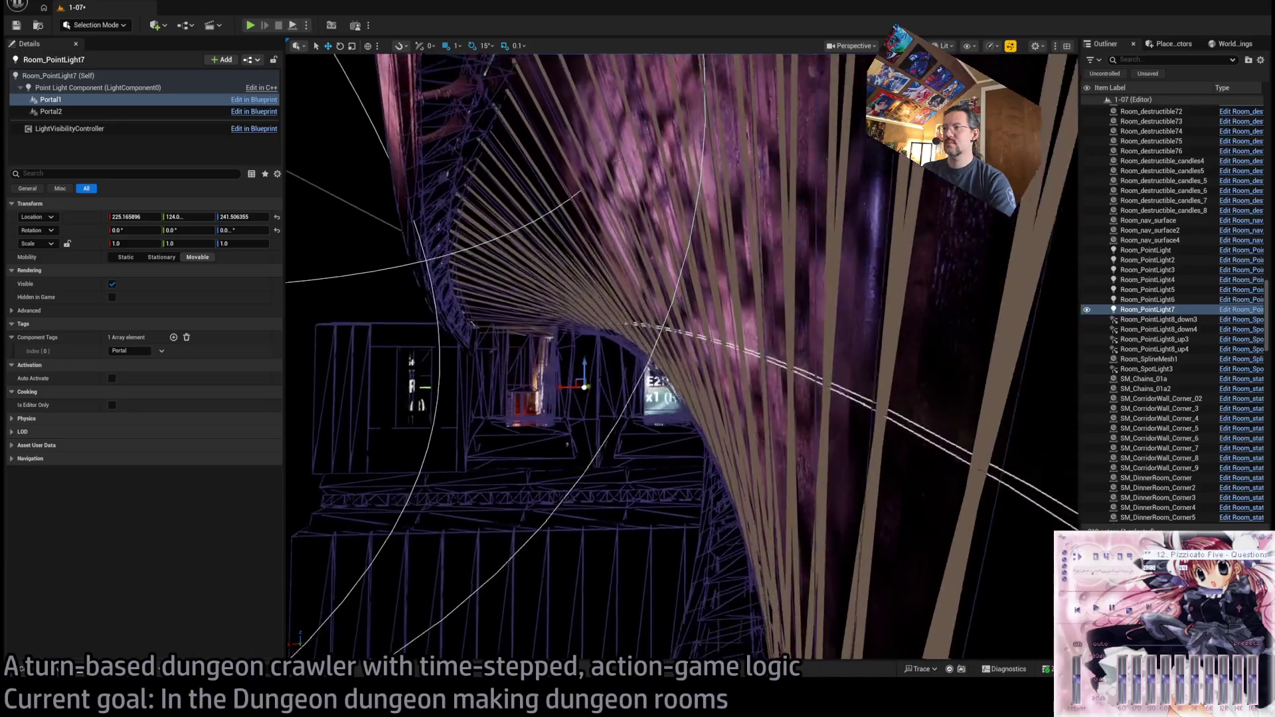
key("Up")
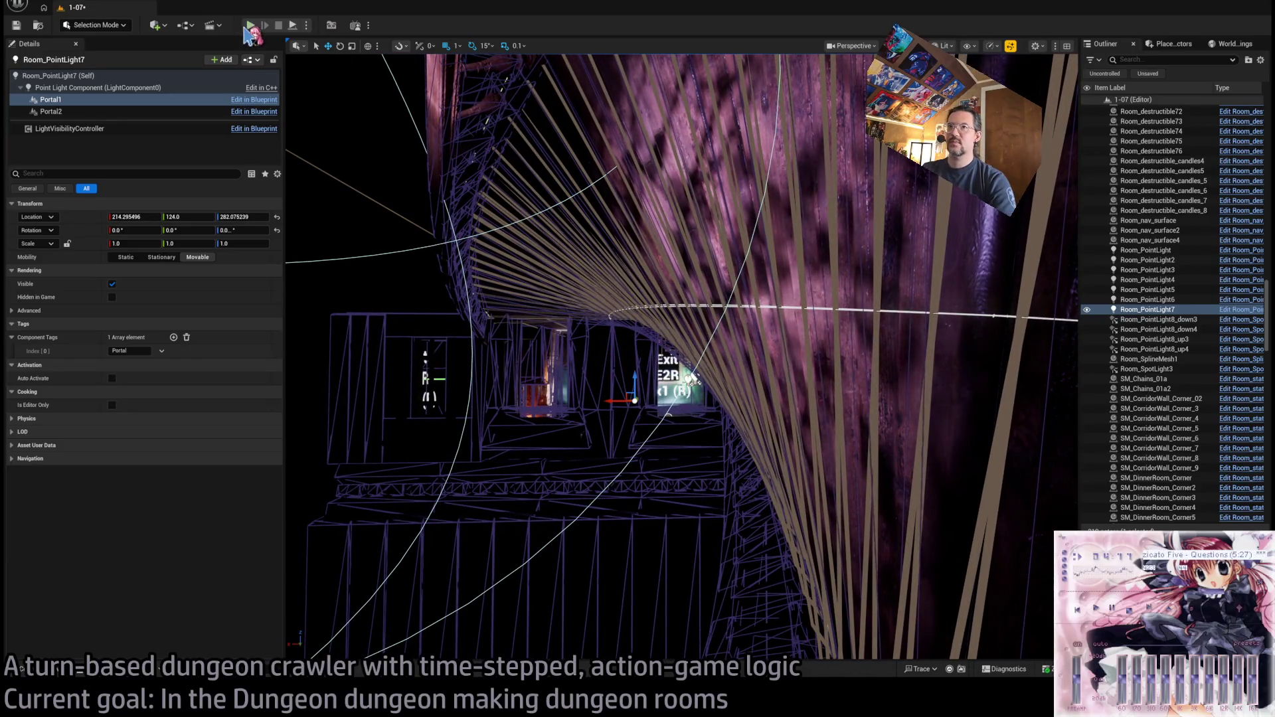
- Run a quick play test, then inspect Room_SpotLight3's Portal1 for comparison
left_click(250, 26)
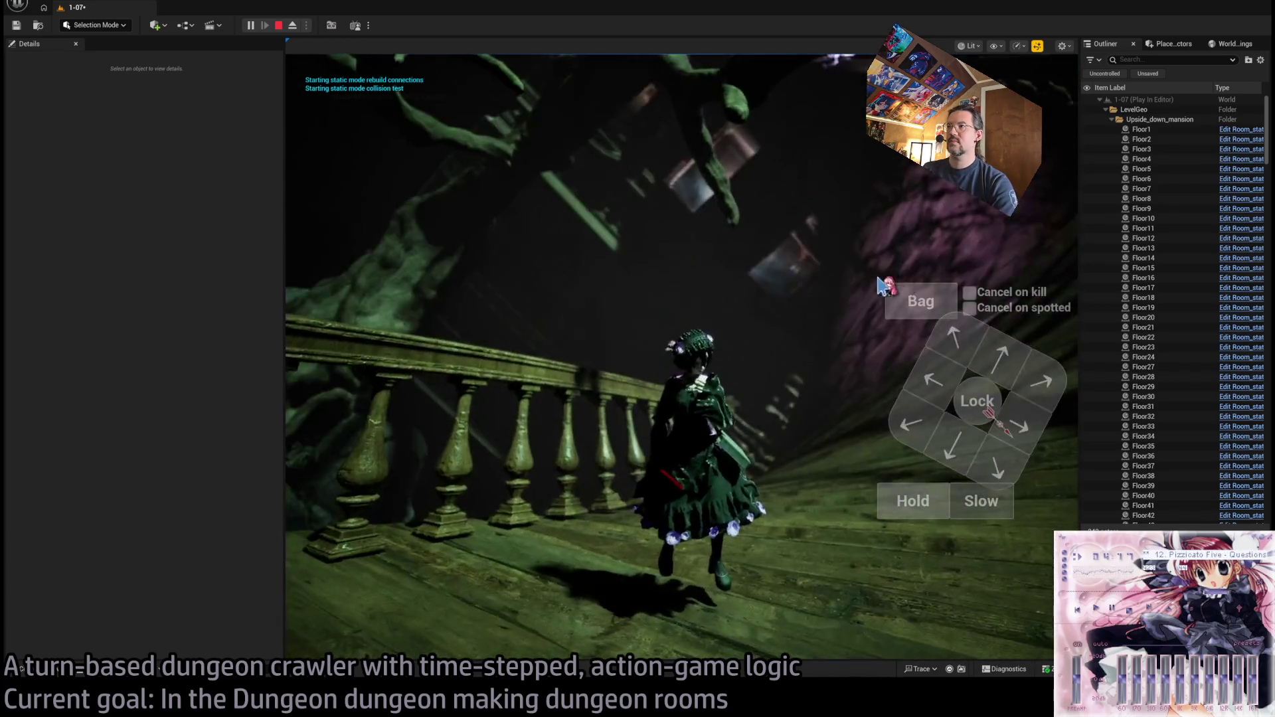
key("Escape")
key("f")
left_click(610, 307)
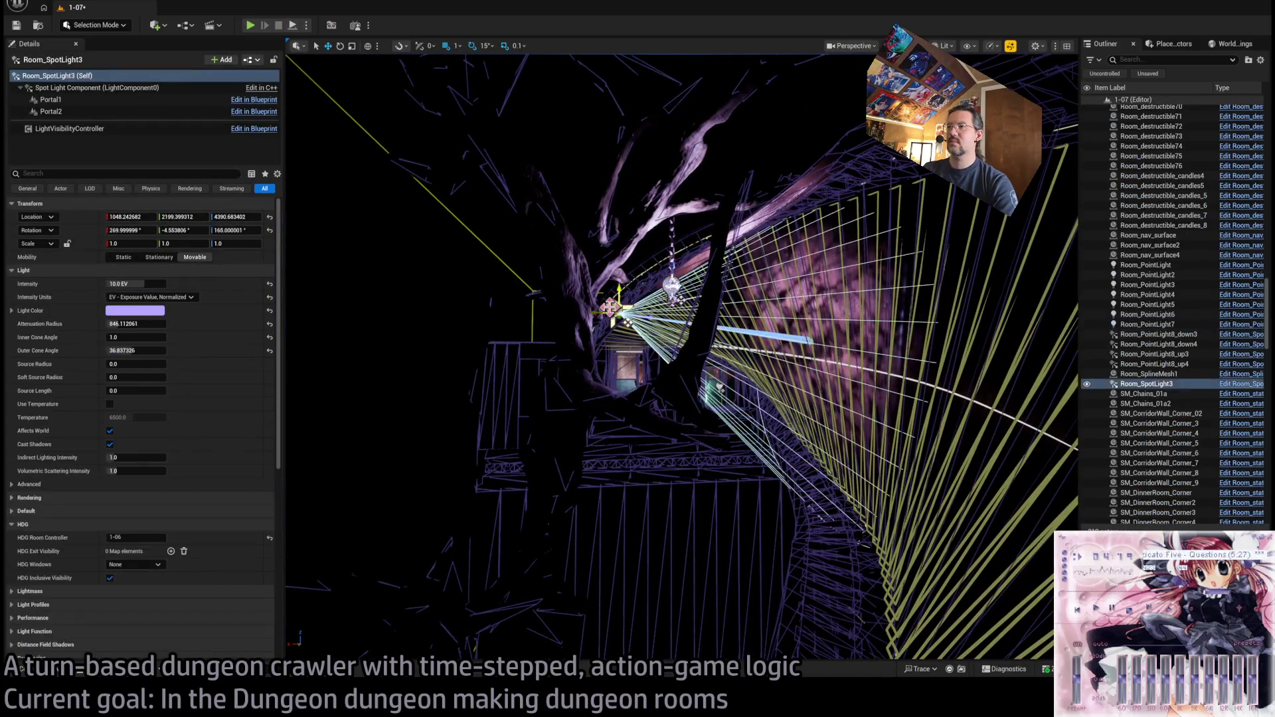
left_click(52, 100)
key("f")
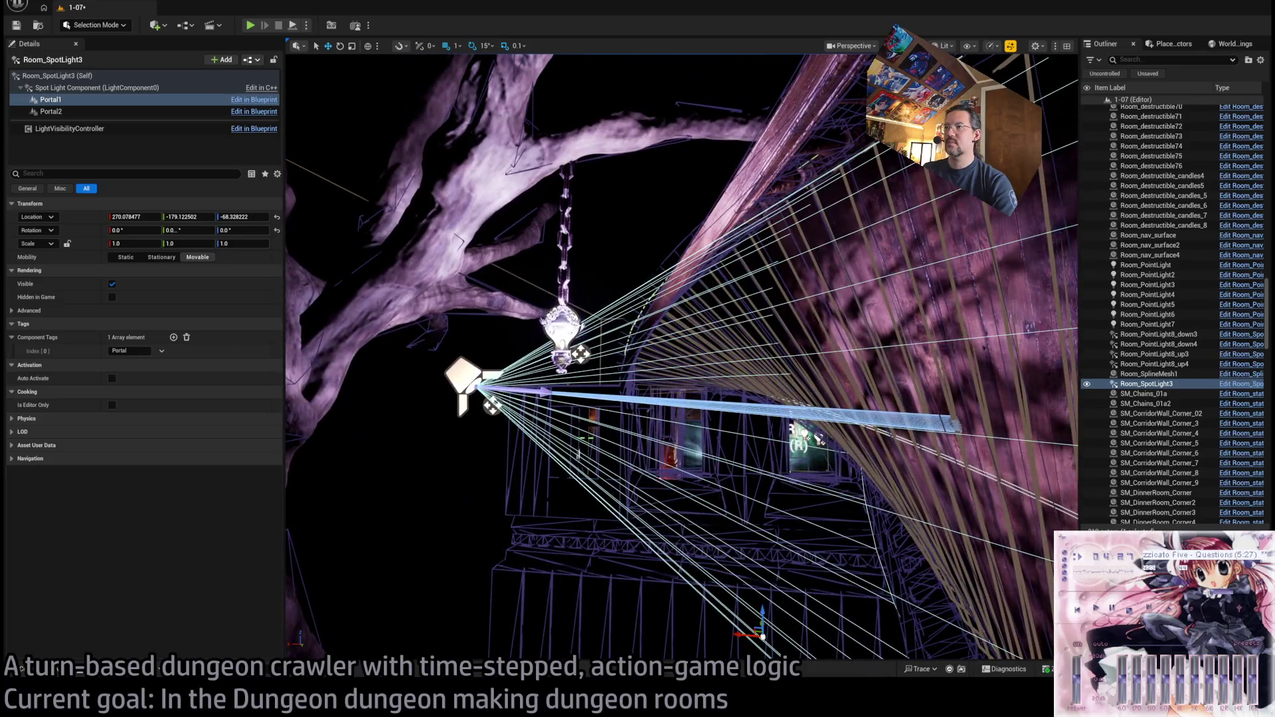
- Reset Room_PointLight7's Portal1 to location 0, 0, 0 and play-test the lantern lighting
left_click(563, 331)
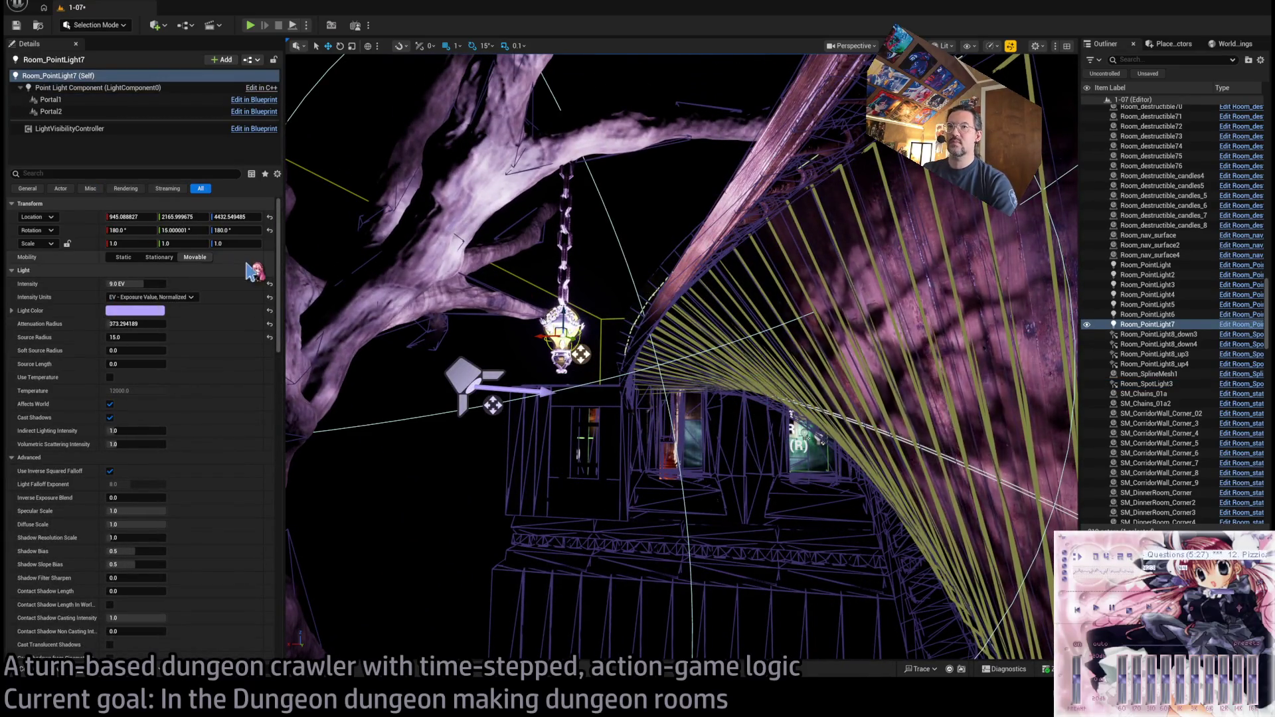
left_click(133, 99)
left_click_drag(873, 560, 844, 532)
mouse_move(585, 312)
left_mouse_down()
mouse_move(638, 412)
mouse_move(601, 302)
mouse_move(606, 324)
left_mouse_up()
left_click_drag(171, 217, 120, 174)
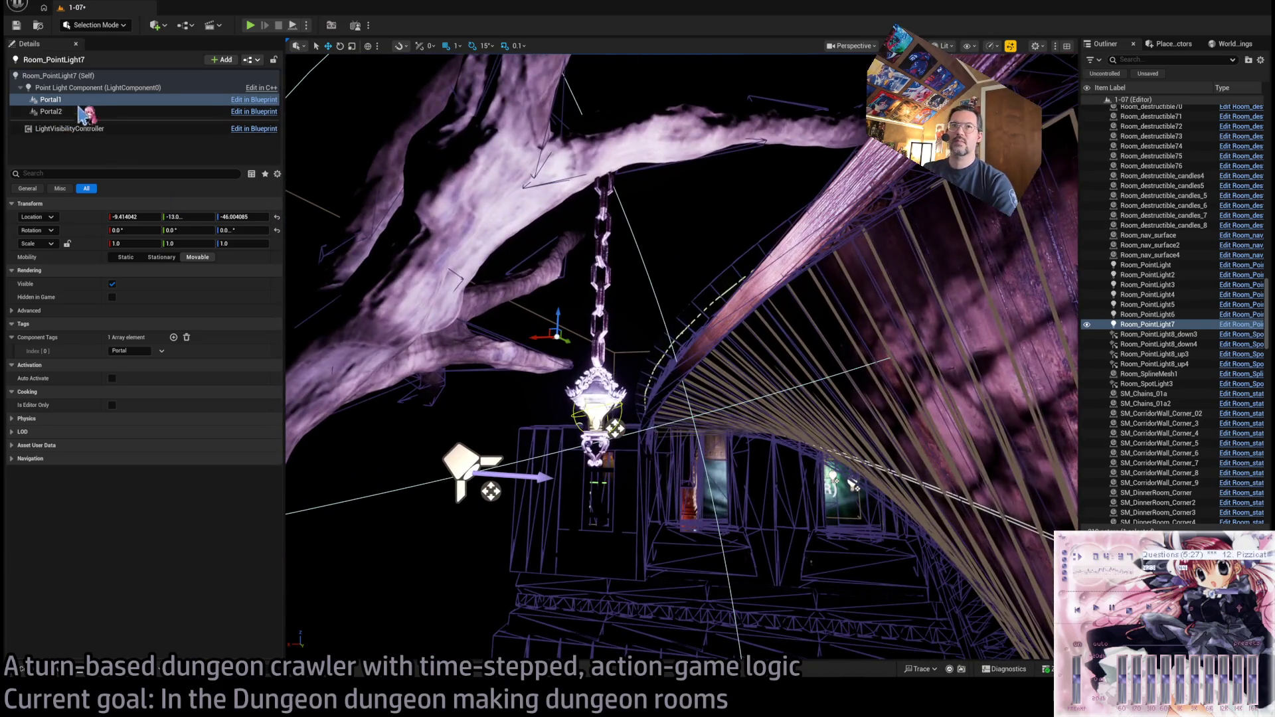
left_click(133, 217)
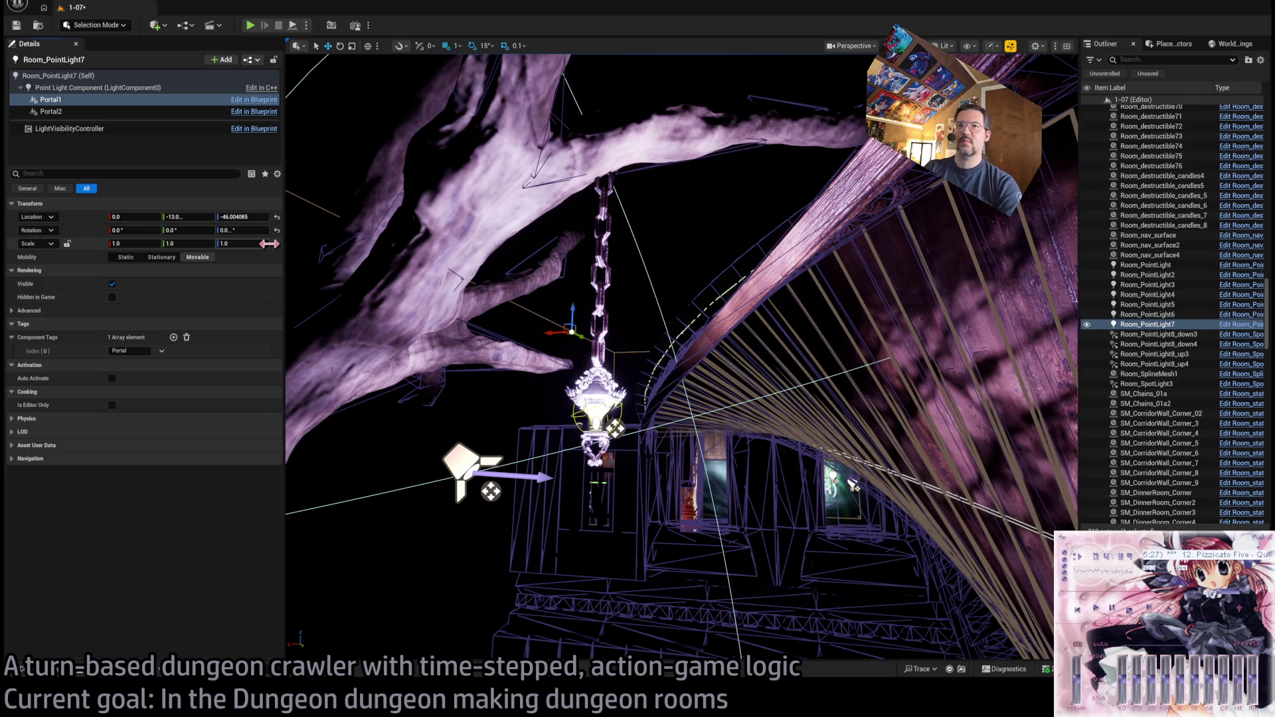
left_click_drag(219, 218, 252, 219)
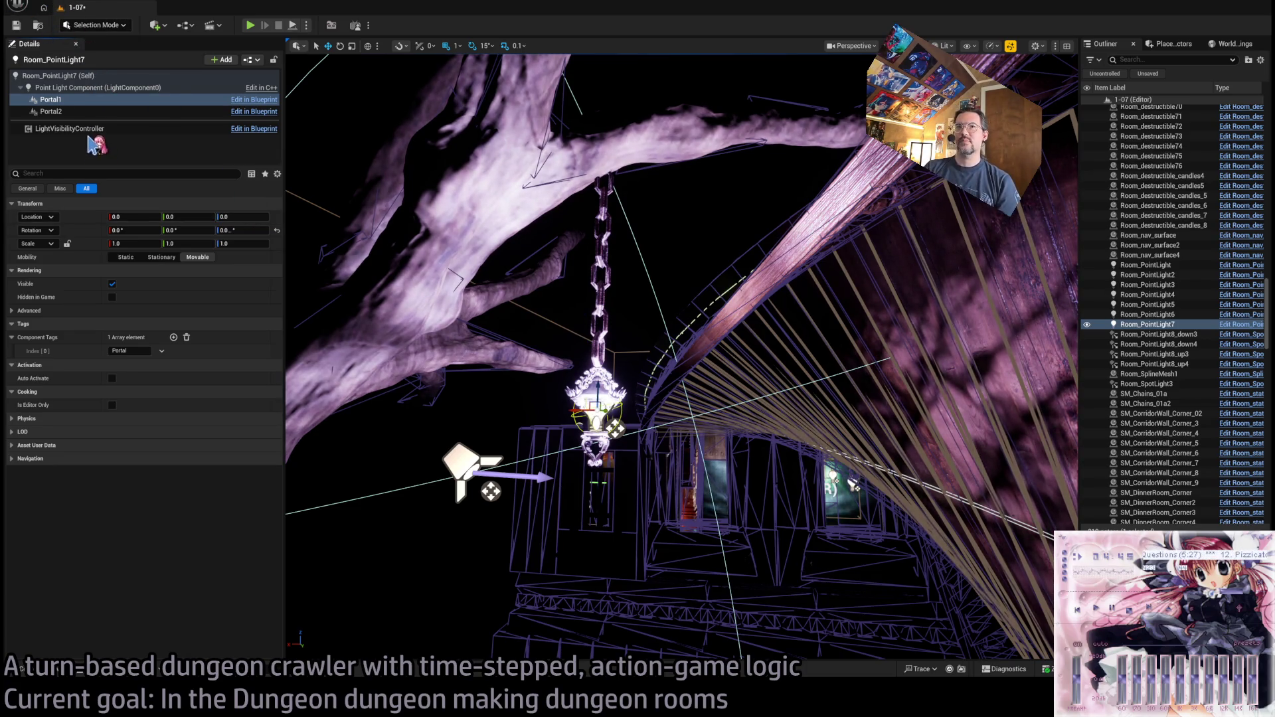
left_click(252, 25)
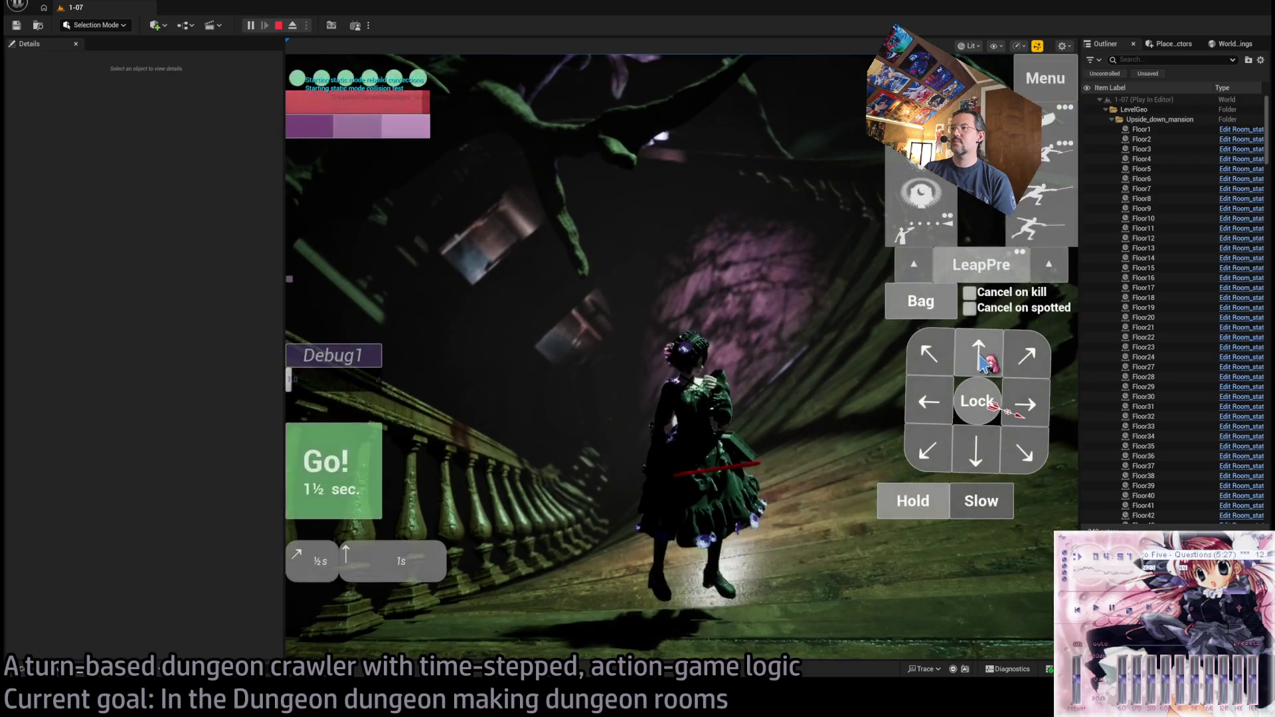
- Queue and run a few timed forward moves and an ability turn, then end the play session
left_click(1009, 362)
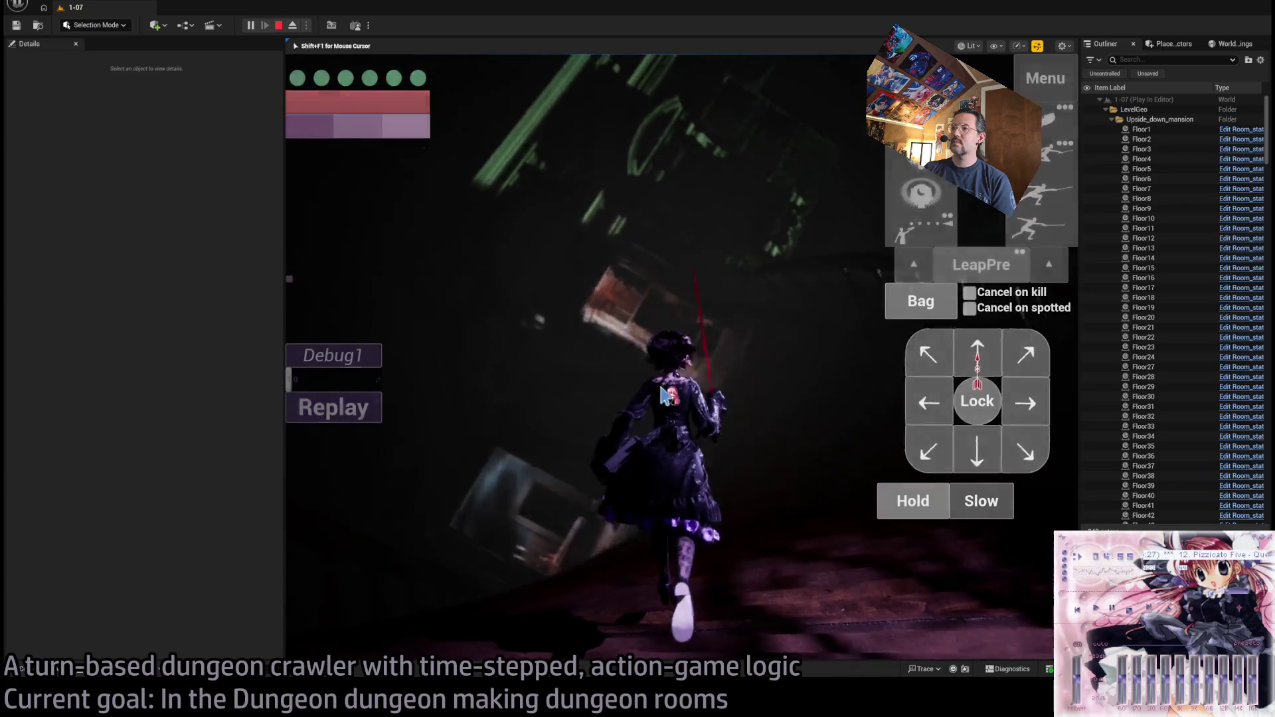
left_click(979, 355)
left_click(341, 476)
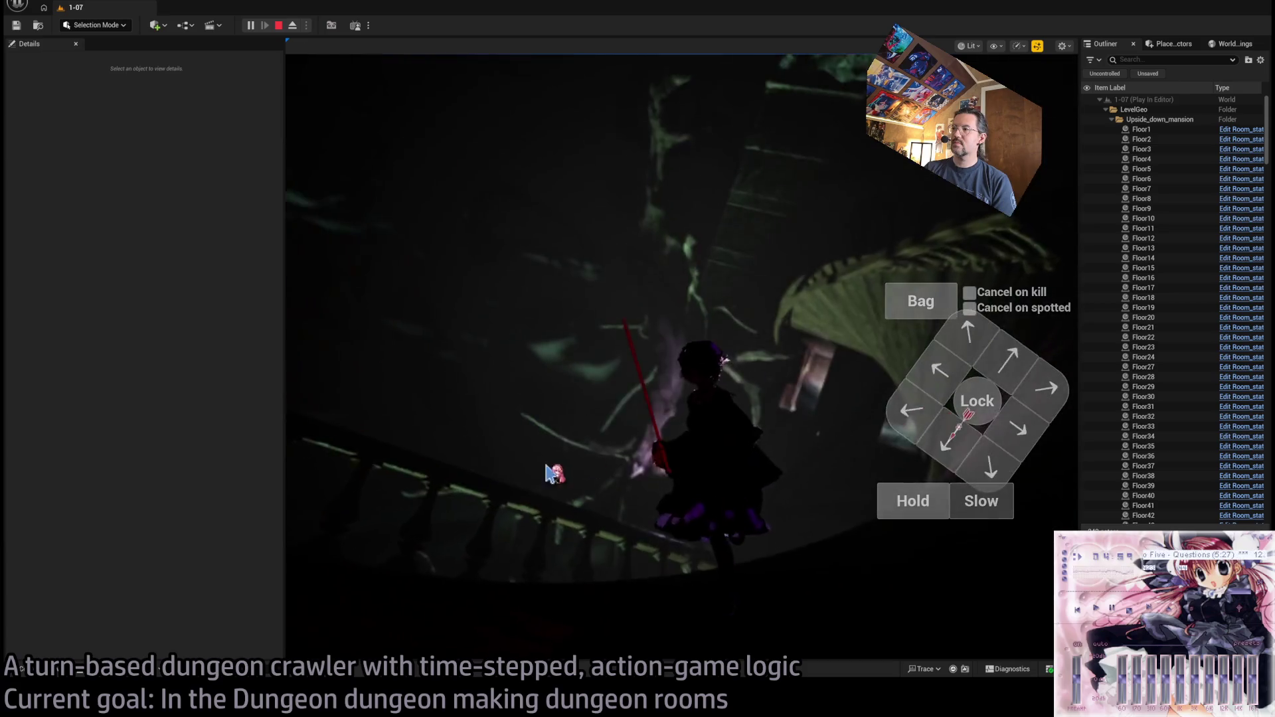
left_click(912, 503)
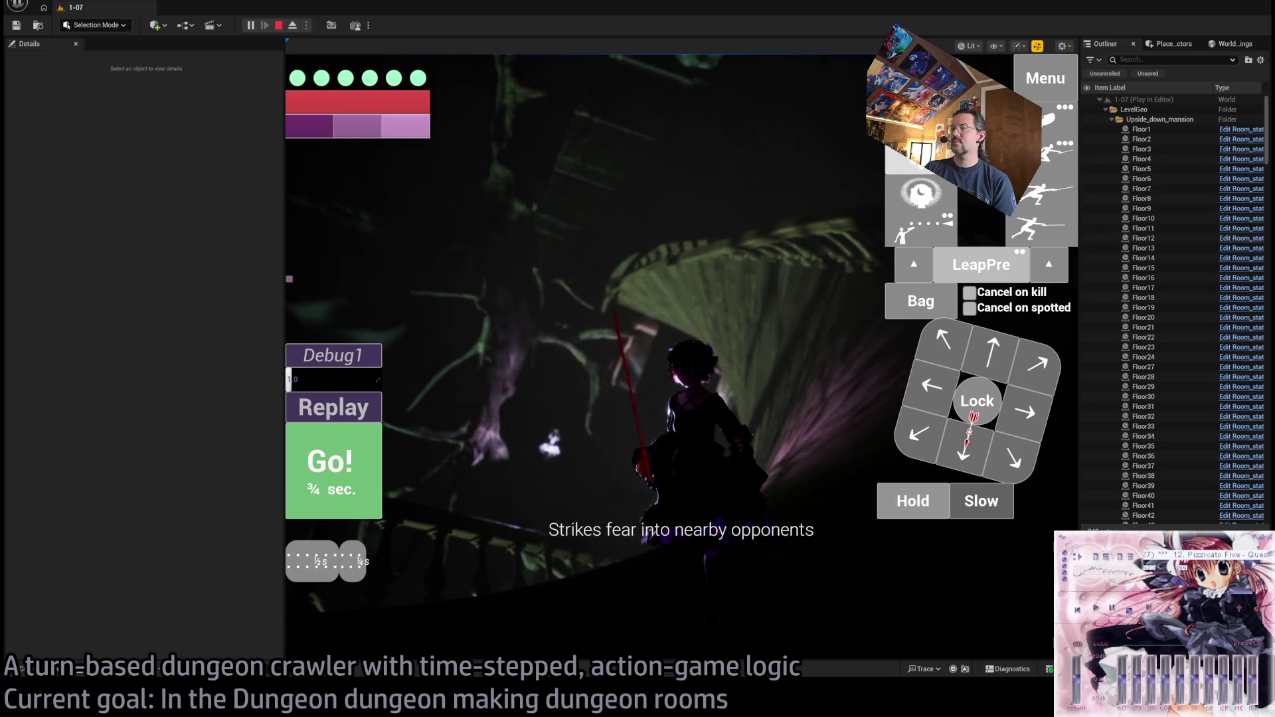
left_click(942, 197)
left_click(370, 471)
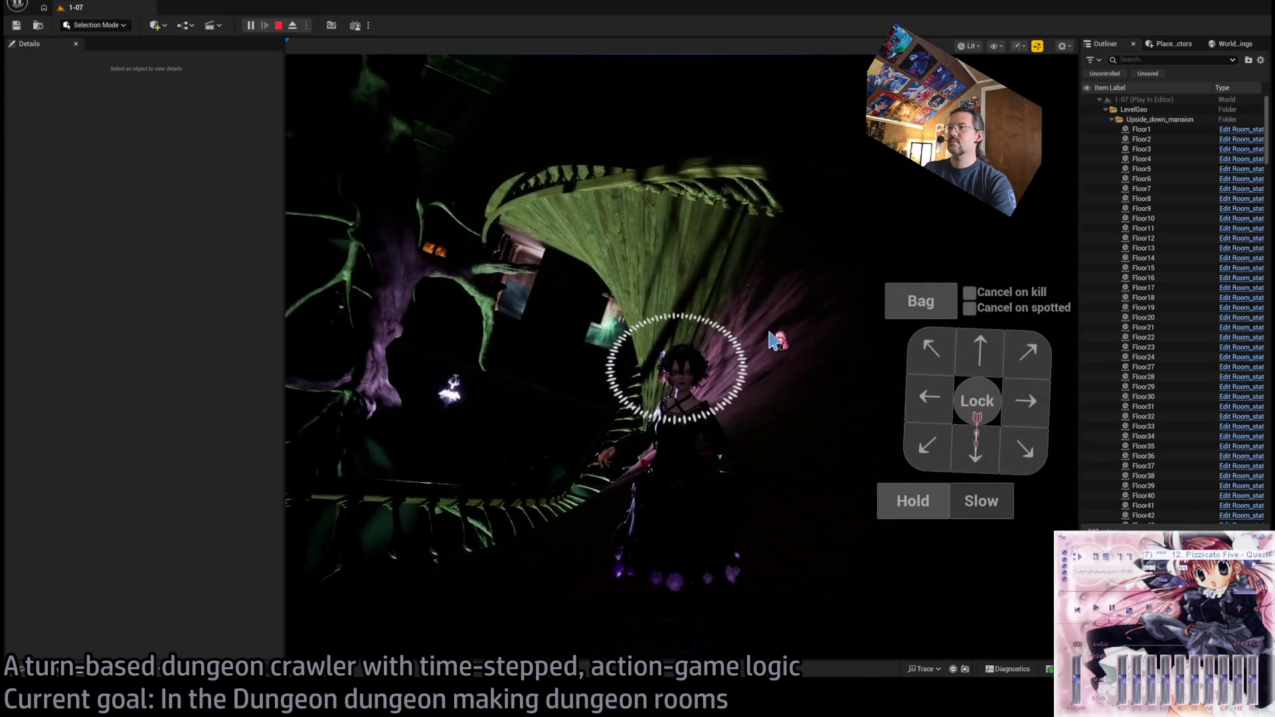
key("Escape")
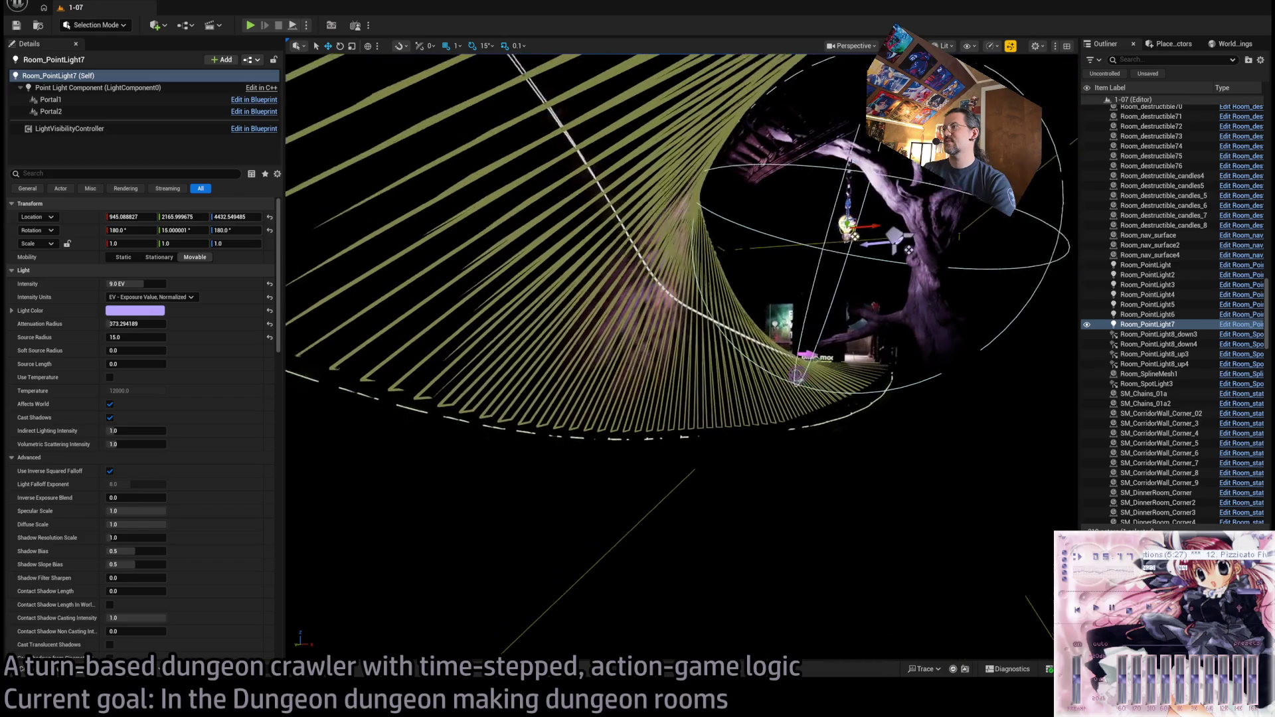
- Switch to Unlit view, select the bridge spline, browse LevelInstances > Mansion, then switch to the browser
key("alt+3")
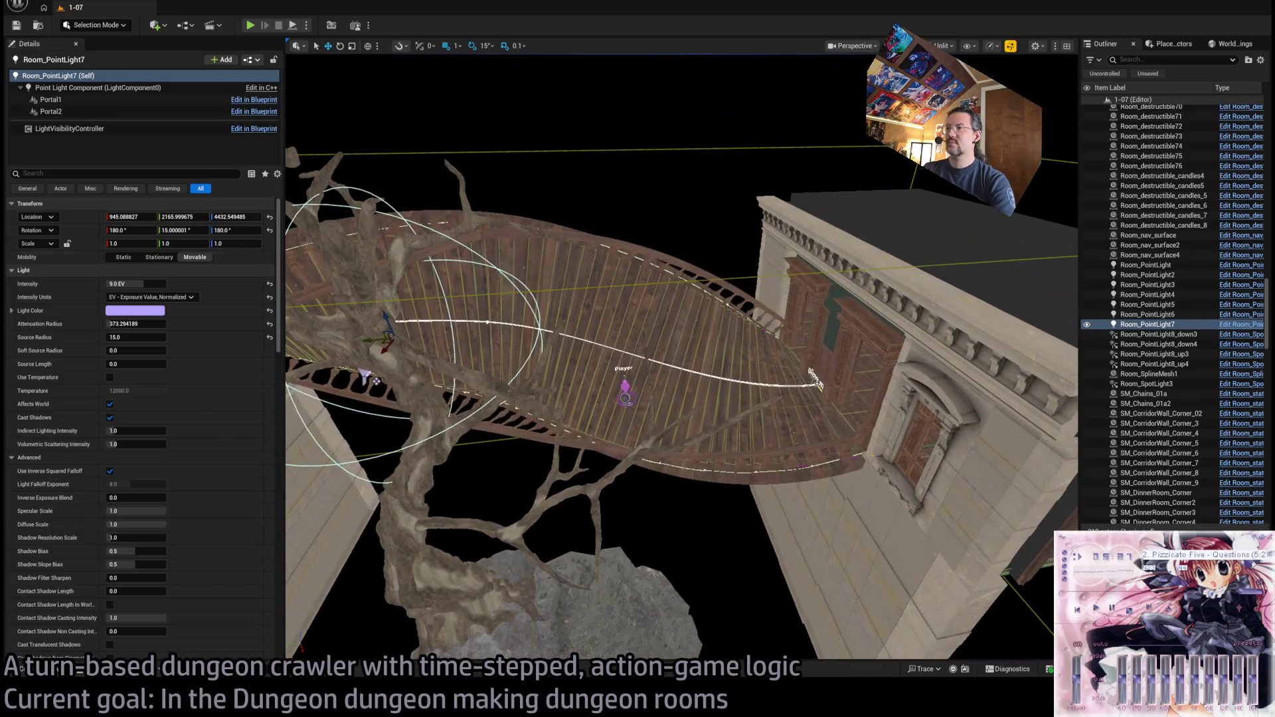
left_click(525, 303)
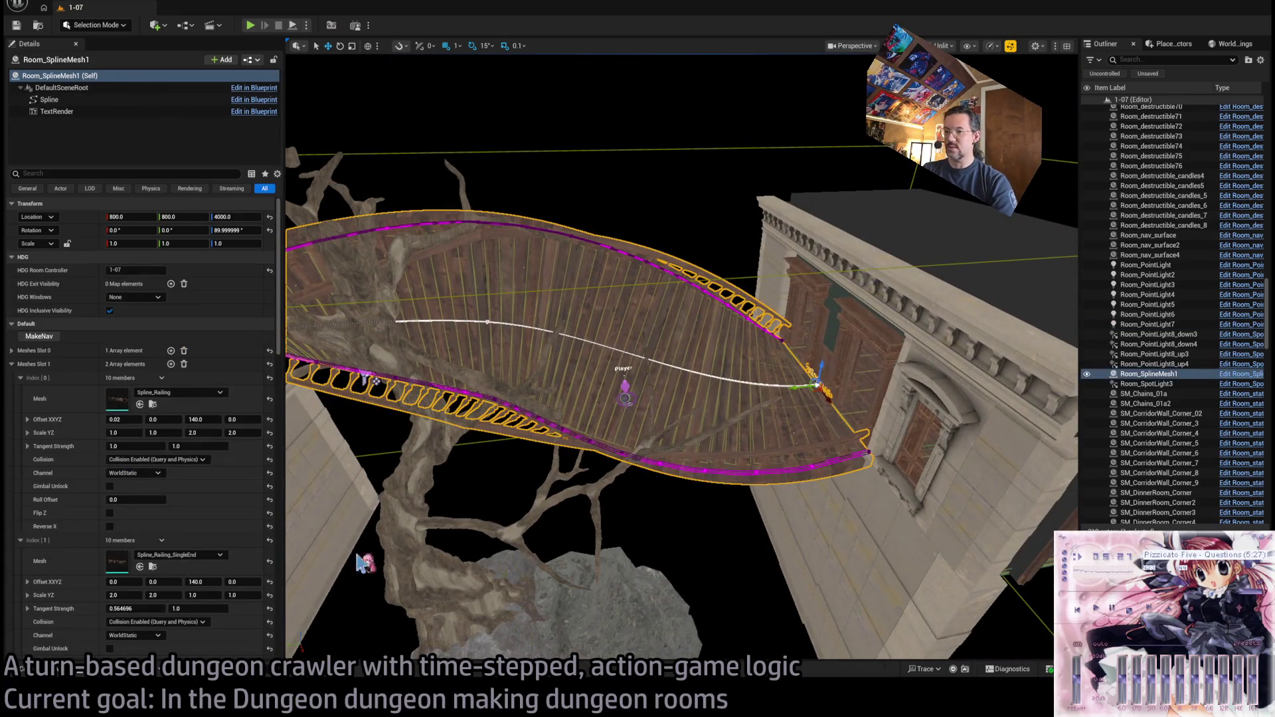
key("ctrl+space")
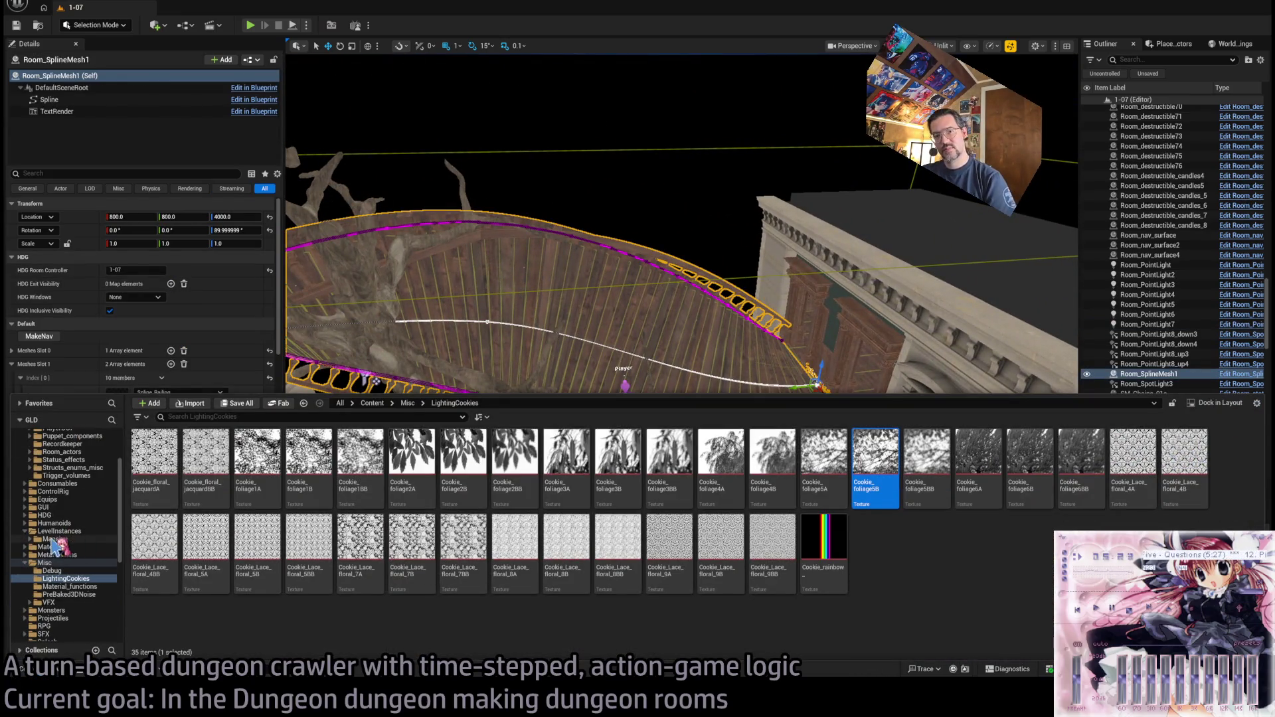
left_click(60, 539)
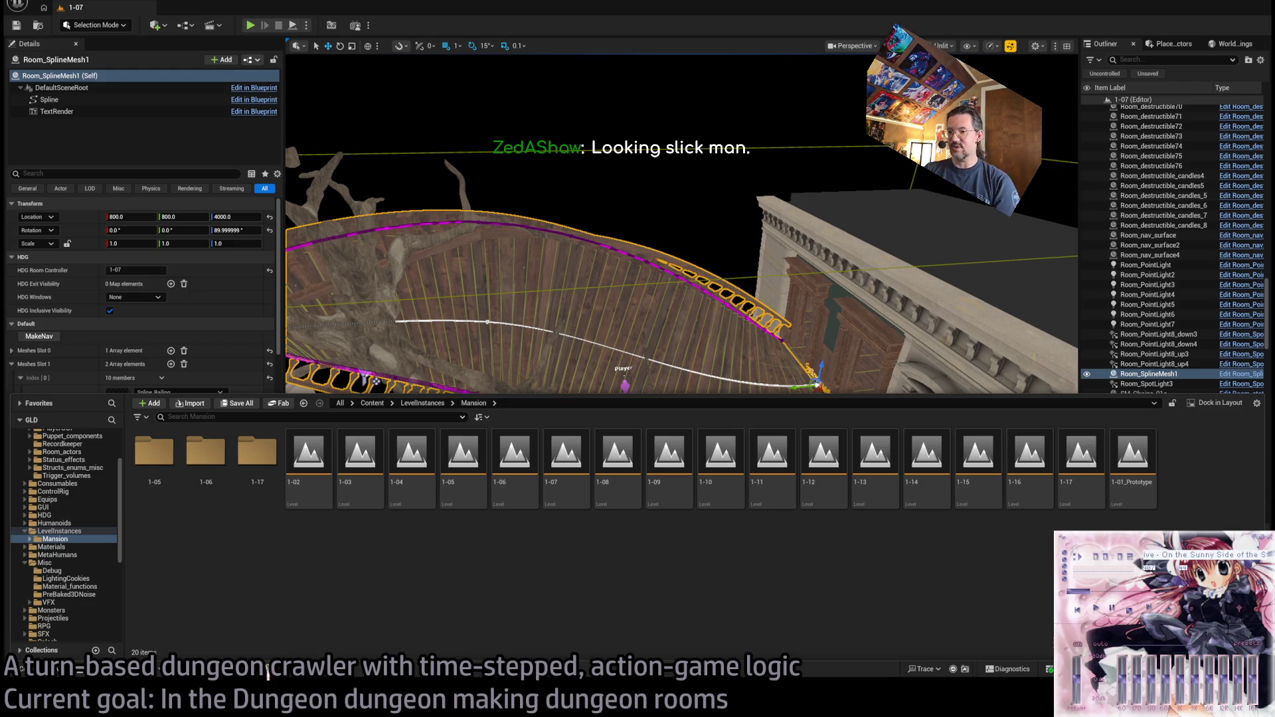
key("alt+Tab")
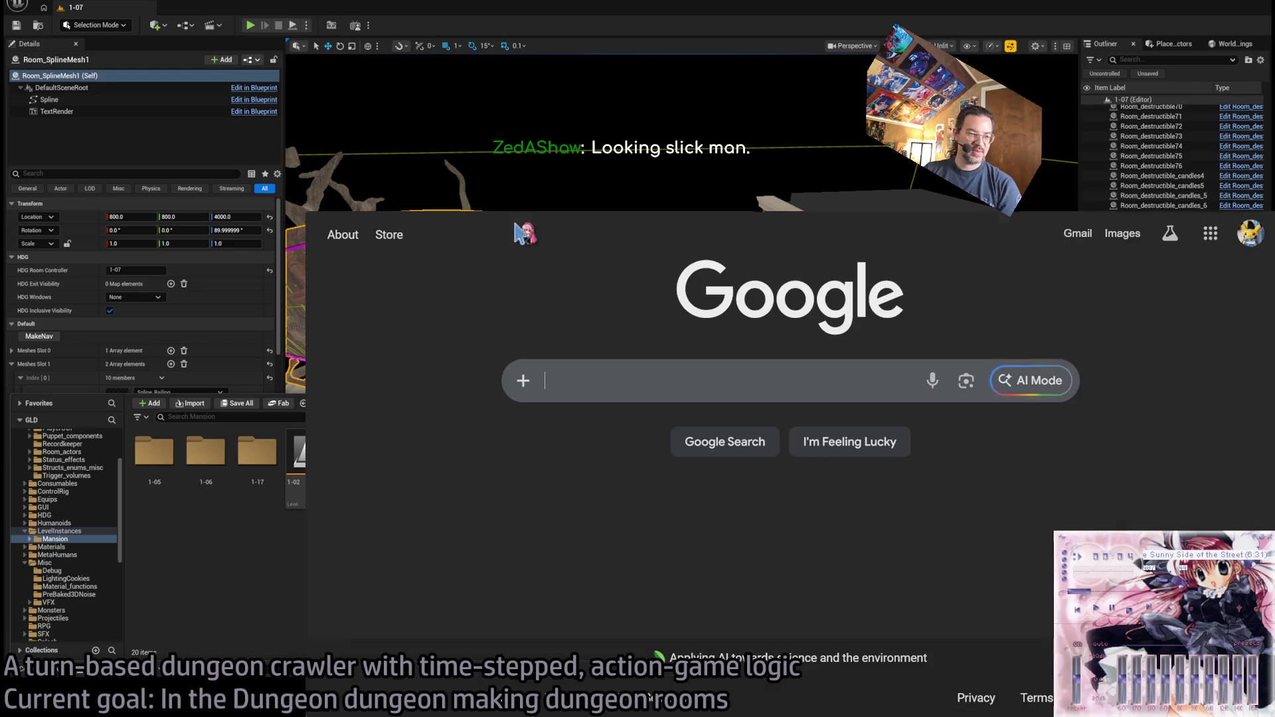
- On Twitch, search for the streamer's channel, filter Videos to Past Broadcasts, and play the newest one
left_click(417, 215)
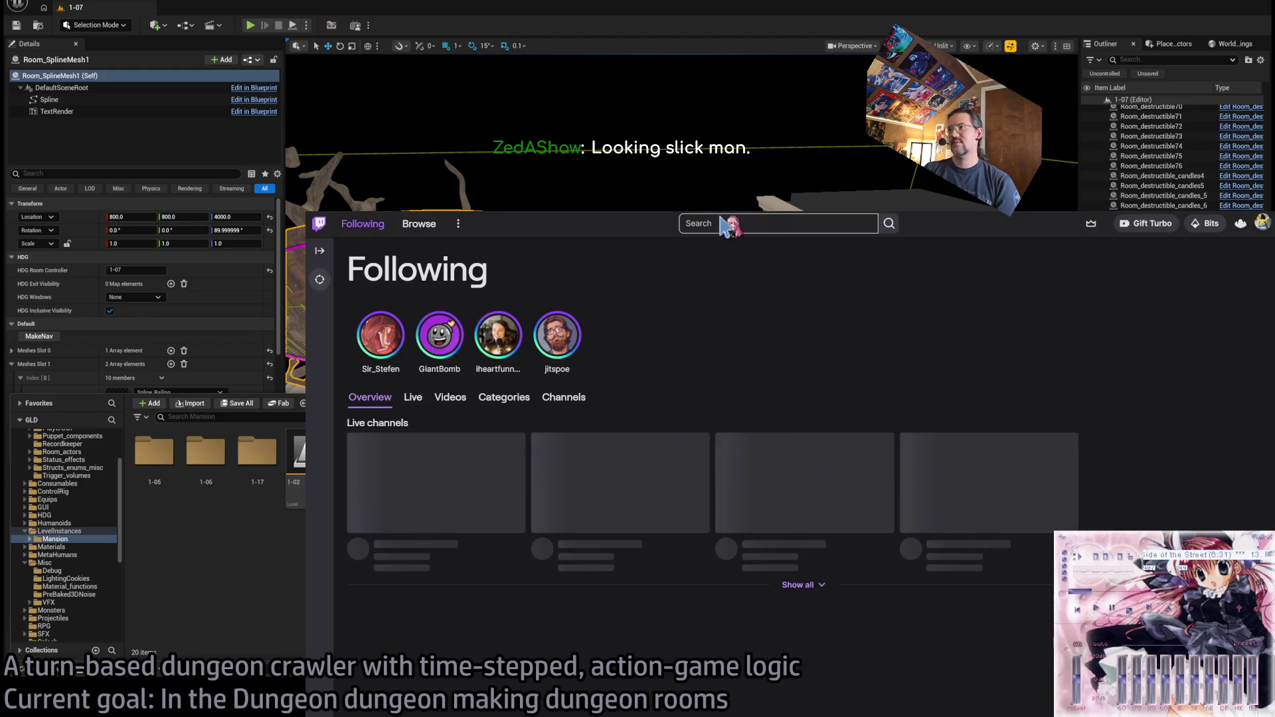
left_click(728, 223)
type("ed")
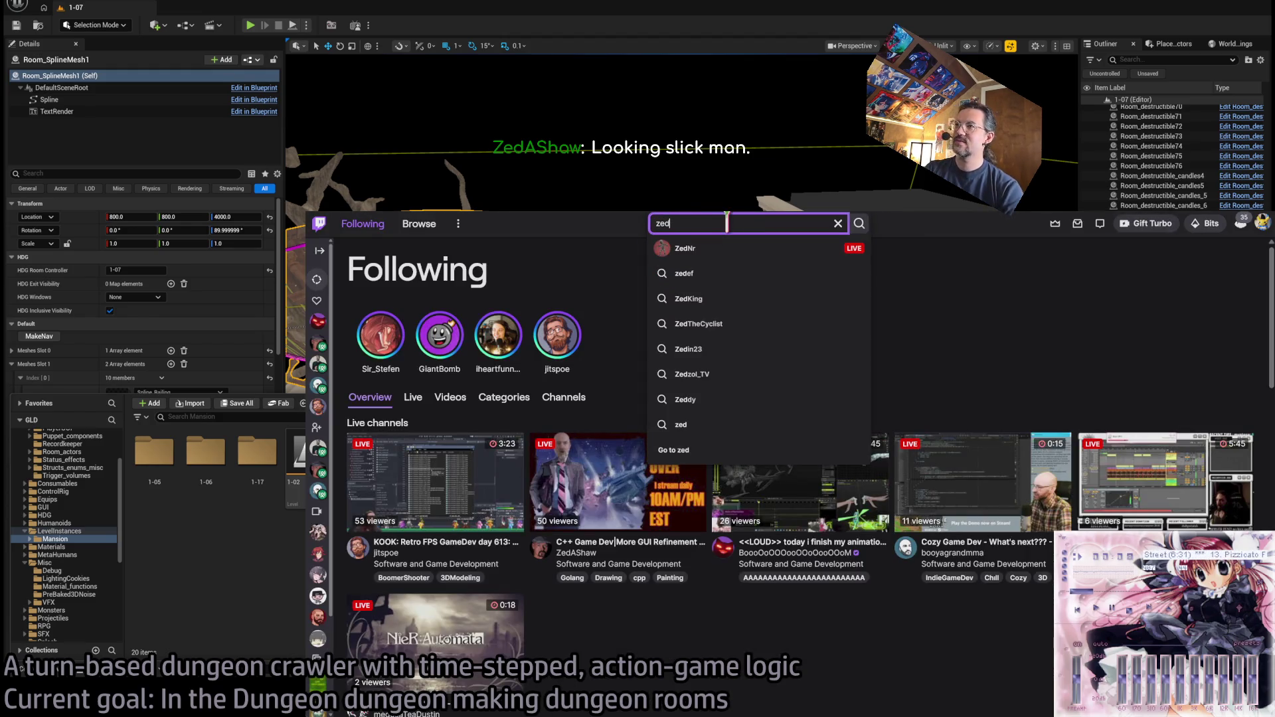
type("ashaw")
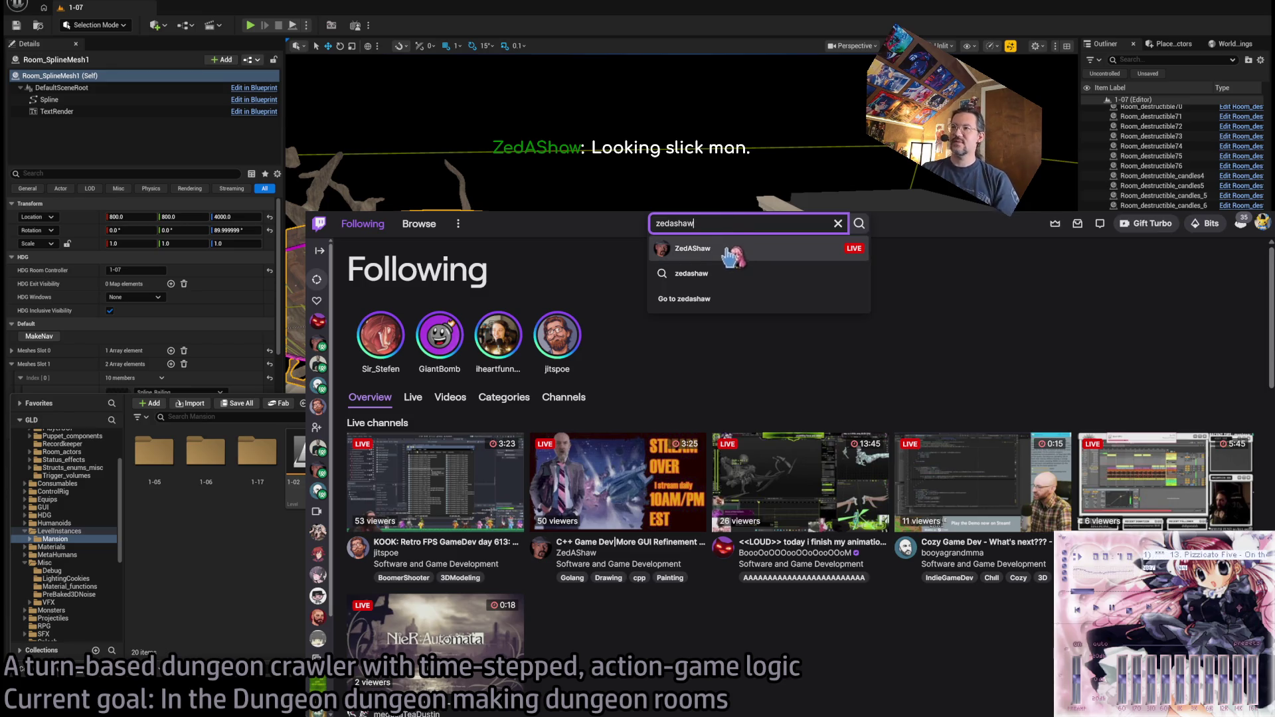
left_click(704, 258)
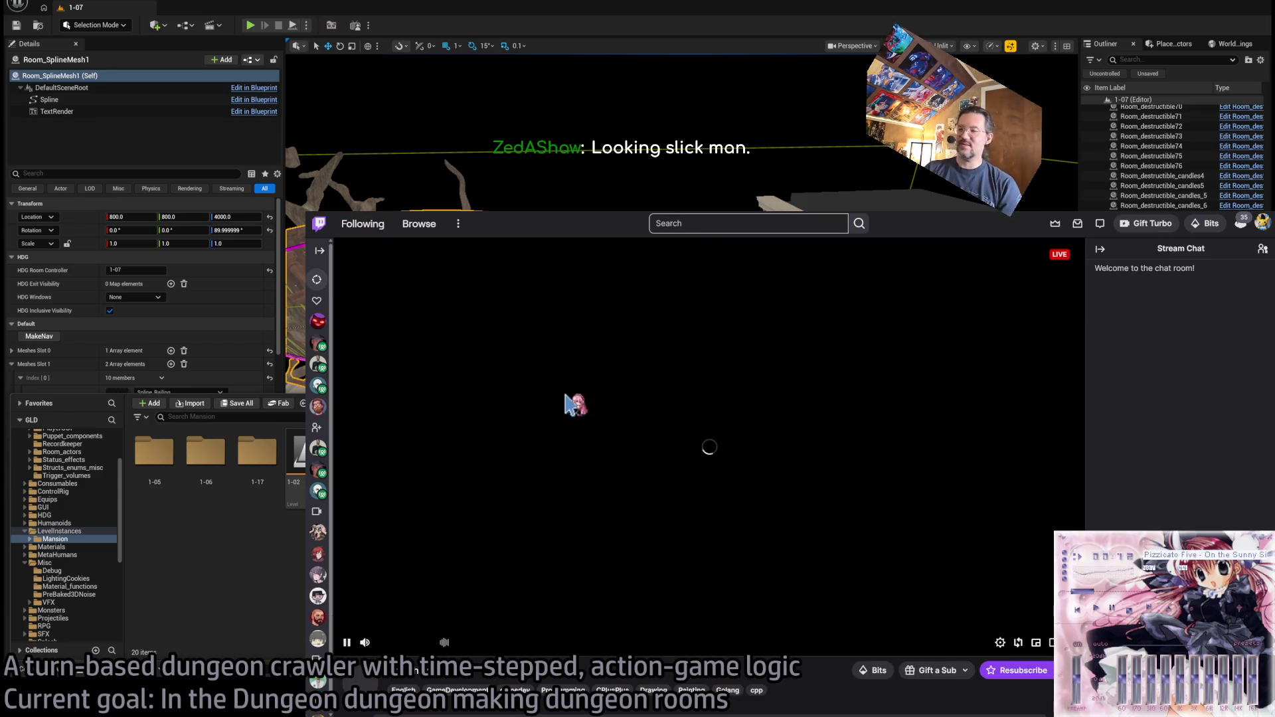
scroll(467, 442, "down", 3)
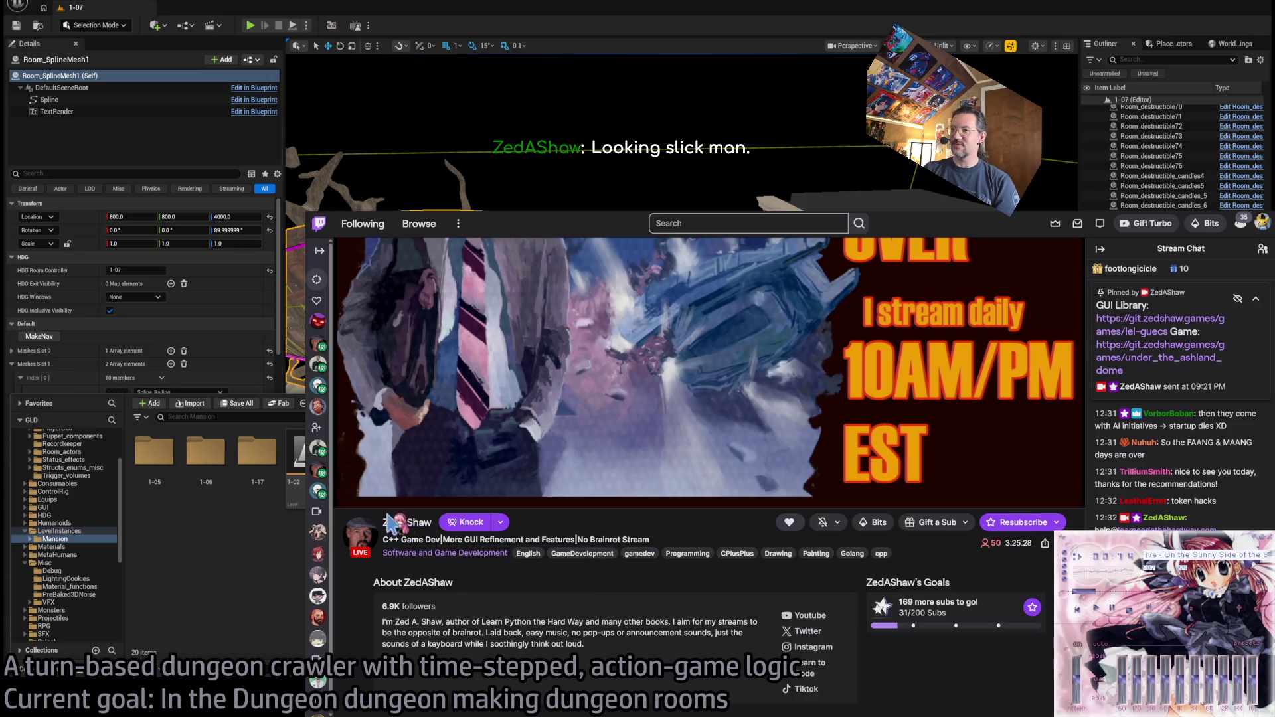
left_click(578, 523)
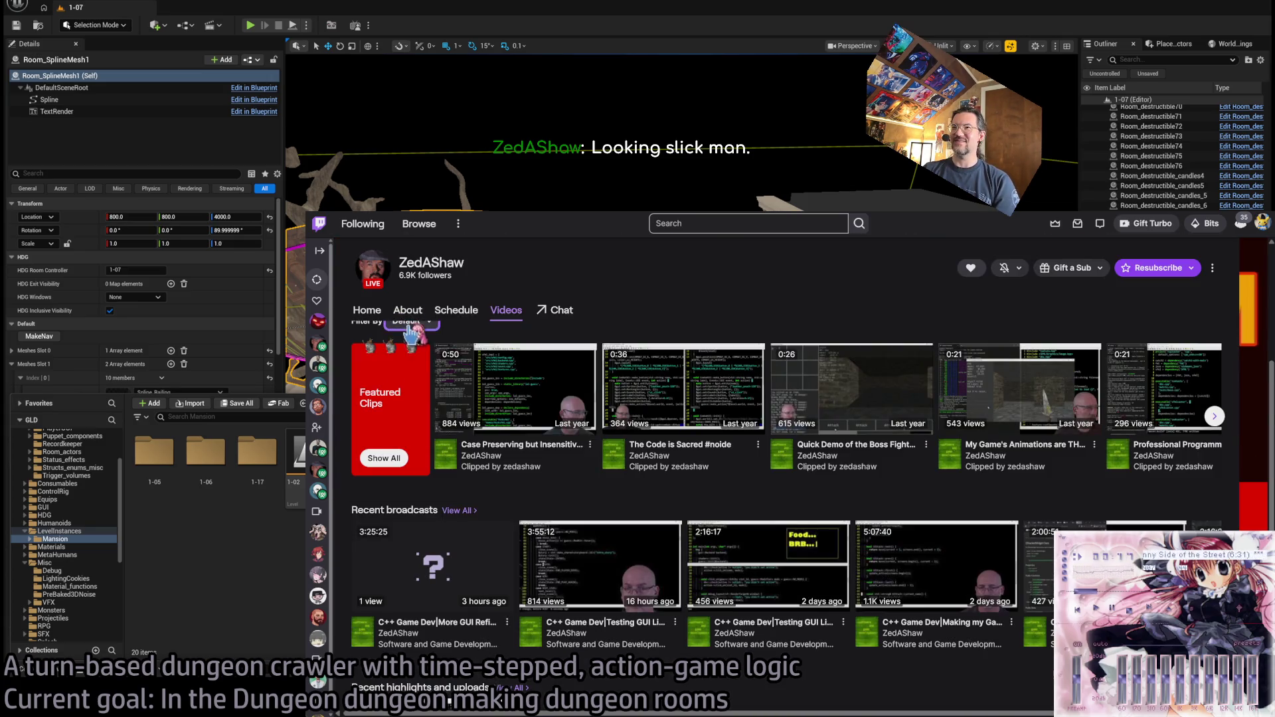
left_click(411, 325)
left_click(425, 372)
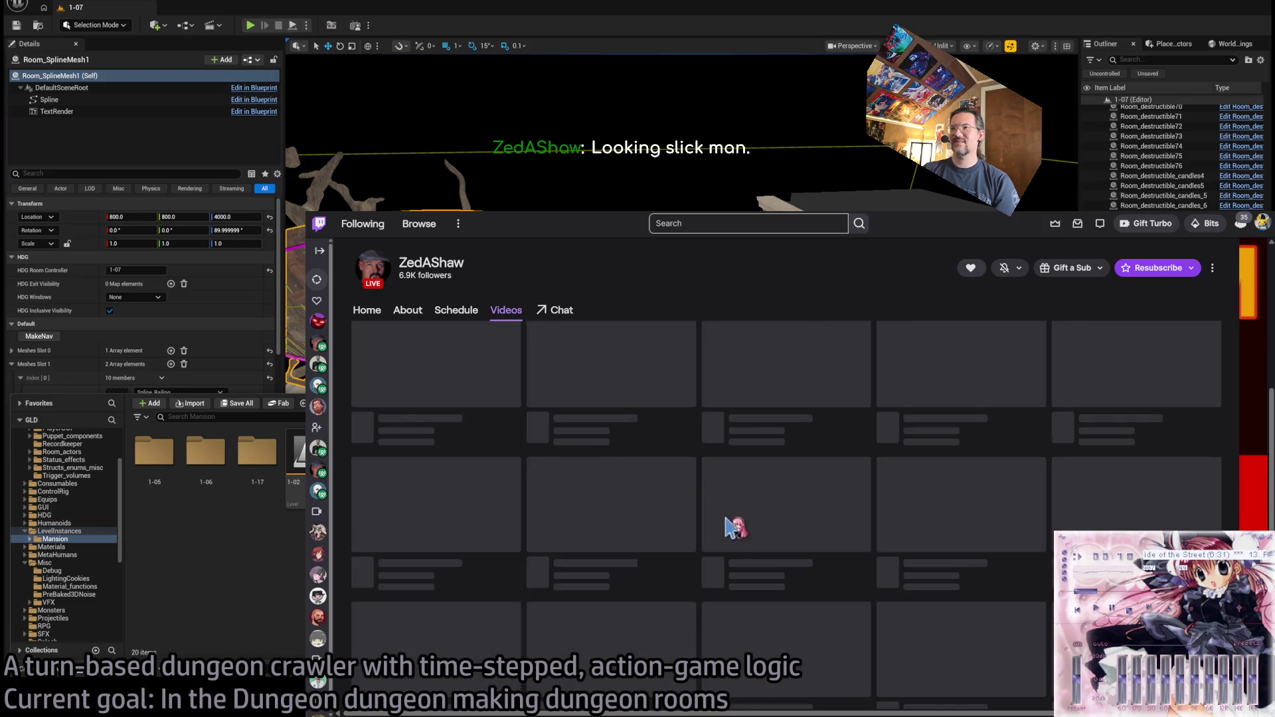
left_click(460, 363)
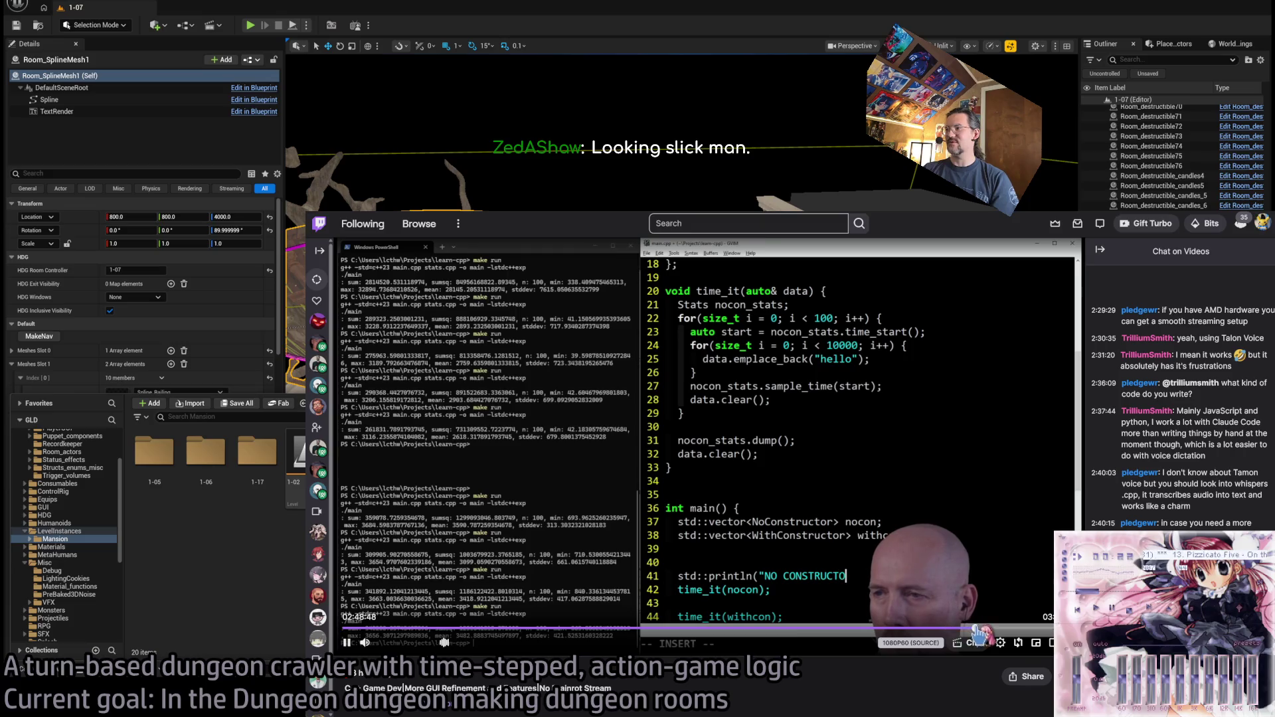
- Scrub the broadcast timeline back to about two hours in, around 02:00:41
left_click(977, 630)
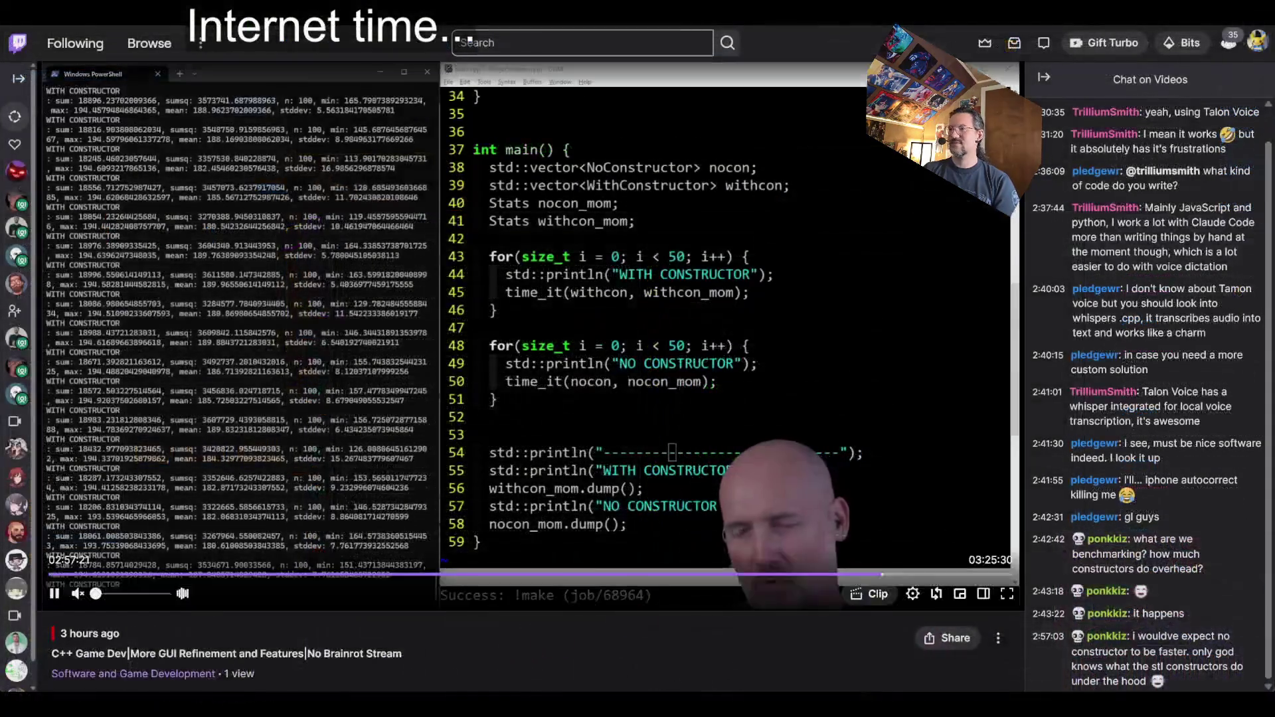
left_click(919, 576)
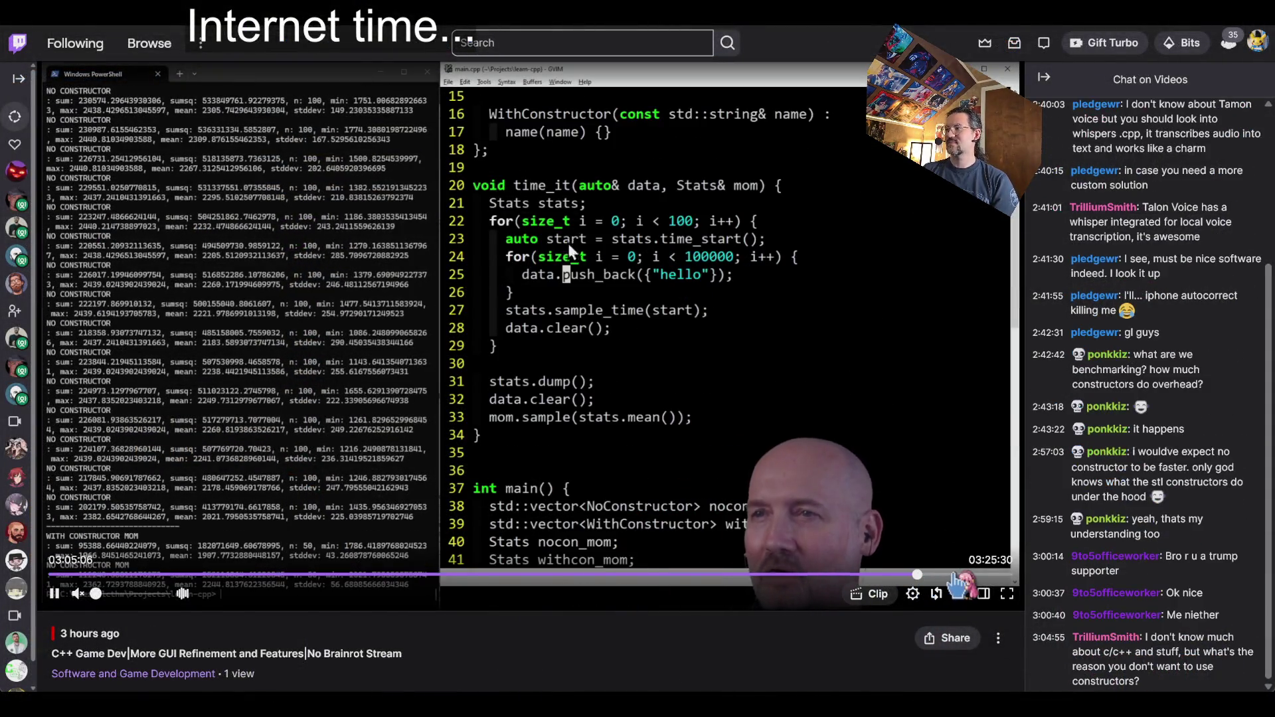
left_click(971, 575)
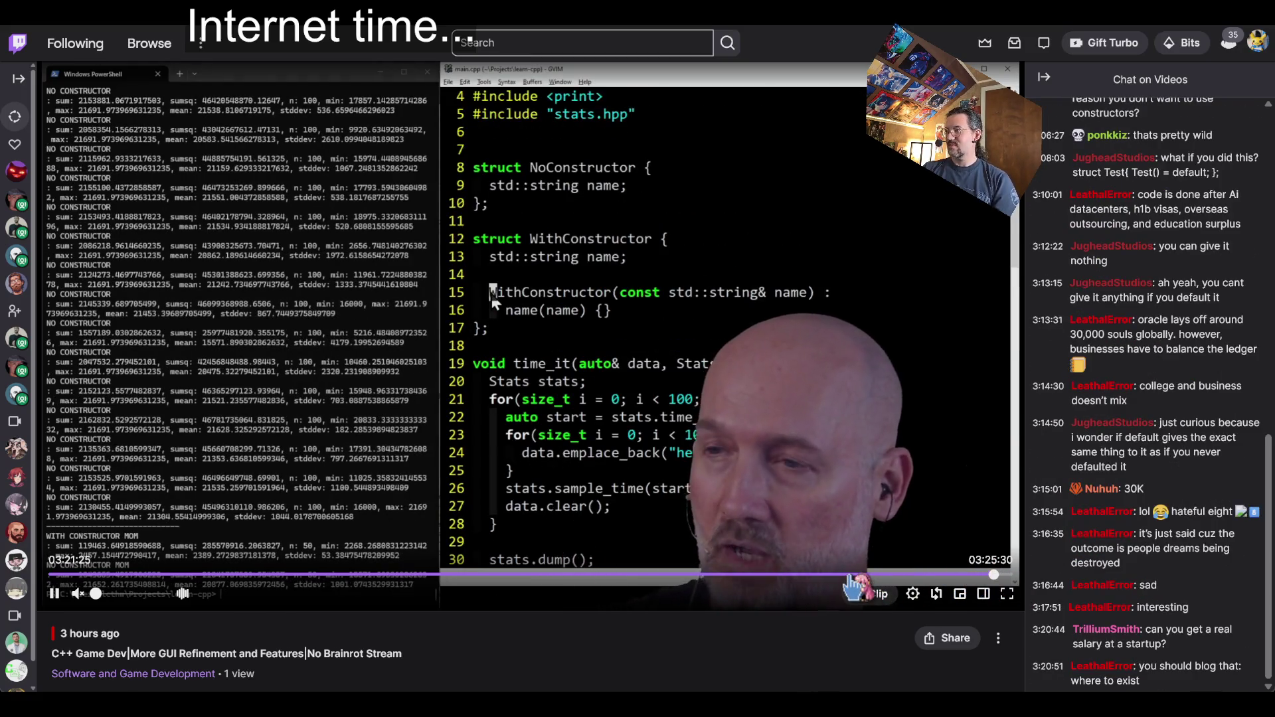
left_click(851, 576)
left_click_drag(819, 576, 724, 576)
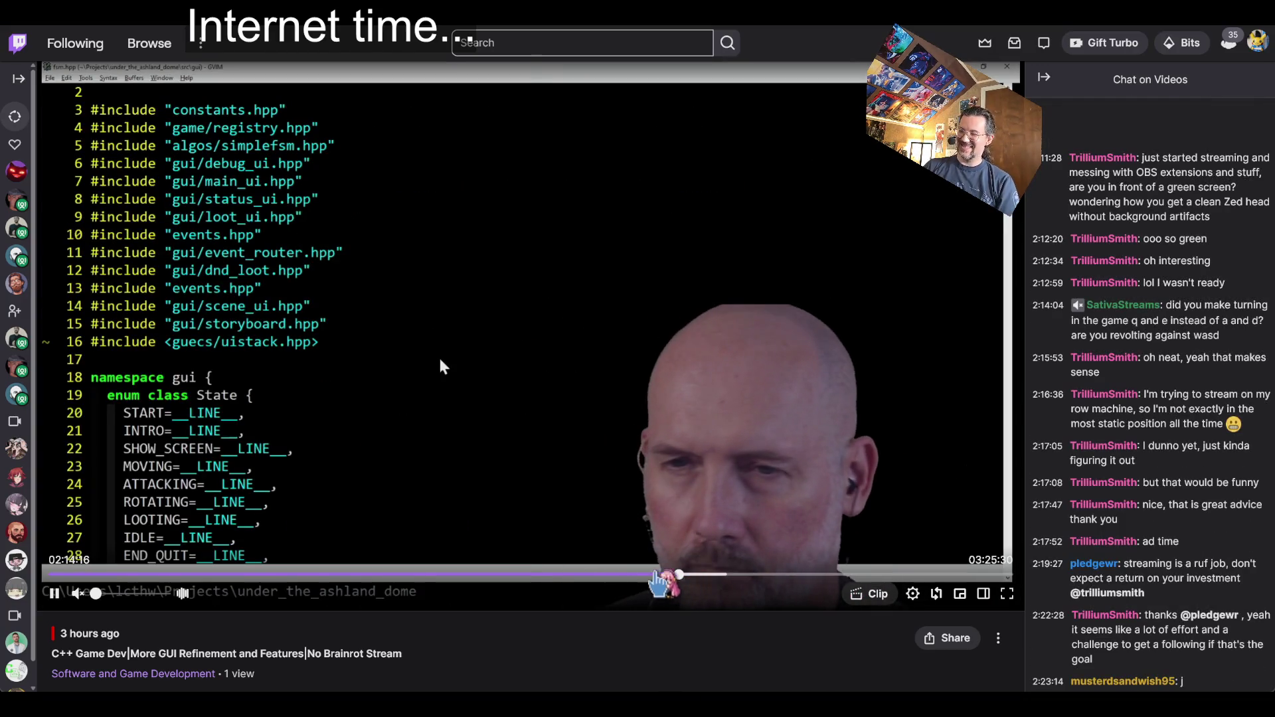
left_click(618, 575)
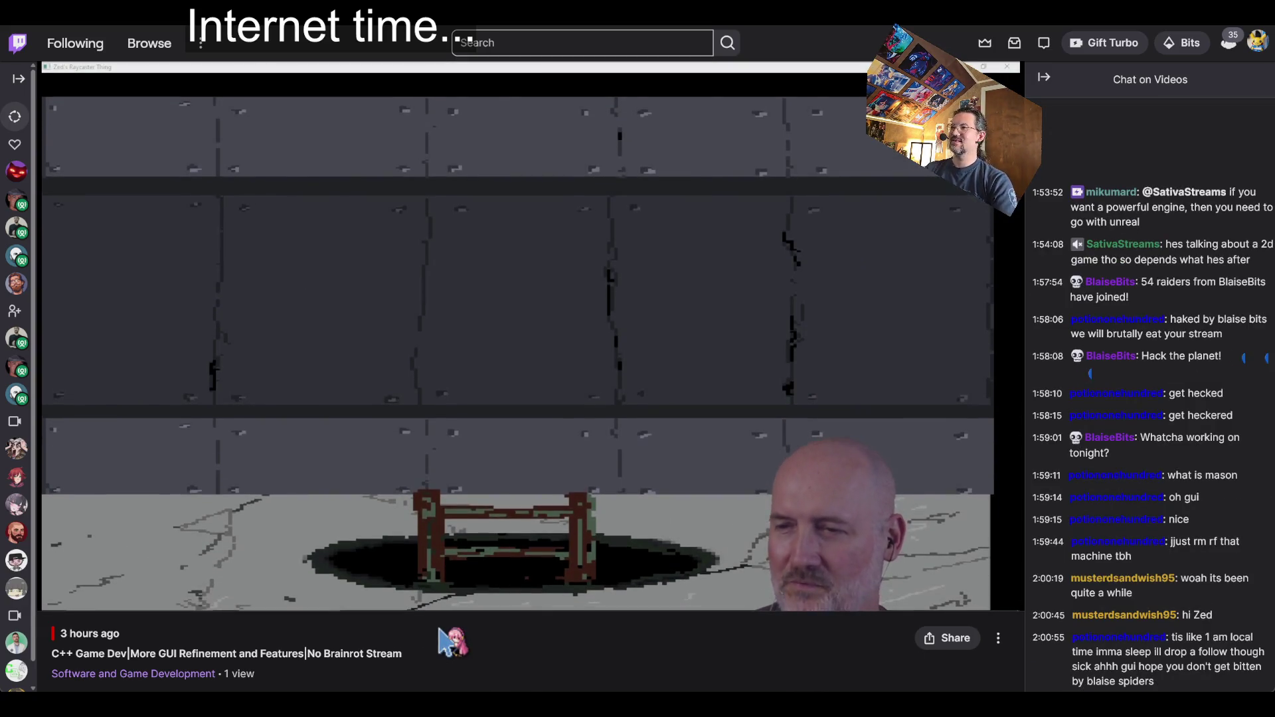
key("Left")
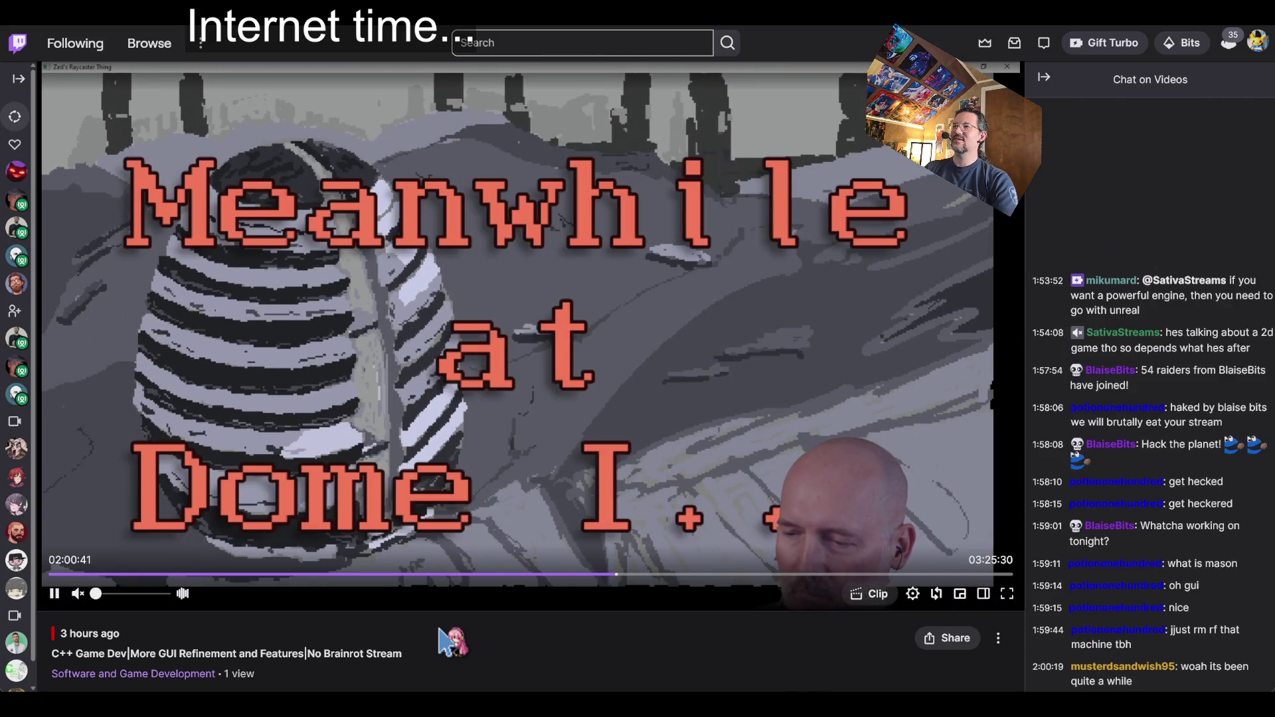
key("Left")
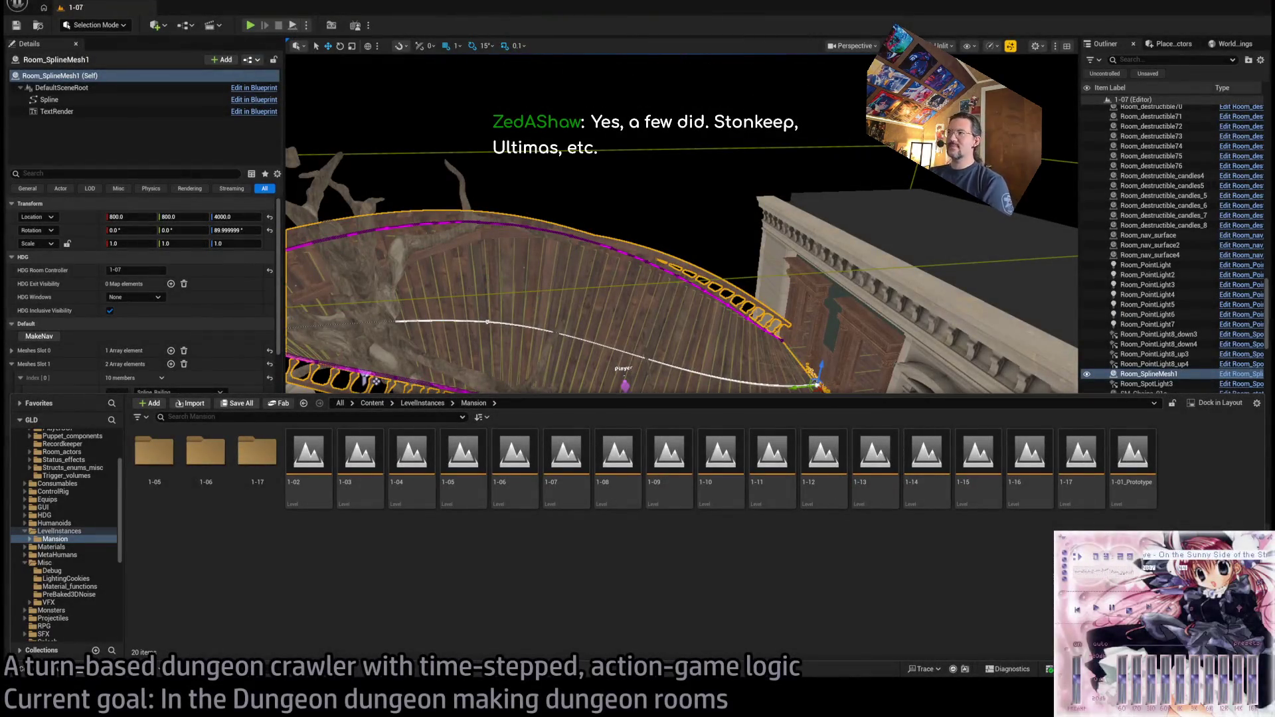
- Orbit in close for a top-down view of the curved spline railing beside the tree
mouse_move(661, 253)
left_mouse_down()
mouse_move(643, 395)
mouse_move(510, 474)
mouse_move(585, 402)
mouse_move(664, 269)
left_mouse_up()
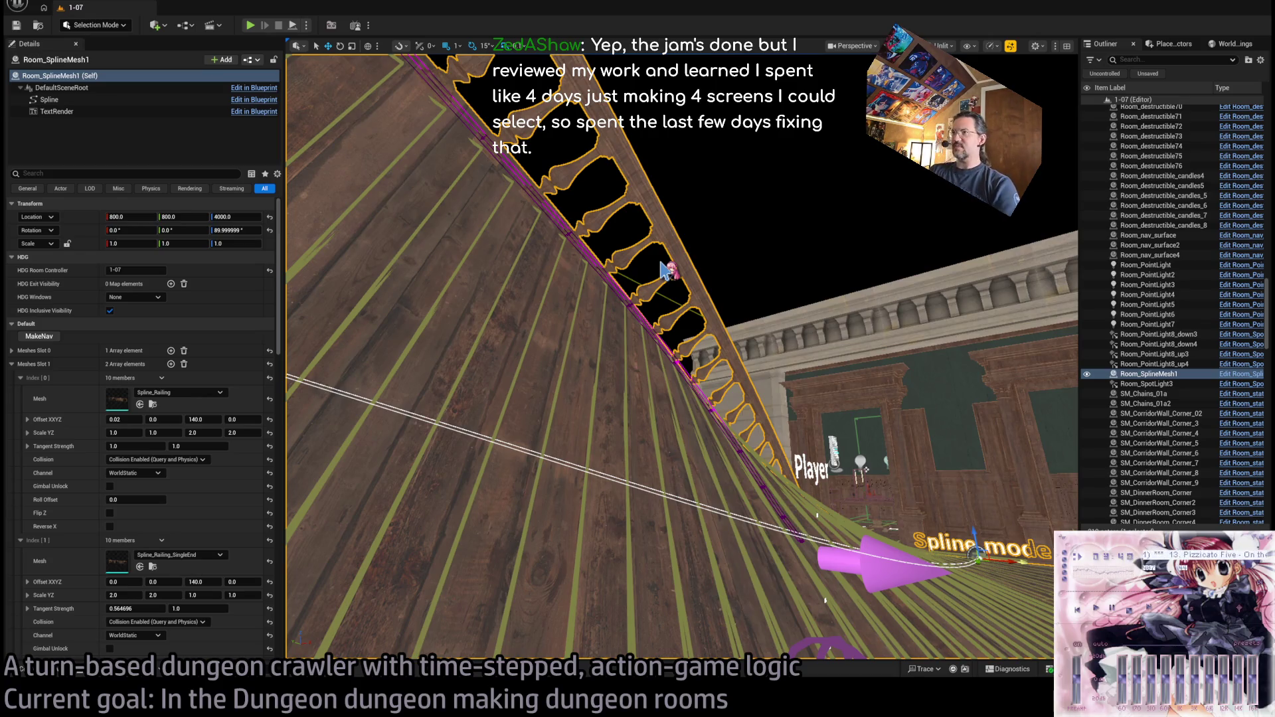
mouse_move(664, 269)
left_mouse_down()
mouse_move(674, 259)
mouse_move(753, 355)
mouse_move(664, 319)
mouse_move(770, 350)
left_mouse_up()
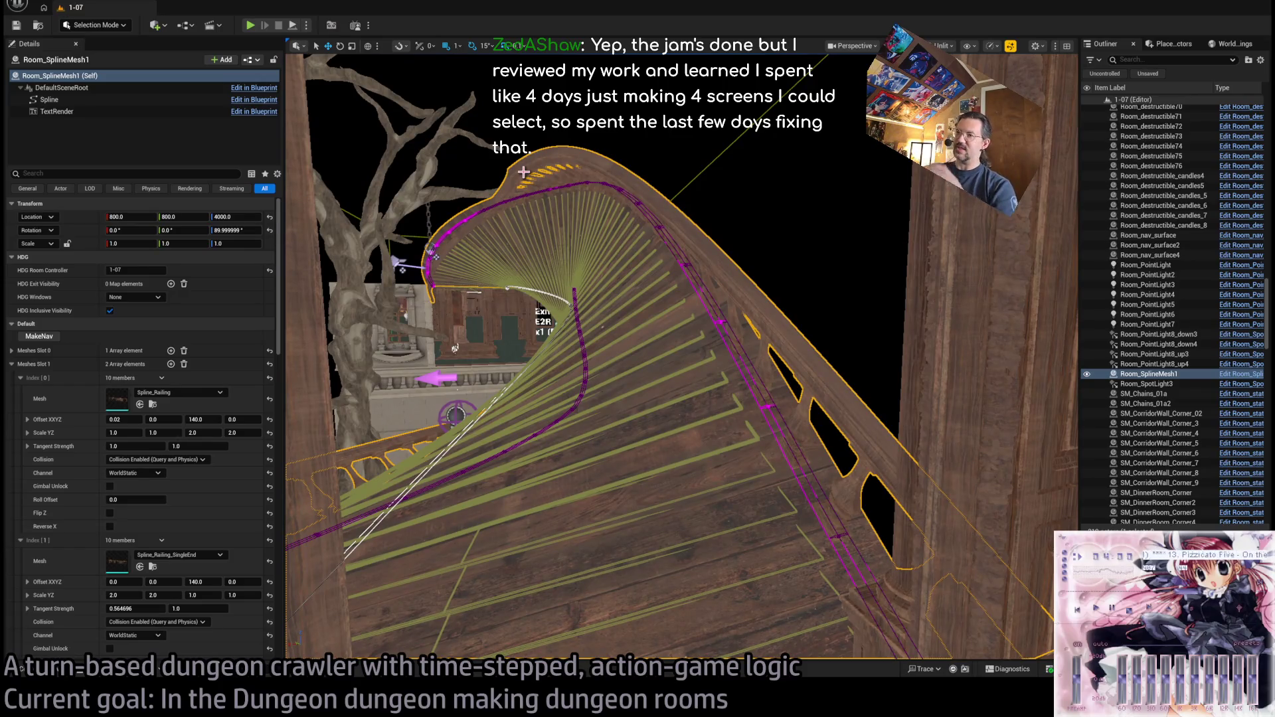
left_click_drag(364, 292, 409, 305)
left_click_drag(678, 452, 677, 452)
scroll(226, 454, "down", 3)
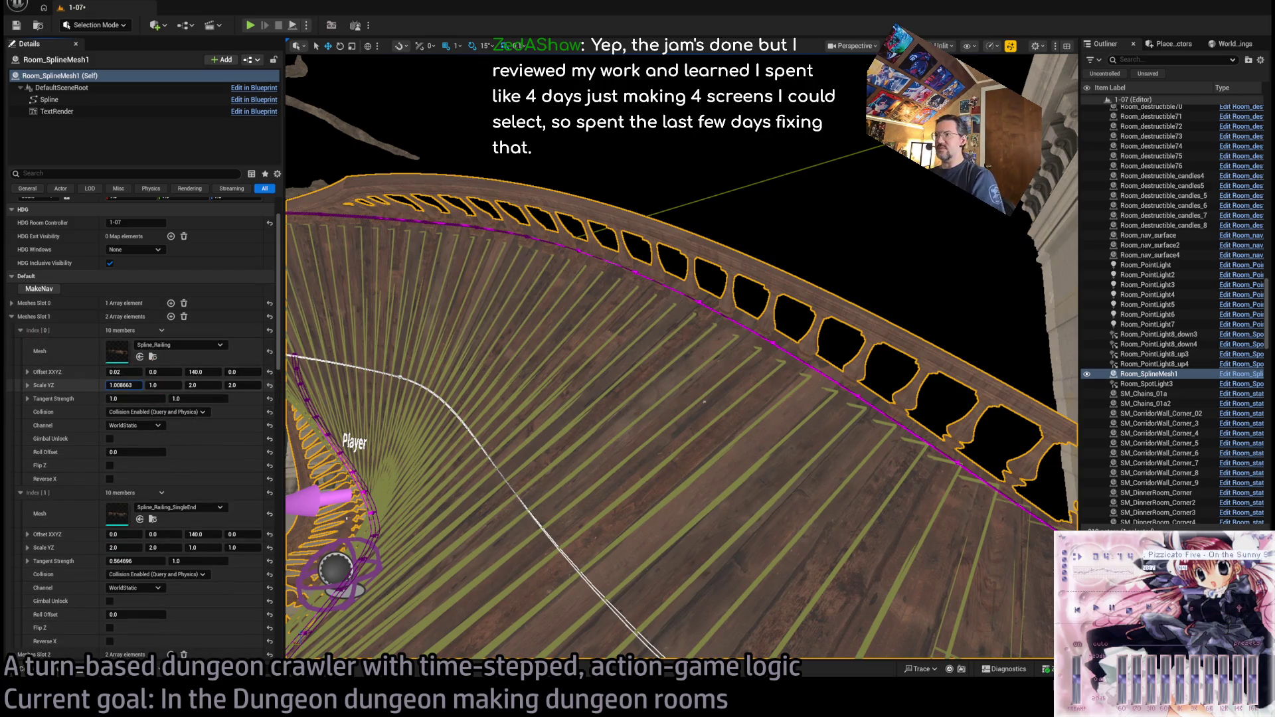
- Experiment with the railing's Scale YZ, sideways offset and an option, then revert them
mouse_move(121, 385)
left_mouse_down()
mouse_move(106, 386)
mouse_move(171, 386)
mouse_move(159, 391)
left_mouse_up()
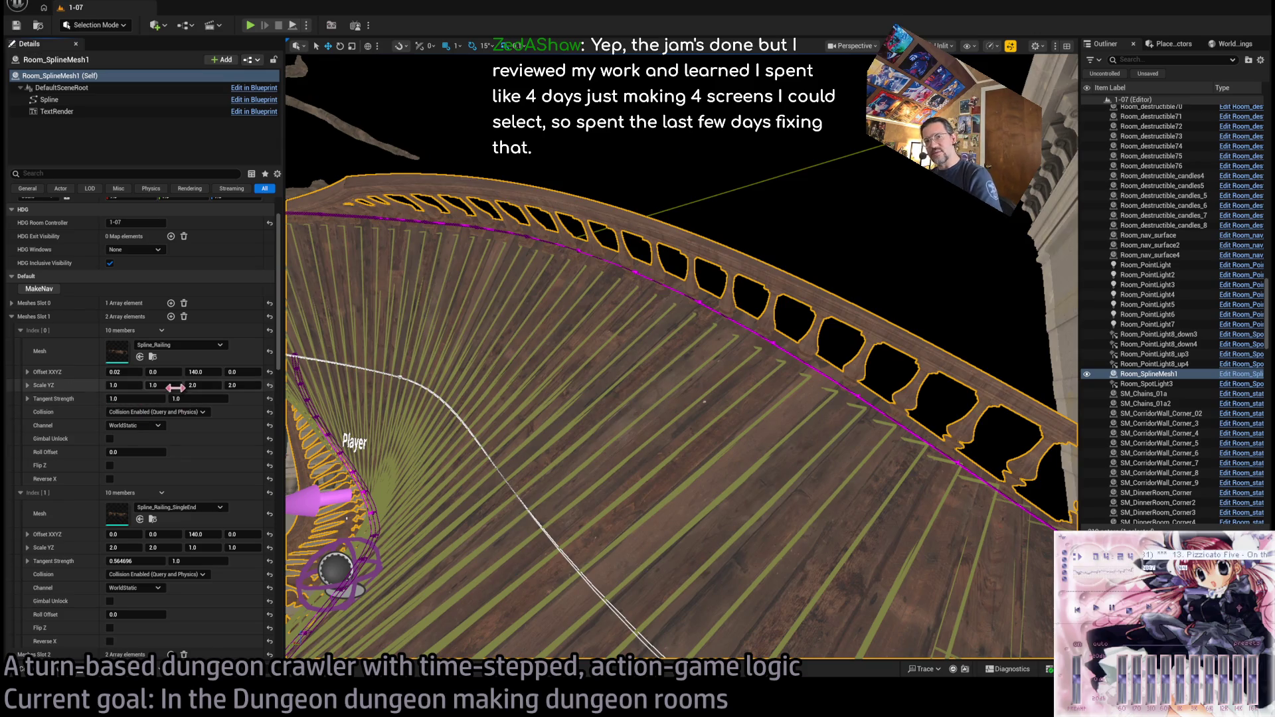
left_click_drag(159, 372, 155, 372)
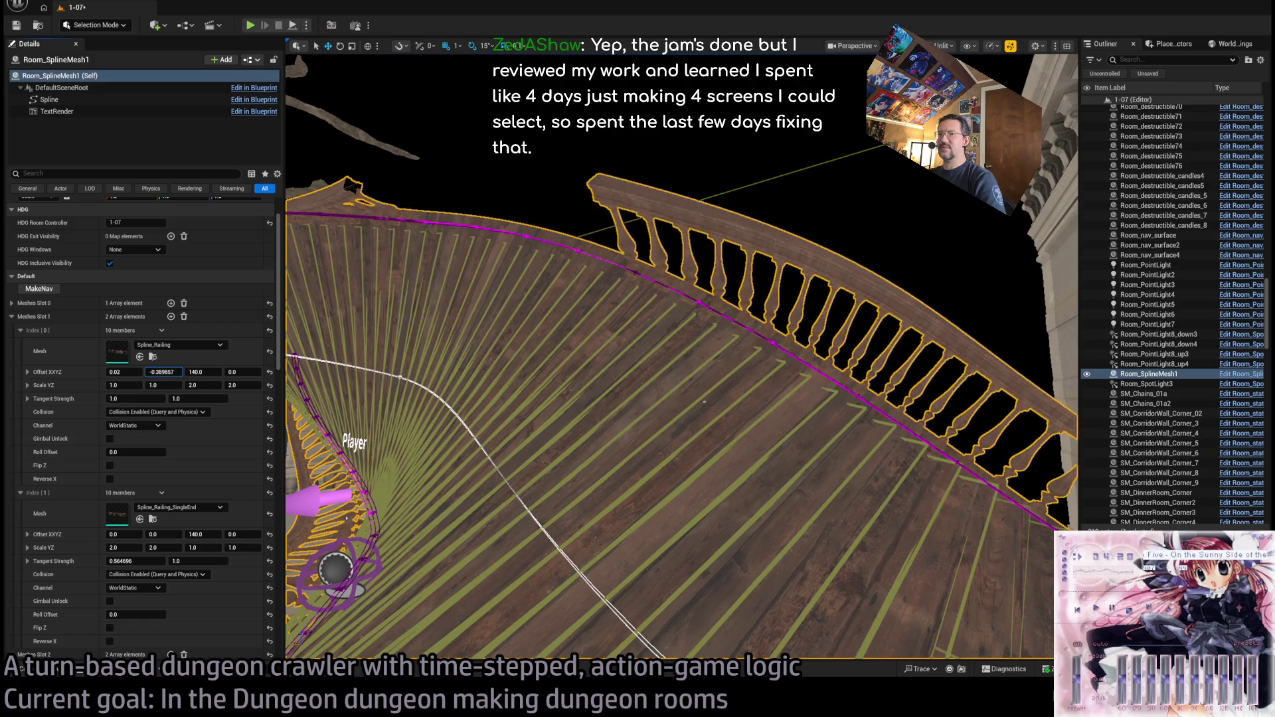
mouse_move(140, 376)
left_mouse_down()
mouse_move(119, 372)
mouse_move(157, 399)
mouse_move(141, 398)
left_mouse_up()
key("ctrl+z")
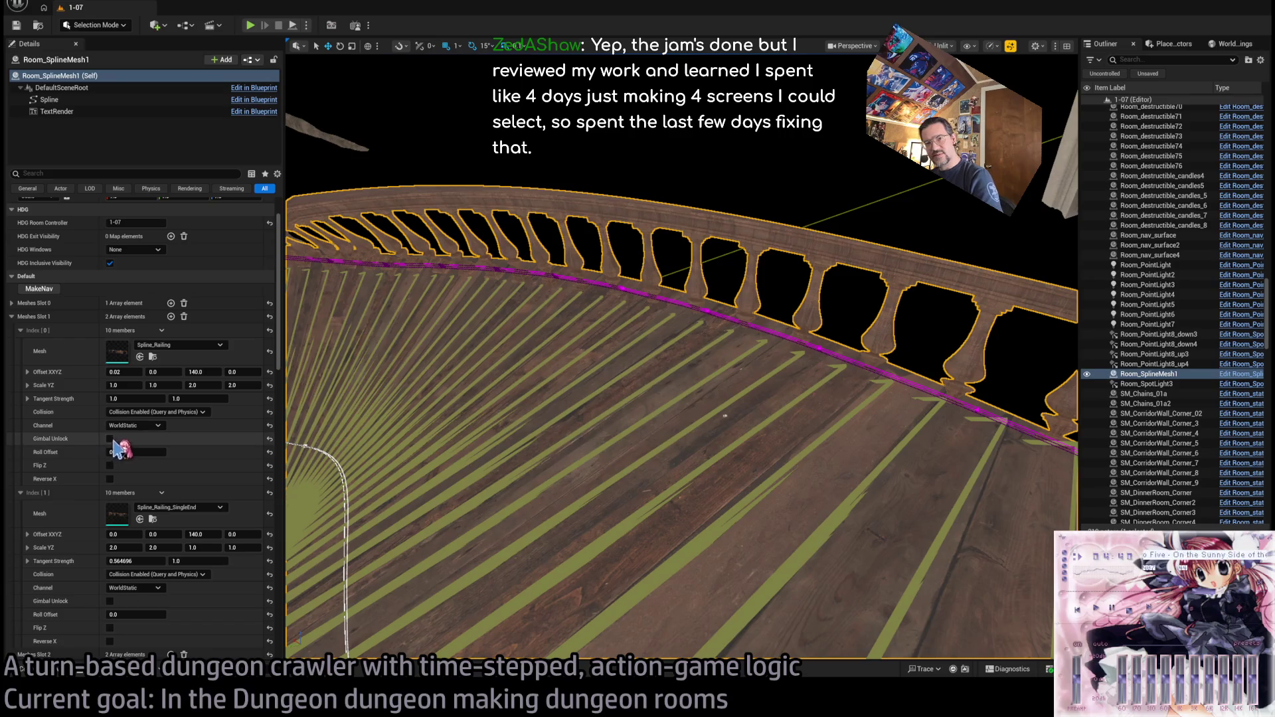
left_click(110, 479)
left_click(110, 479)
- Frame the railing's chosen spline point from above and start a playtest of the level
key("f")
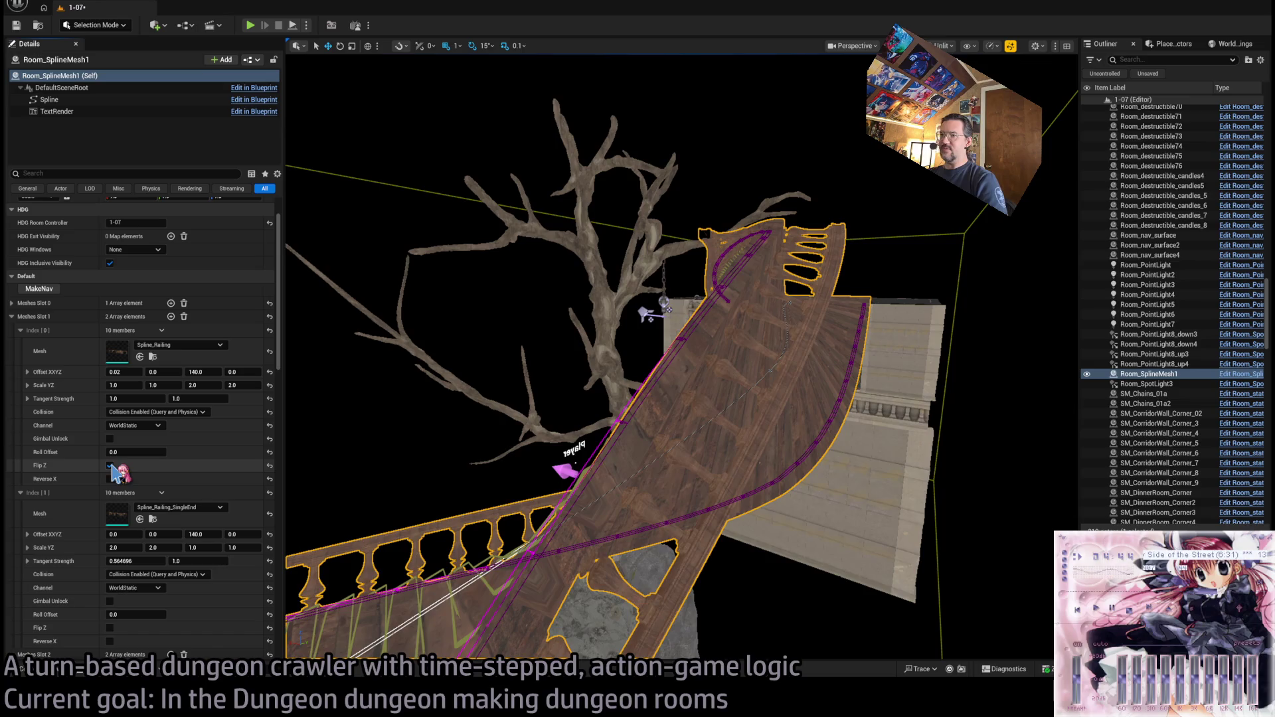
key("f")
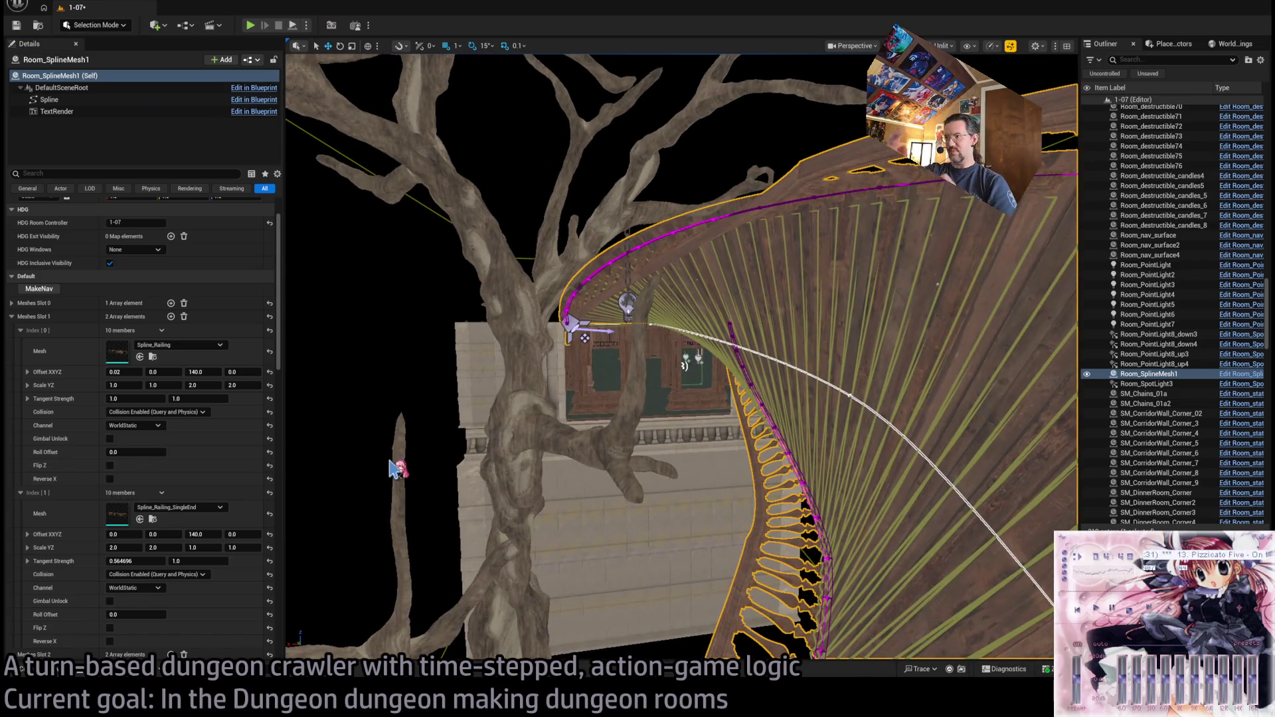
left_click_drag(406, 453, 406, 454)
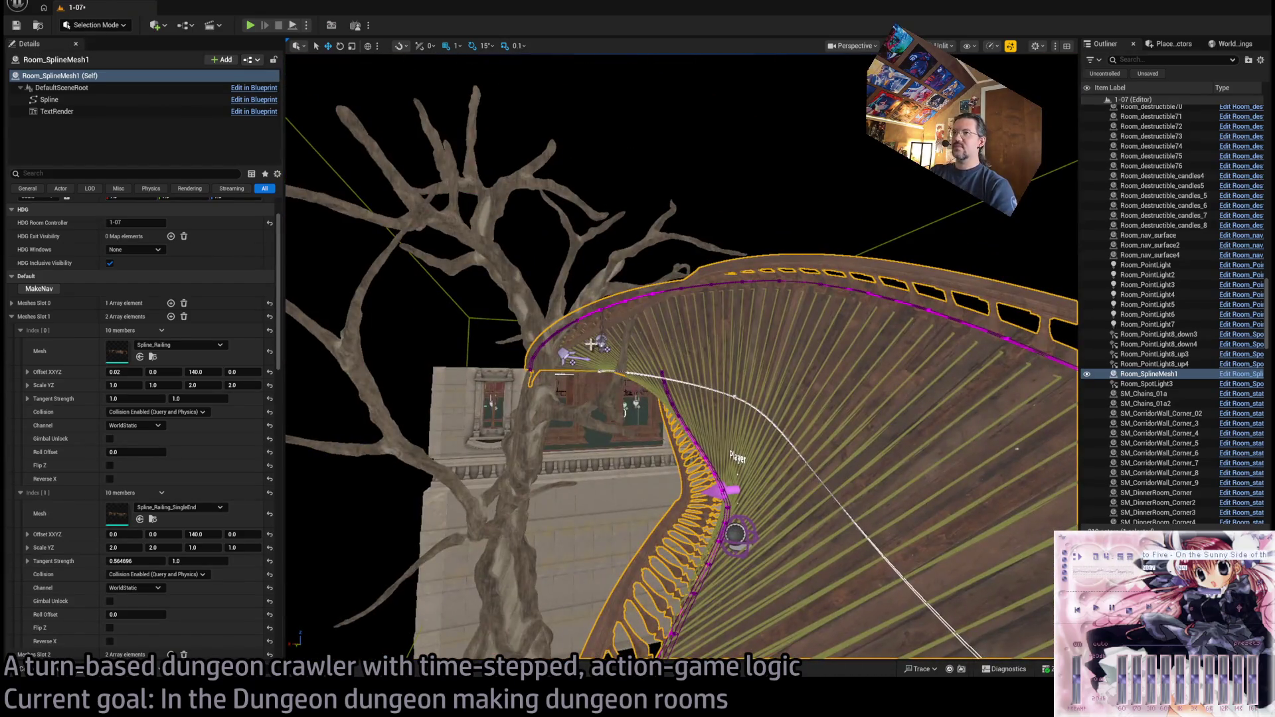
left_click(252, 28)
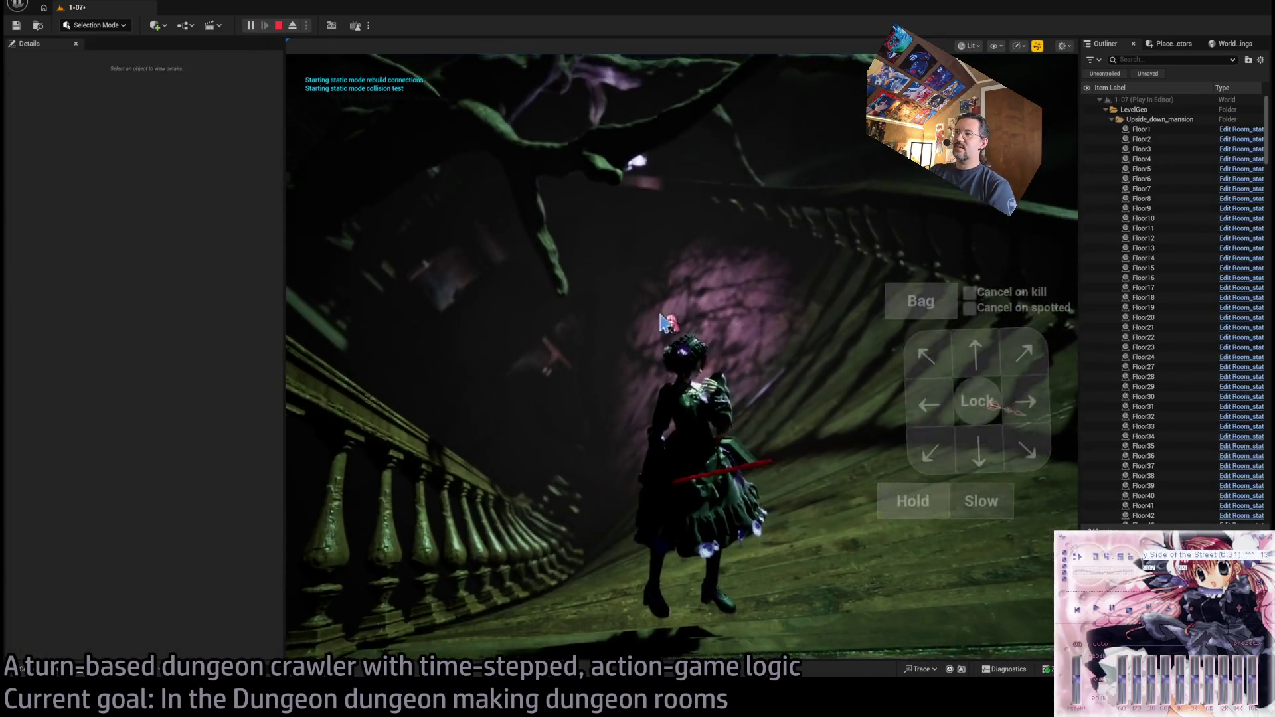
left_click(990, 354)
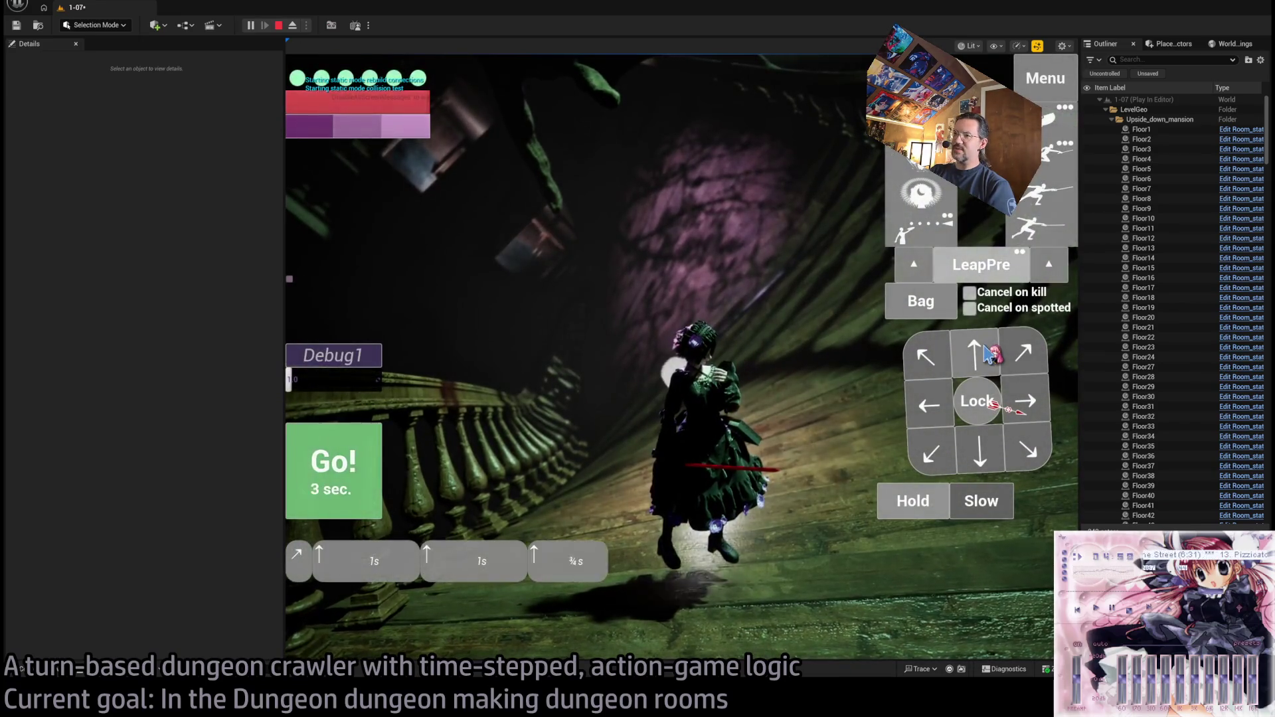
left_click(328, 456)
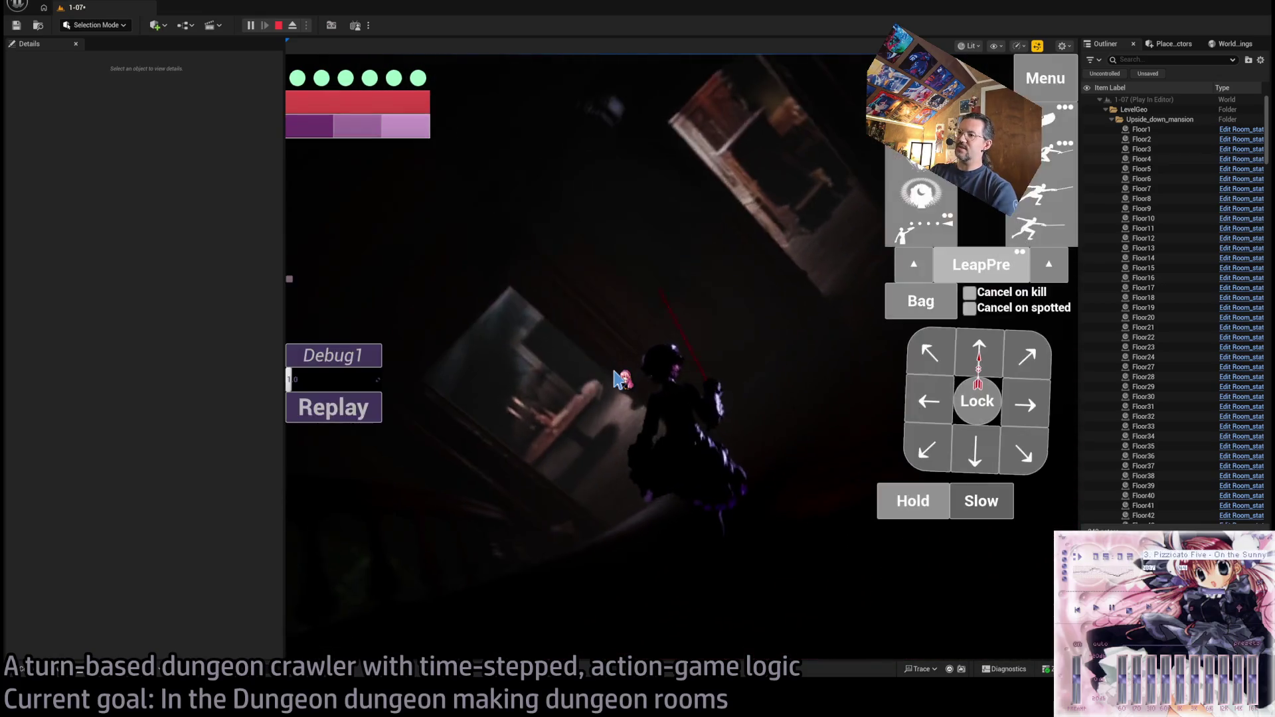
key("Escape")
key("f")
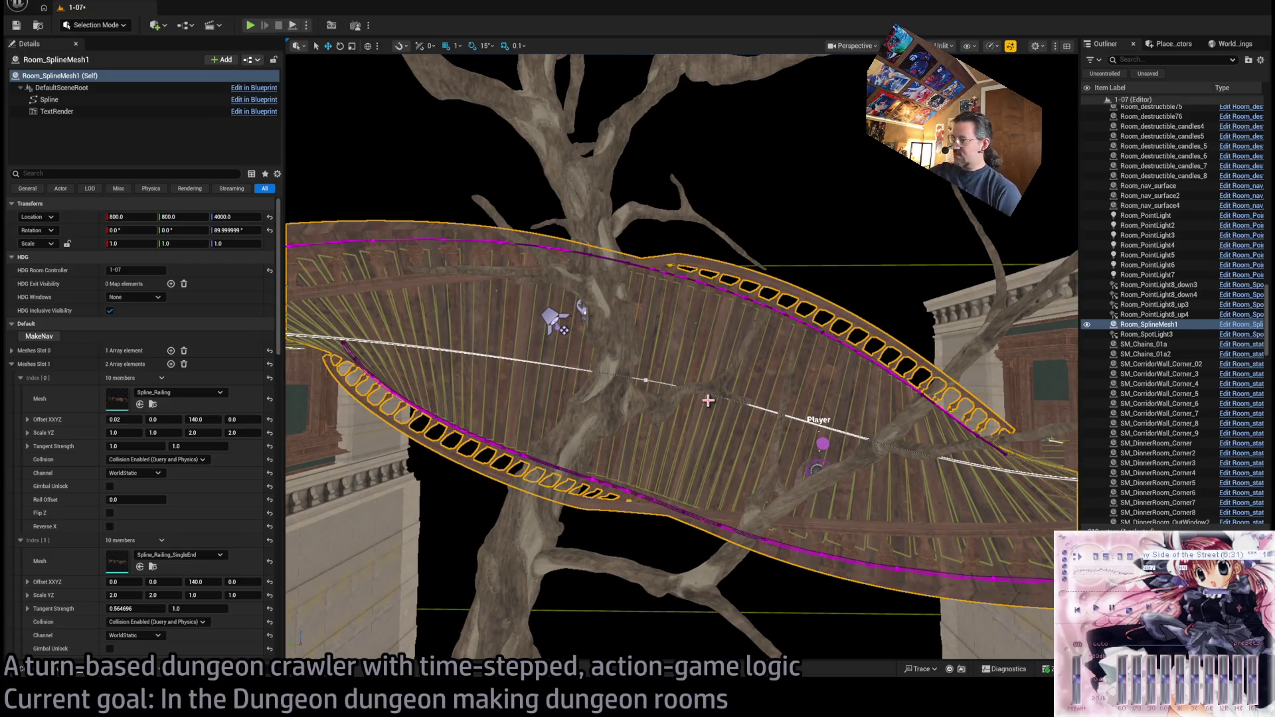
- Save the level and widen the level object list panel
left_click_drag(700, 383, 707, 396)
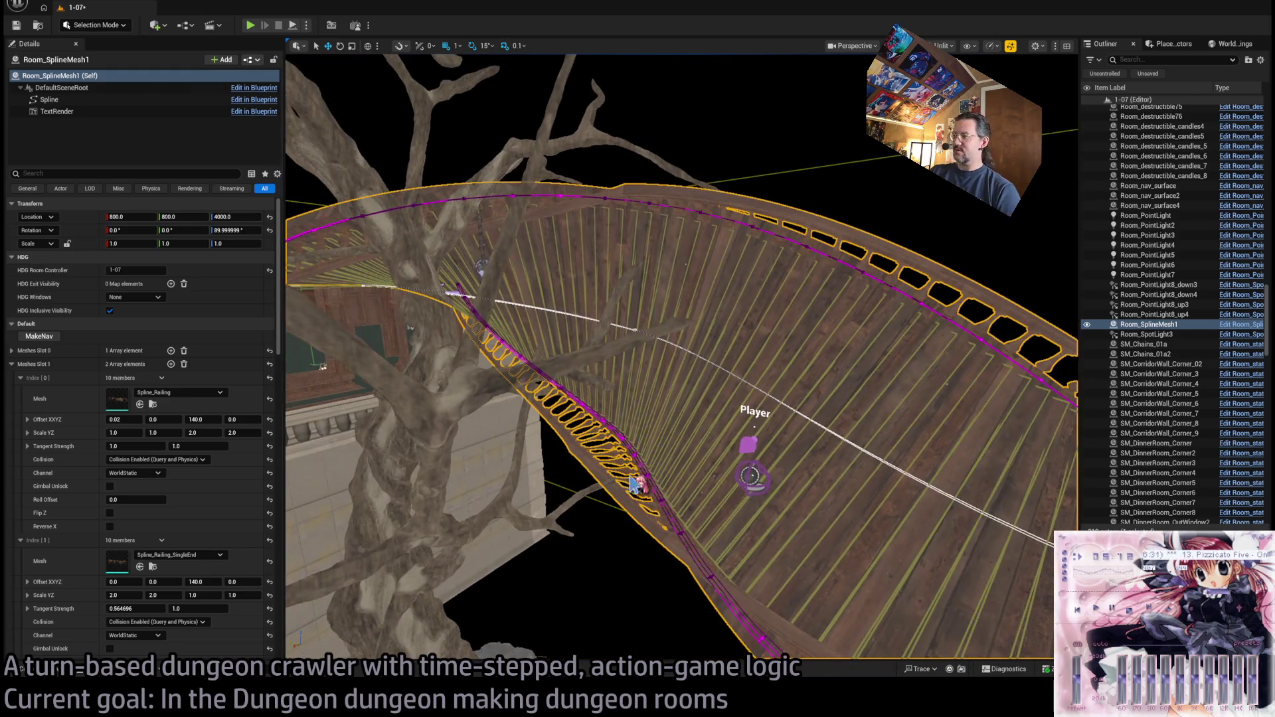
key("ctrl+s")
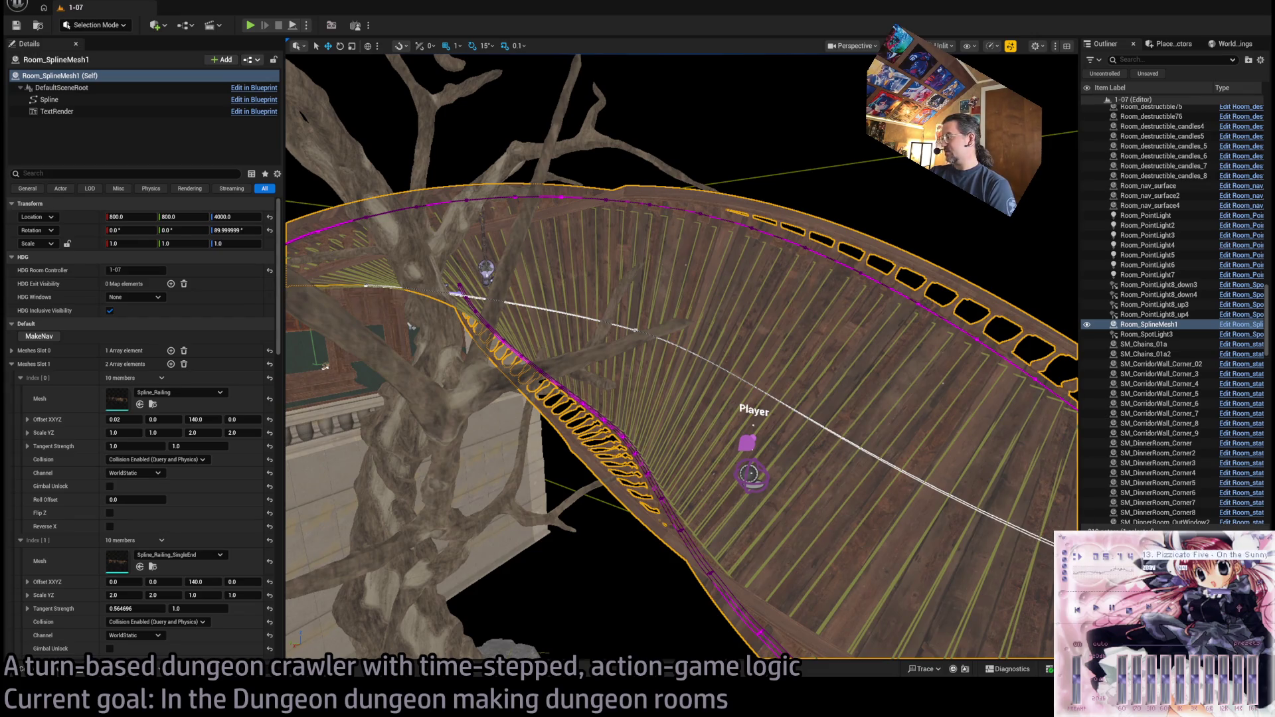
mouse_move(1080, 495)
left_mouse_down()
mouse_move(1033, 465)
mouse_move(1013, 478)
mouse_move(1051, 480)
left_mouse_up()
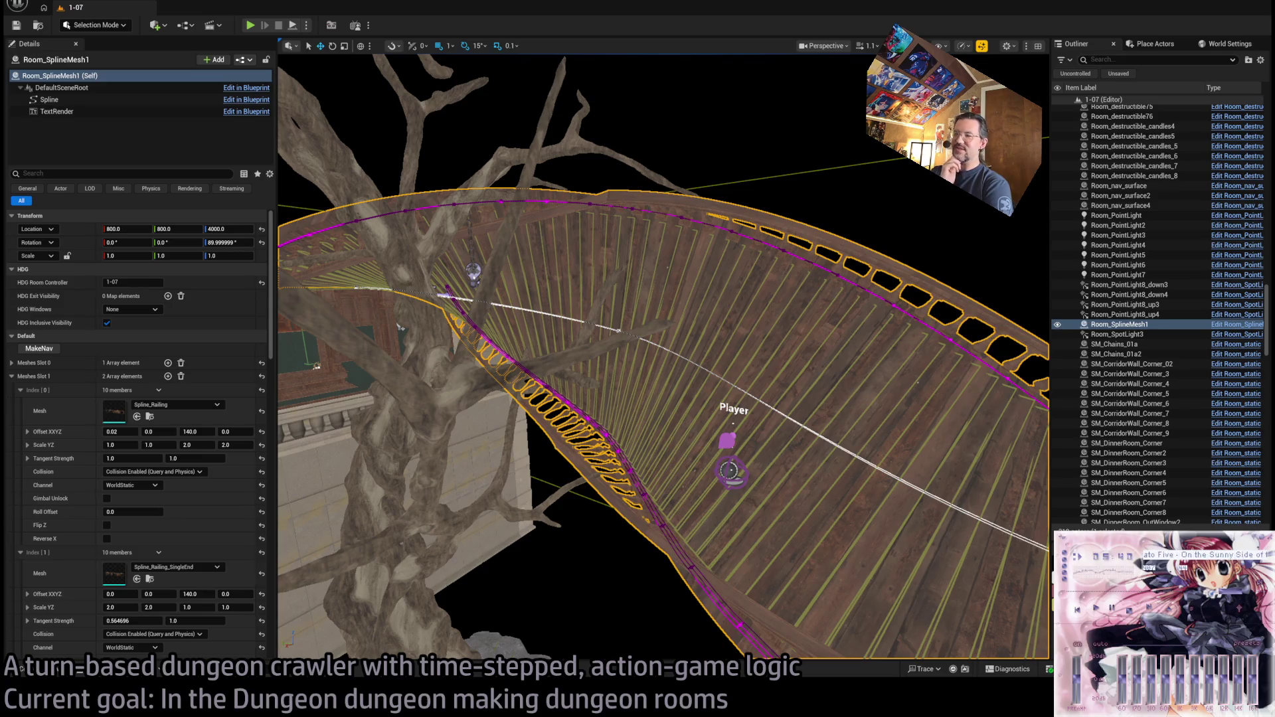
- Fly around the dining room to inspect the curved railing spline from several angles
scroll(663, 356, "down", 2)
key("w")
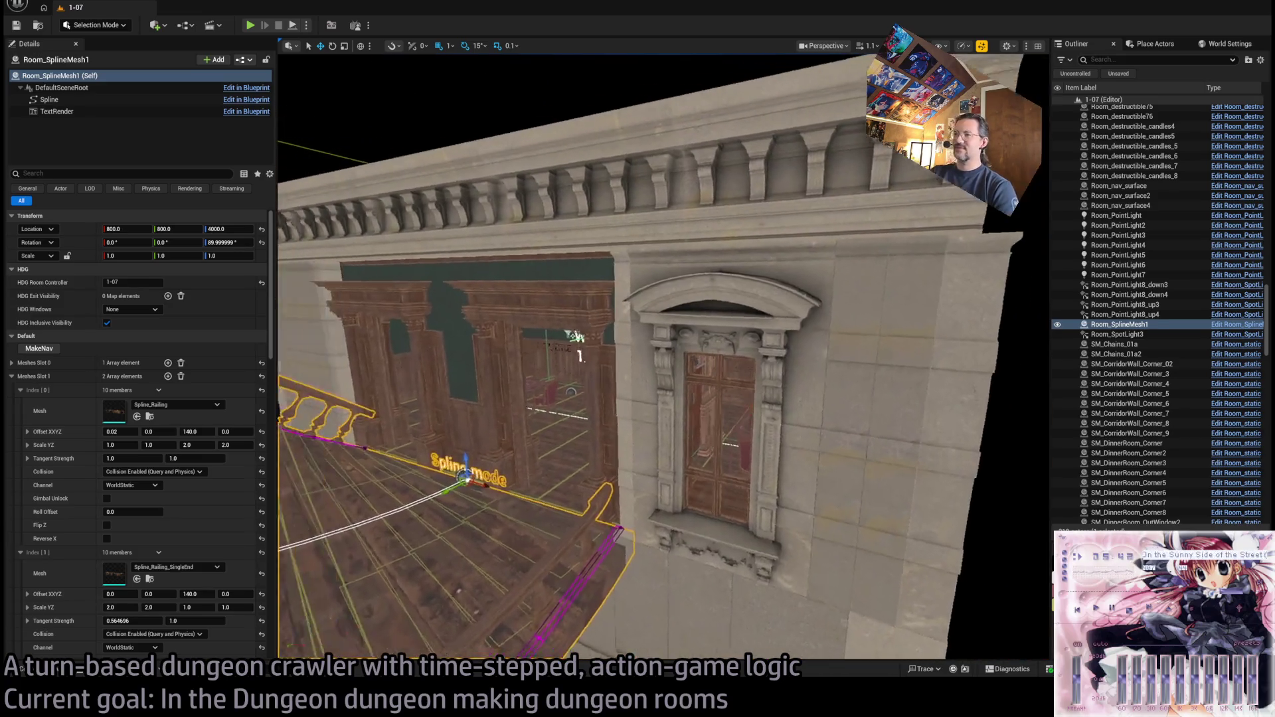
scroll(663, 357, "down", 2)
key("s")
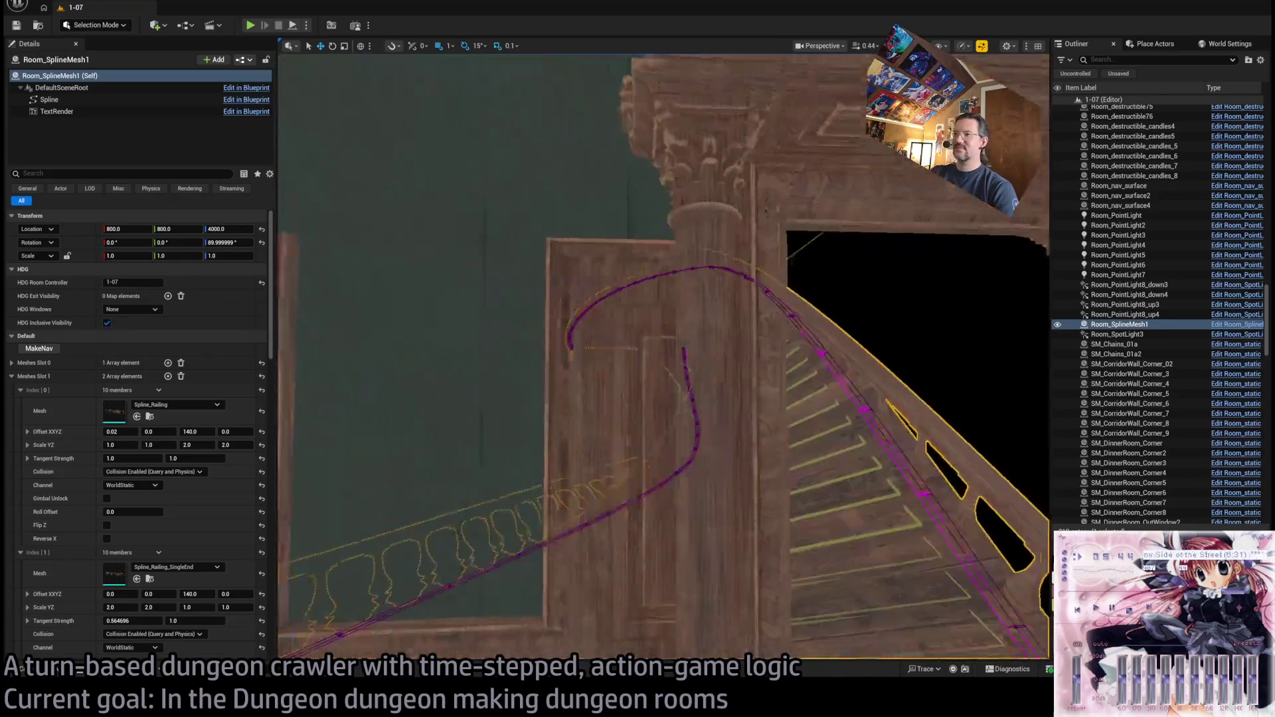
key("w")
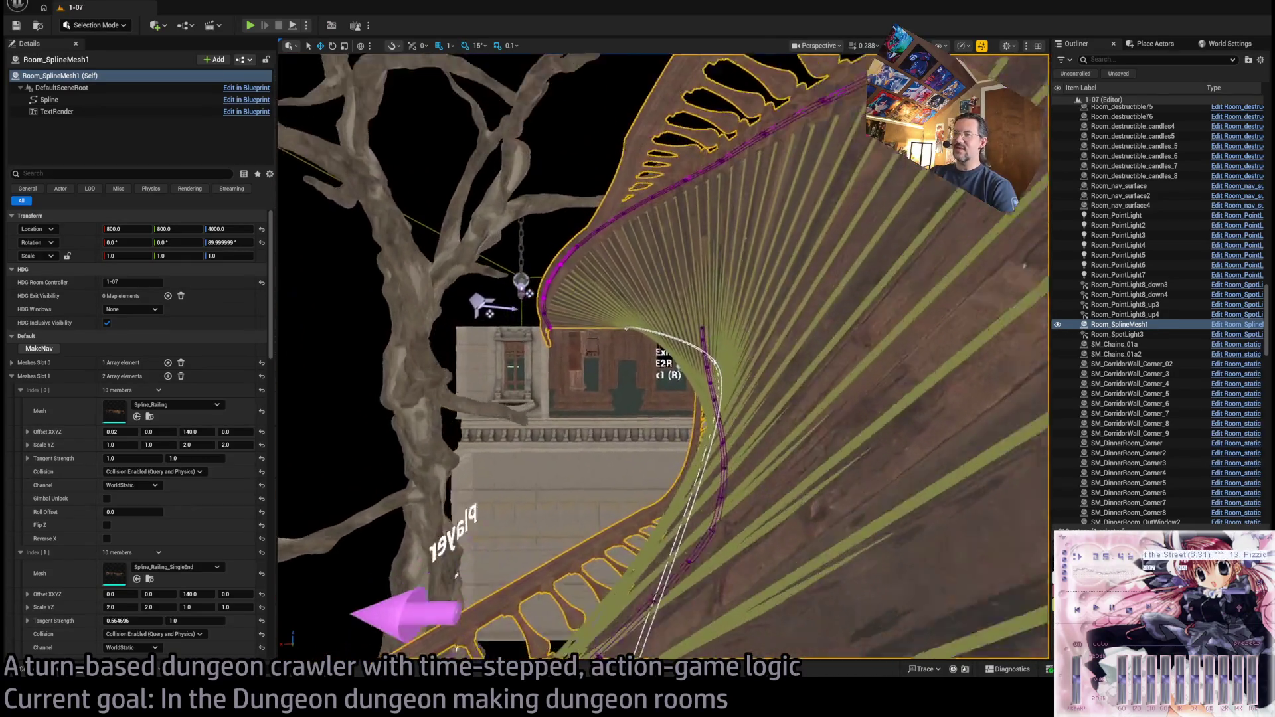
key("w")
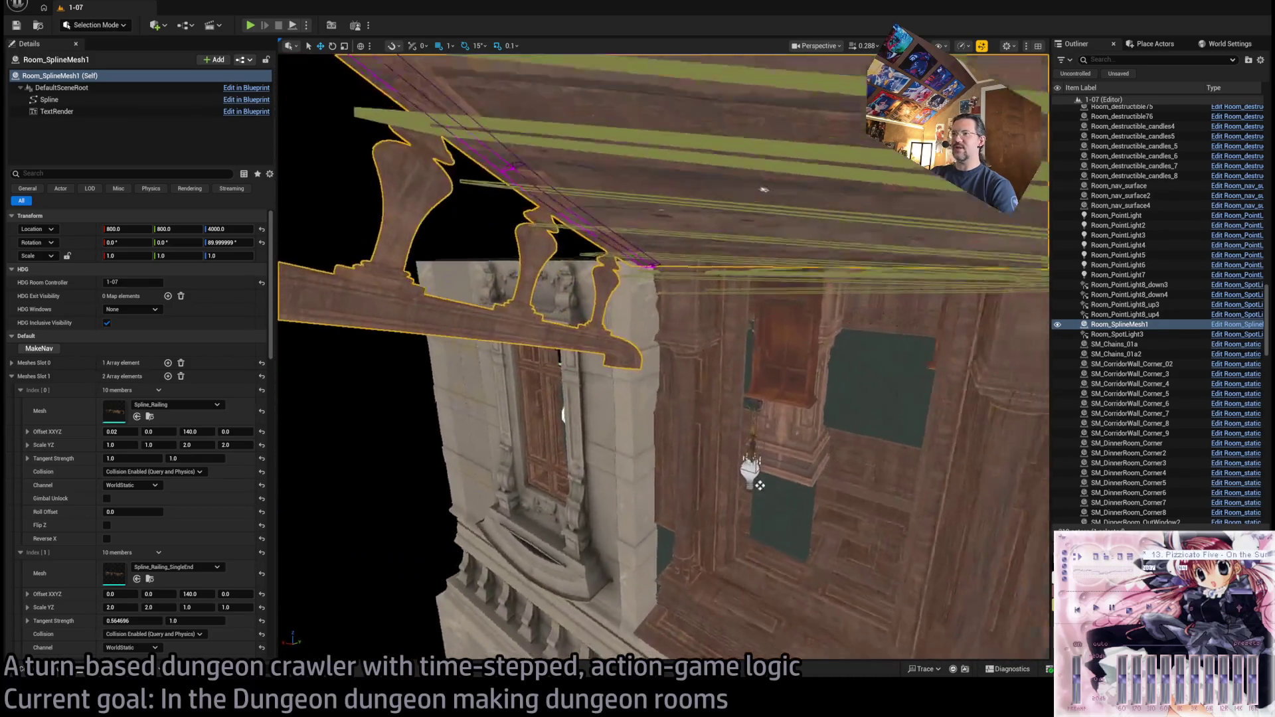
key("s")
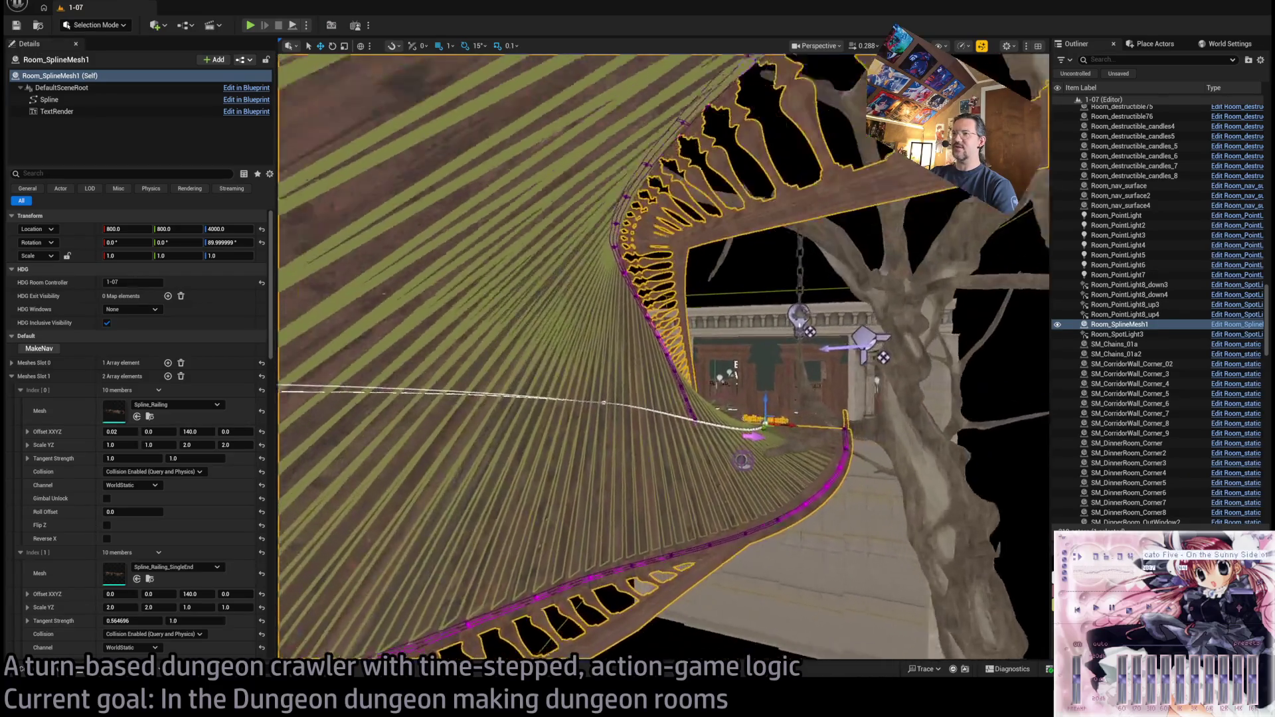
key("w")
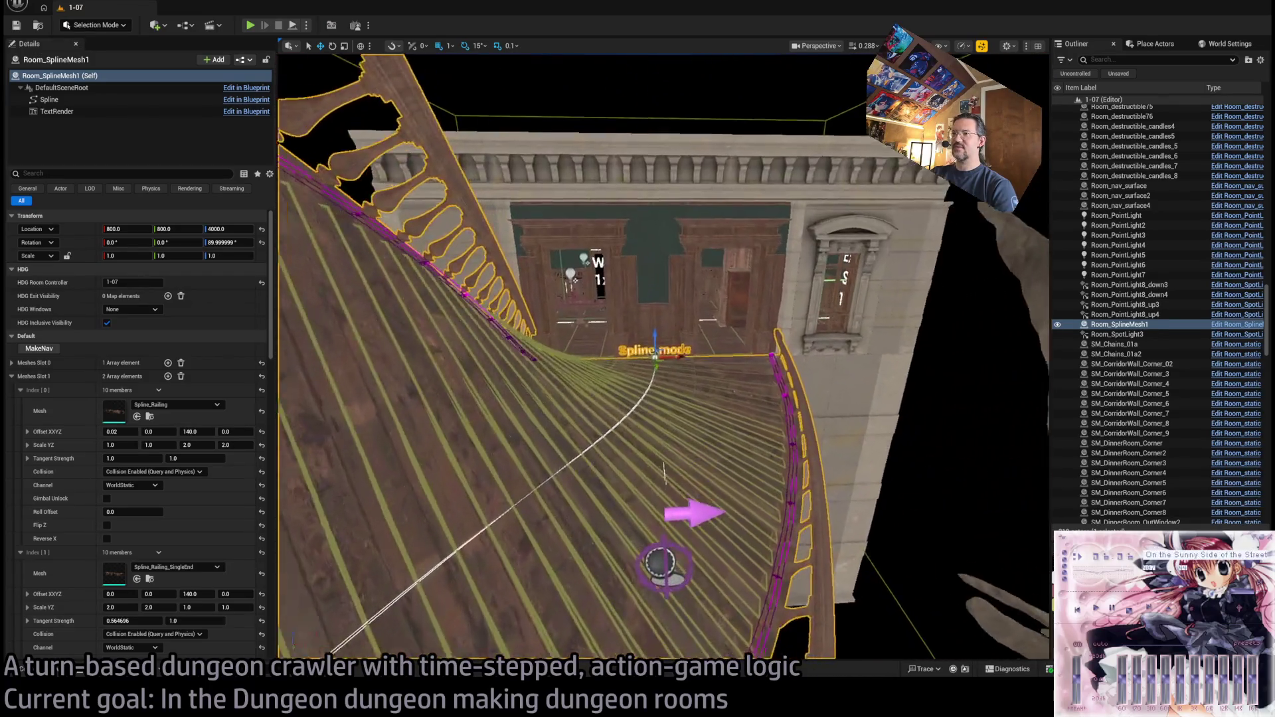
key("s")
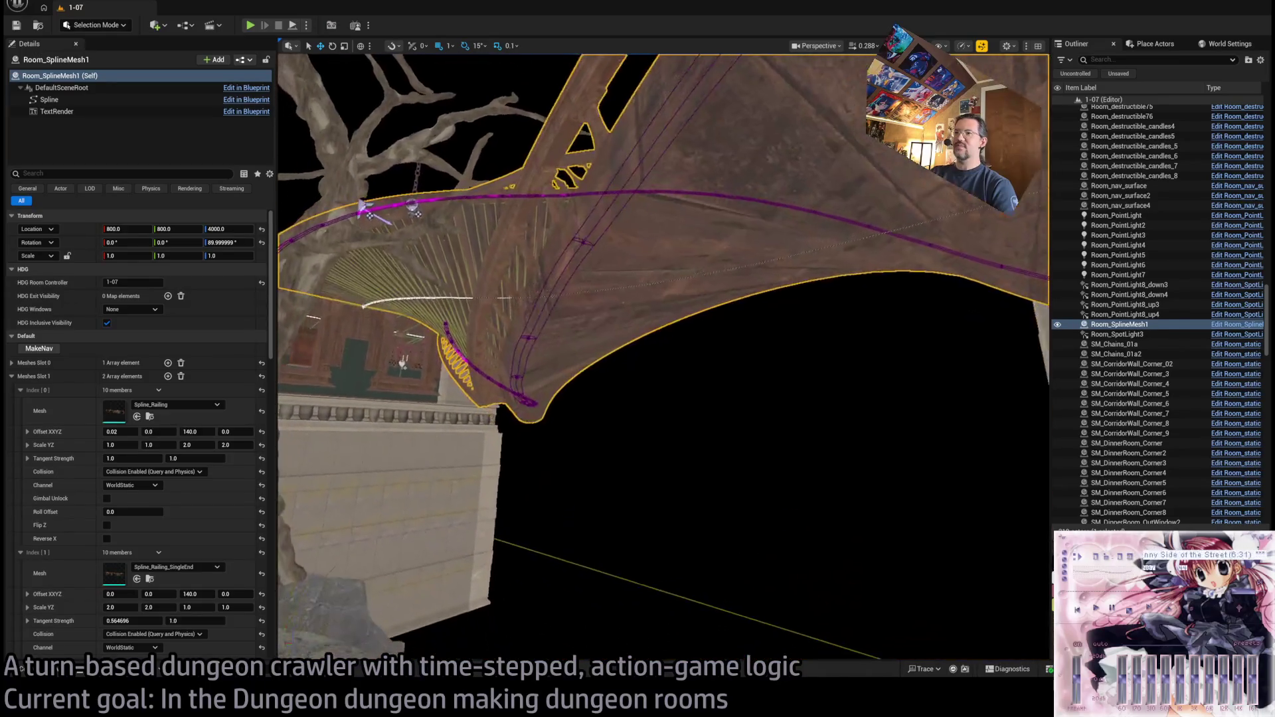
key("s")
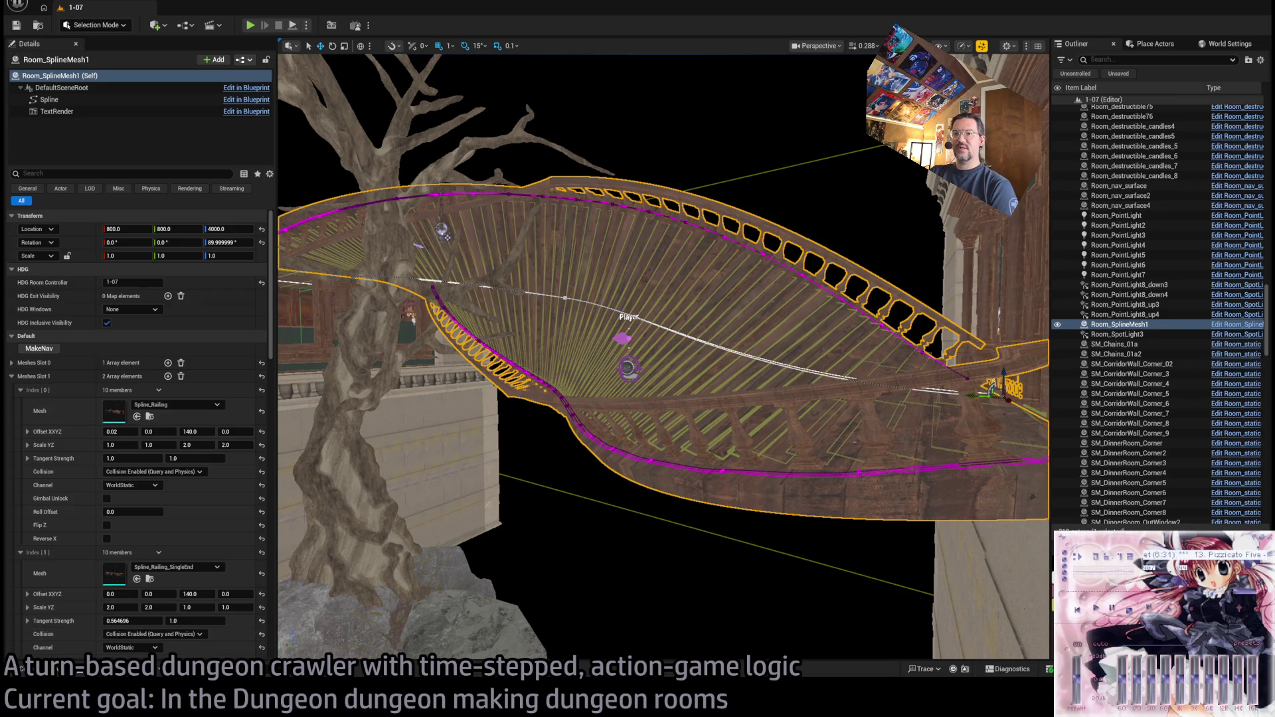
- Reselect Room_SplineMesh1 and remove its railing balusters, leaving only the curved walkway floor
left_click(714, 243)
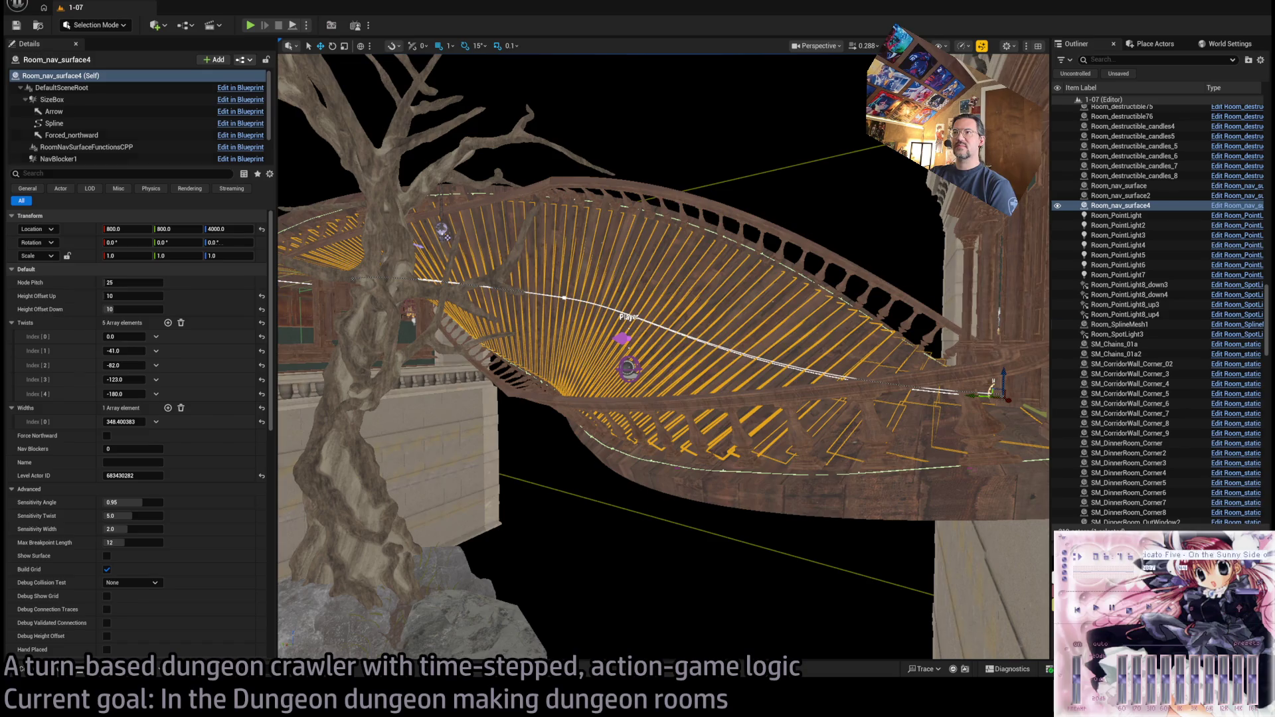
left_click(622, 412)
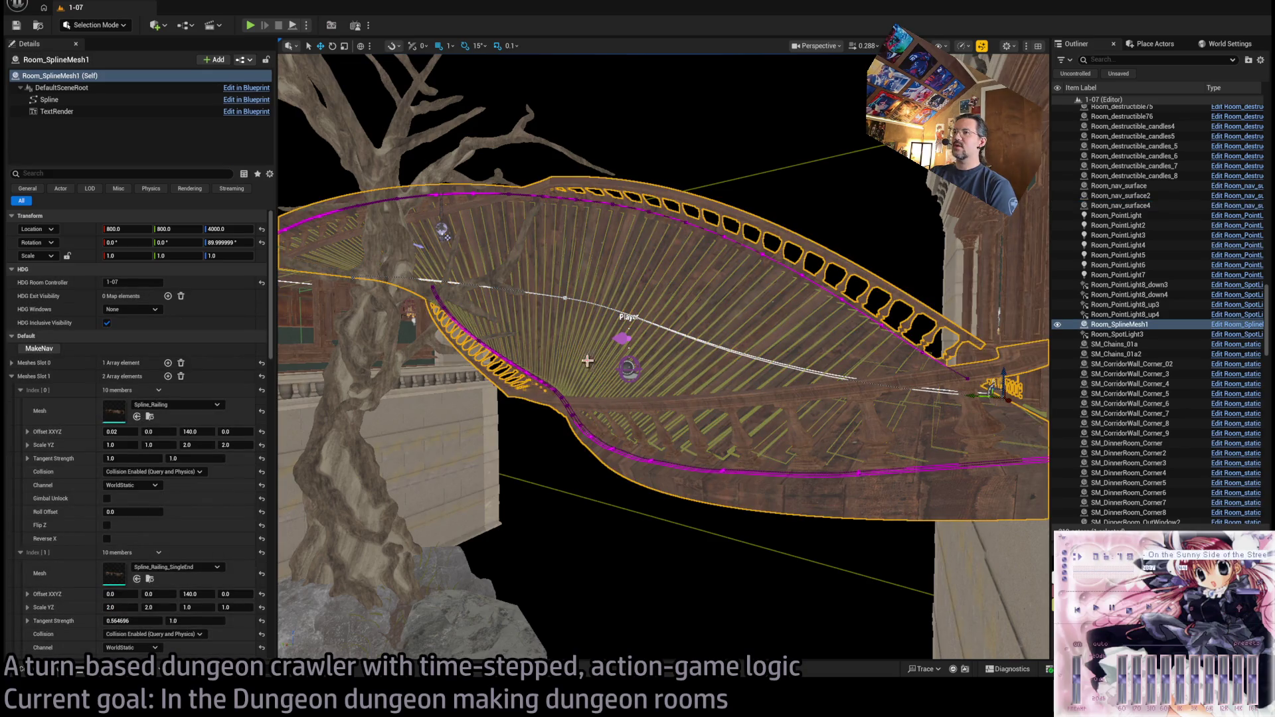
left_click_drag(684, 368, 805, 440)
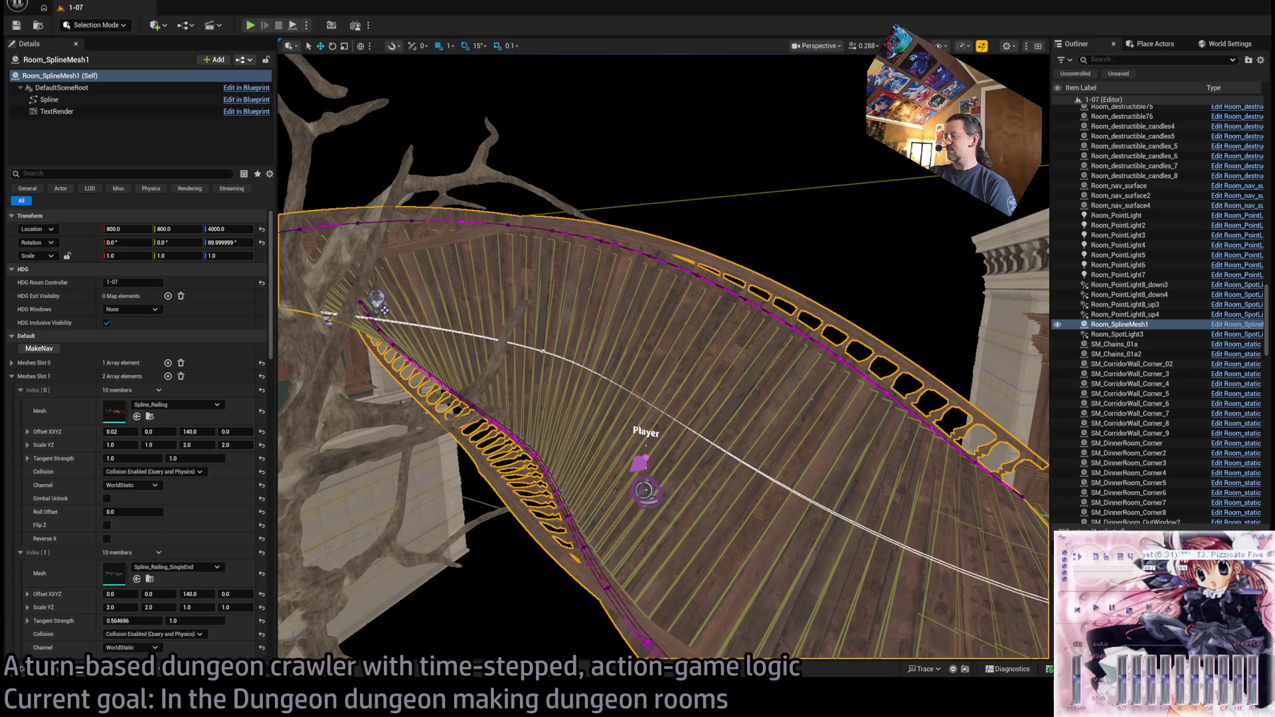
key("ctrl+z")
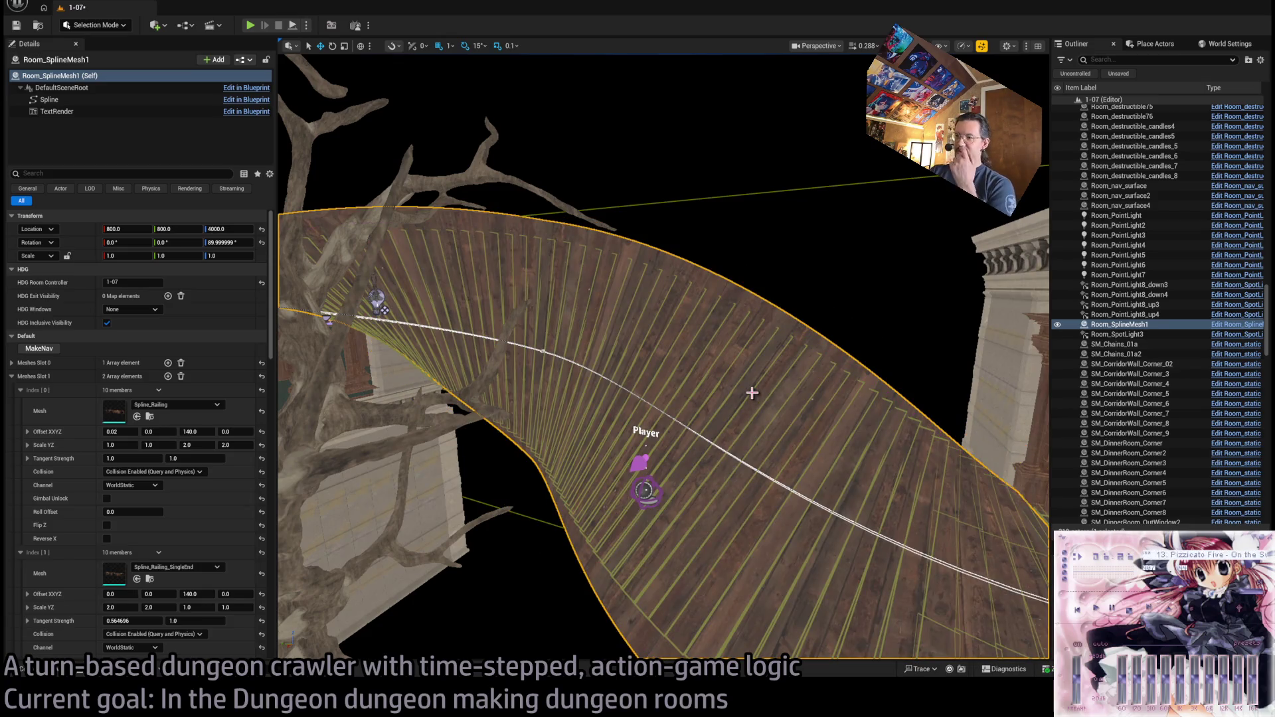
left_click_drag(752, 392, 798, 393)
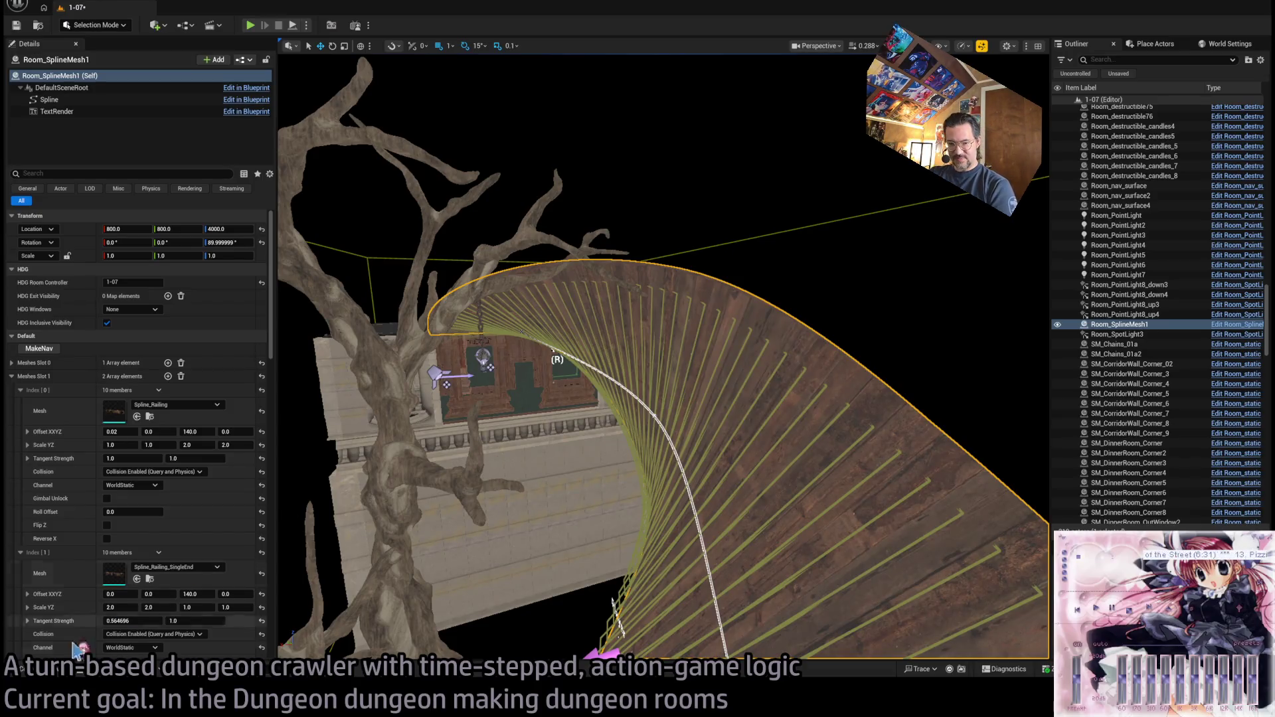
key("ctrl+space")
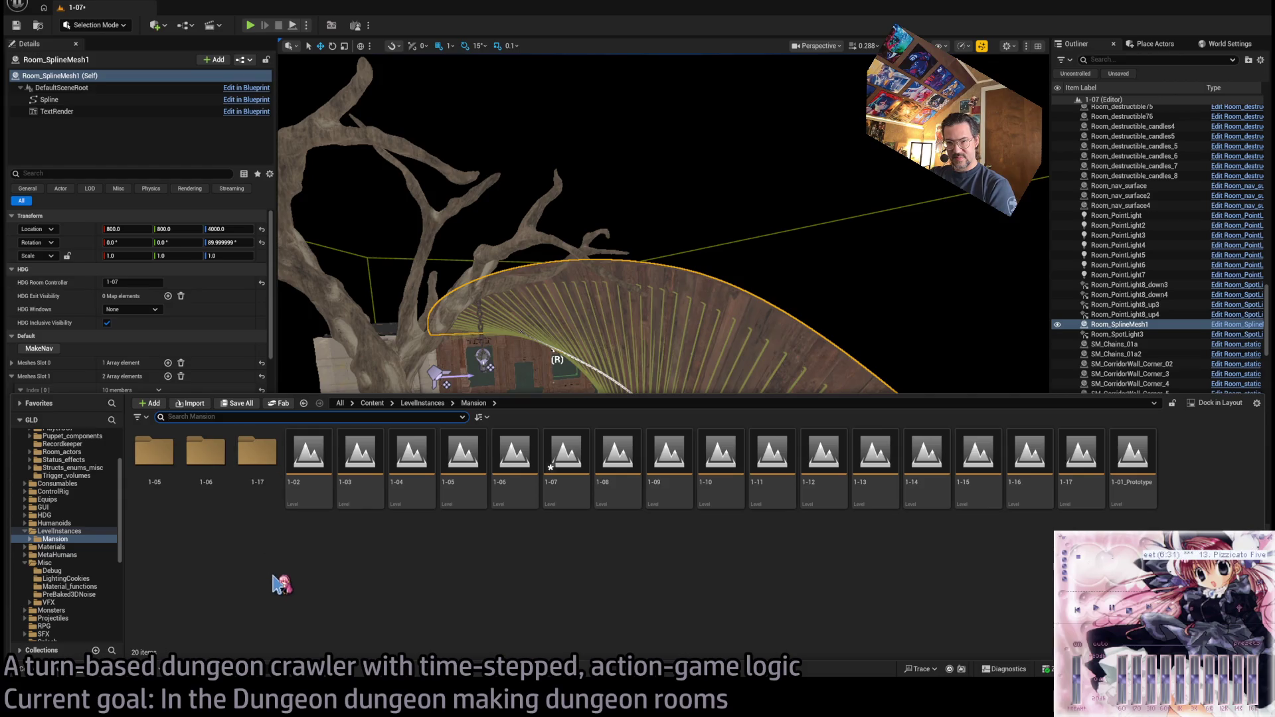
key("ctrl+space")
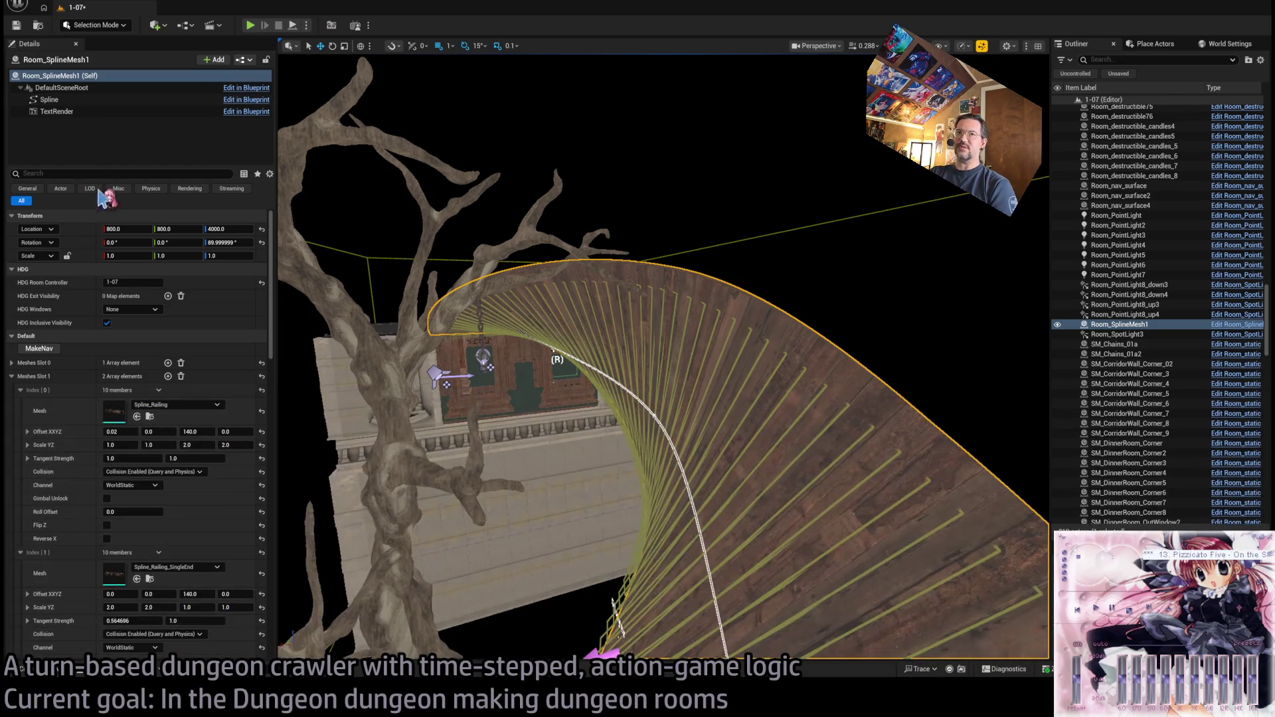
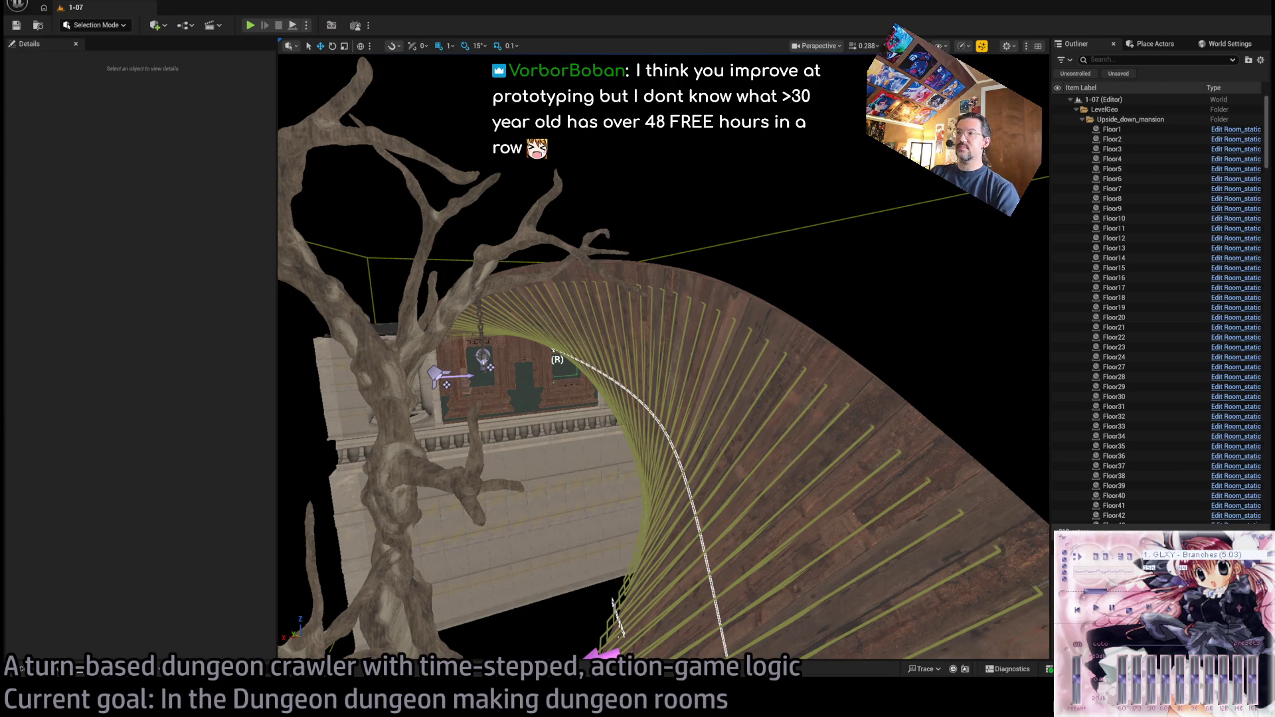
- Select the Room_SplineMesh1 railing, browse to the 1-07 content folder, and open its Blueprint
left_click(611, 604)
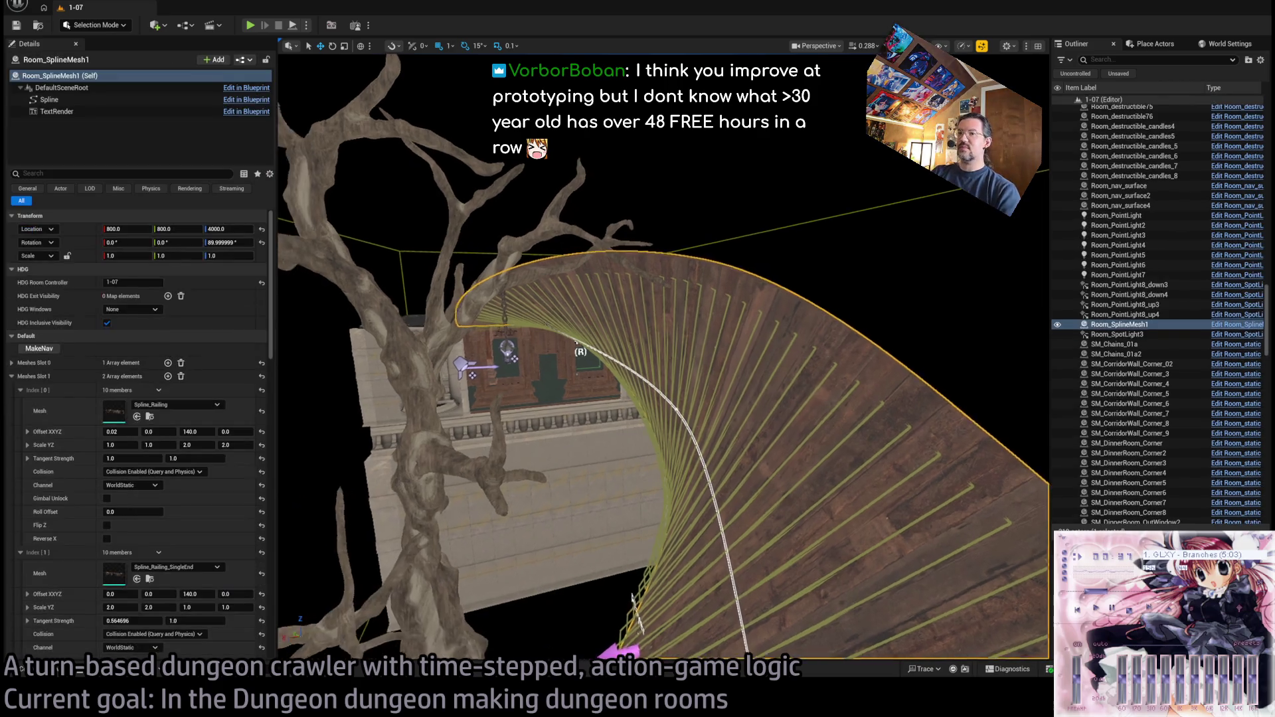
key("ctrl+space")
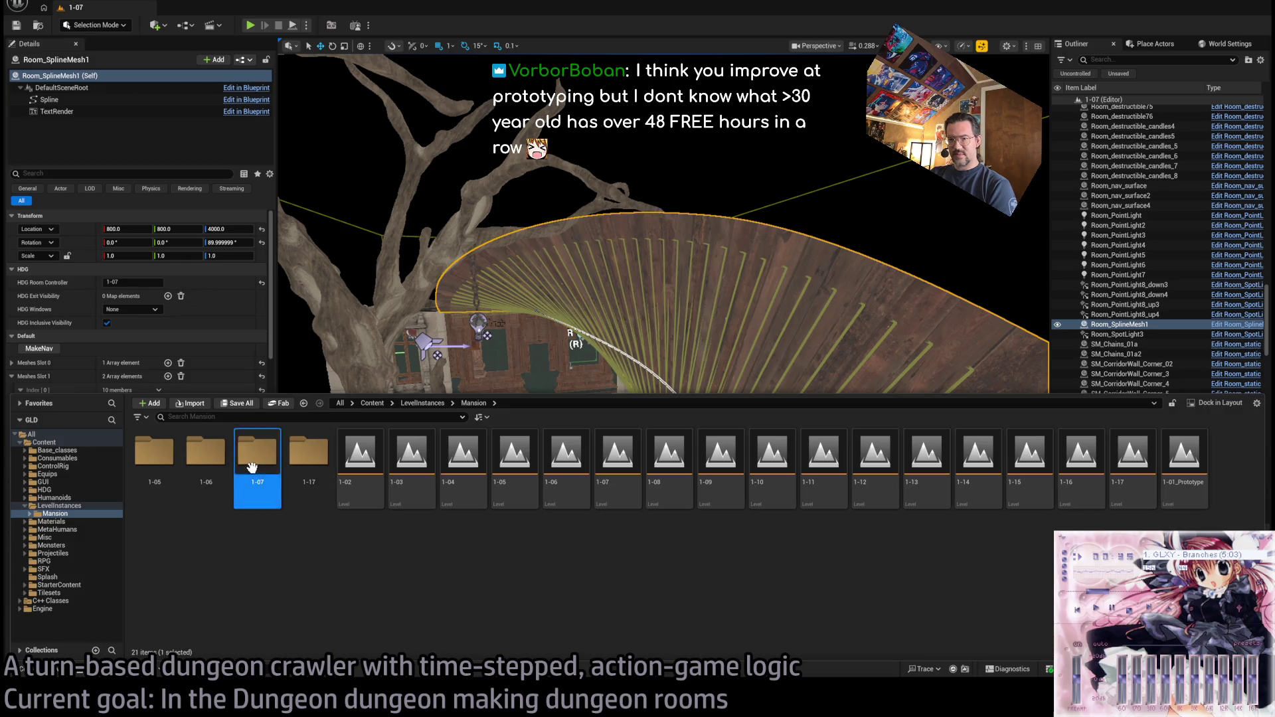
double_click(271, 483)
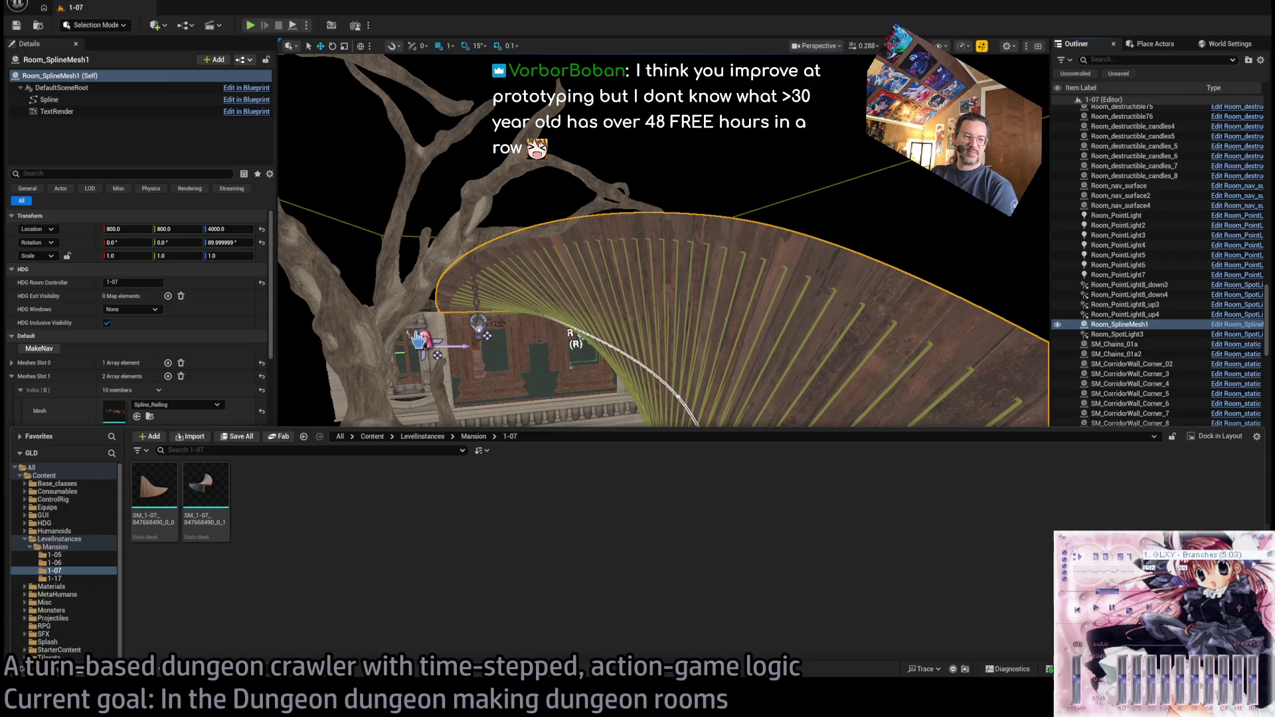
key("ctrl+e")
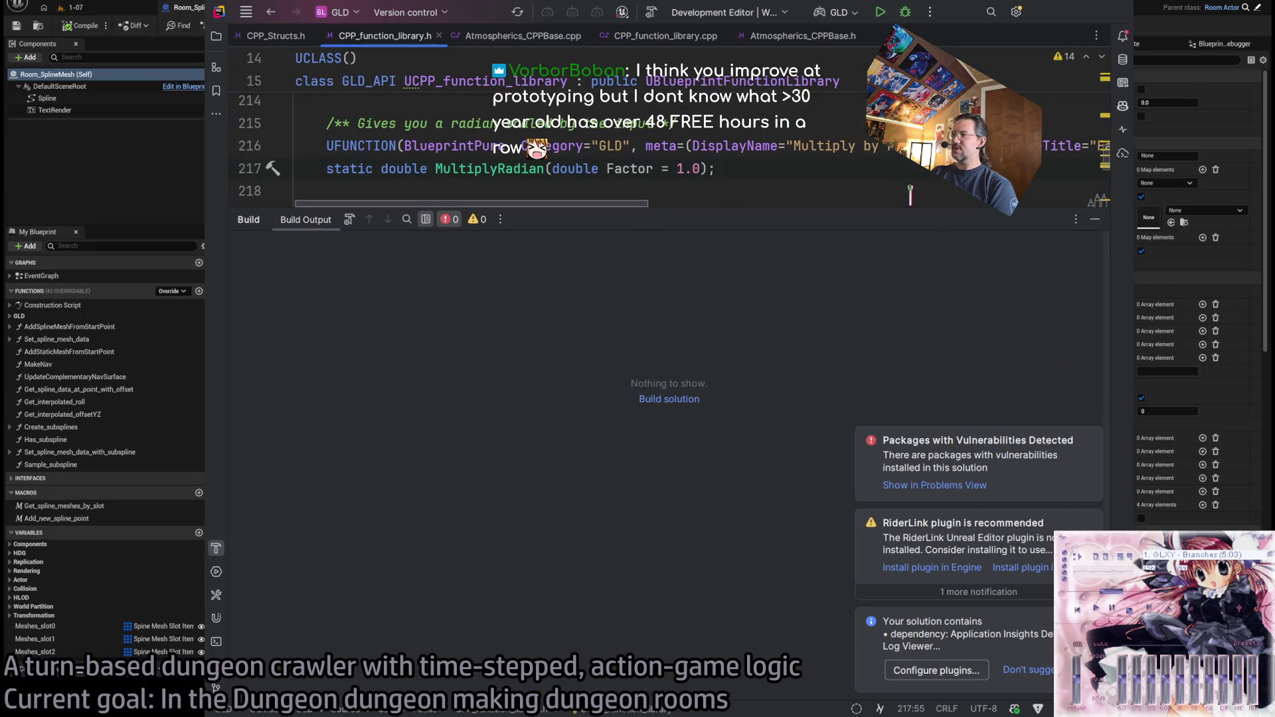
- Dismiss Rider's three notifications and collapse its build output, then return to the Treat_rolls graph
left_click_drag(766, 207, 766, 425)
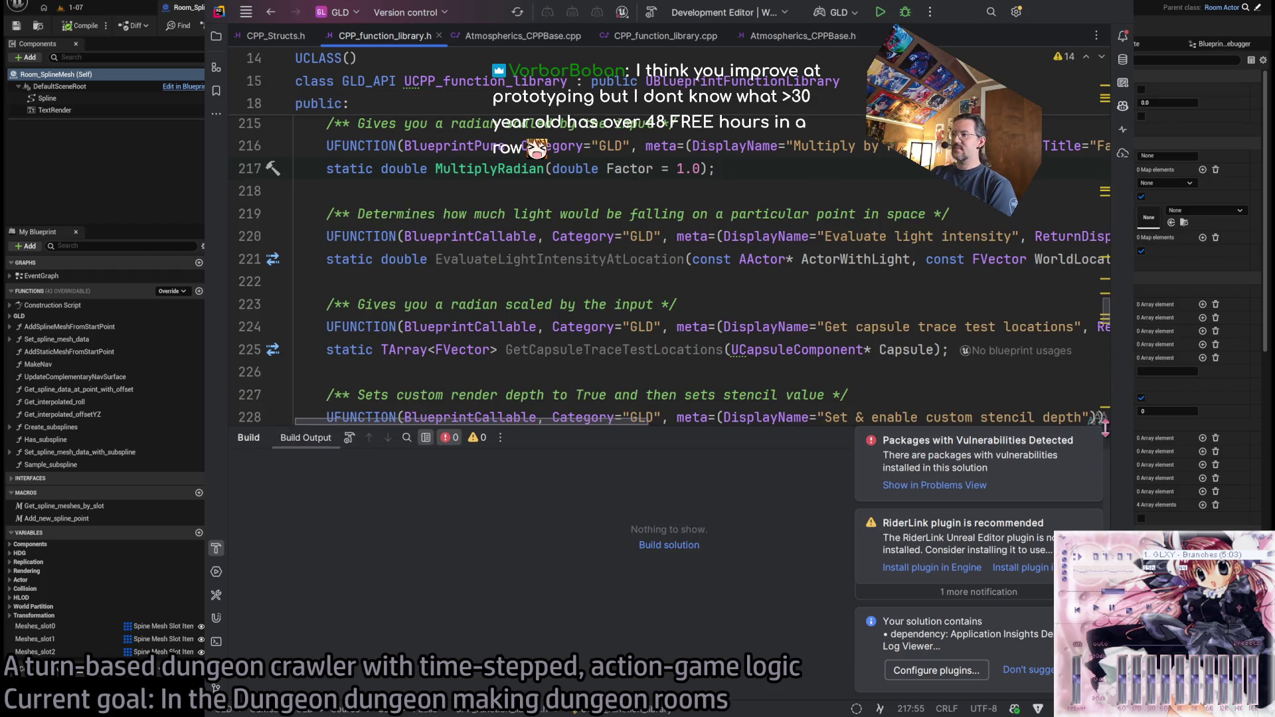
left_click(1091, 441)
left_click(1092, 521)
left_click(1092, 521)
left_click(1095, 438)
key("alt+Tab")
left_click_drag(820, 400, 688, 357)
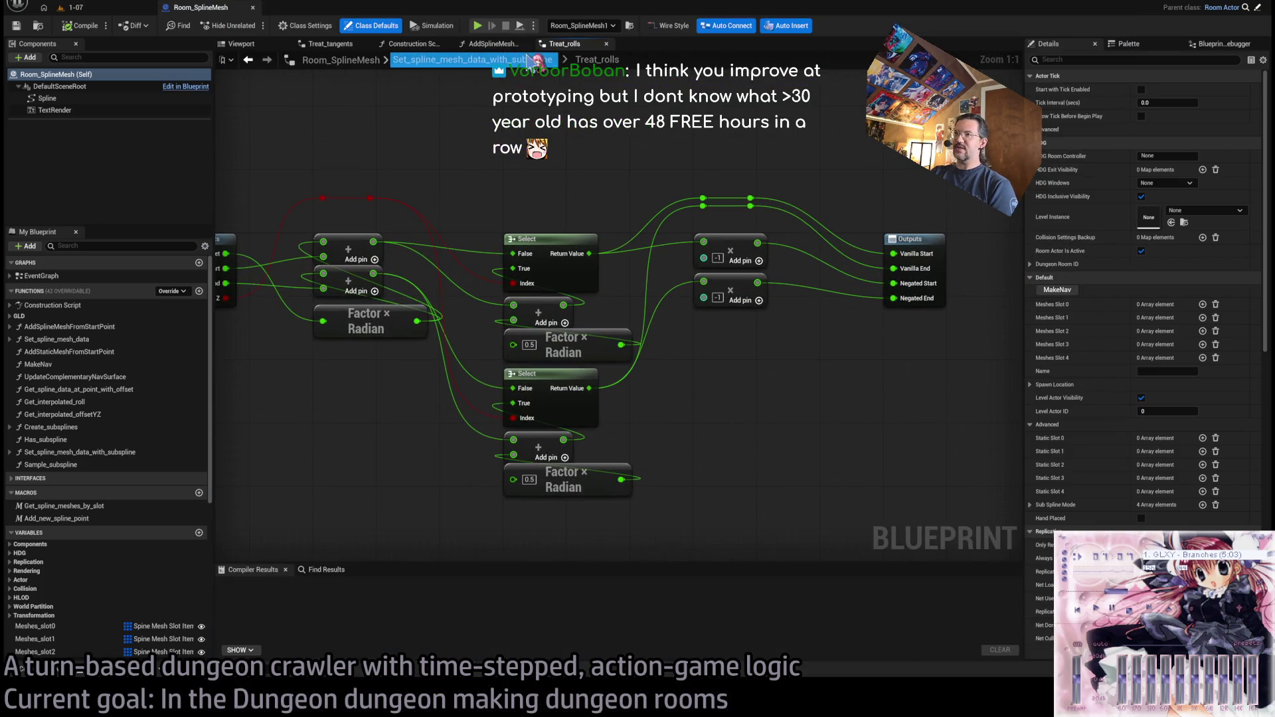
- Close the AddSplineMesh, Treat_rolls and Treat_tangents graph tabs
middle_click(475, 45)
middle_click(475, 45)
left_click(326, 45)
middle_click(325, 47)
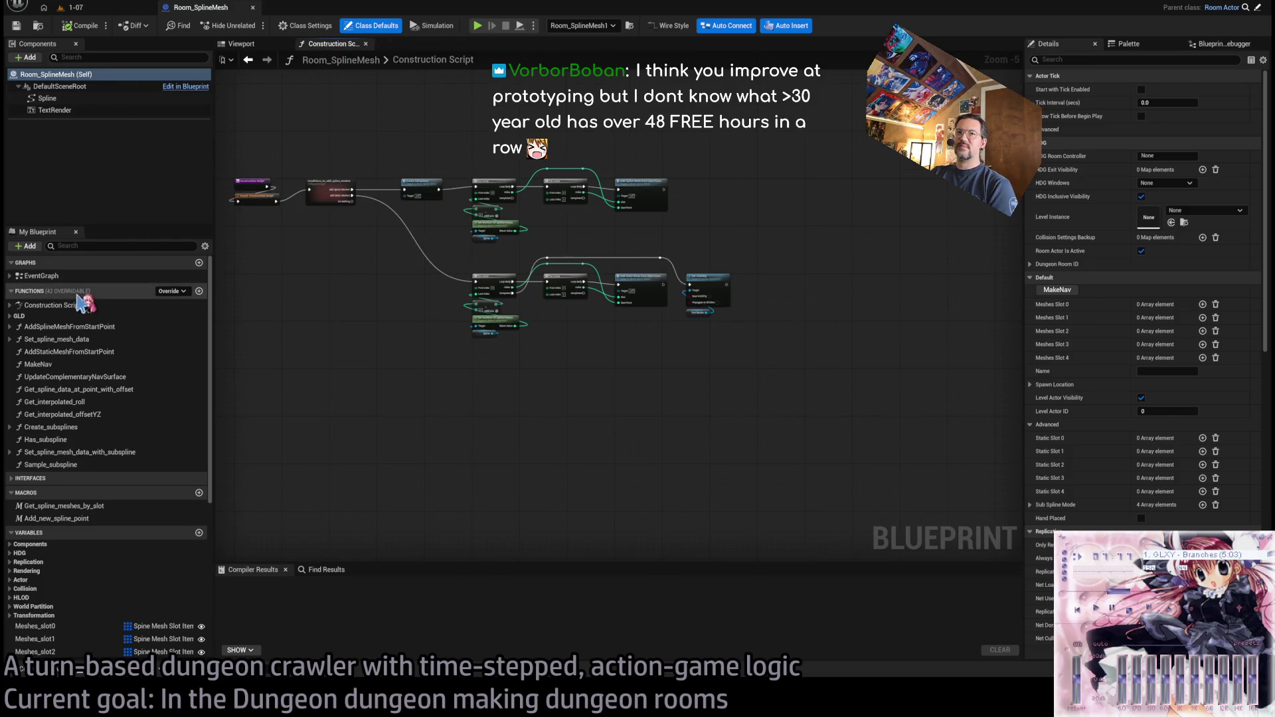
- Look over the EventGraph and Construction Script, then open the AddSplineMeshFromStartPoint function
double_click(86, 277)
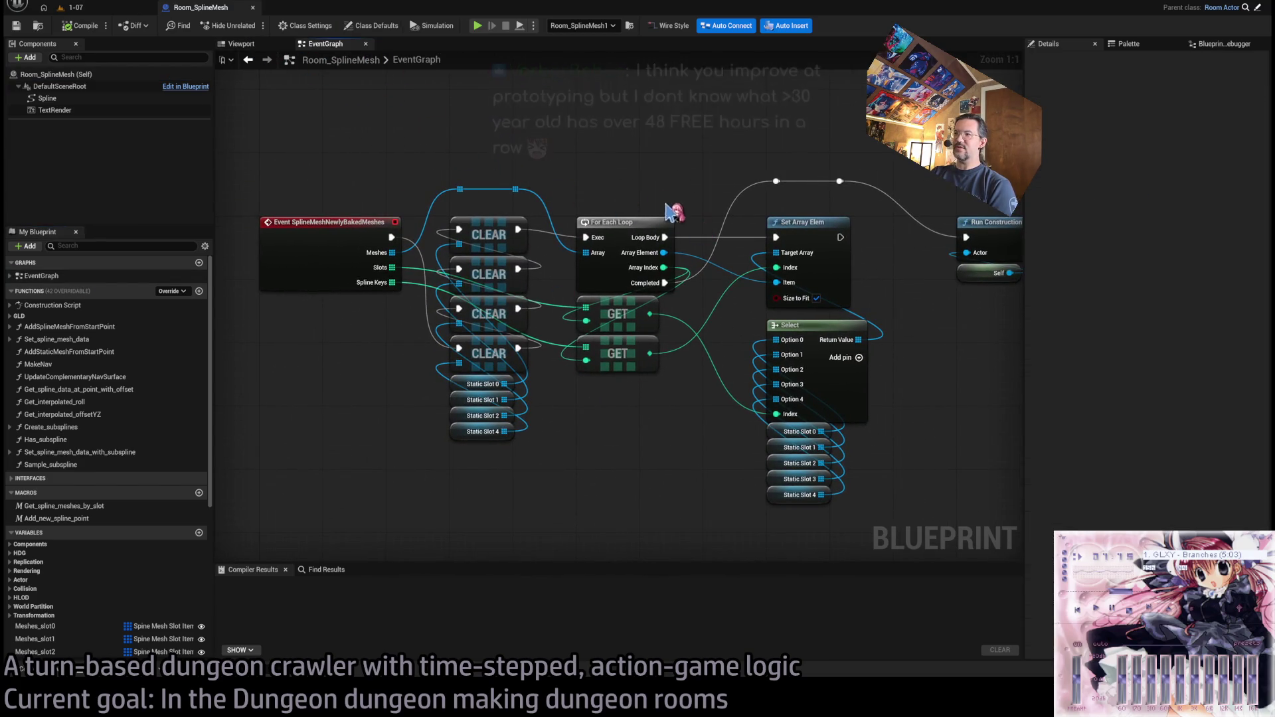
left_click_drag(684, 219, 635, 230)
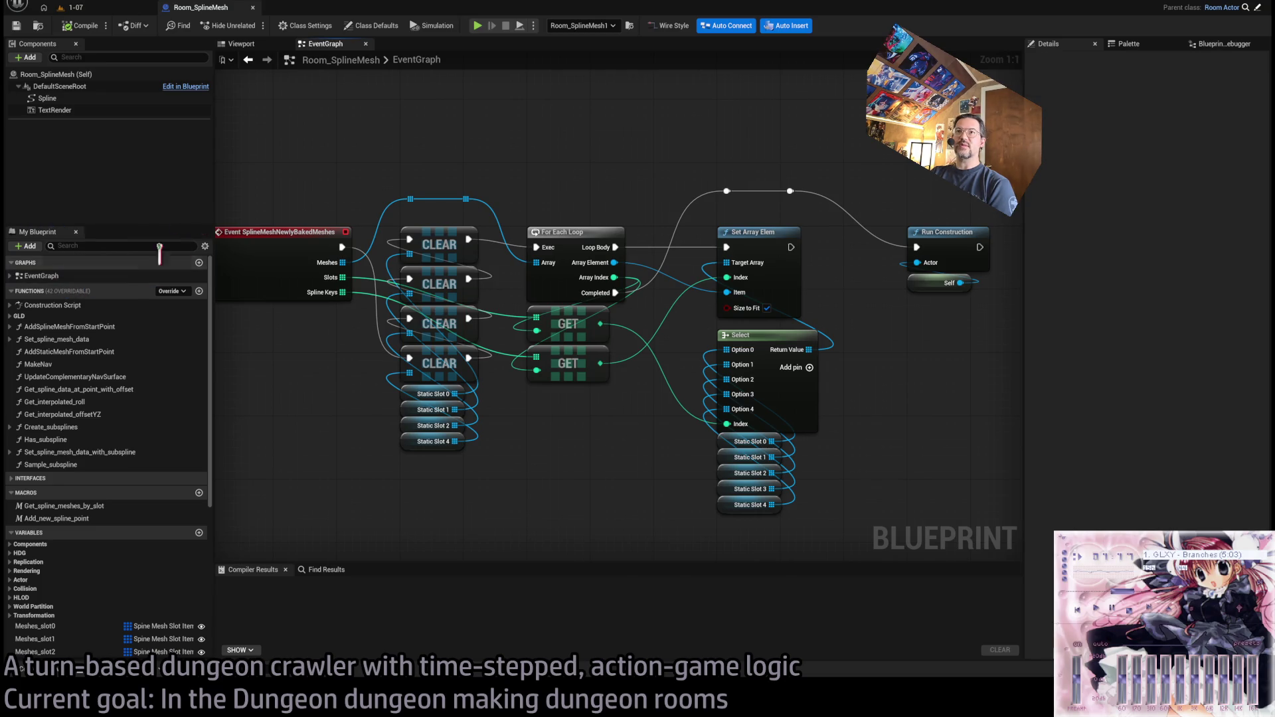
double_click(73, 306)
scroll(730, 299, "up", 3)
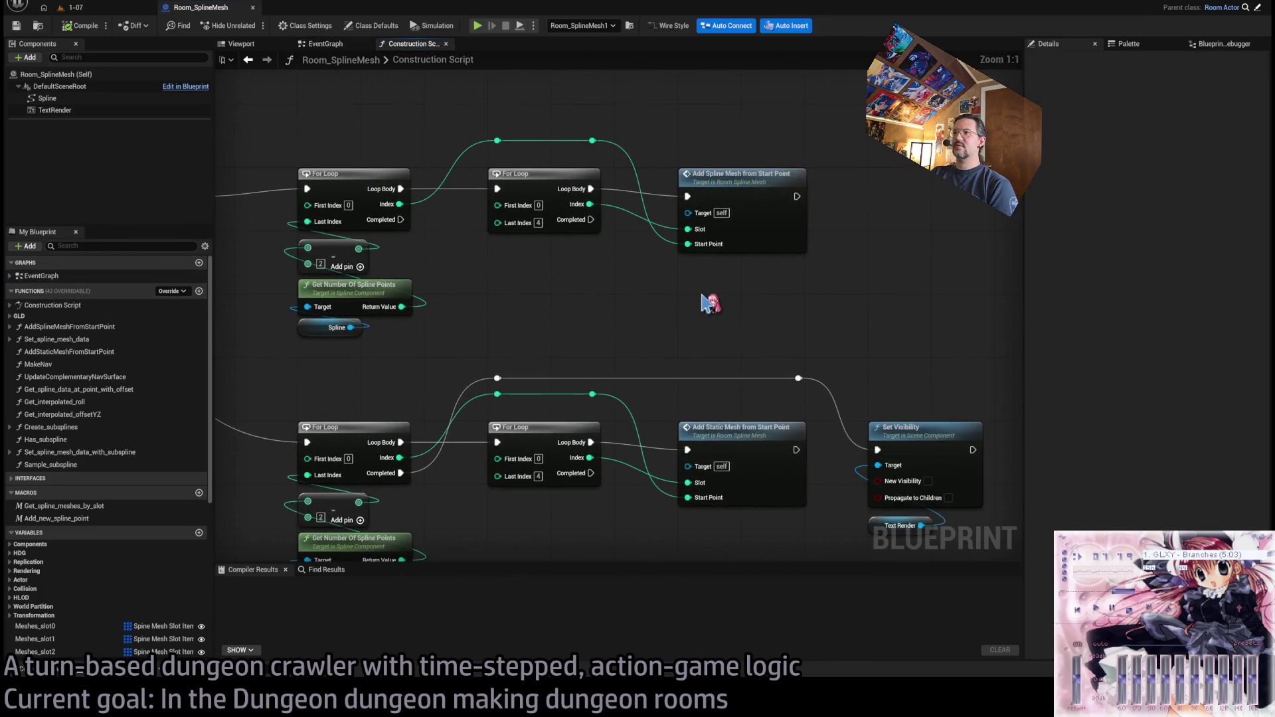
left_click_drag(710, 304, 688, 265)
double_click(749, 127)
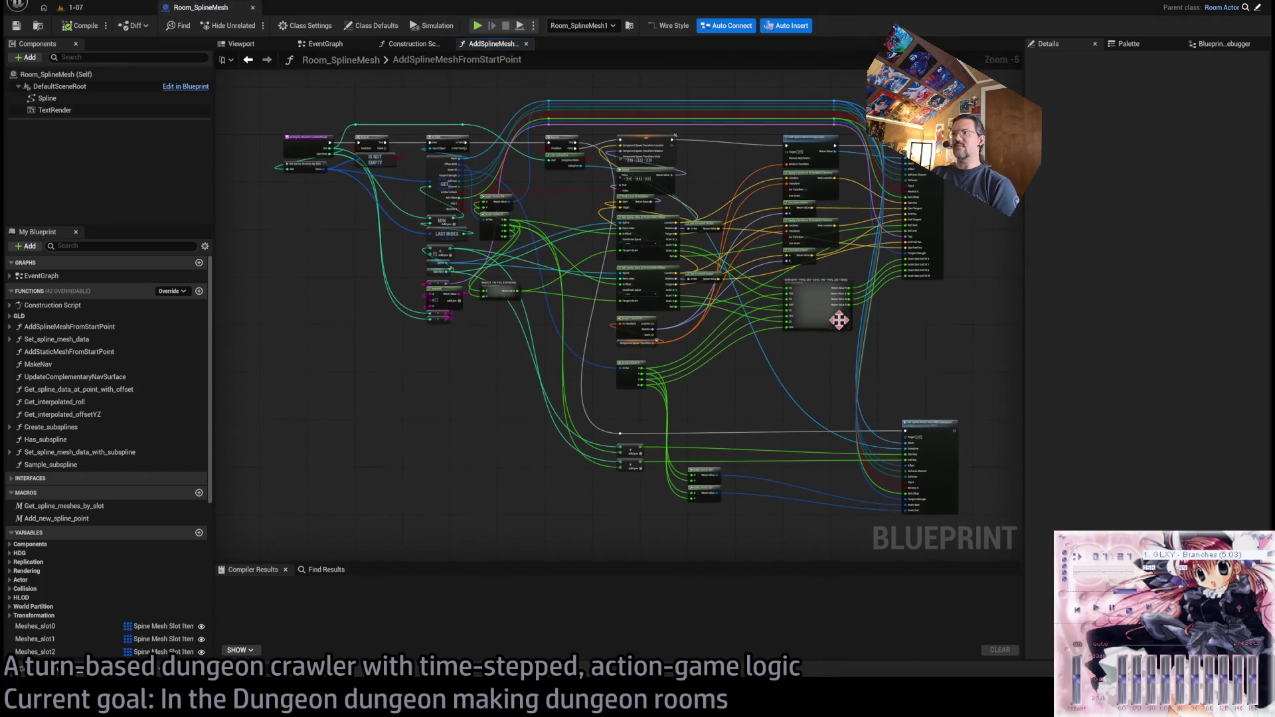
- Inspect the Add Spline Mesh Component node, whose tangents are 100 along X
mouse_move(775, 355)
left_mouse_down()
mouse_move(718, 347)
mouse_move(687, 422)
left_mouse_up()
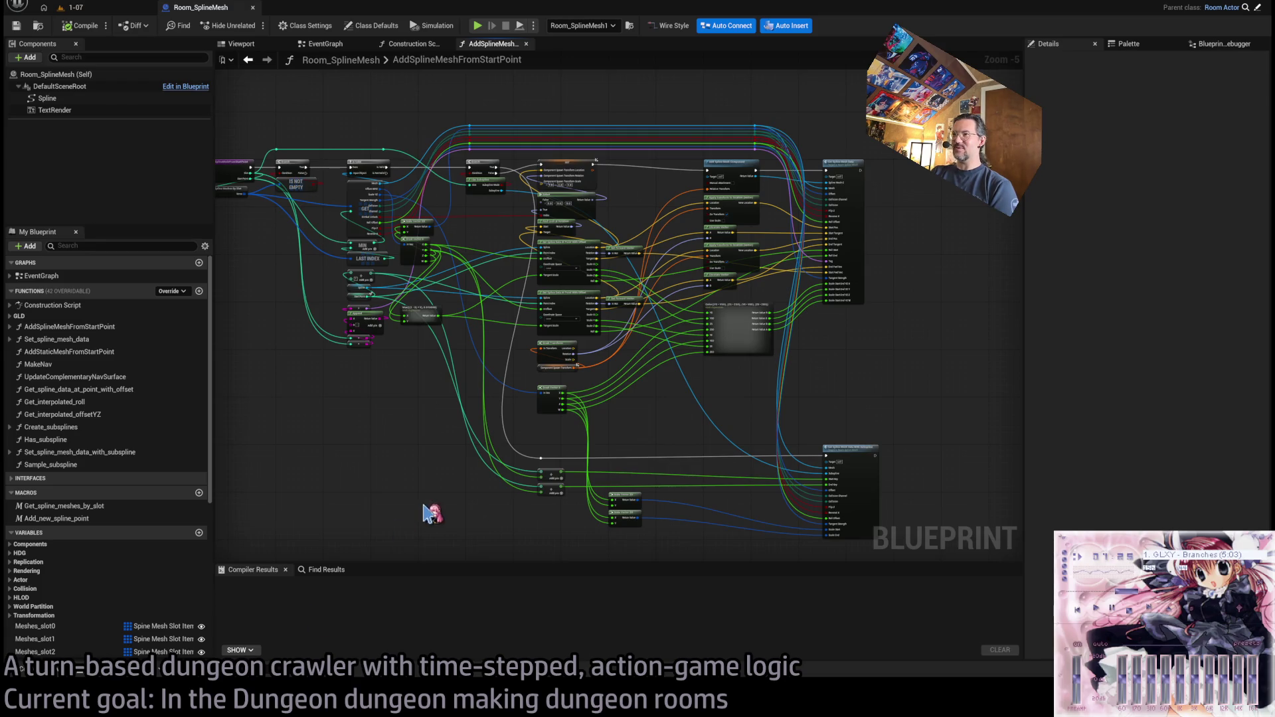
left_click_drag(332, 477, 358, 485)
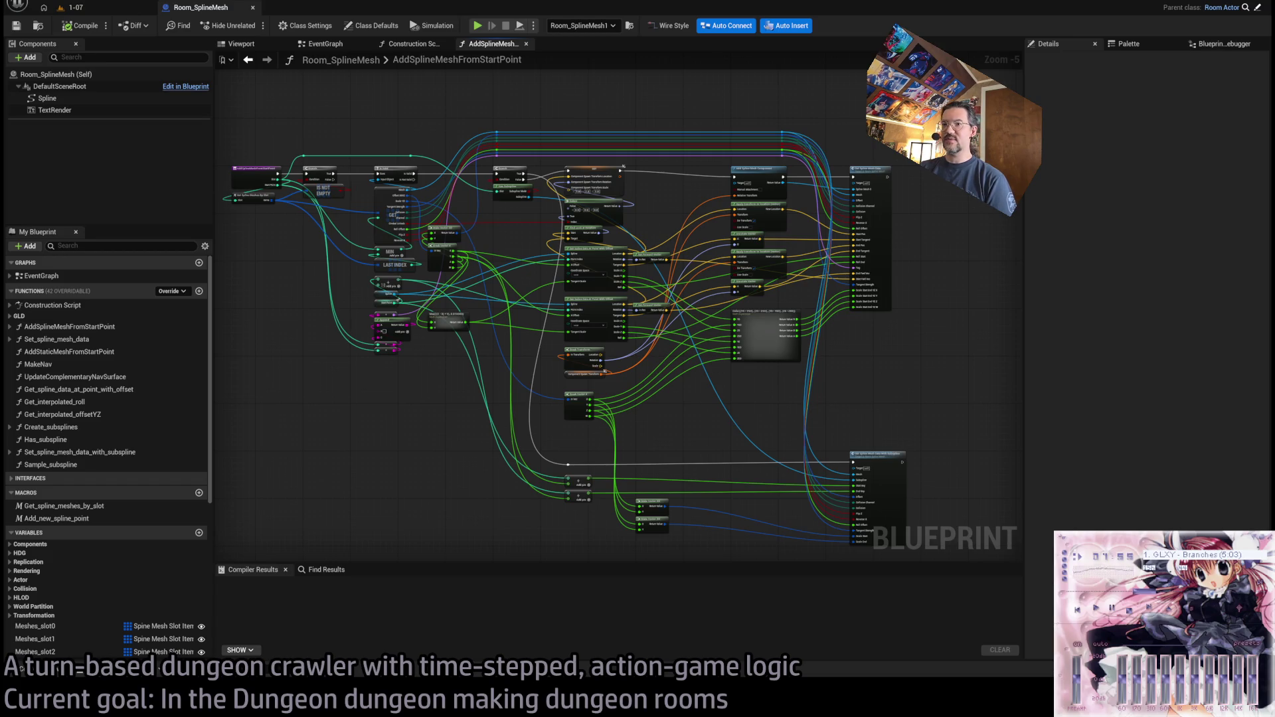
mouse_move(677, 393)
left_mouse_down()
mouse_move(624, 433)
mouse_move(643, 368)
mouse_move(560, 219)
left_mouse_up()
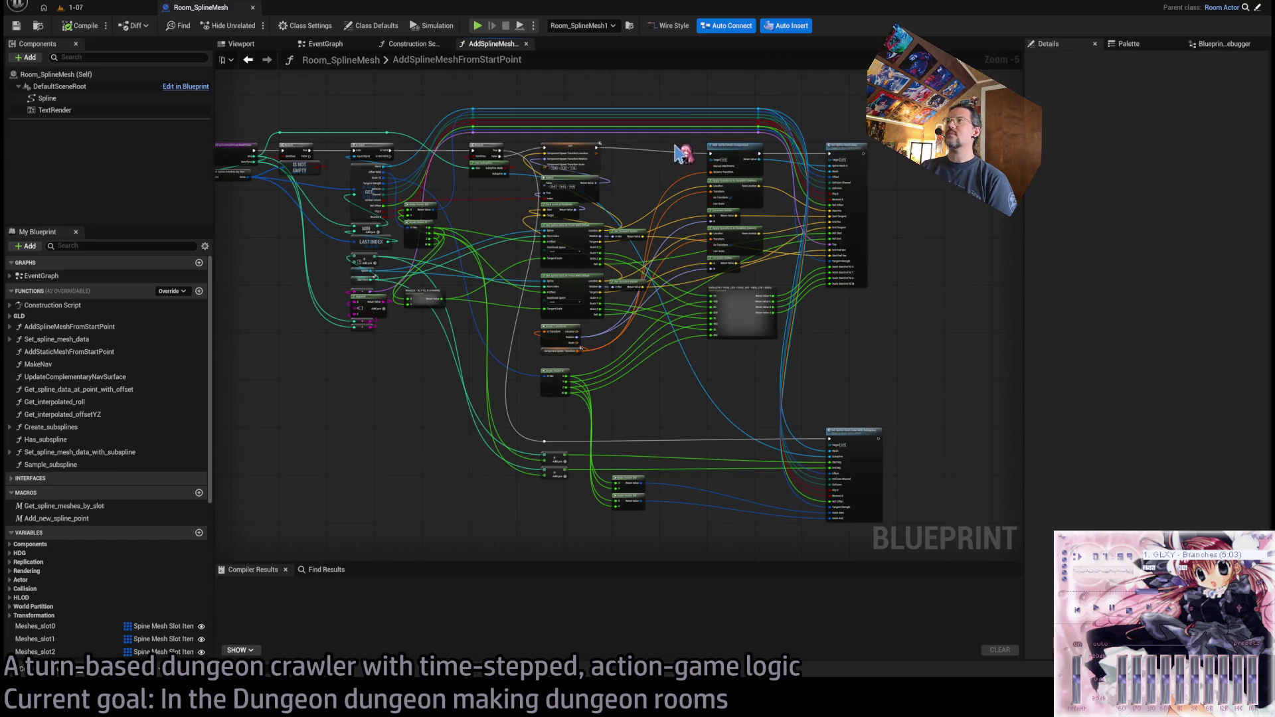
scroll(698, 156, "up", 5)
left_click(799, 127)
scroll(1146, 498, "down", 15)
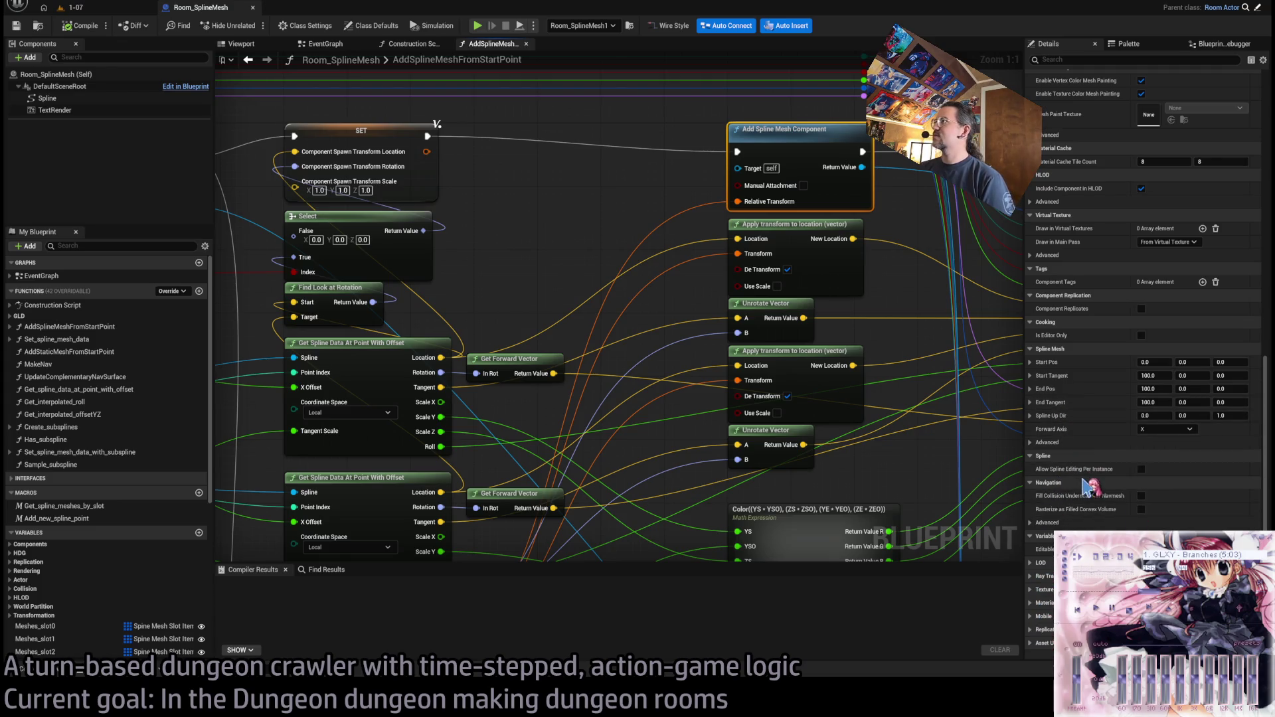
scroll(1142, 299, "up", 5)
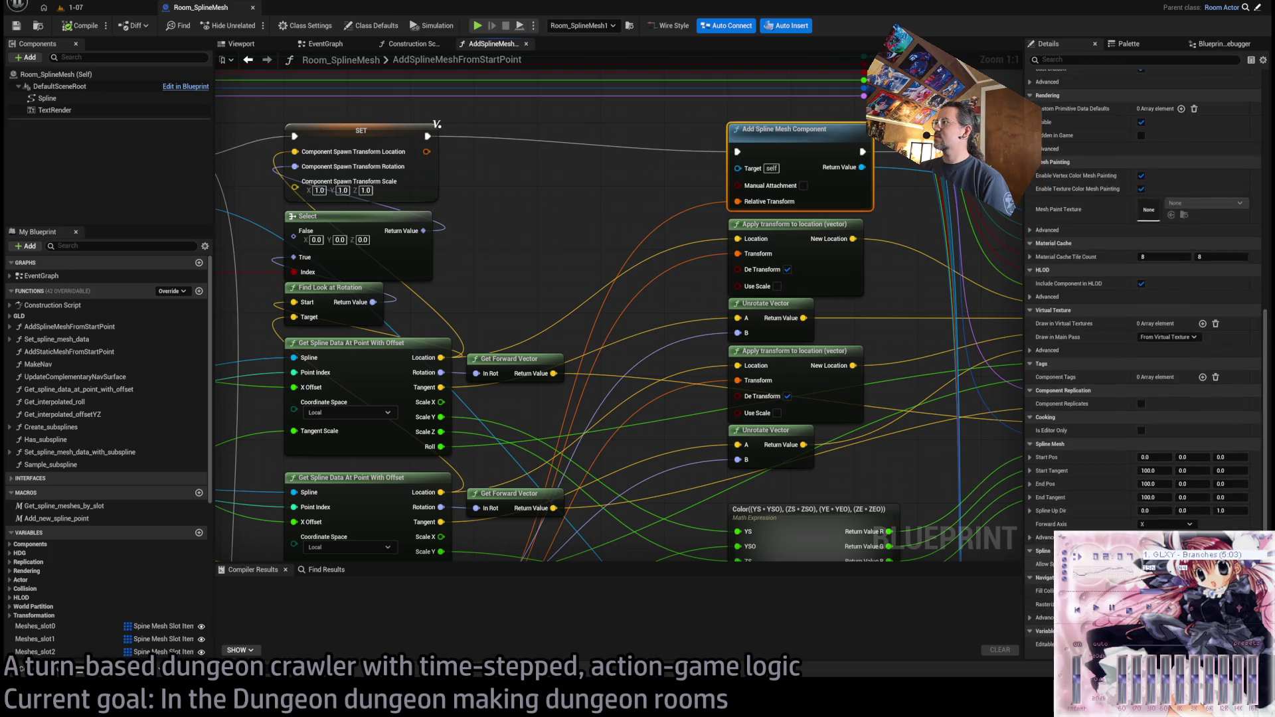
scroll(1134, 157, "up", 10)
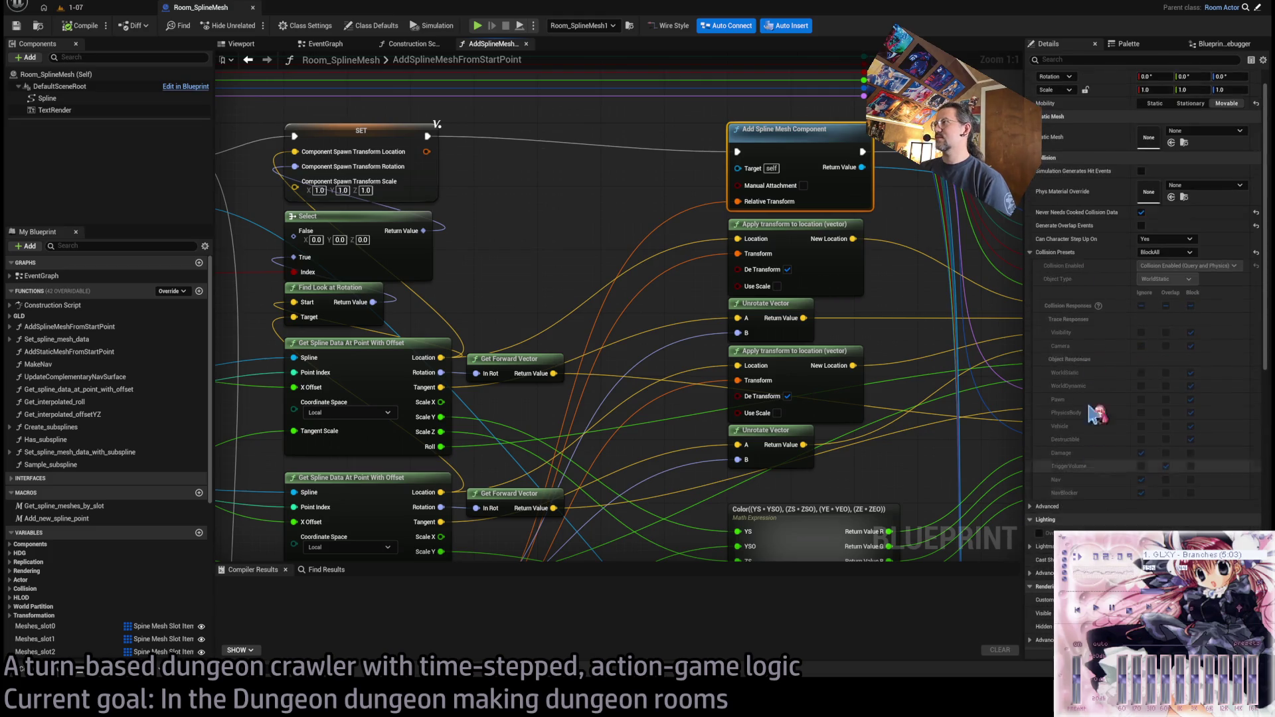
key("ctrl+f")
type("tag")
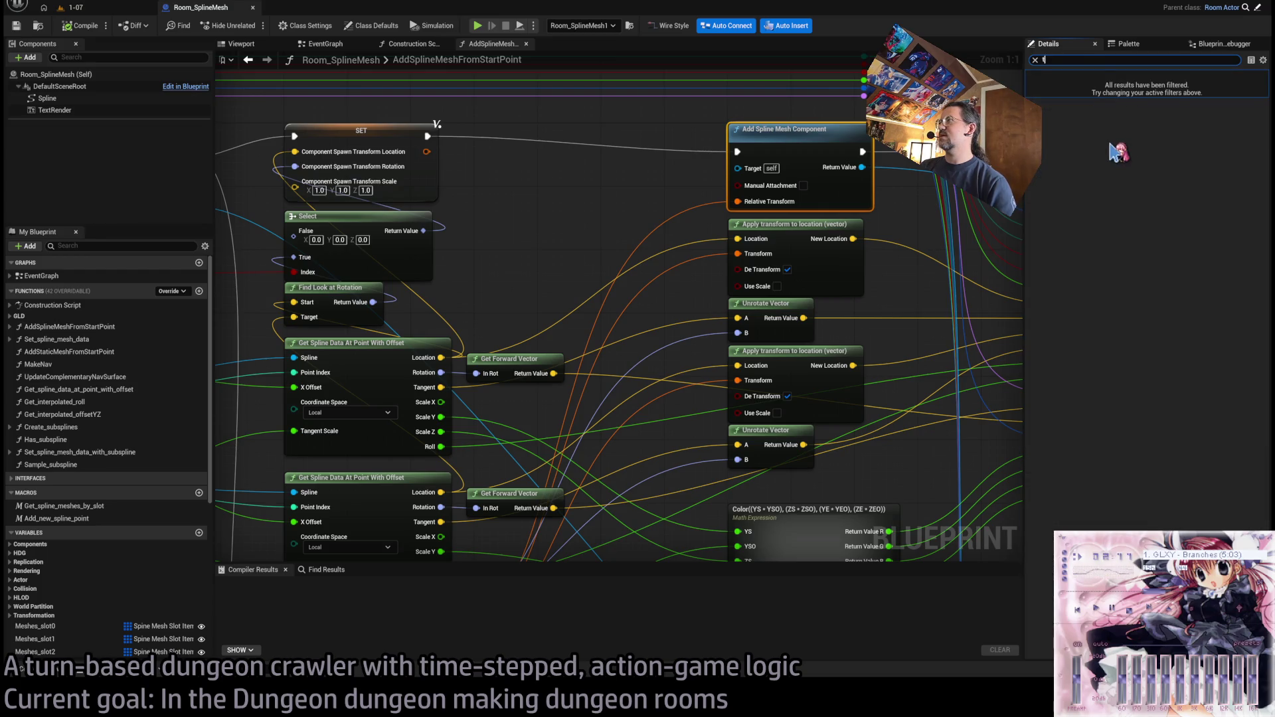
left_click(1035, 59)
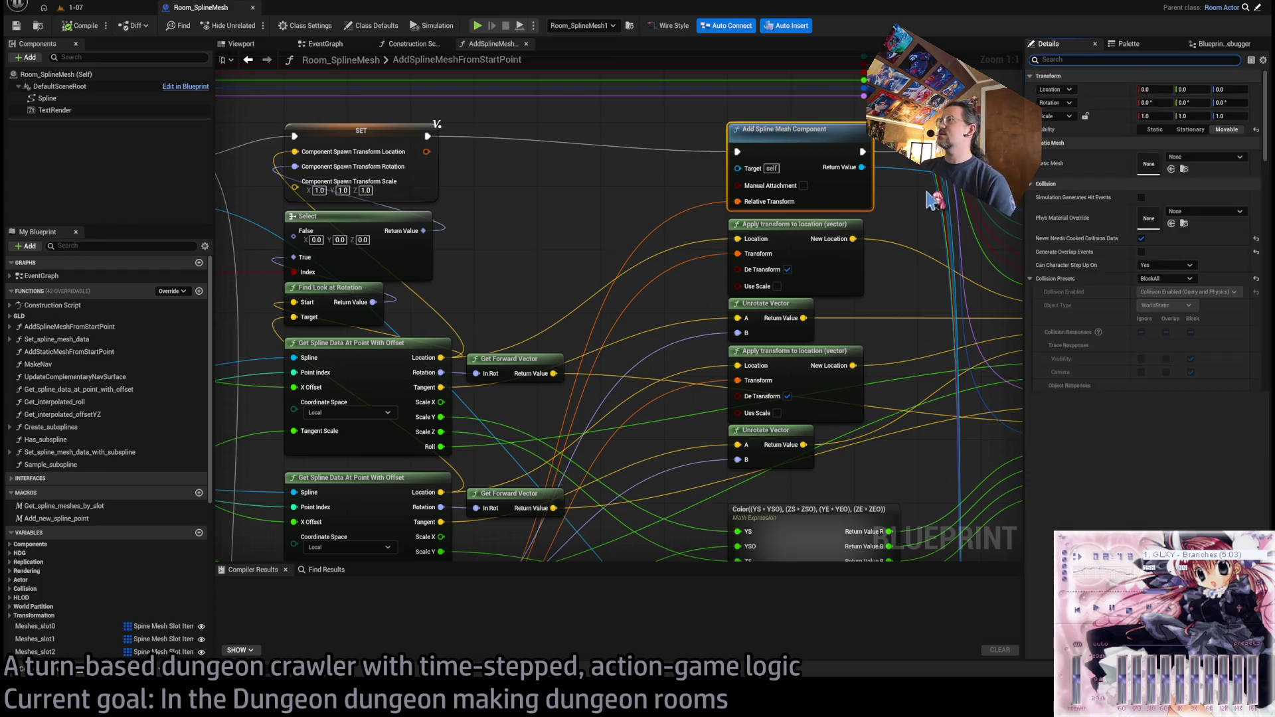
left_click_drag(911, 199, 604, 287)
left_click(600, 293)
left_click(792, 222)
double_click(791, 219)
scroll(701, 301, "up", 4)
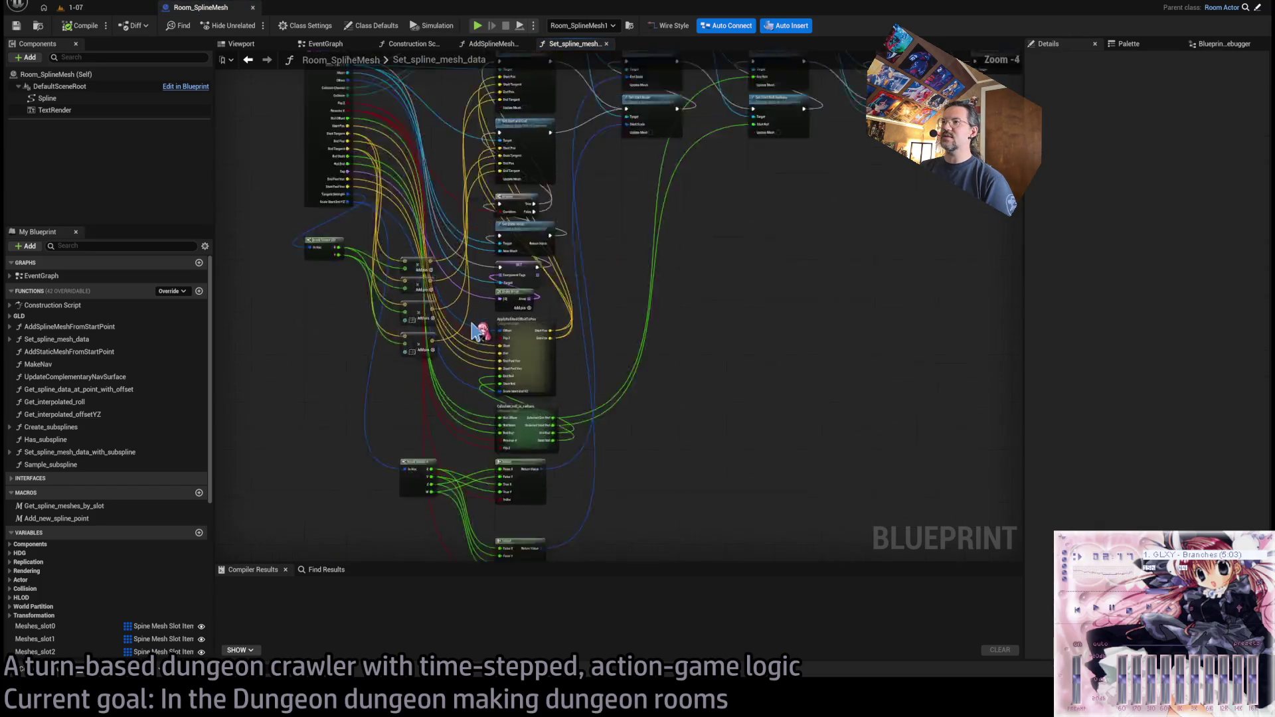
scroll(626, 328, "down", 1)
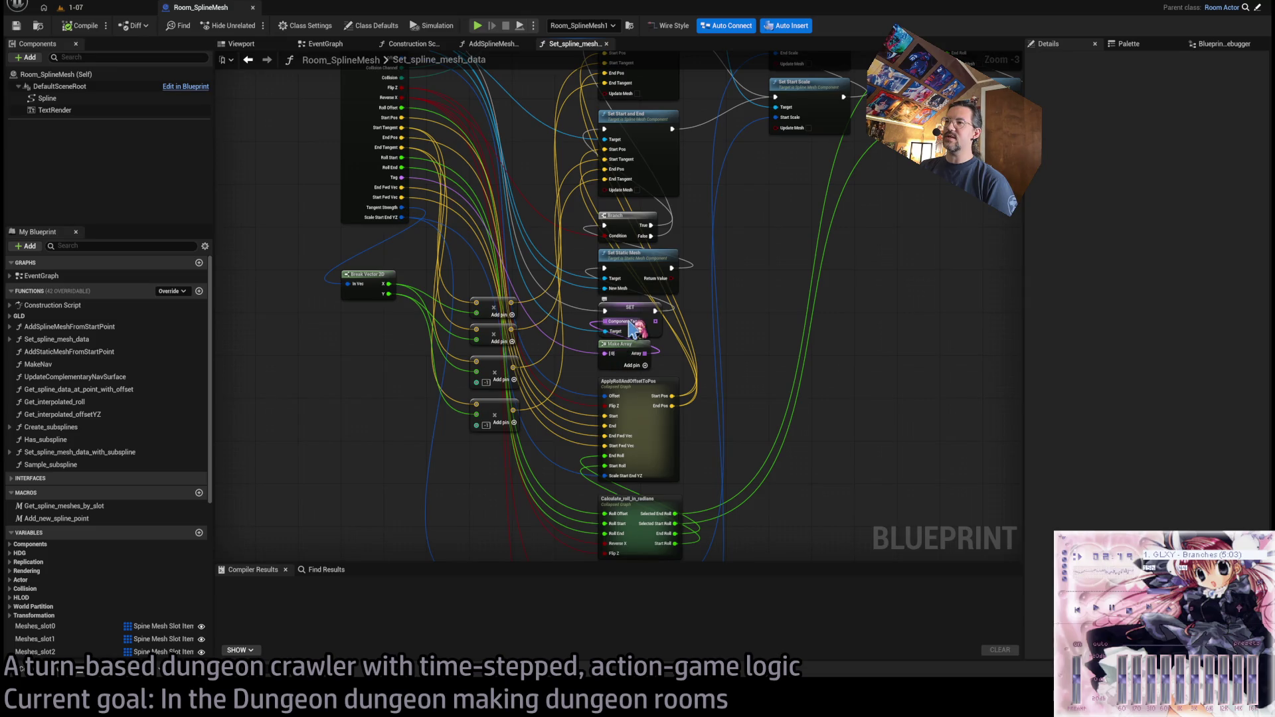
middle_click(561, 45)
scroll(550, 227, "up", 4)
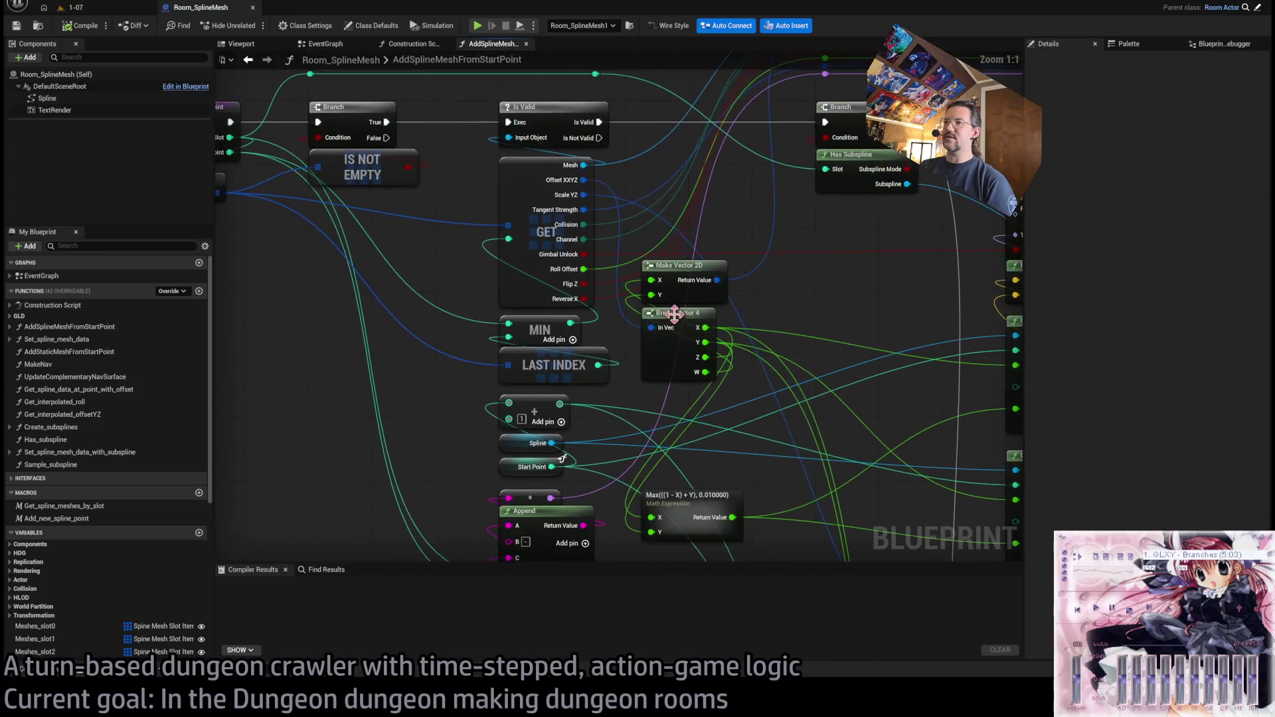
scroll(629, 333, "down", 2)
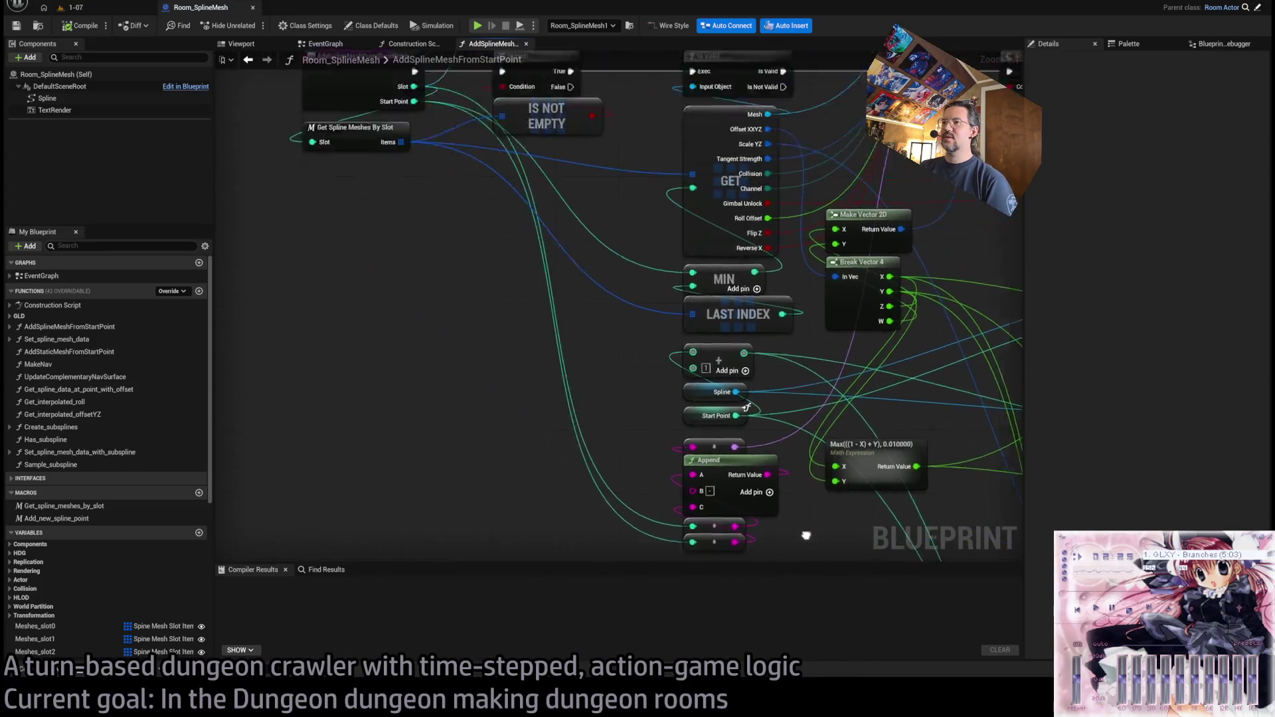
scroll(643, 378, "up", 2)
scroll(615, 370, "down", 2)
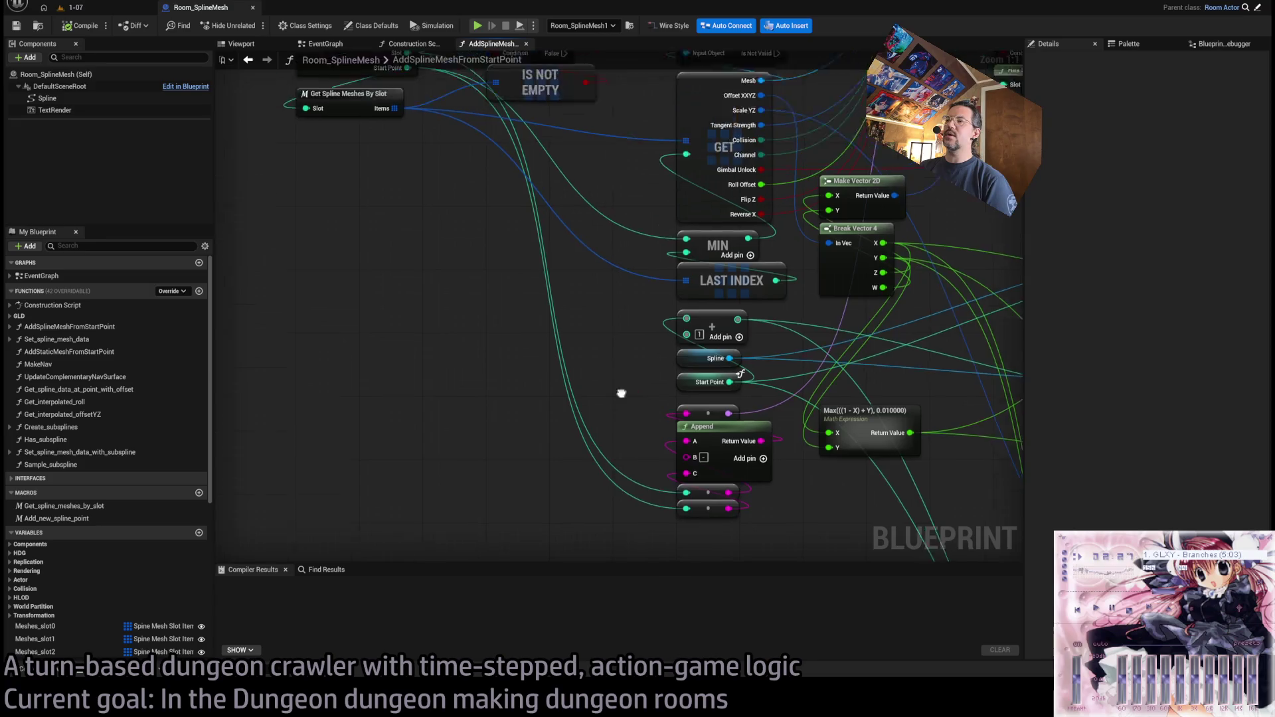
left_click_drag(671, 478, 558, 388)
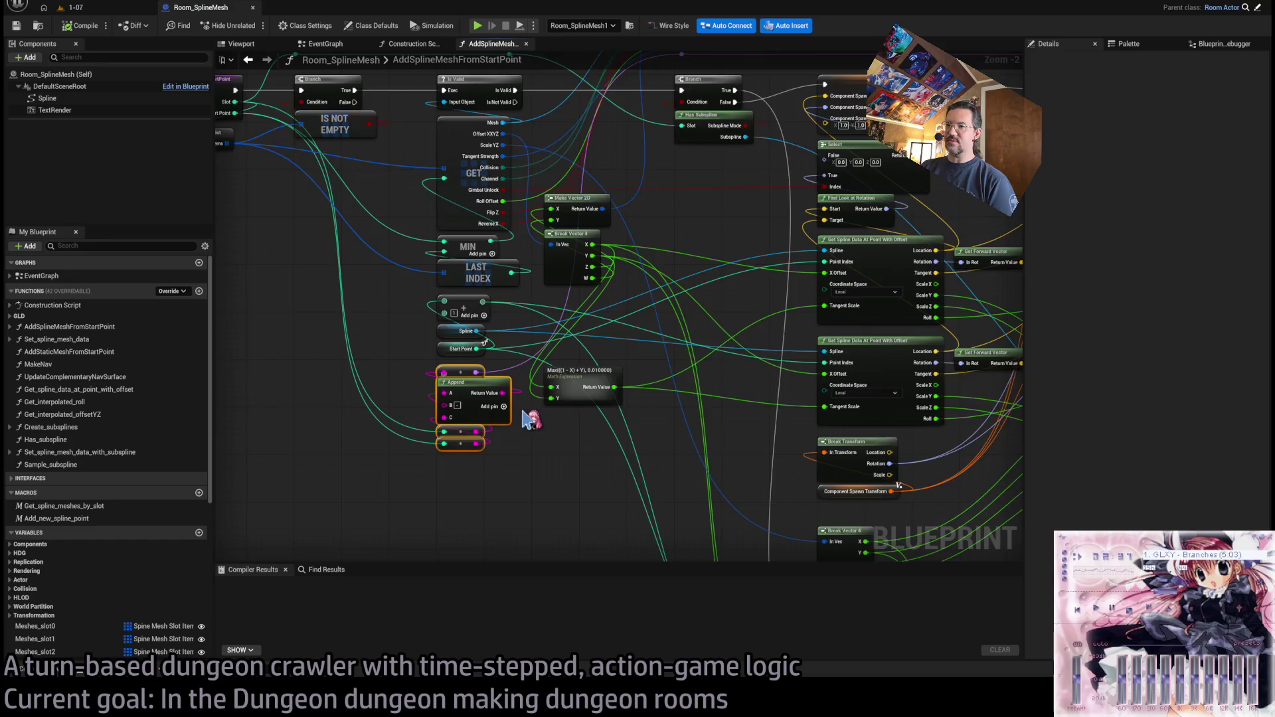
scroll(621, 425, "up", 1)
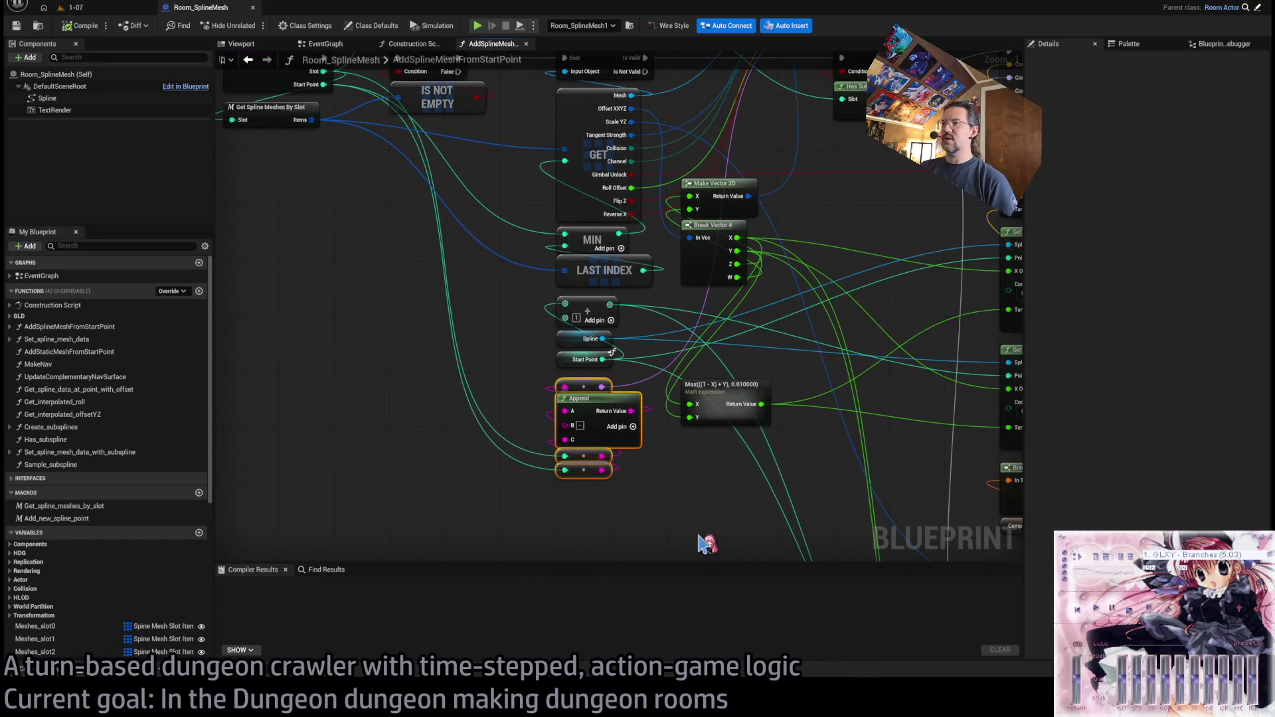
key("ctrl+m")
type("Make_spline_mesh_tag")
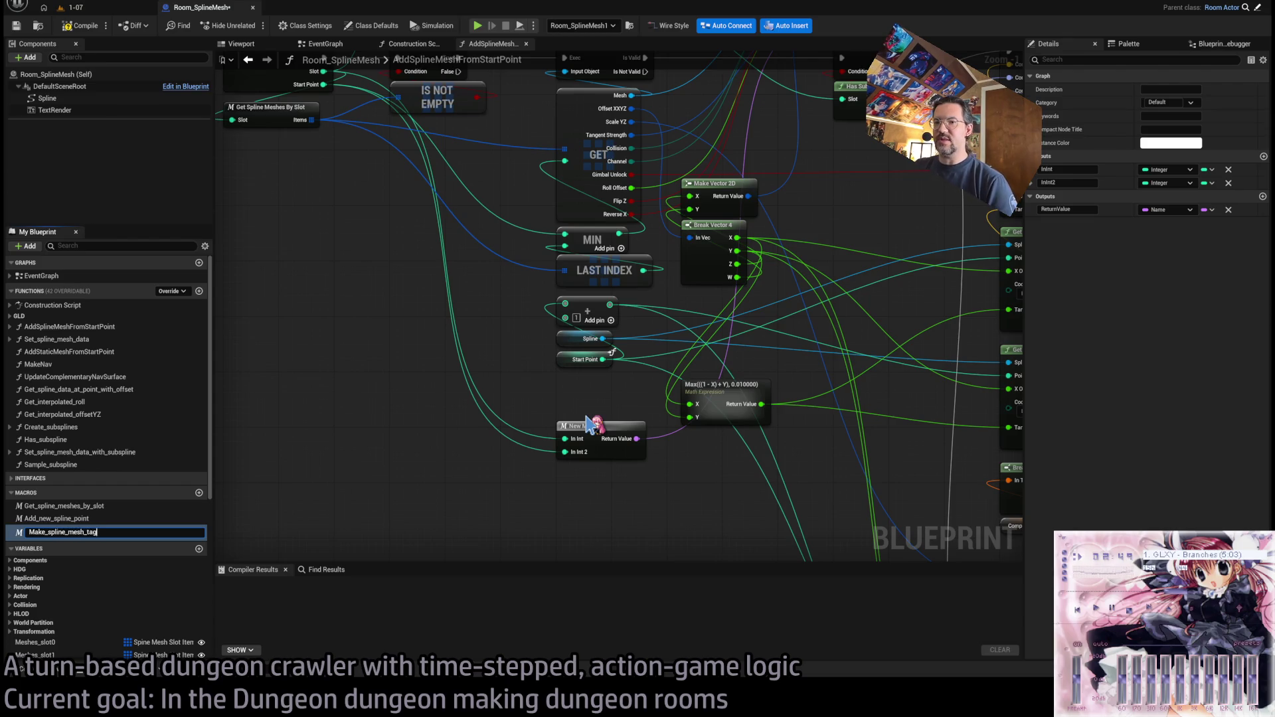
- Name the macro Make_spline_mesh_tag, with inputs Slot and StartIndex and output Tag
key("Return")
left_click_drag(601, 441, 602, 392)
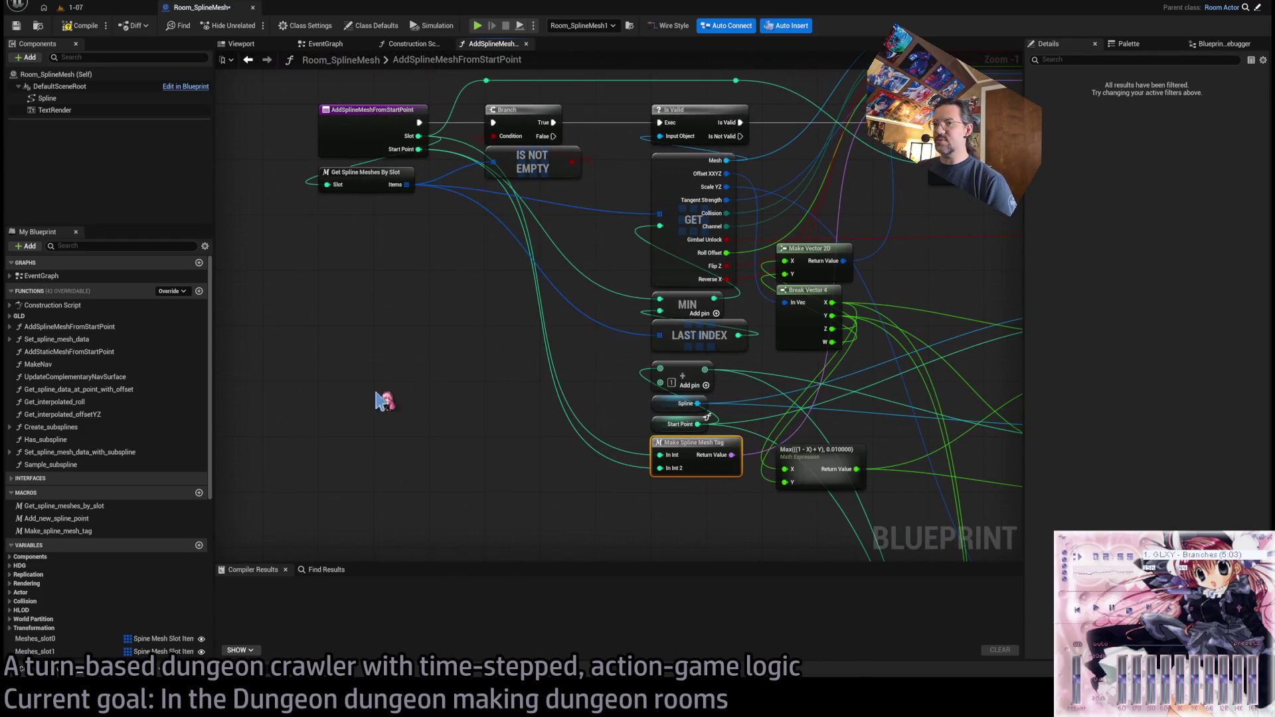
left_click(58, 530)
left_click(1066, 169)
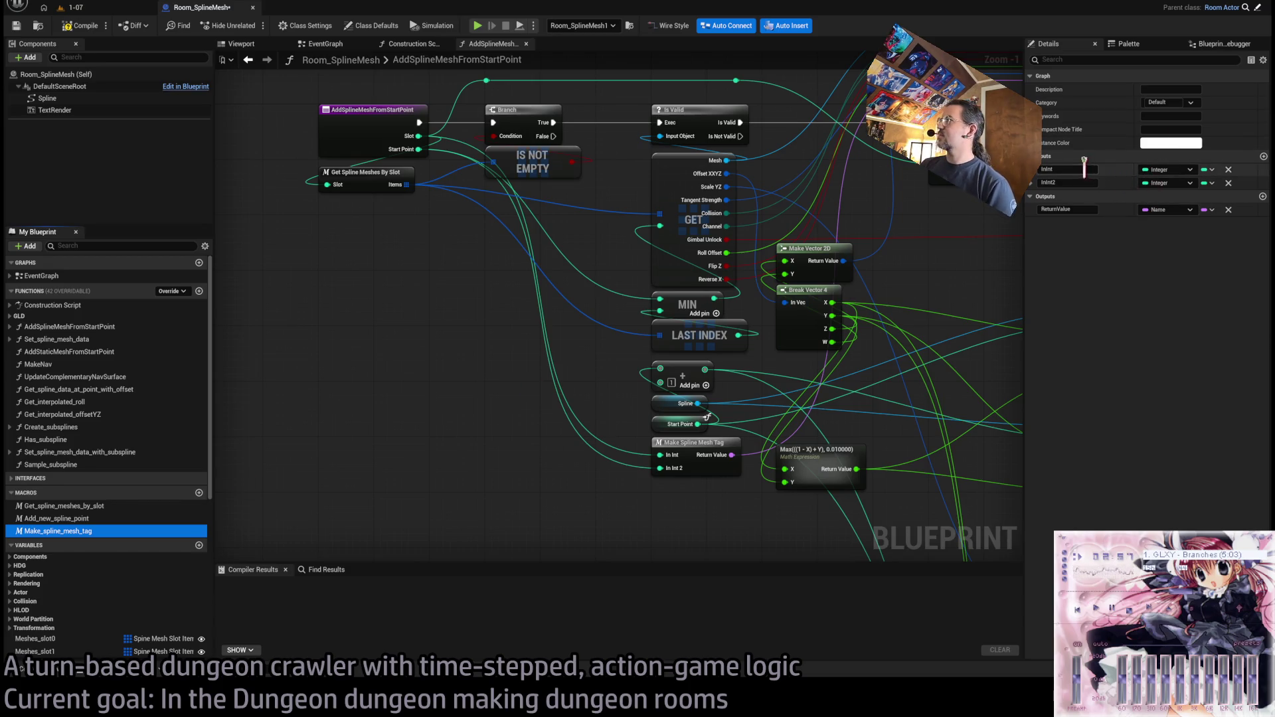
type("Slot")
key("Tab")
type("Sl")
key("Return")
mouse_move(1021, 279)
left_mouse_down()
mouse_move(818, 306)
mouse_move(877, 274)
mouse_move(898, 315)
left_mouse_up()
scroll(768, 299, "down", 2)
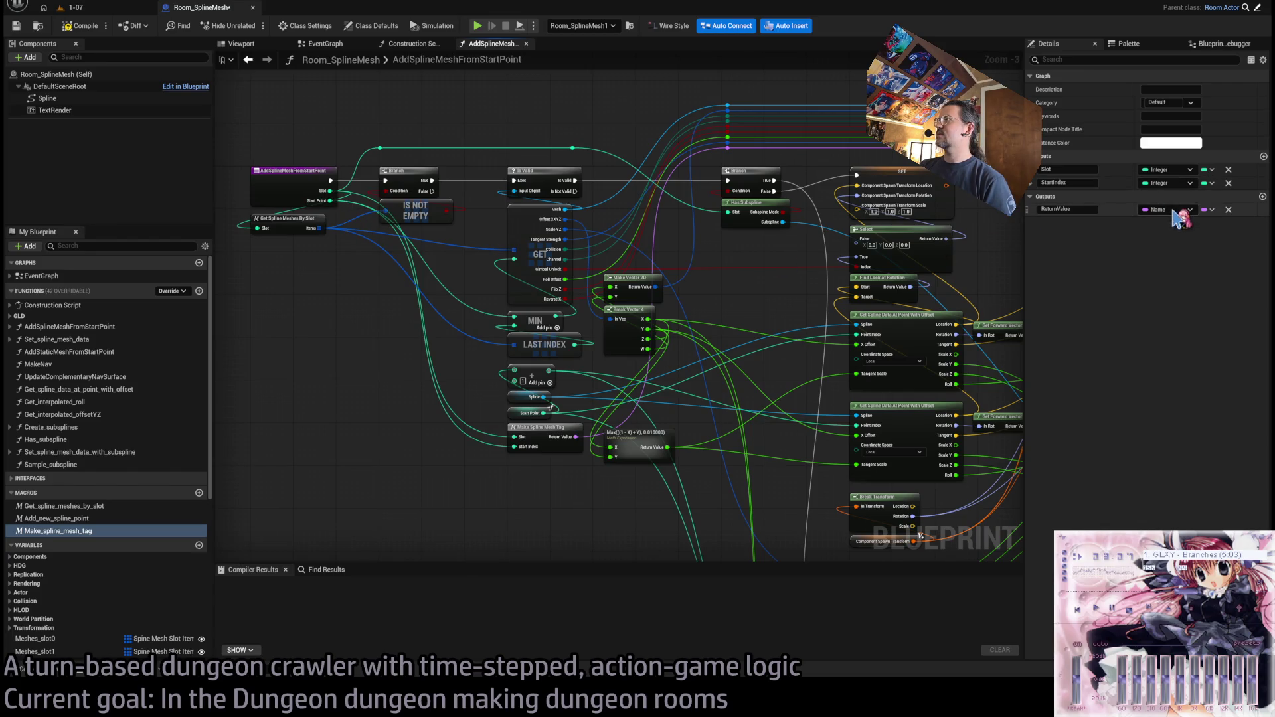
left_click(1077, 209)
type("Tag")
key("Return")
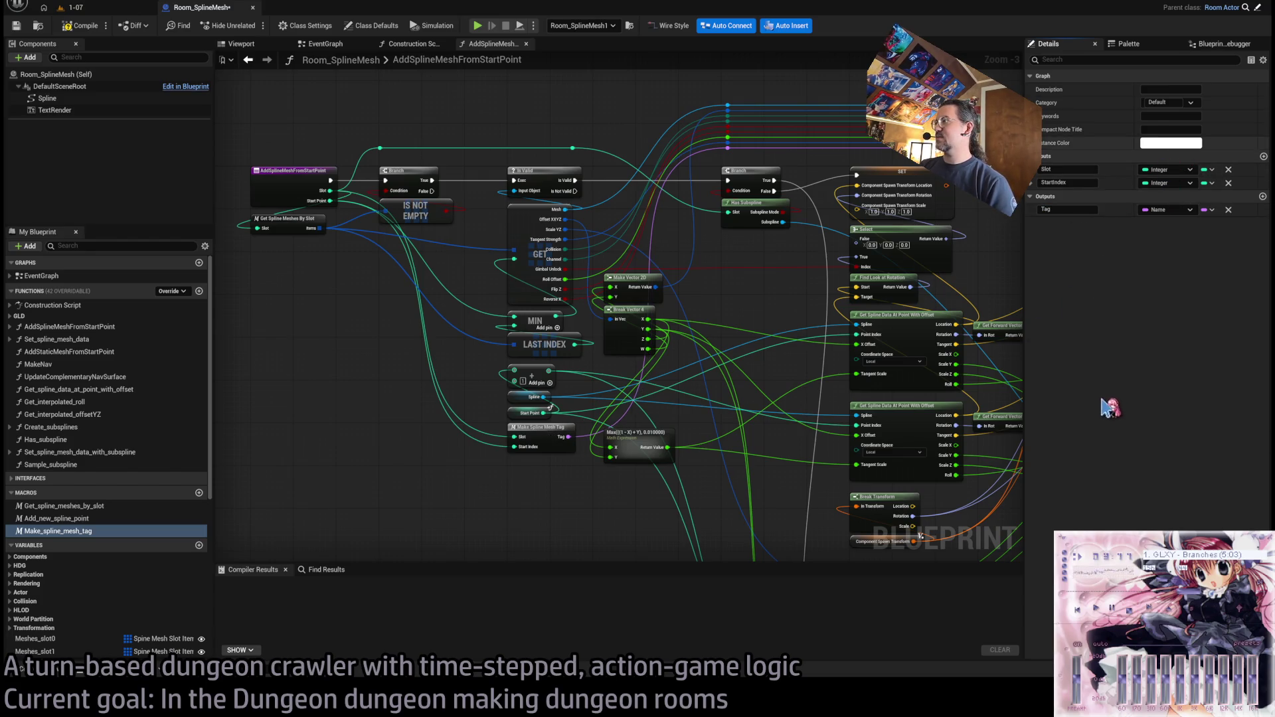
- Rearrange the Inputs, Append and Outputs nodes inside the macro, save, and close its tab
double_click(538, 428)
mouse_move(628, 419)
left_mouse_down()
mouse_move(507, 381)
mouse_move(513, 355)
left_mouse_up()
left_click_drag(867, 410, 914, 354)
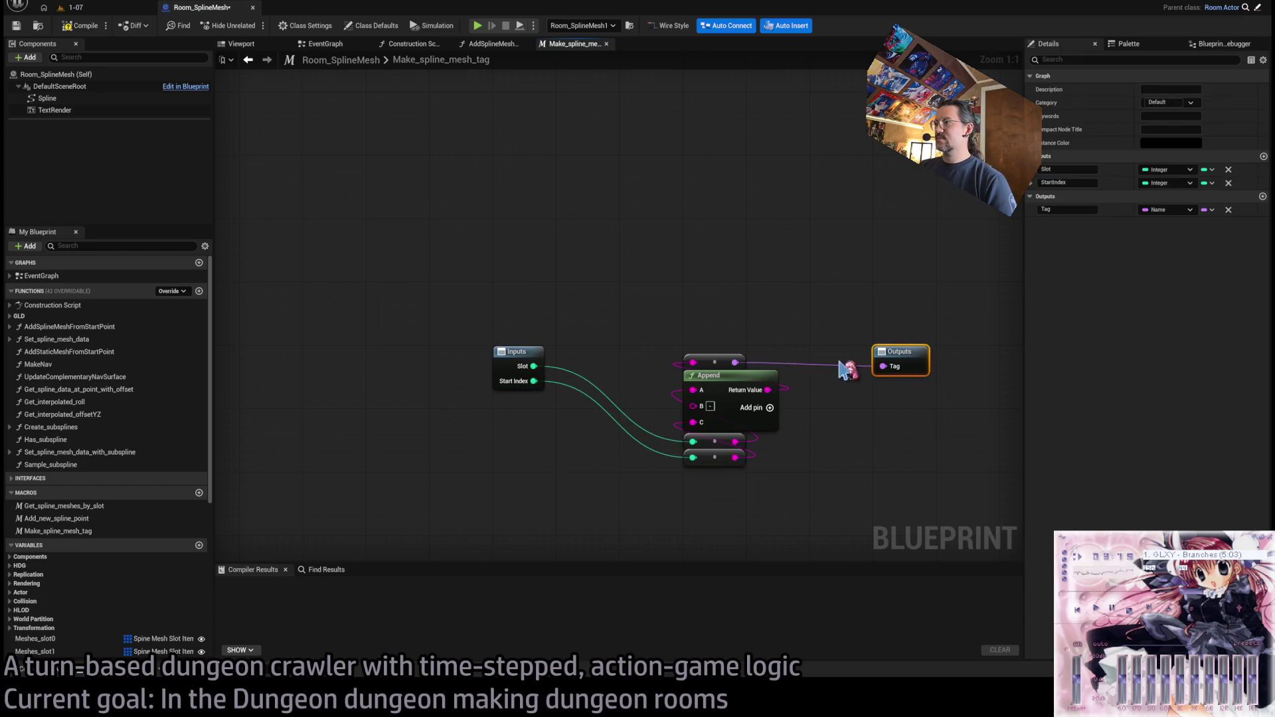
left_click_drag(621, 299, 784, 475)
mouse_move(714, 381)
left_mouse_down()
mouse_move(657, 389)
mouse_move(647, 373)
left_mouse_up()
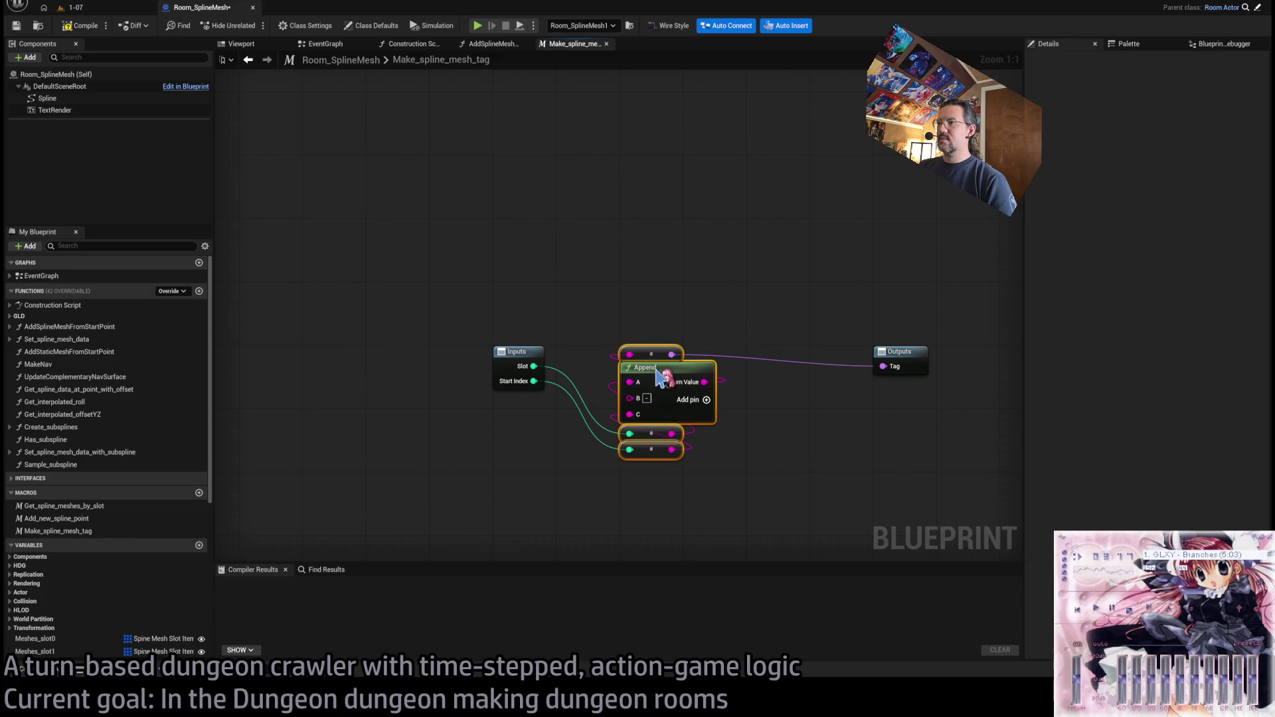
left_click_drag(919, 366, 853, 365)
left_click(799, 282)
key("ctrl+s")
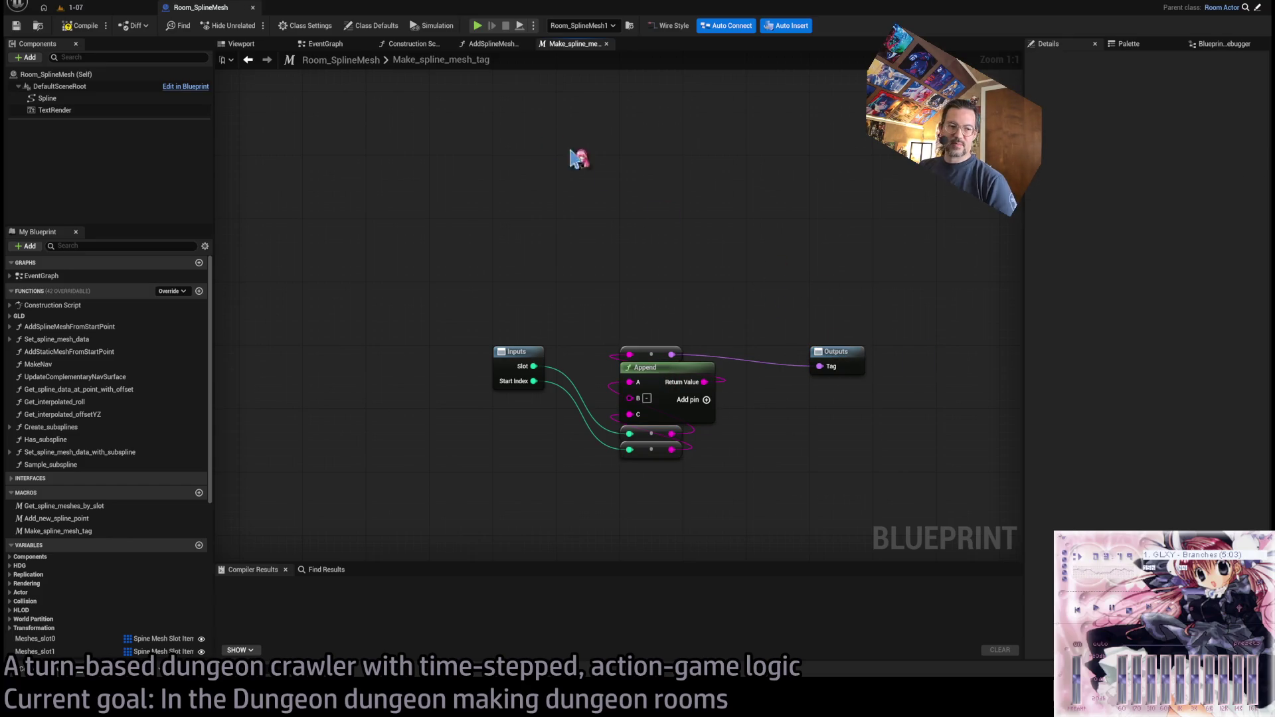
middle_click(563, 53)
scroll(726, 313, "up", 3)
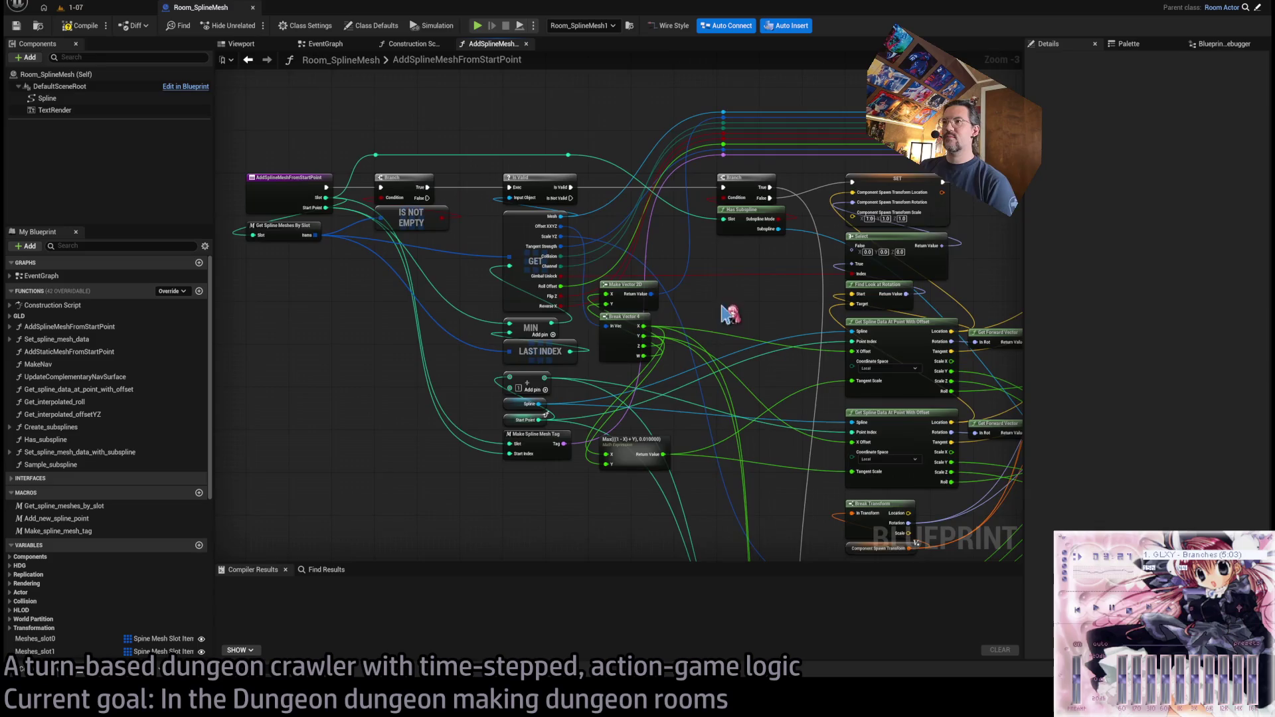
- Move the Max math expression node up beside Break Vector 4
mouse_move(648, 309)
left_mouse_down()
mouse_move(570, 371)
mouse_move(589, 313)
mouse_move(496, 264)
mouse_move(472, 421)
left_mouse_up()
left_click_drag(689, 293, 702, 293)
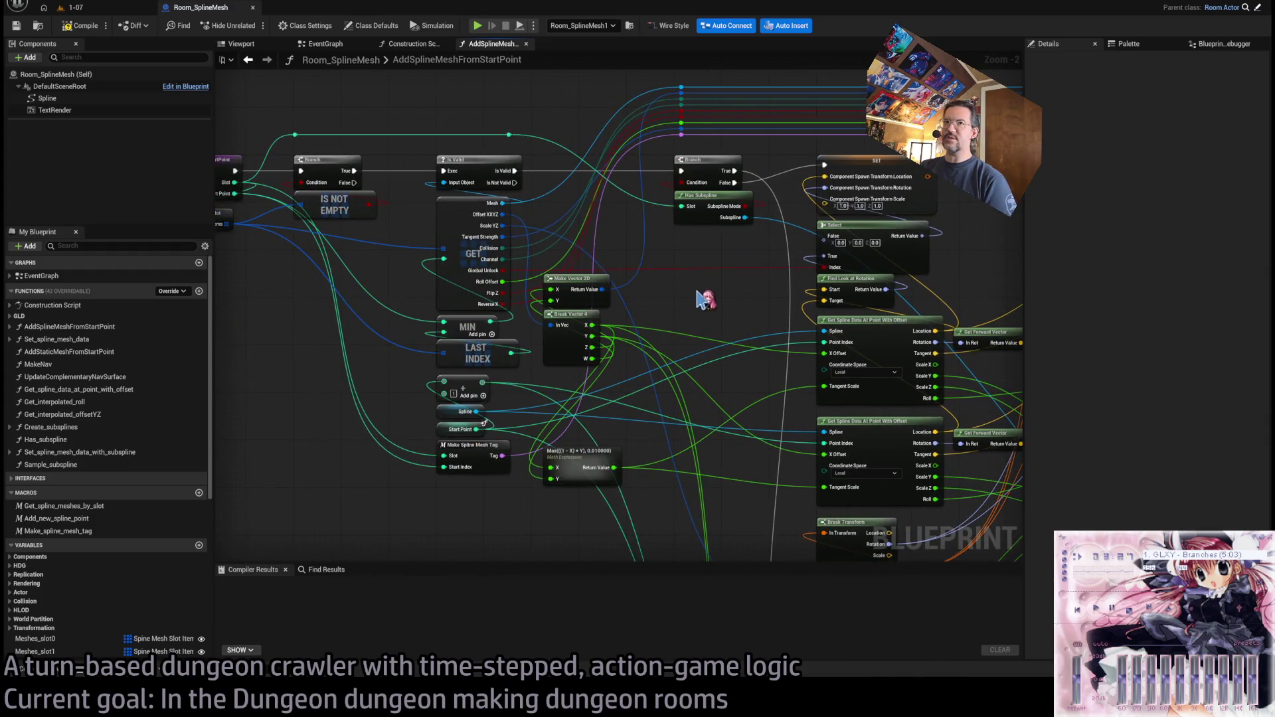
scroll(577, 254, "down", 5)
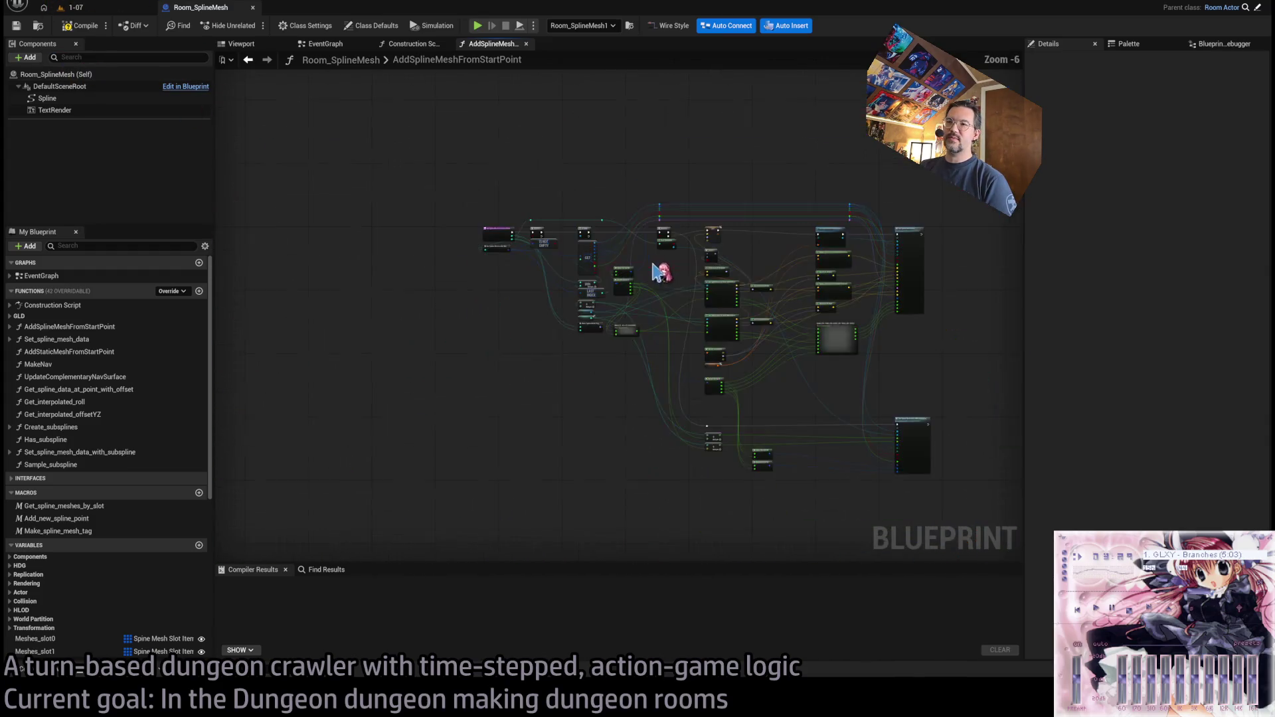
scroll(585, 256, "up", 4)
scroll(586, 258, "up", 2)
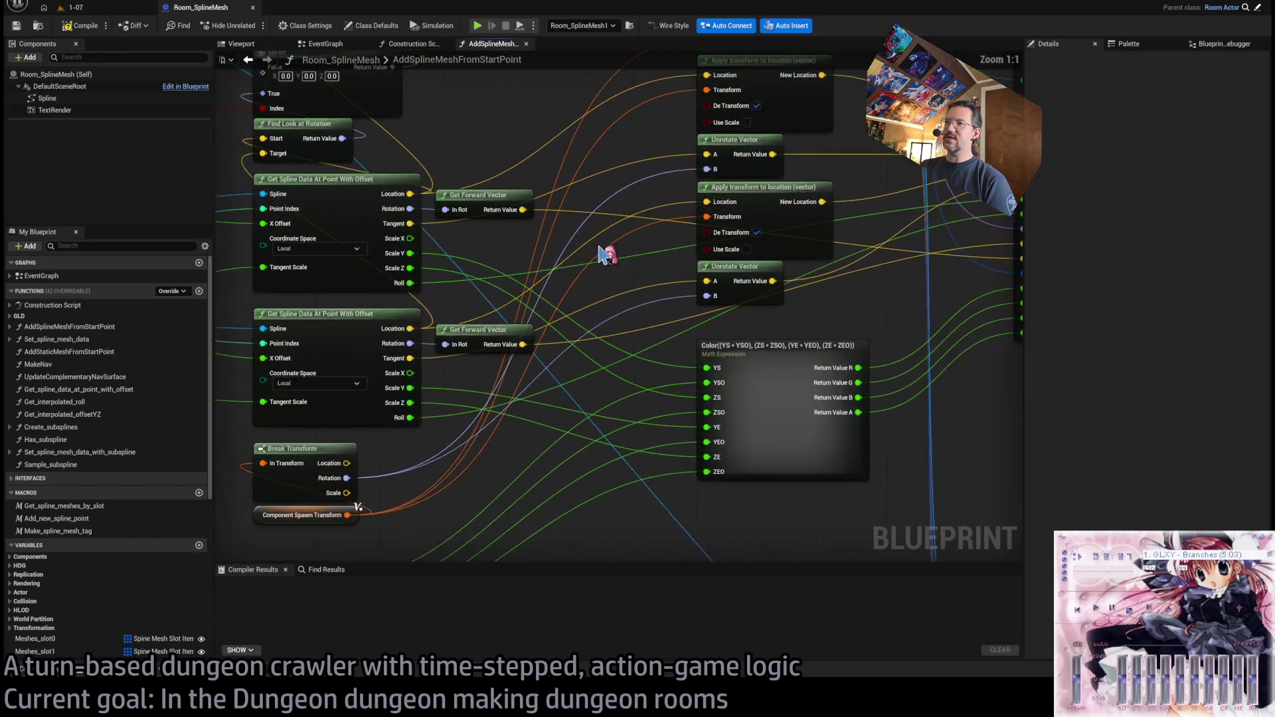
scroll(628, 261, "down", 3)
scroll(492, 407, "up", 1)
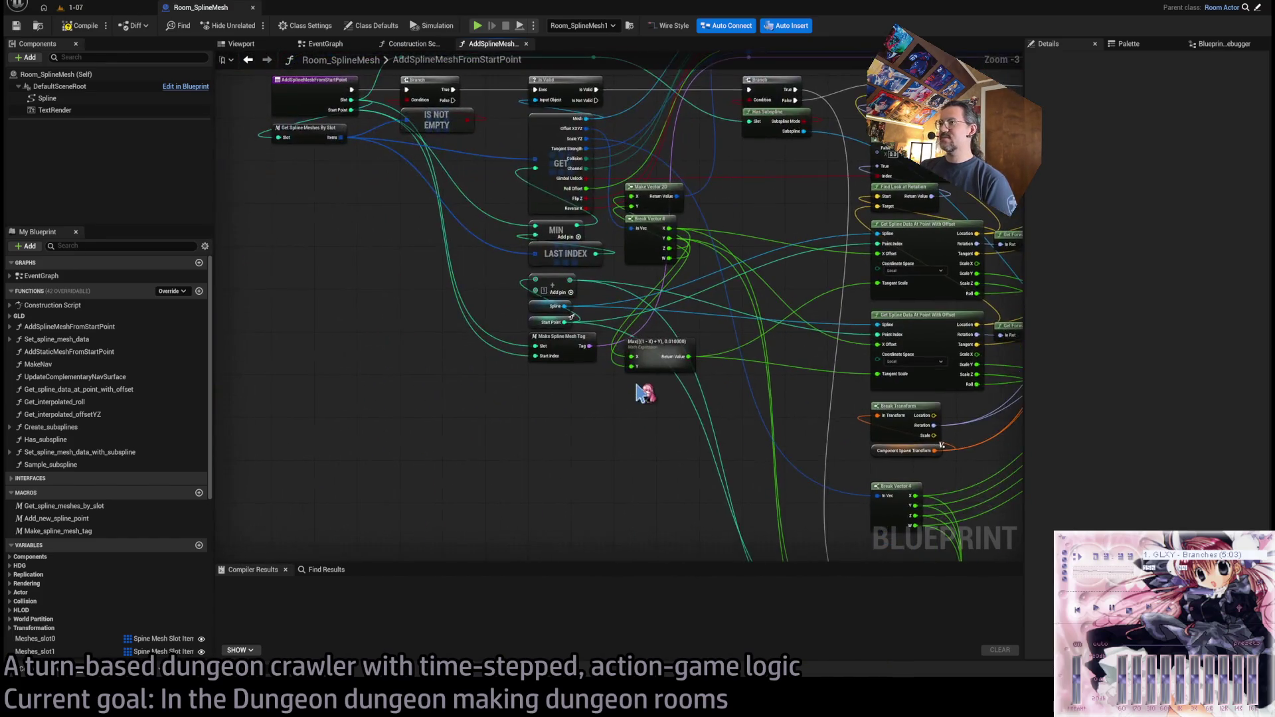
scroll(641, 395, "up", 3)
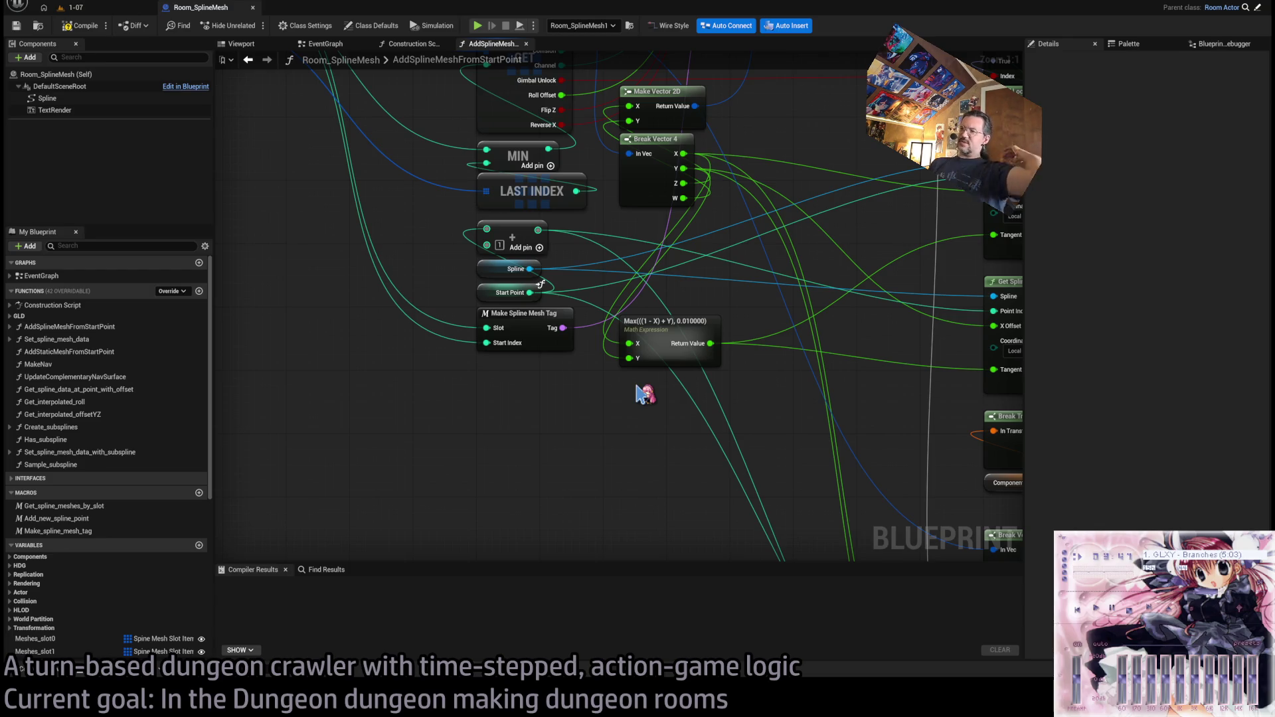
left_click_drag(691, 367, 690, 254)
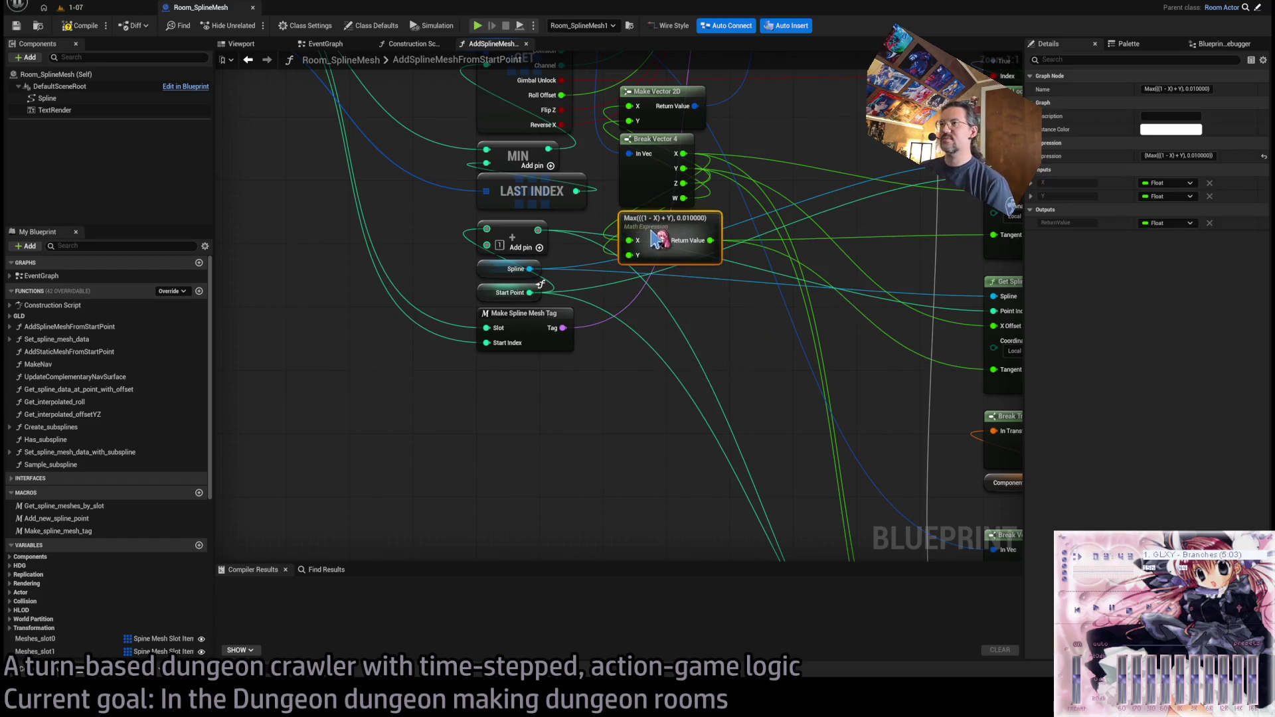
left_click(746, 362)
mouse_move(746, 361)
left_mouse_down()
mouse_move(748, 426)
mouse_move(608, 197)
mouse_move(641, 221)
left_mouse_up()
left_click(804, 219)
- Select and deselect nodes around the Max expression, including the GET and MIN nodes
mouse_move(746, 408)
left_mouse_down()
mouse_move(610, 201)
mouse_move(628, 201)
left_mouse_up()
left_click(803, 208)
left_click_drag(744, 403, 608, 284)
left_click(724, 395)
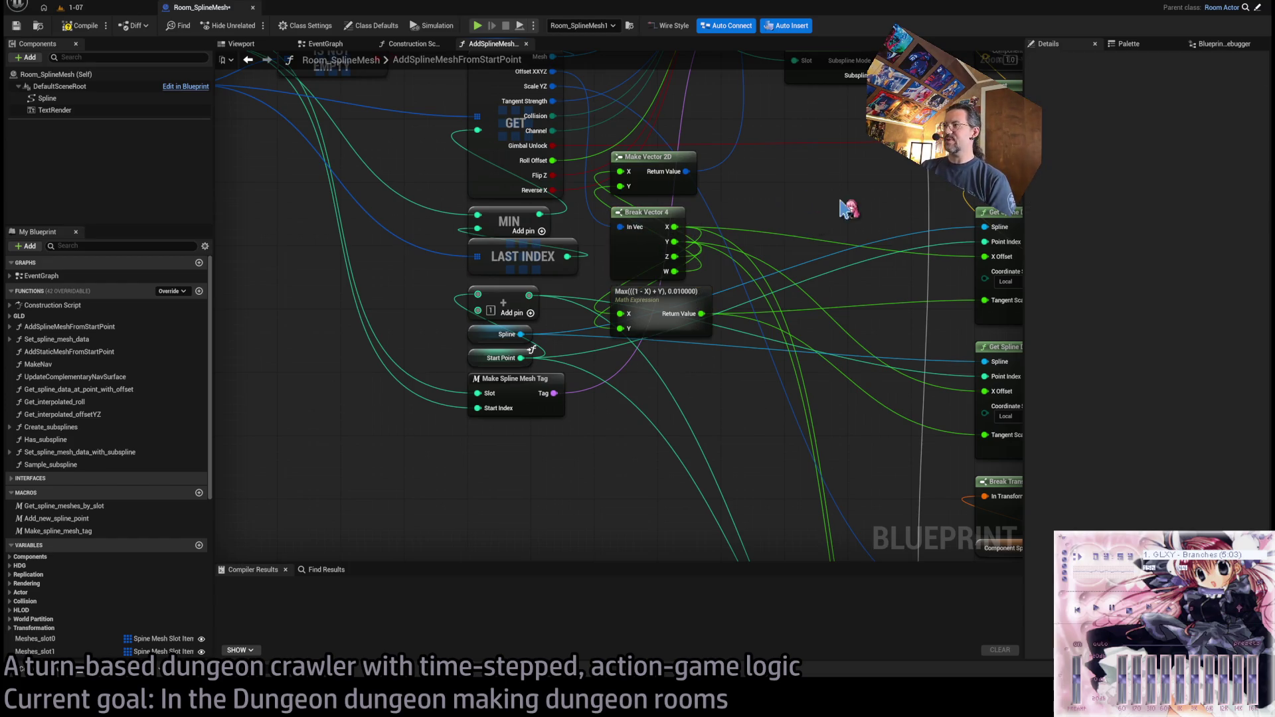
left_click_drag(837, 213, 717, 318)
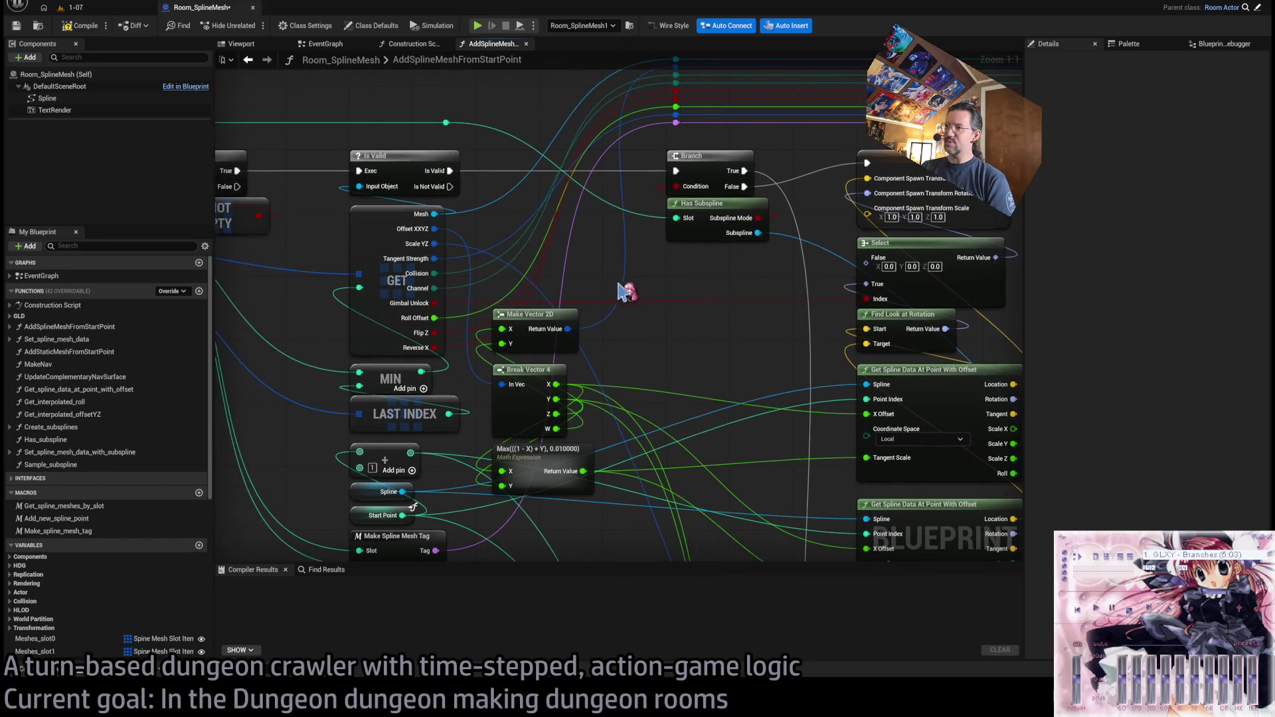
left_click(421, 251)
left_click(479, 382, "ctrl")
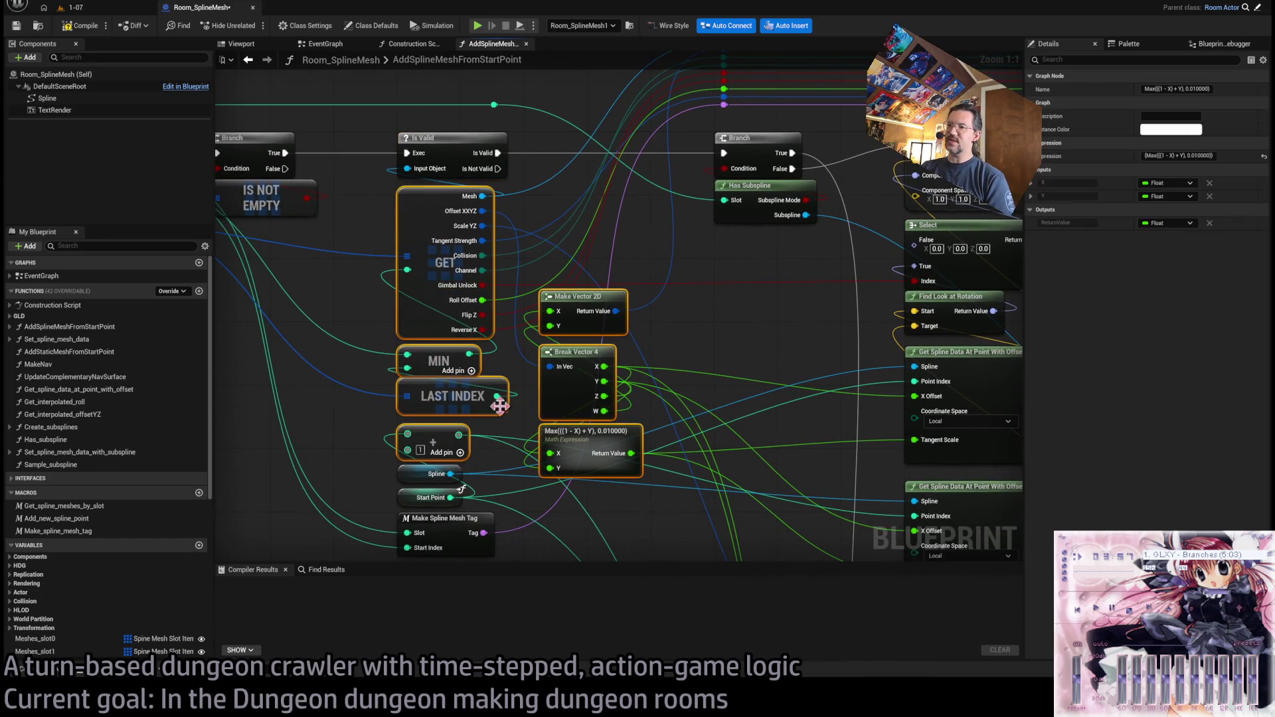
left_click_drag(739, 443, 746, 327)
left_click(737, 213)
left_click_drag(736, 212, 578, 413)
left_click(649, 422)
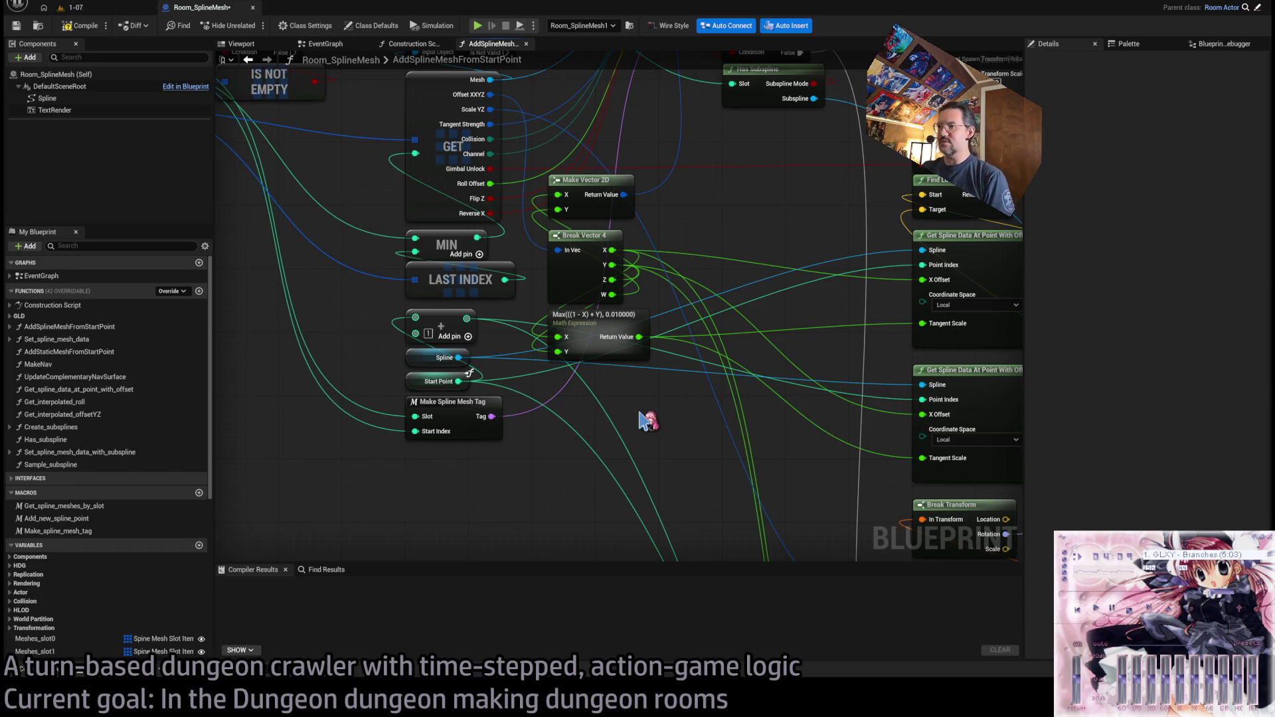
- Select every node in the function, then select the Make Spline Mesh Tag node
scroll(544, 493, "down", 1)
left_click_drag(545, 493, 697, 506)
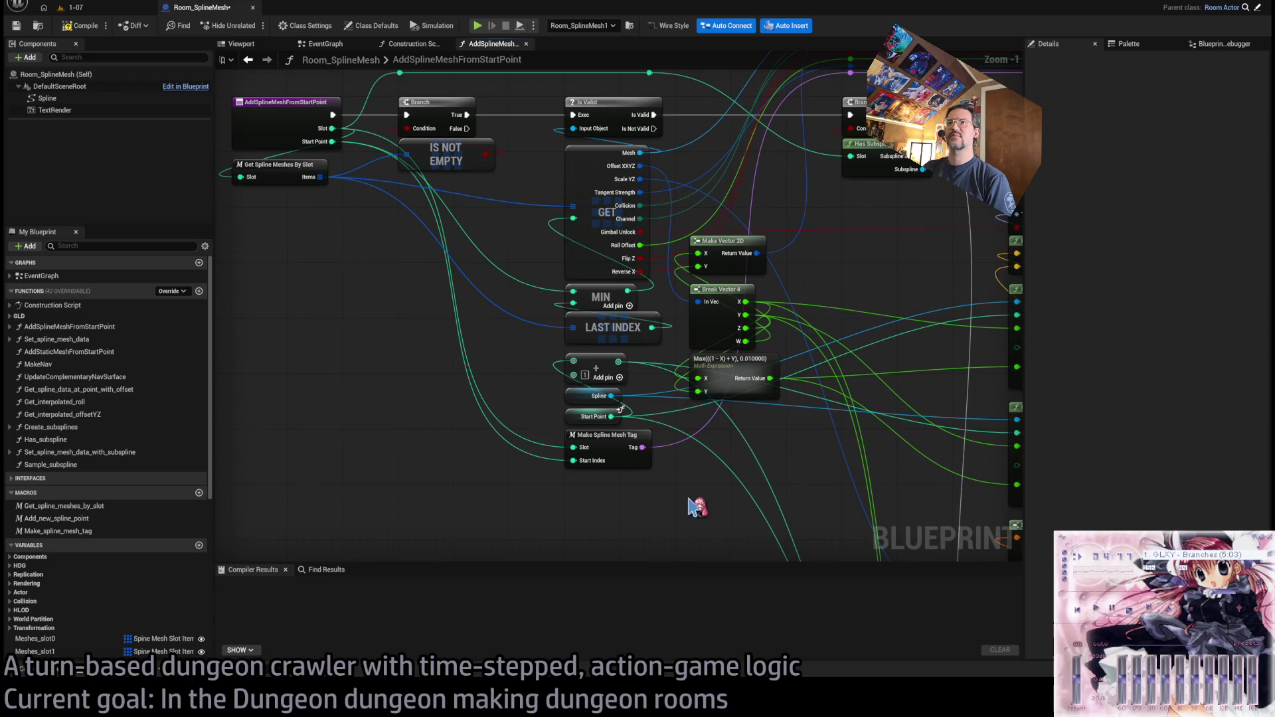
scroll(621, 410, "down", 4)
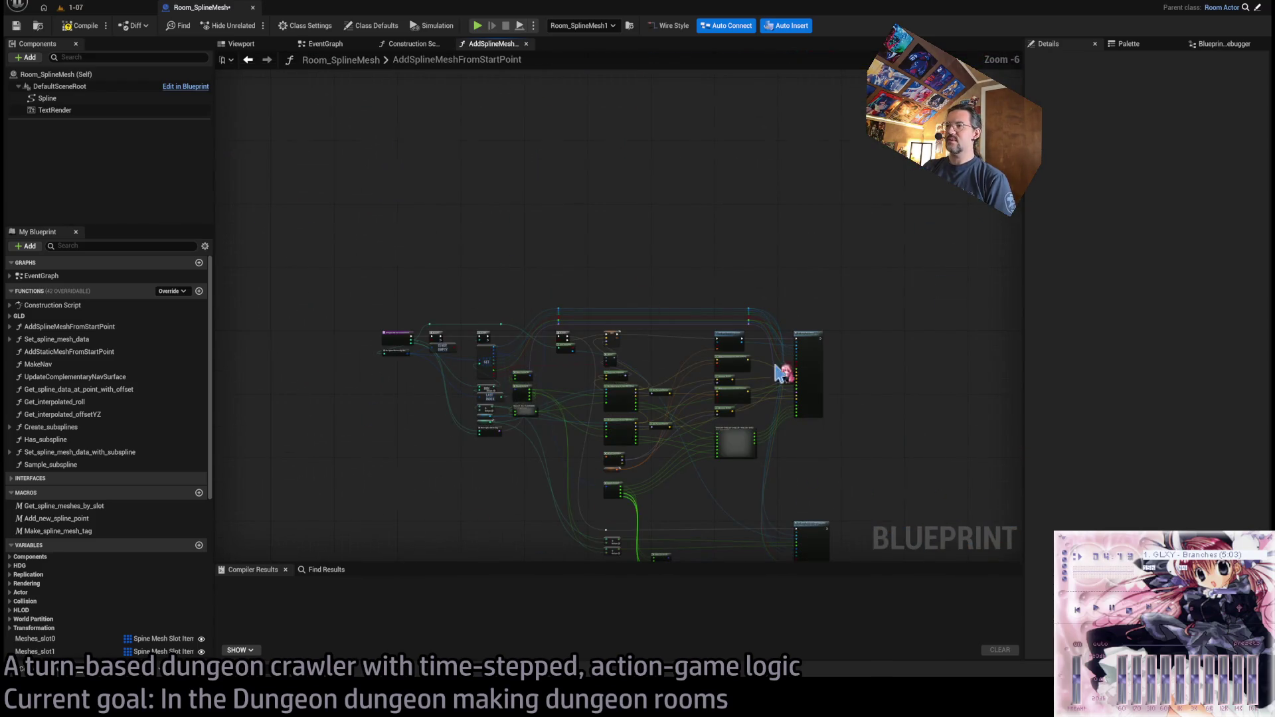
left_click_drag(771, 352, 704, 176)
mouse_move(873, 72)
left_mouse_down()
mouse_move(365, 421)
mouse_move(492, 461)
mouse_move(852, 440)
mouse_move(265, 535)
mouse_move(788, 475)
mouse_move(288, 541)
mouse_move(661, 517)
mouse_move(720, 461)
left_mouse_up()
scroll(549, 378, "up", 7)
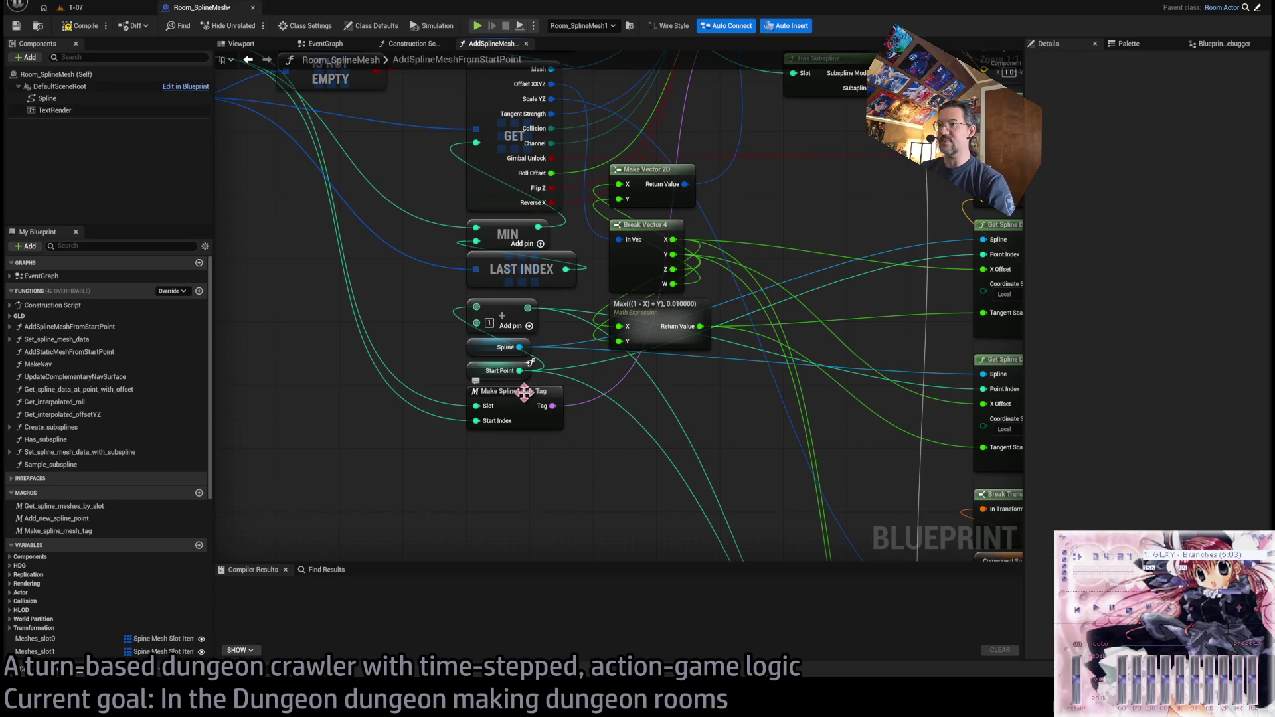
left_click(529, 417)
- Review the Construction Script's For Loop nodes calling Add Spline Mesh from Start Point
left_click(412, 43)
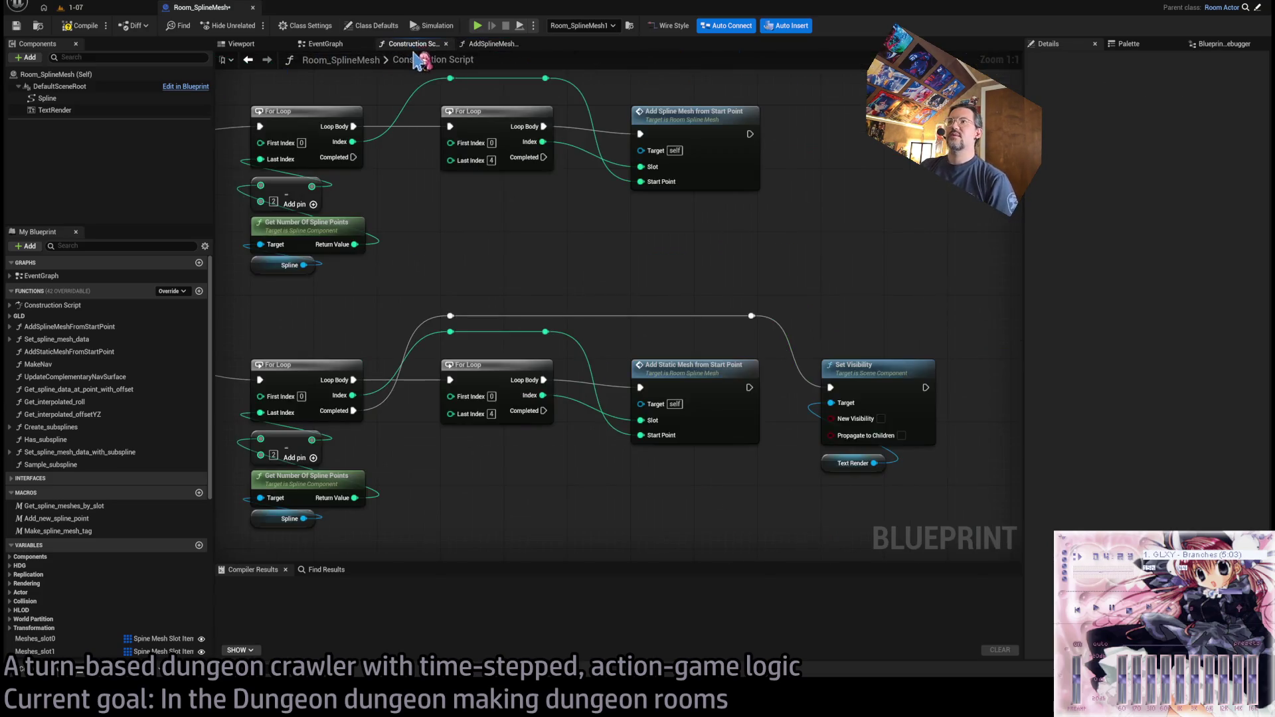
scroll(839, 205, "down", 1)
mouse_move(839, 204)
left_mouse_down()
mouse_move(617, 270)
mouse_move(612, 245)
mouse_move(653, 275)
mouse_move(685, 185)
mouse_move(791, 356)
mouse_move(641, 250)
mouse_move(721, 240)
mouse_move(654, 218)
mouse_move(692, 238)
left_mouse_up()
scroll(685, 185, "down", 1)
scroll(760, 333, "down", 1)
scroll(809, 250, "up", 1)
scroll(746, 347, "up", 2)
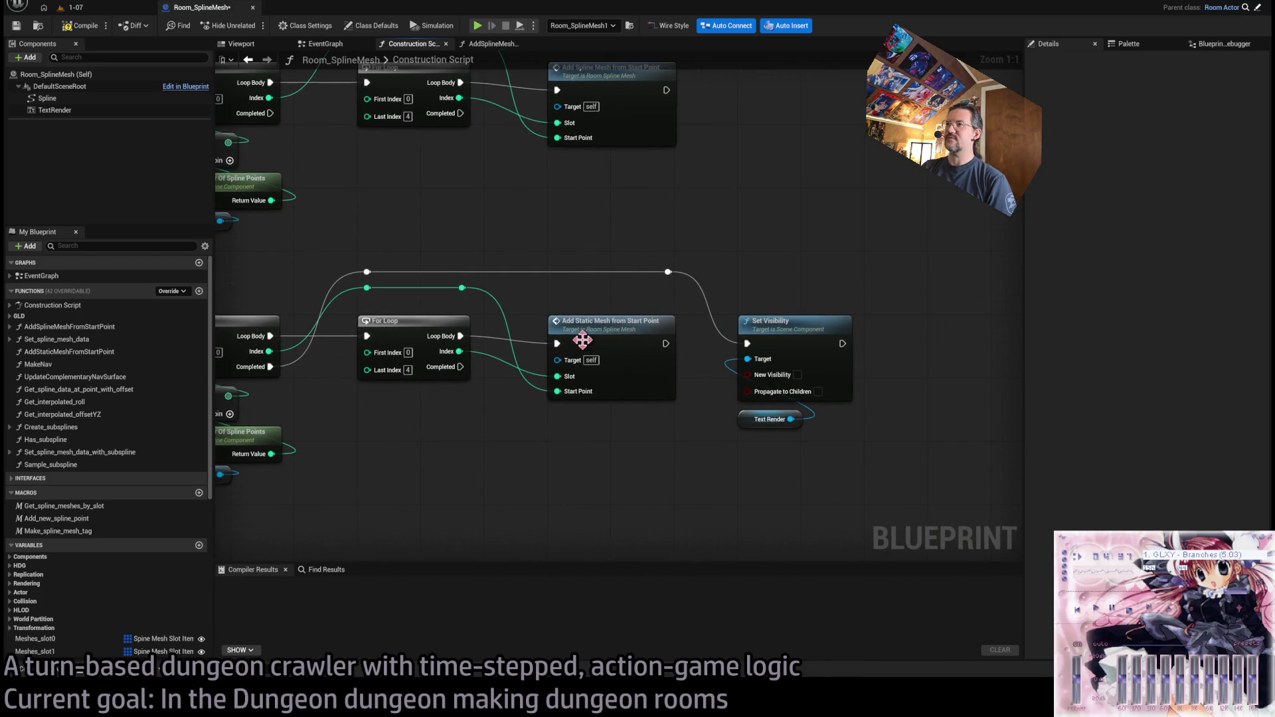
left_click_drag(567, 215, 698, 288)
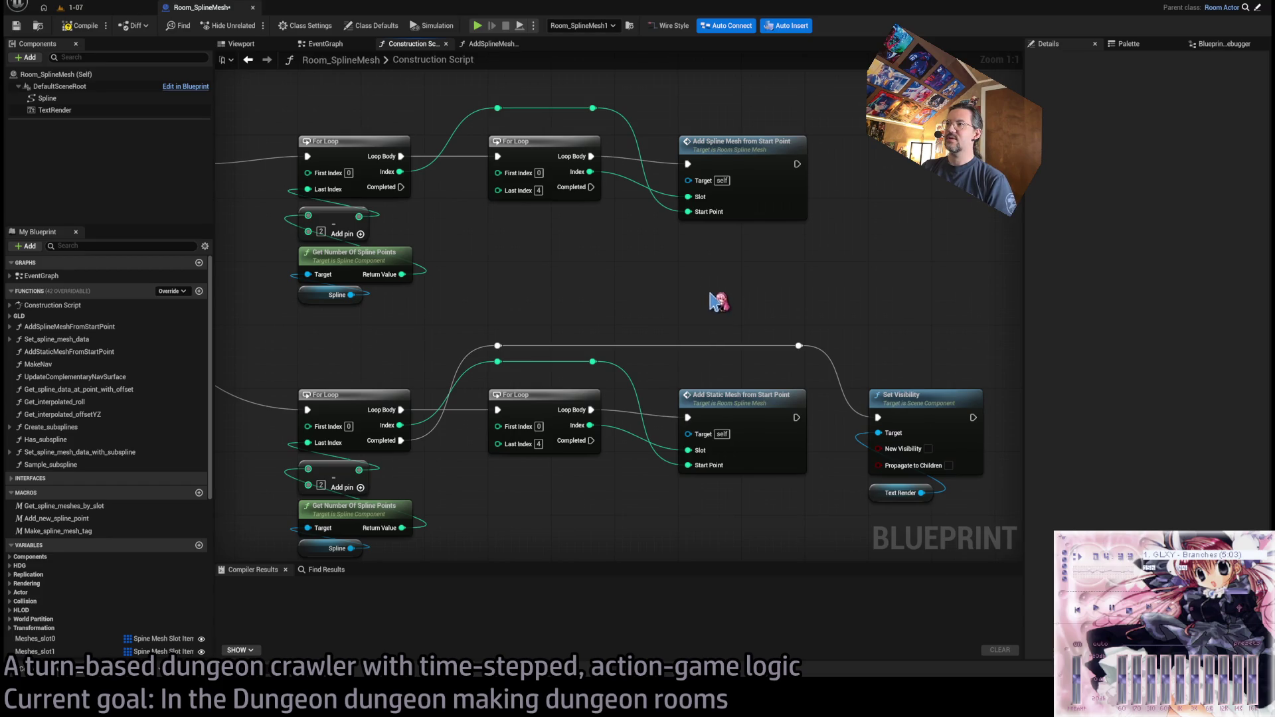
scroll(755, 310, "down", 1)
mouse_move(754, 285)
left_mouse_down()
mouse_move(740, 293)
mouse_move(769, 285)
mouse_move(639, 283)
left_mouse_up()
- In AddSplineMeshFromStartPoint, add a new NewParam input to Set Spline Mesh Data With Subspline
double_click(541, 259)
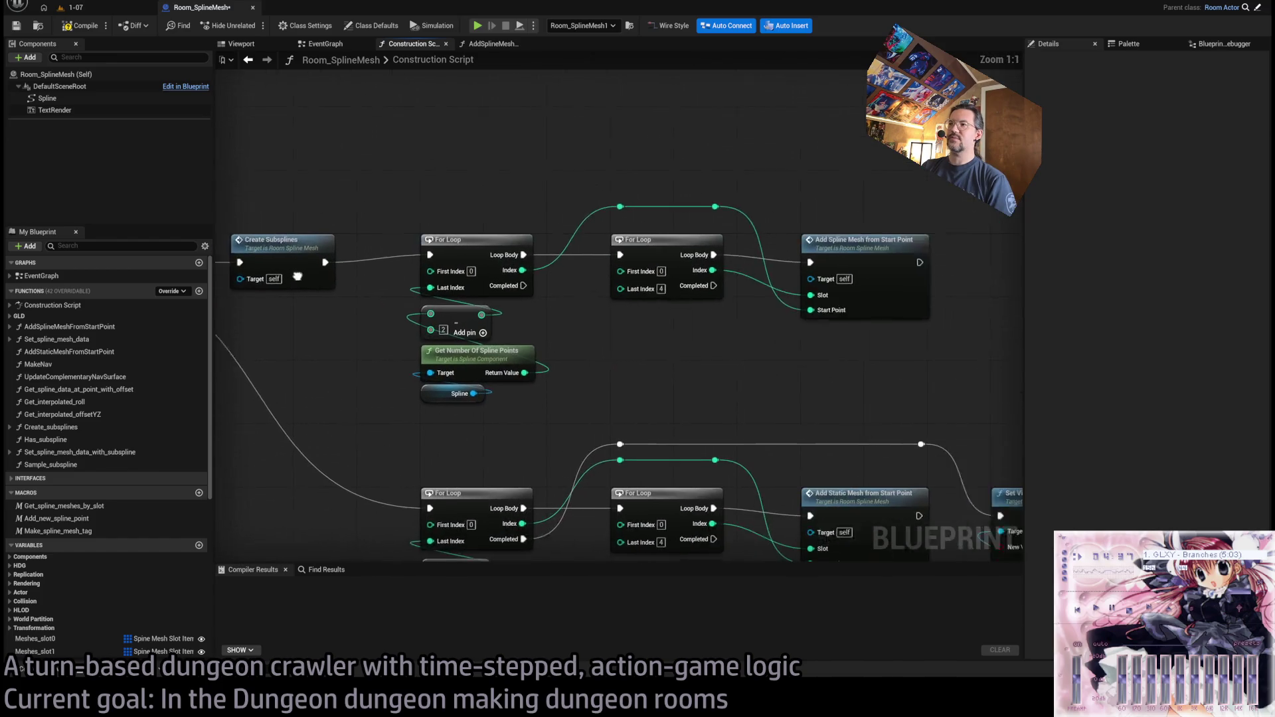
double_click(806, 248)
mouse_move(392, 295)
left_mouse_down()
mouse_move(436, 299)
mouse_move(358, 251)
left_mouse_up()
left_click(920, 393)
left_click(1264, 197)
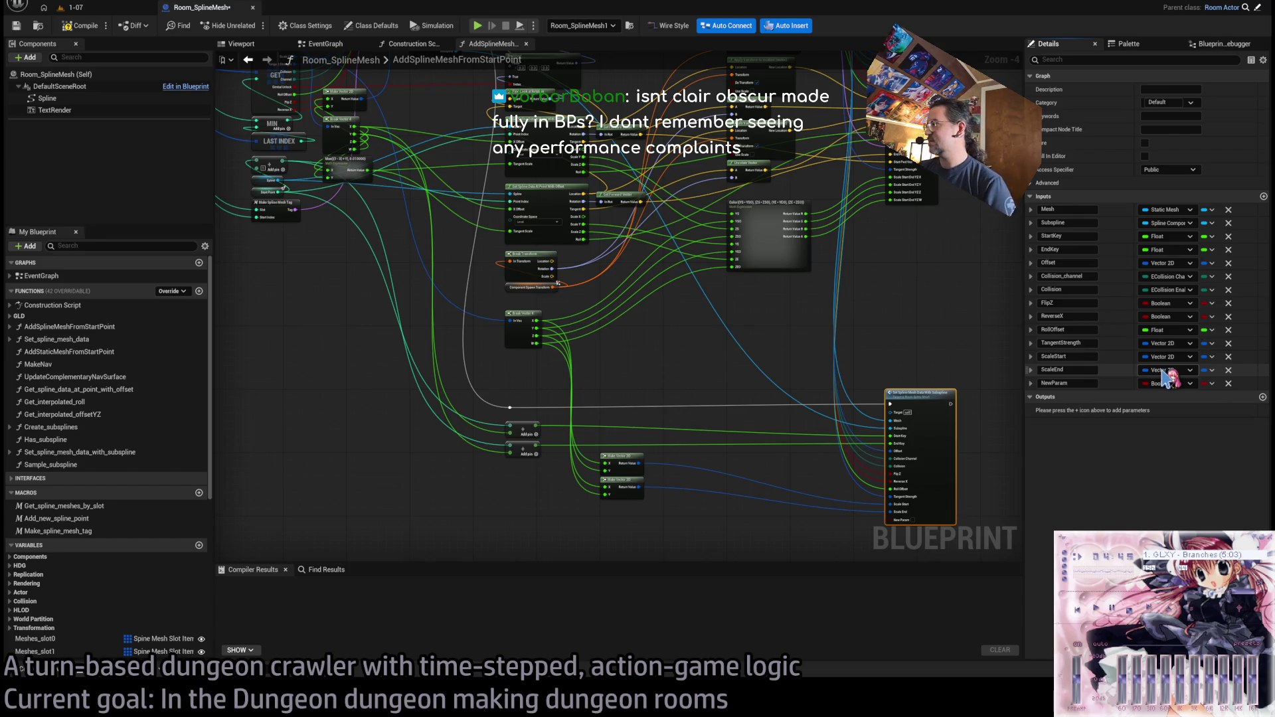
- Route the mesh tag output into NewParam via a reroute, then open Set_spline_mesh_data_with_subspline
mouse_move(394, 252)
left_mouse_down()
mouse_move(528, 565)
mouse_move(917, 501)
mouse_move(896, 503)
left_mouse_up()
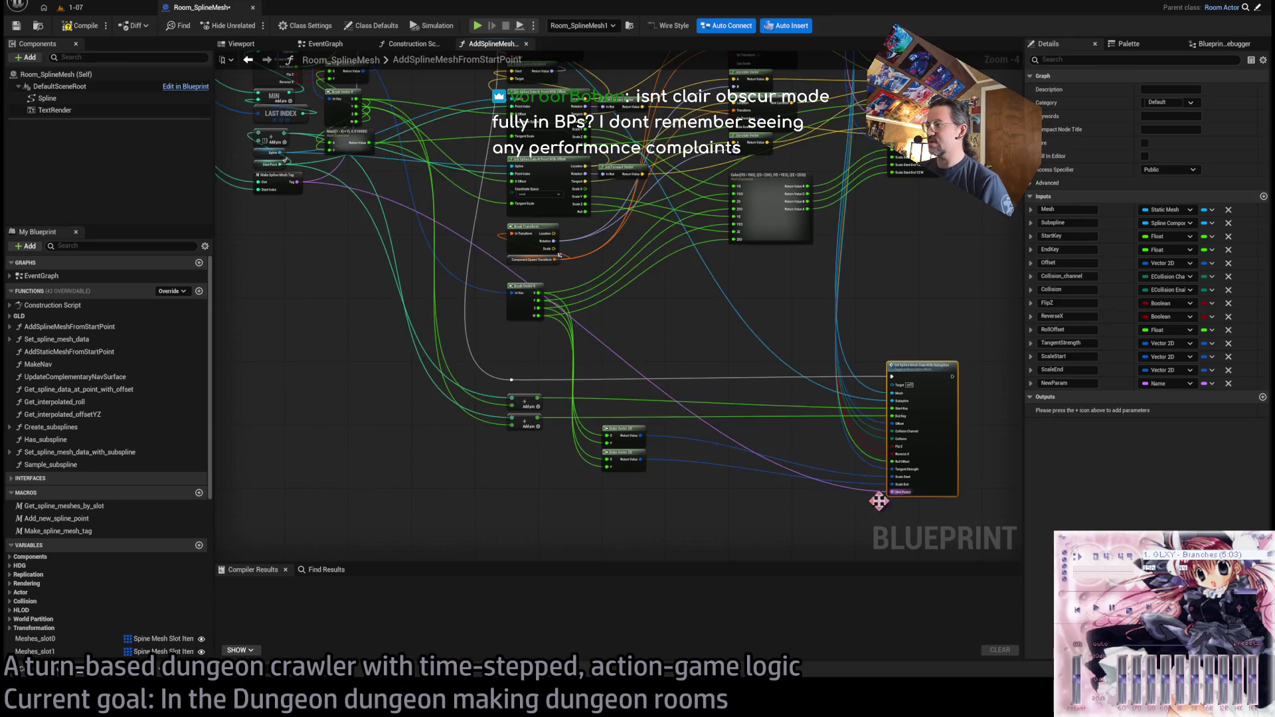
double_click(628, 336)
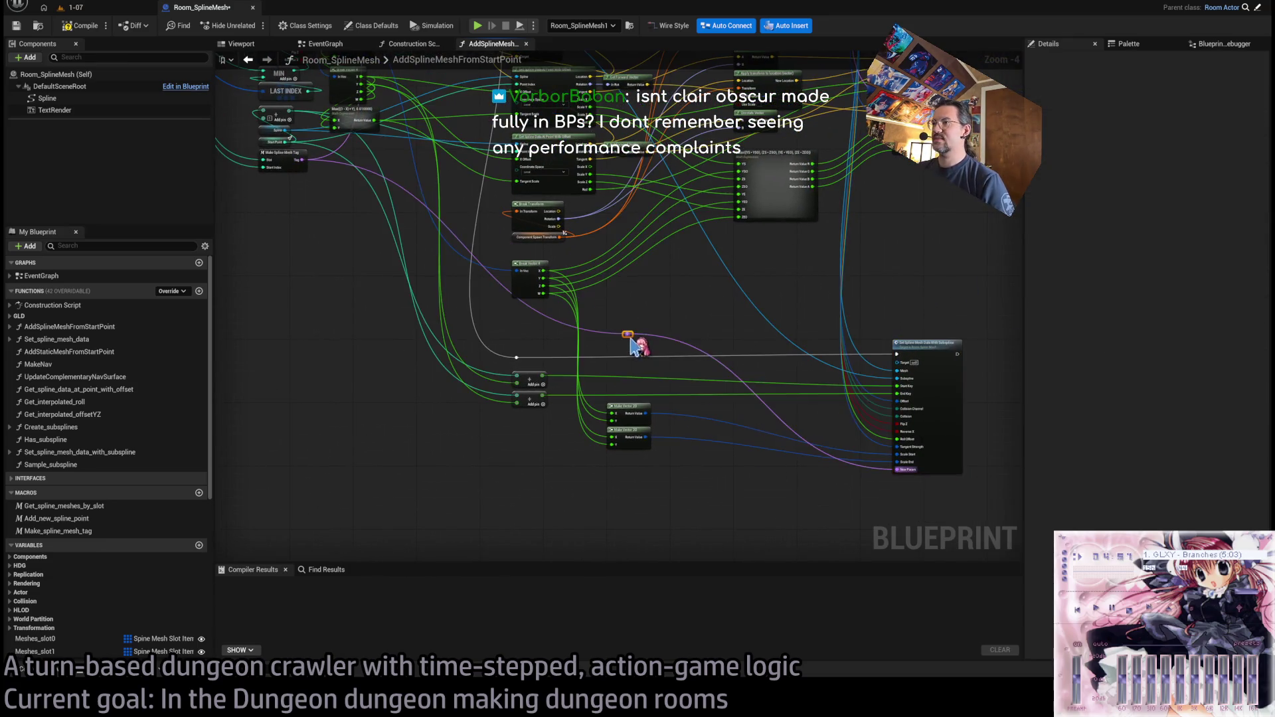
left_click_drag(632, 336, 521, 472)
left_click(815, 505)
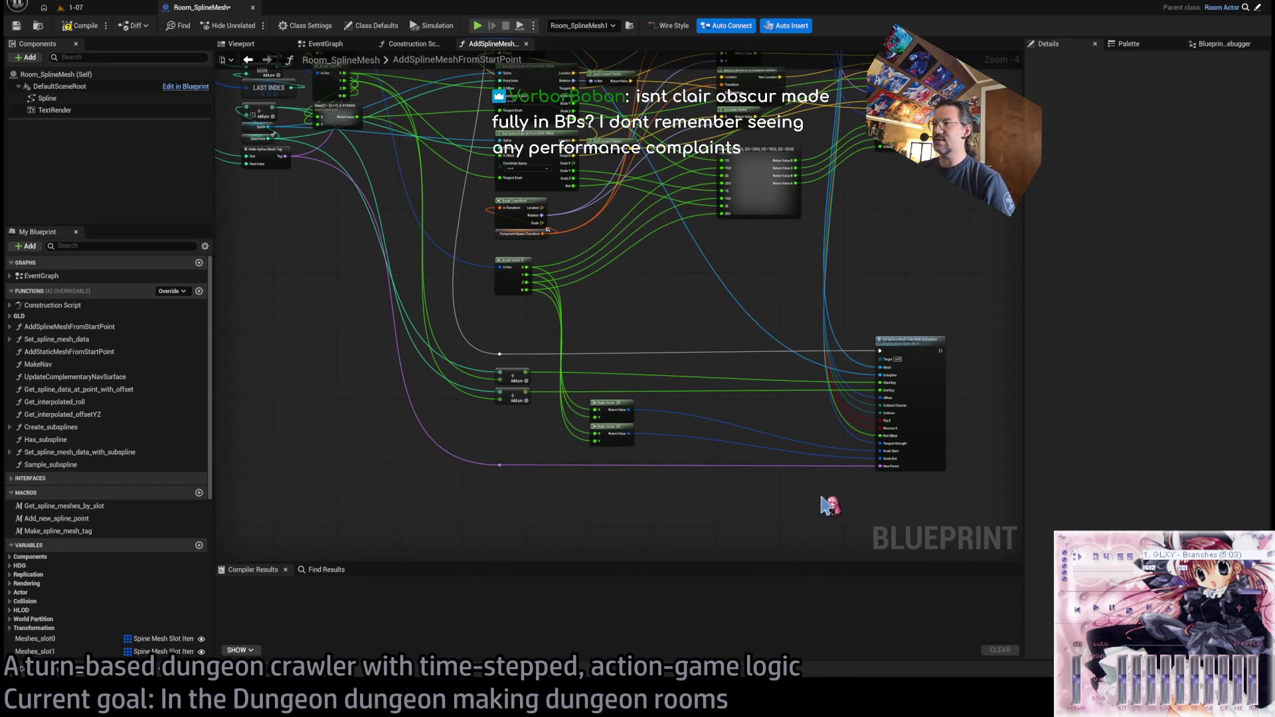
left_click(910, 443)
type("Tag")
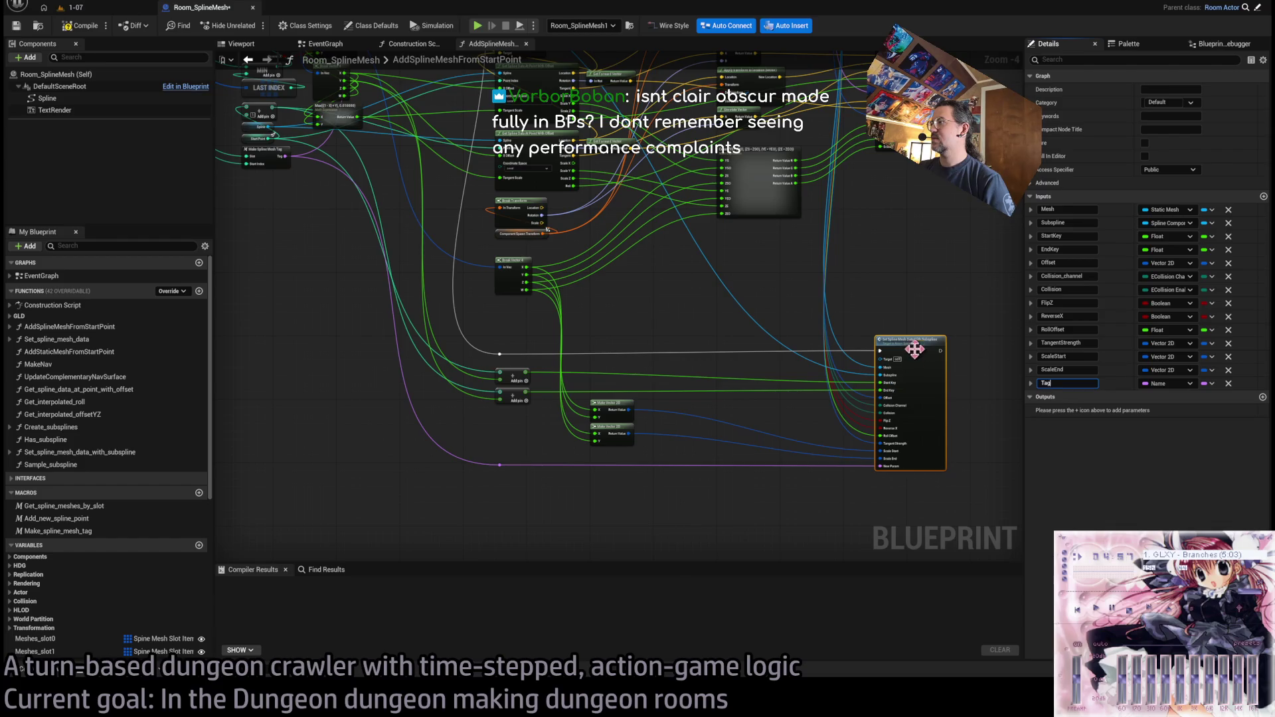
double_click(914, 346)
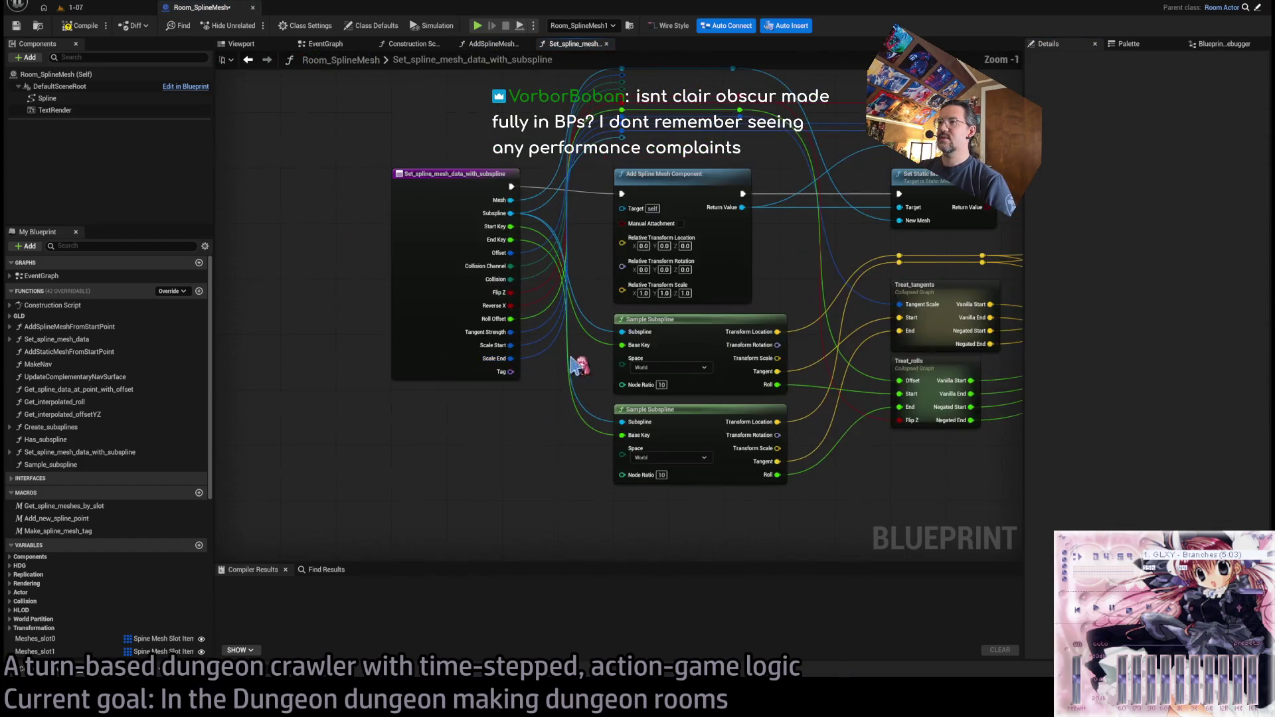
- Check how Set_spline_mesh_data sets Component Tags, then close that graph
left_click(473, 178)
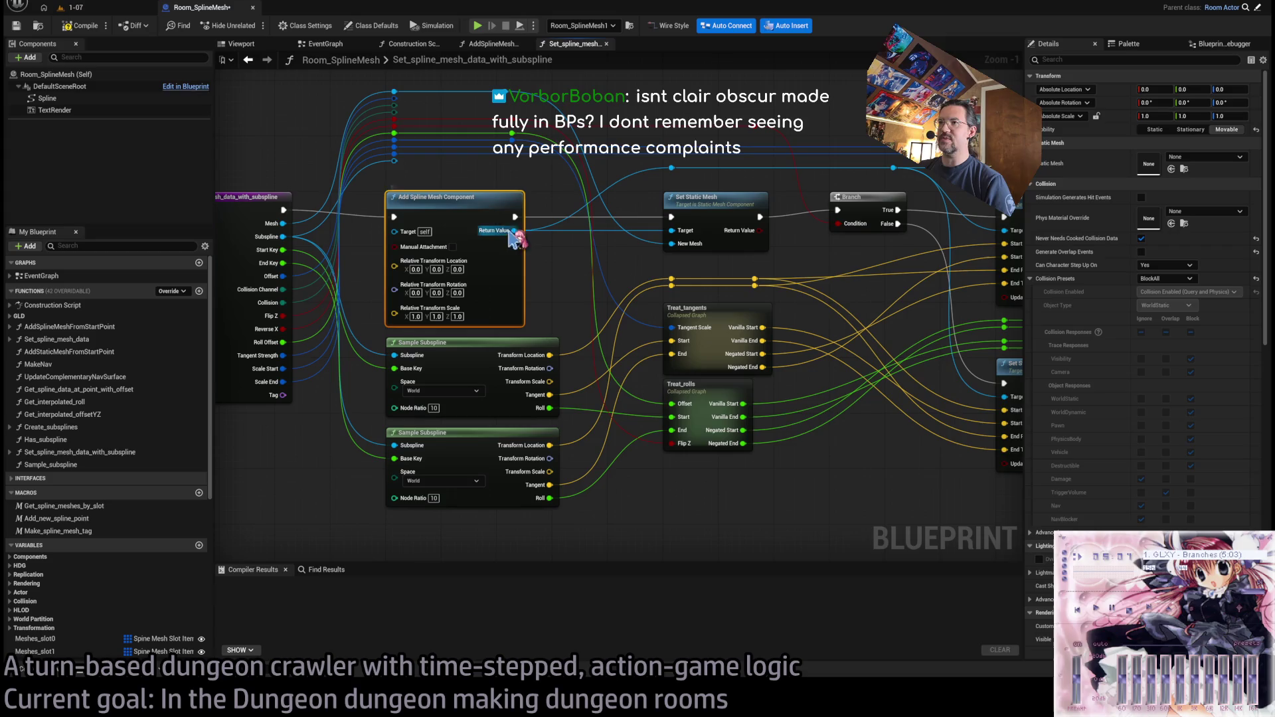
left_click(491, 44)
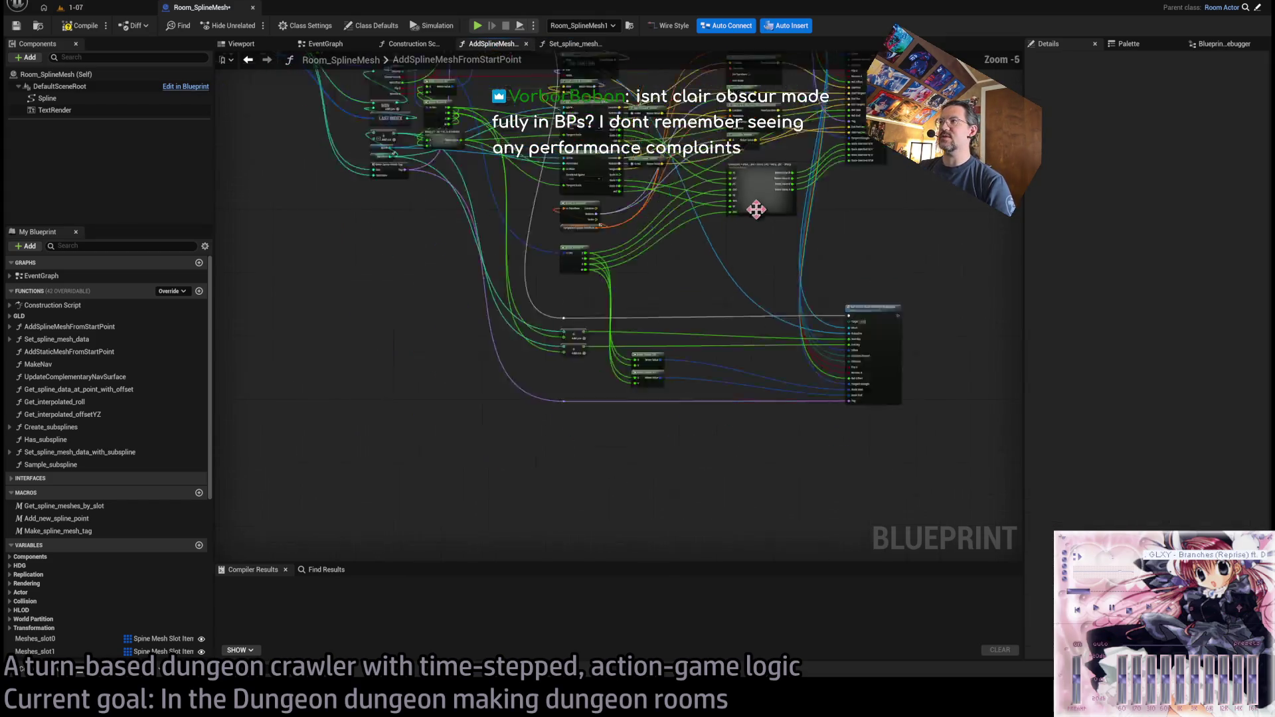
double_click(750, 302)
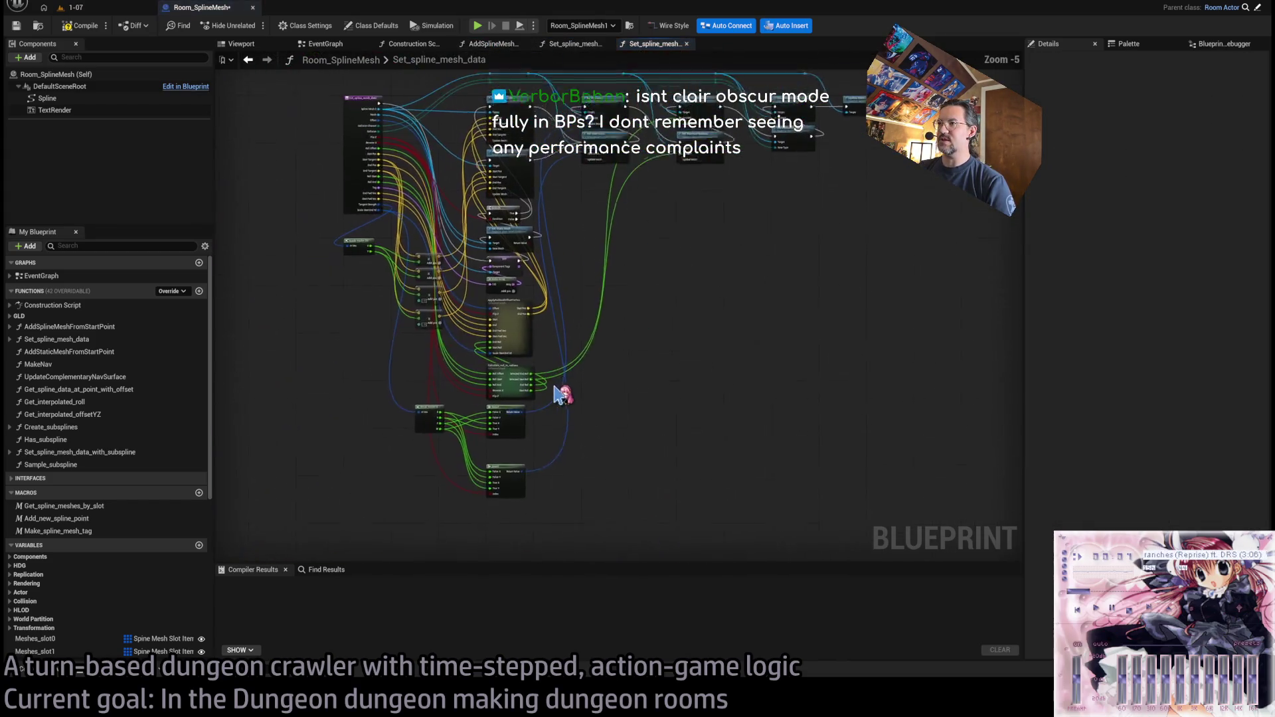
left_click(658, 345)
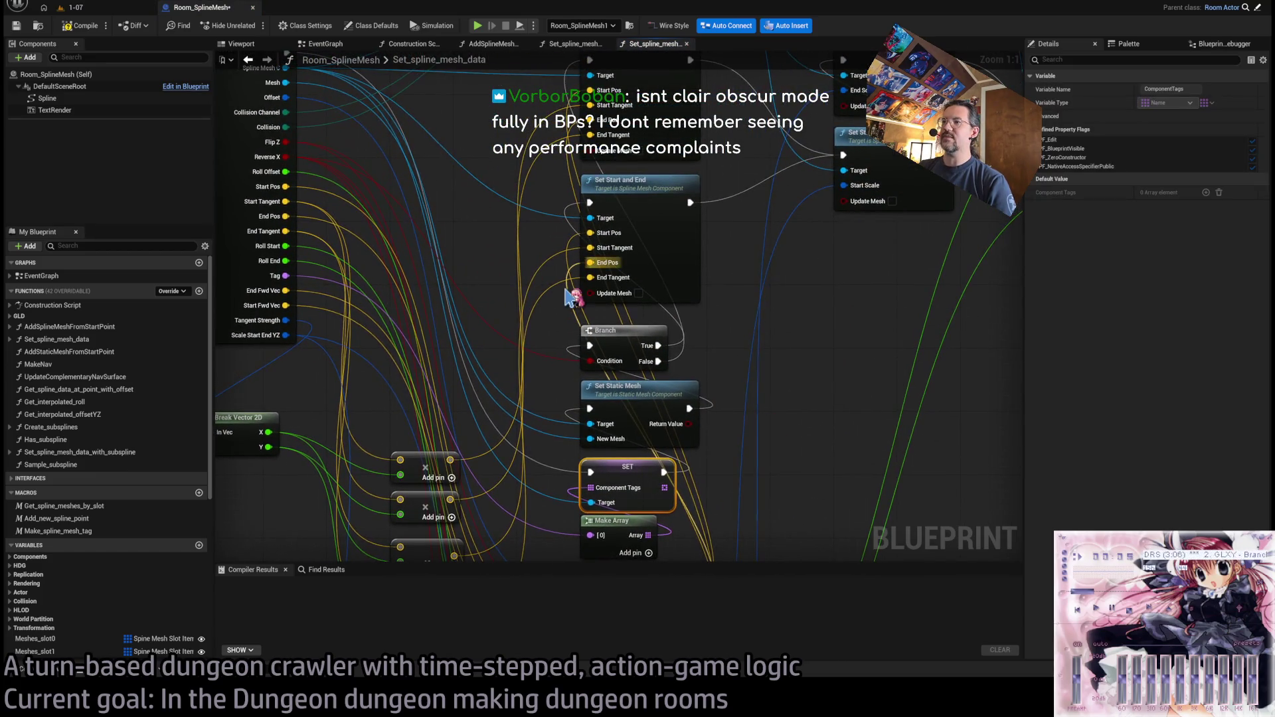
scroll(752, 399, "down", 2)
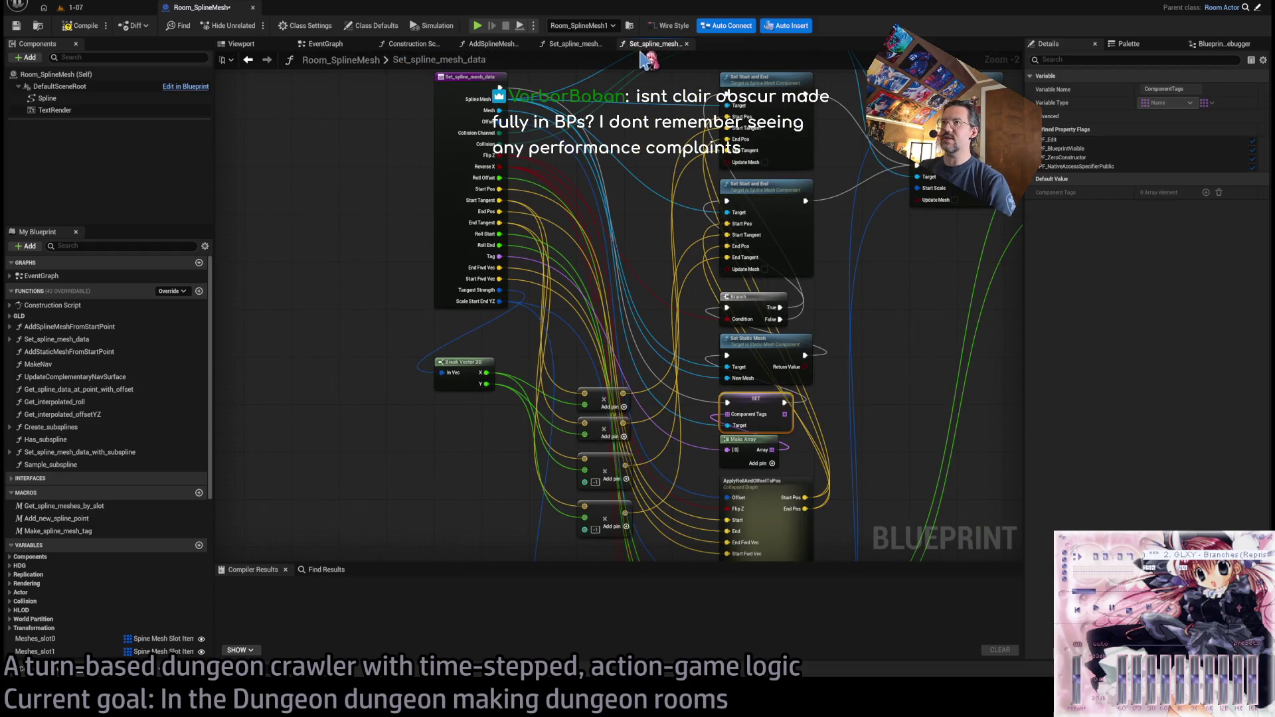
middle_click(648, 45)
- Move the Treat_tangents and Treat_rolls nodes down to make room after Add Spline Mesh Component
left_click_drag(691, 330, 937, 281)
mouse_move(721, 271)
left_mouse_down()
mouse_move(721, 293)
mouse_move(661, 258)
left_mouse_up()
left_click_drag(784, 490, 708, 257)
left_click_drag(787, 315, 788, 371)
left_click(777, 276)
- Paste SET Component Tags, wire Return Value and Tag via Make Array, and compile
key("ctrl+v")
left_click_drag(758, 259, 774, 247)
left_click_drag(582, 202, 742, 252)
left_click_drag(585, 218, 743, 280)
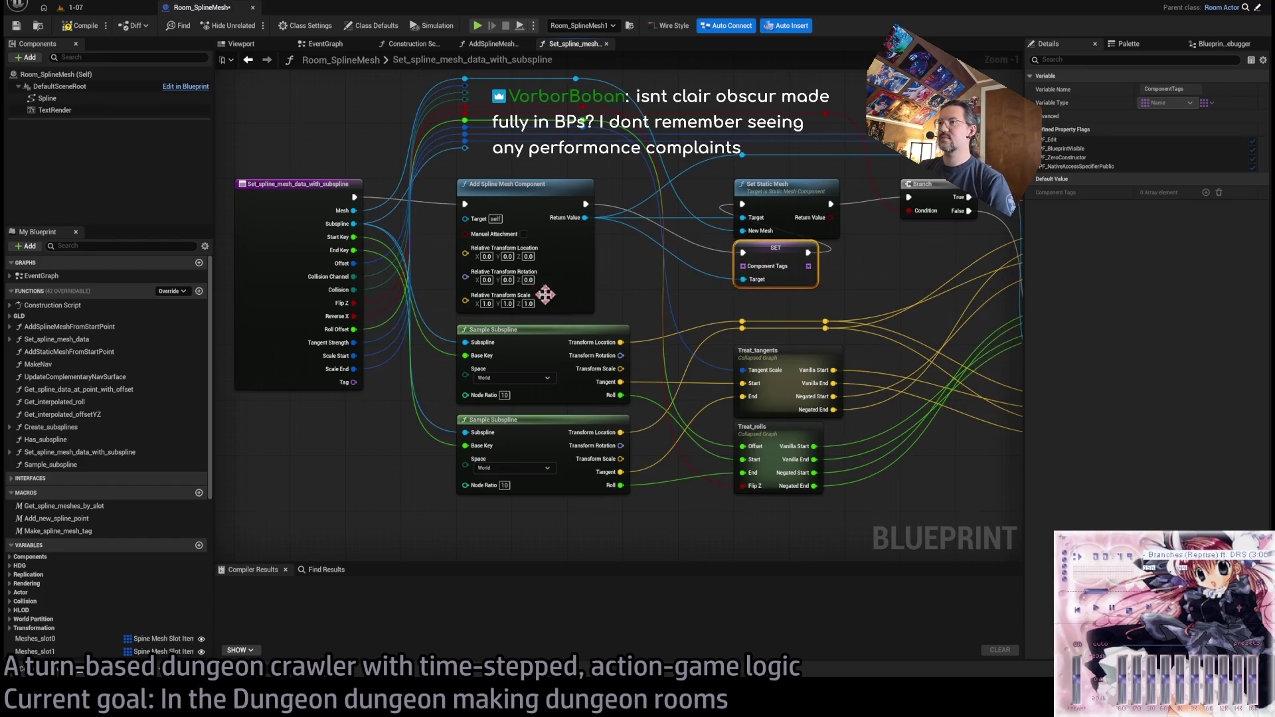
left_click_drag(354, 382, 743, 266)
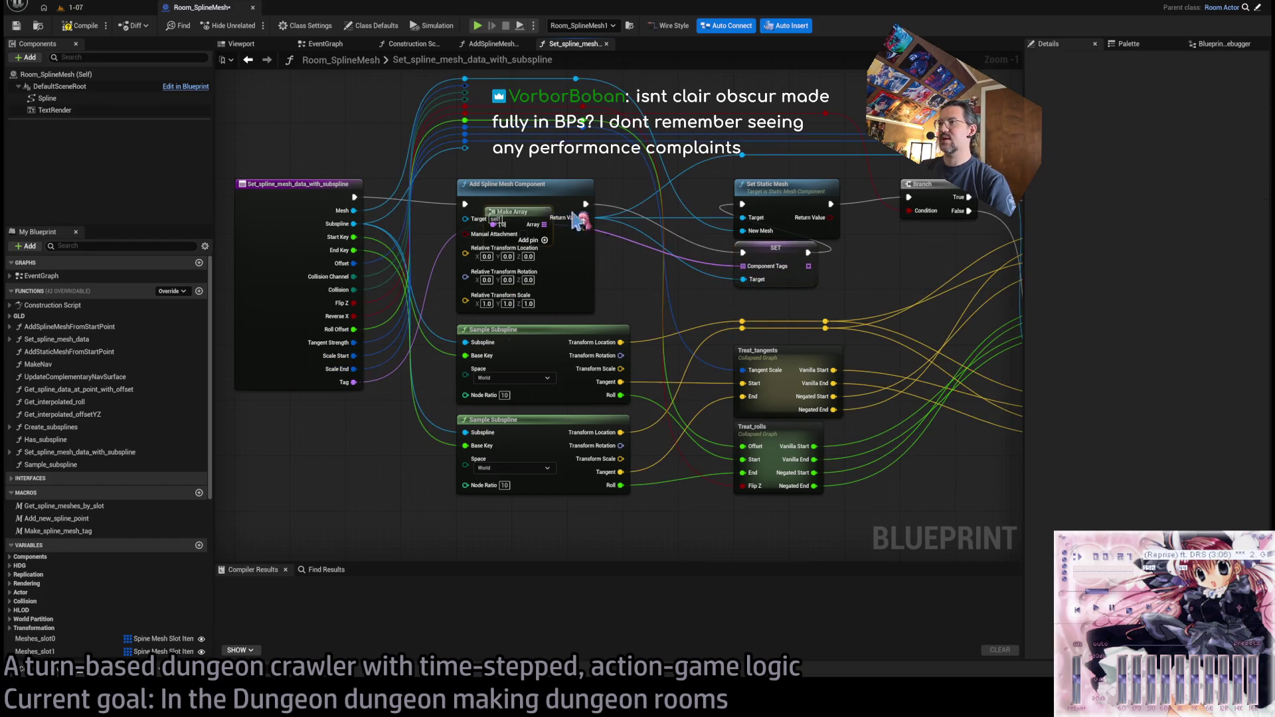
mouse_move(516, 203)
left_mouse_down()
mouse_move(330, 419)
mouse_move(324, 399)
left_mouse_up()
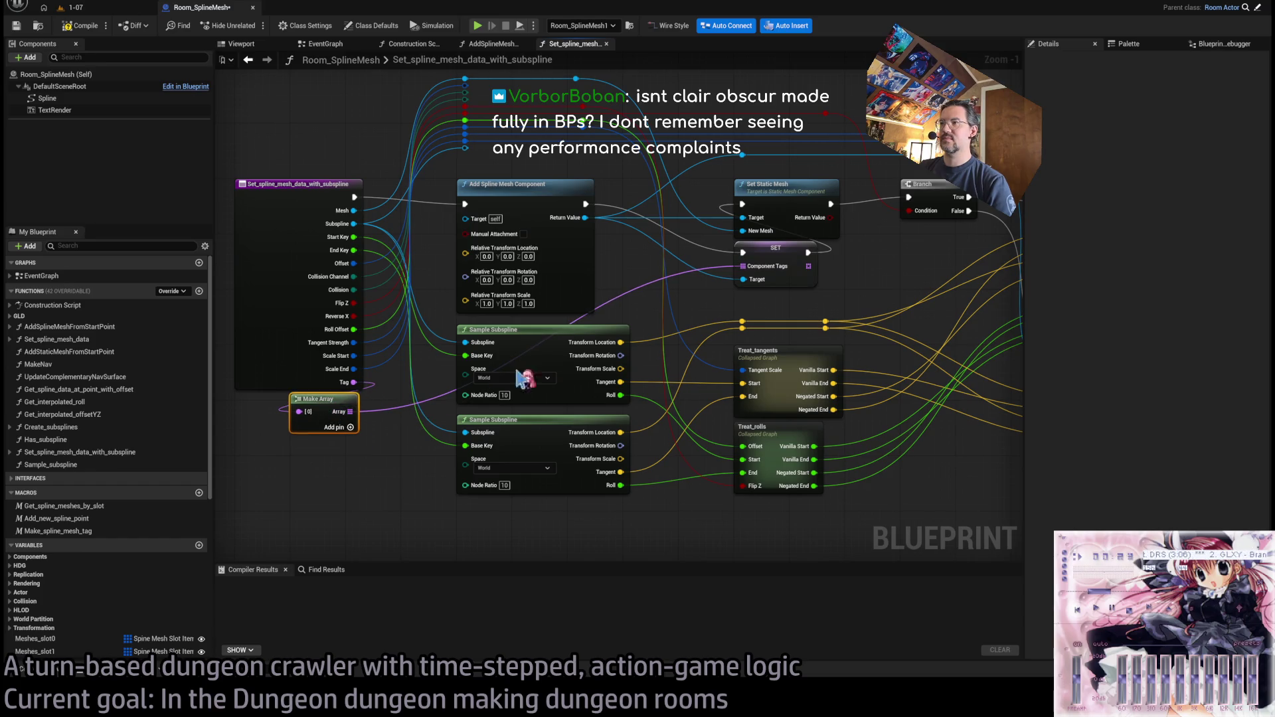
double_click(640, 289)
mouse_move(643, 290)
left_mouse_down()
mouse_move(606, 163)
mouse_move(563, 150)
mouse_move(472, 157)
left_mouse_up()
left_click(473, 162)
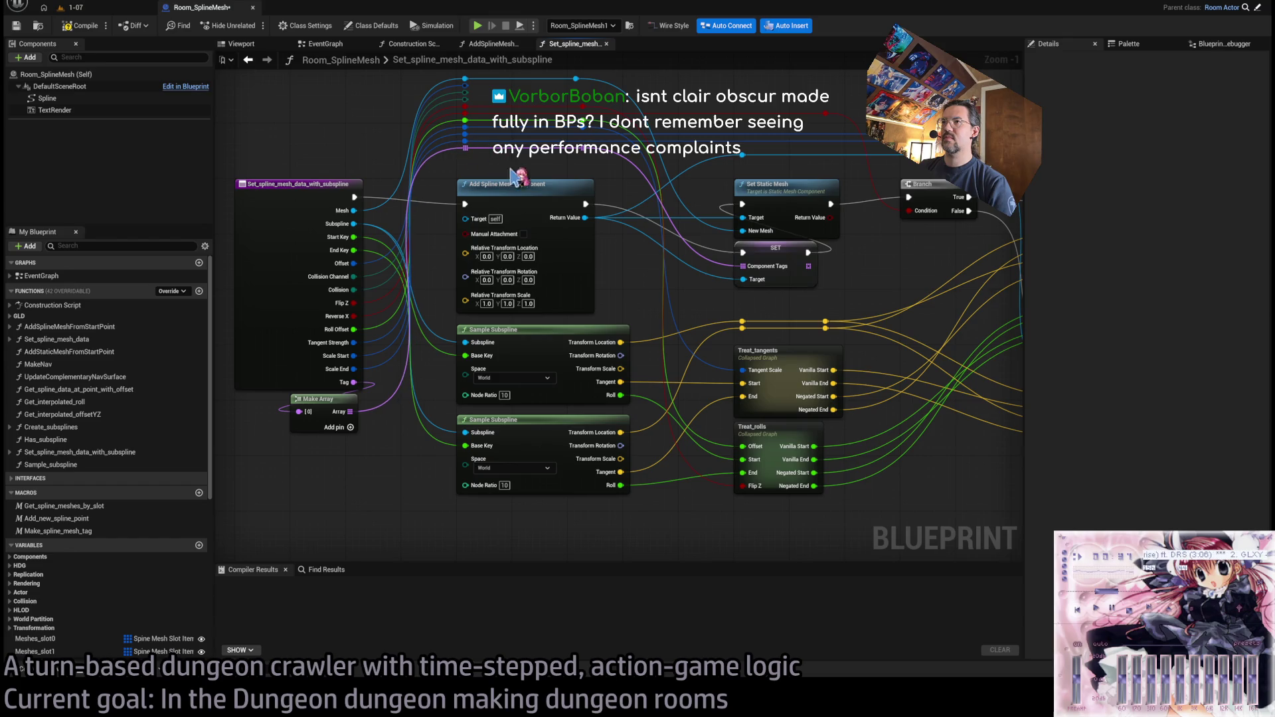
left_click(76, 25)
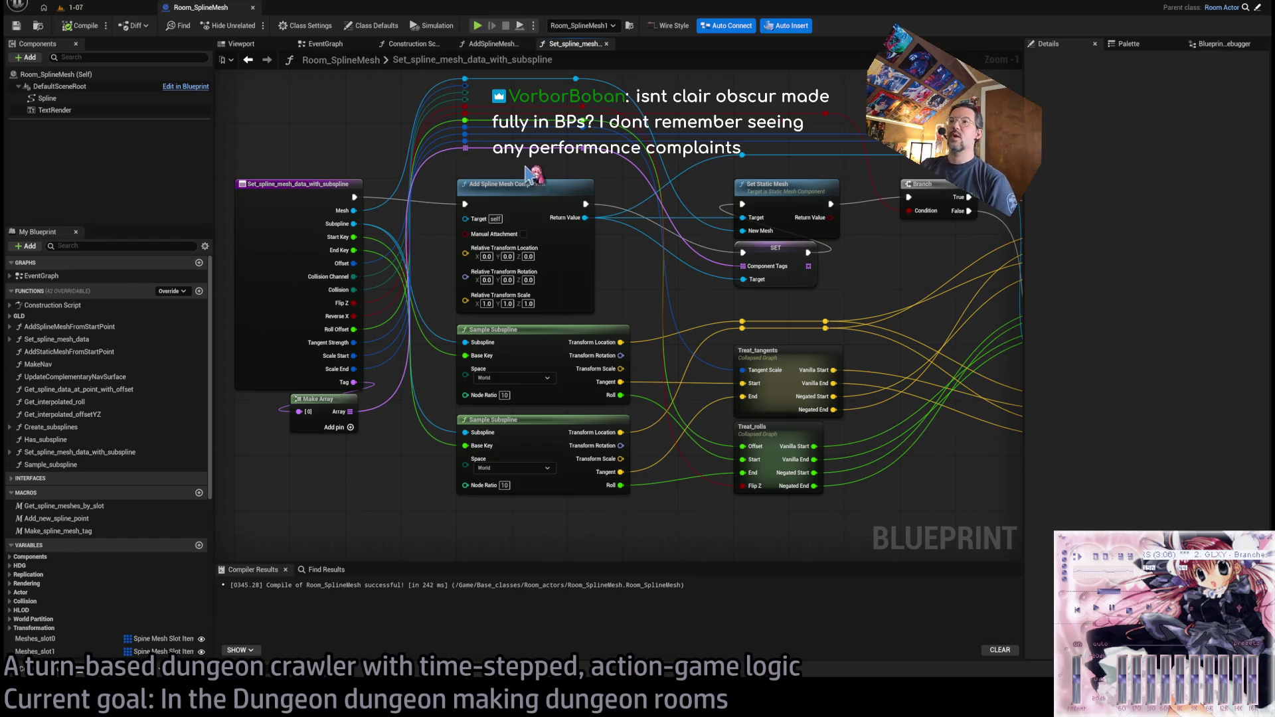
- Move the component wire's reroute knot toward the end of the chain
scroll(528, 174, "down", 1)
mouse_move(729, 189)
left_mouse_down()
mouse_move(642, 171)
mouse_move(664, 171)
left_mouse_up()
left_click_drag(490, 171, 792, 169)
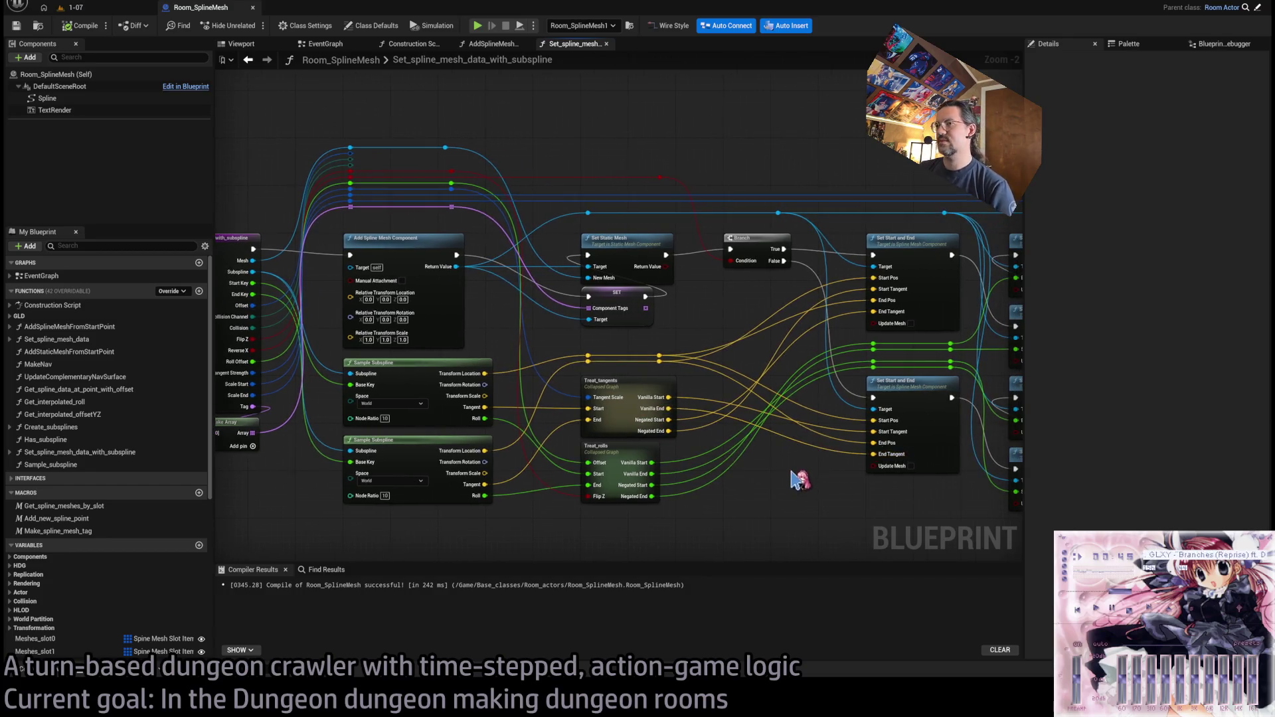
left_click_drag(798, 472, 888, 459)
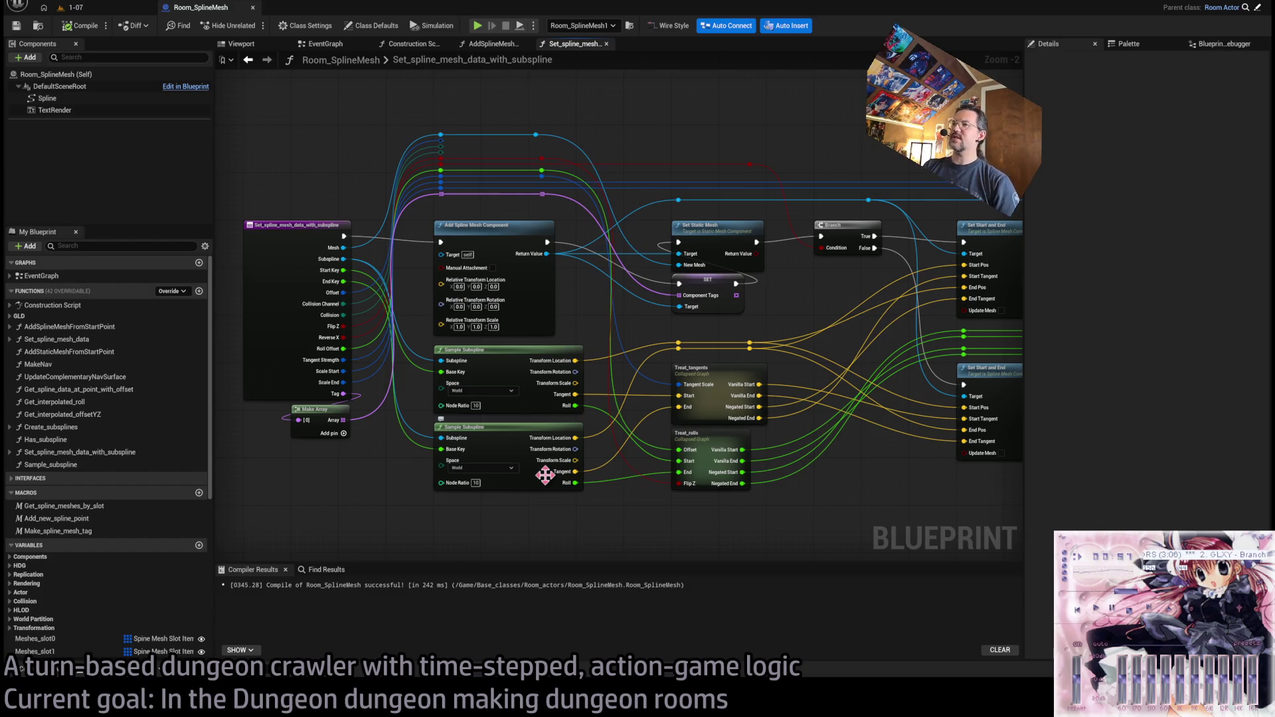
left_click_drag(697, 141, 529, 221)
scroll(504, 208, "up", 1)
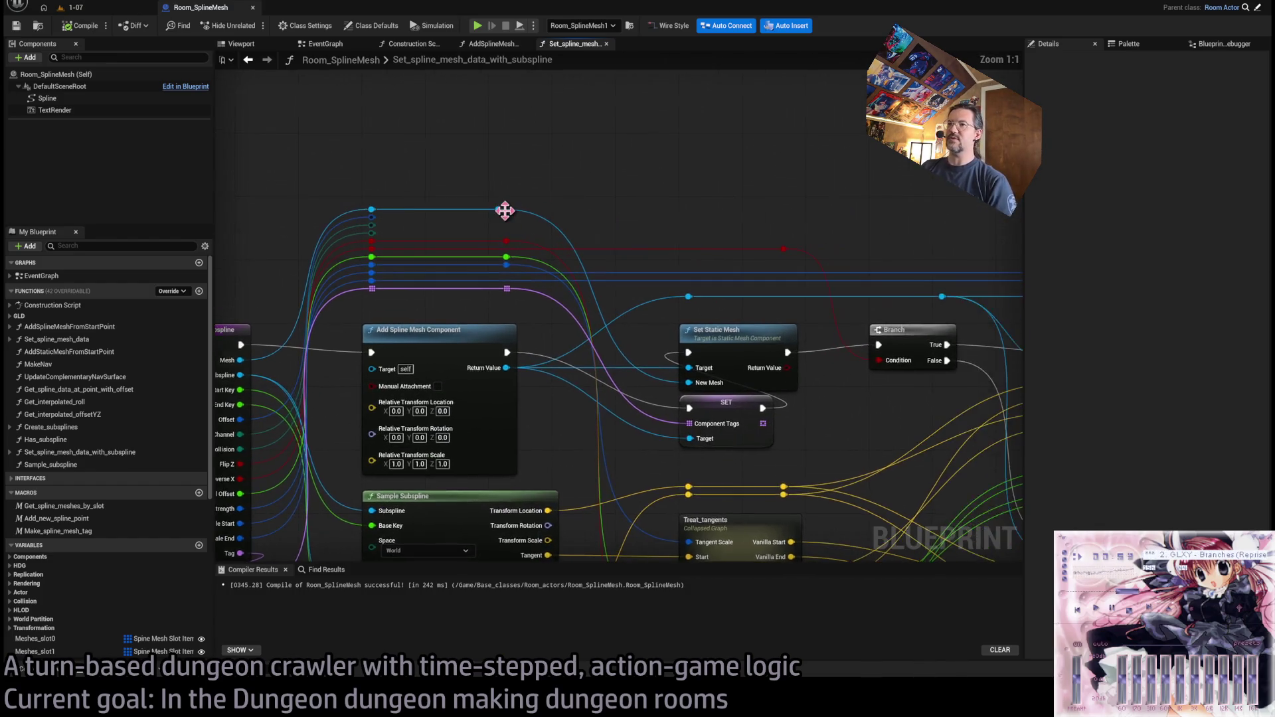
mouse_move(388, 223)
left_mouse_down()
mouse_move(1059, 239)
mouse_move(960, 226)
left_mouse_up()
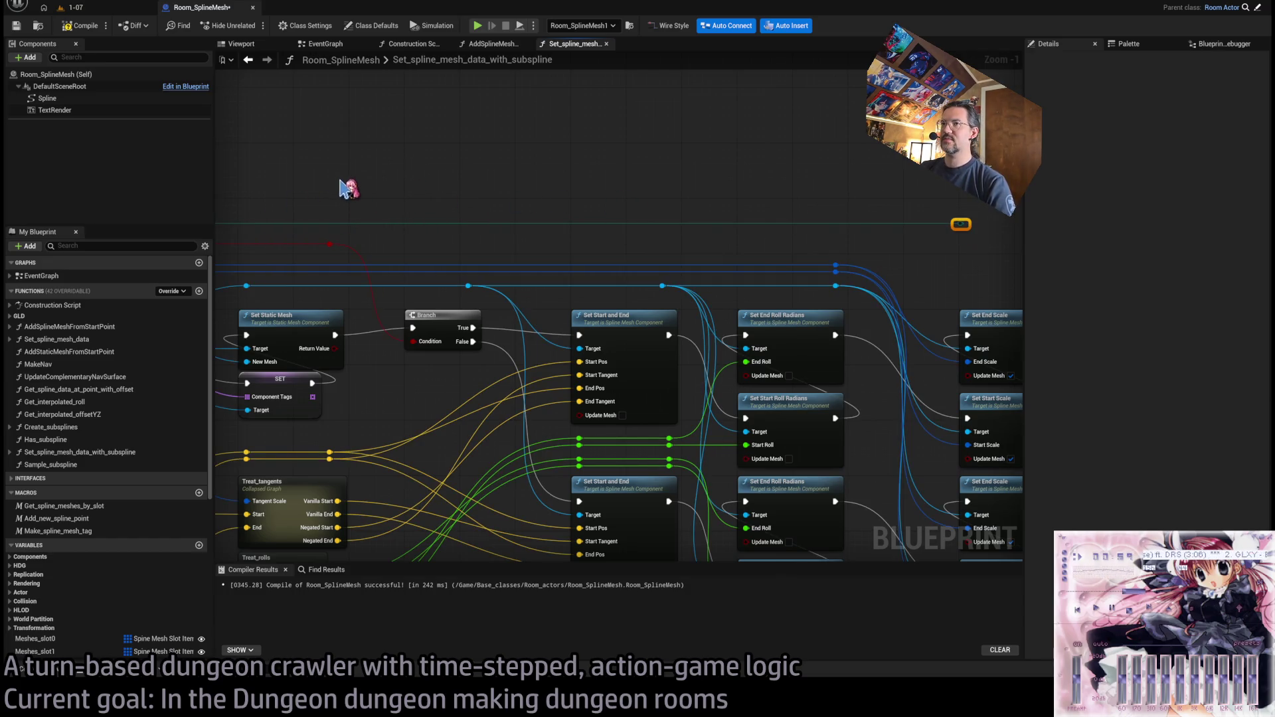
- Extend the component wire past Set End Scale and add a Set Collision Enabled node
left_click_drag(363, 155, 692, 130)
mouse_move(313, 214)
left_mouse_down()
mouse_move(893, 213)
mouse_move(881, 233)
mouse_move(983, 213)
mouse_move(458, 259)
mouse_move(565, 220)
left_mouse_up()
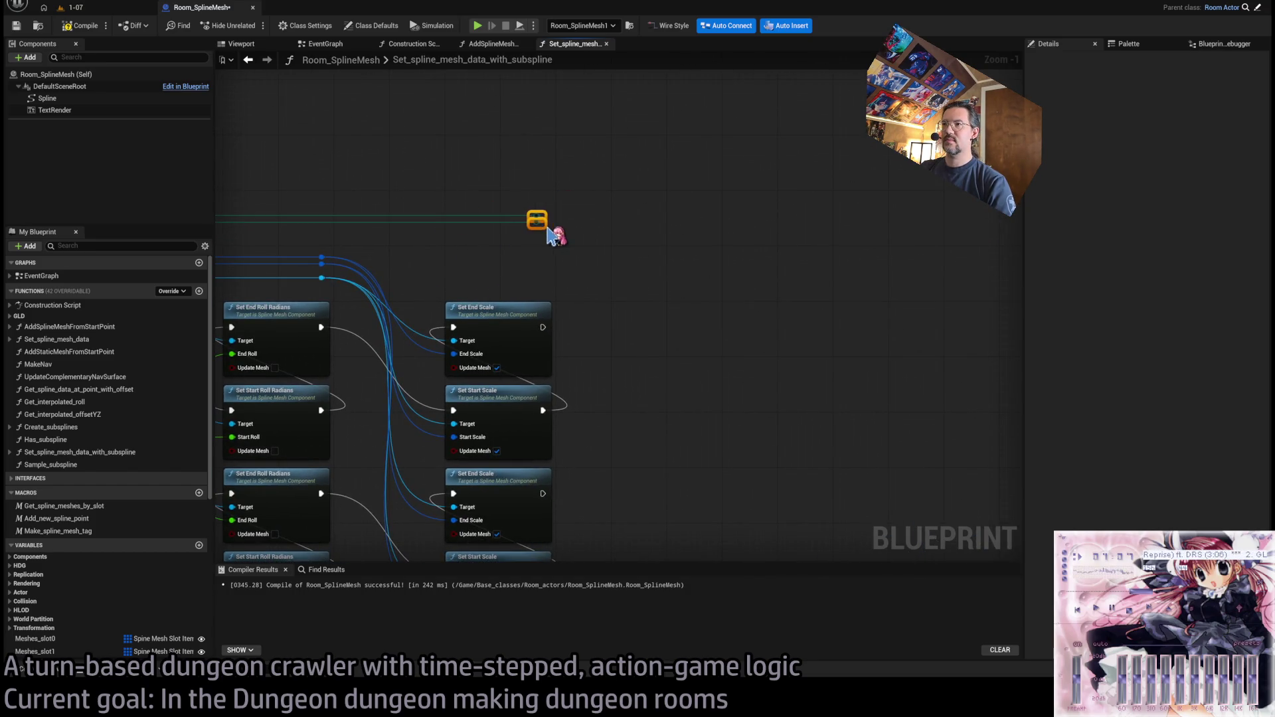
scroll(585, 260, "up", 1)
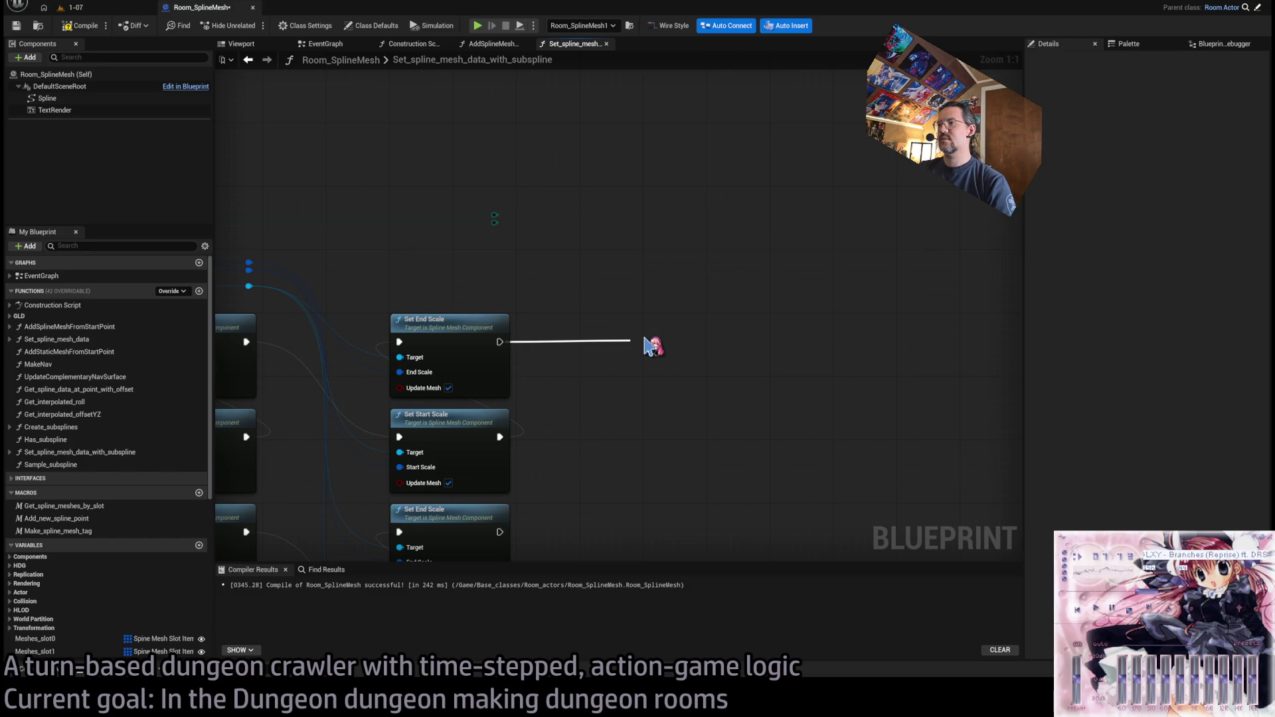
left_click_drag(648, 346, 572, 272)
scroll(555, 250, "down", 2)
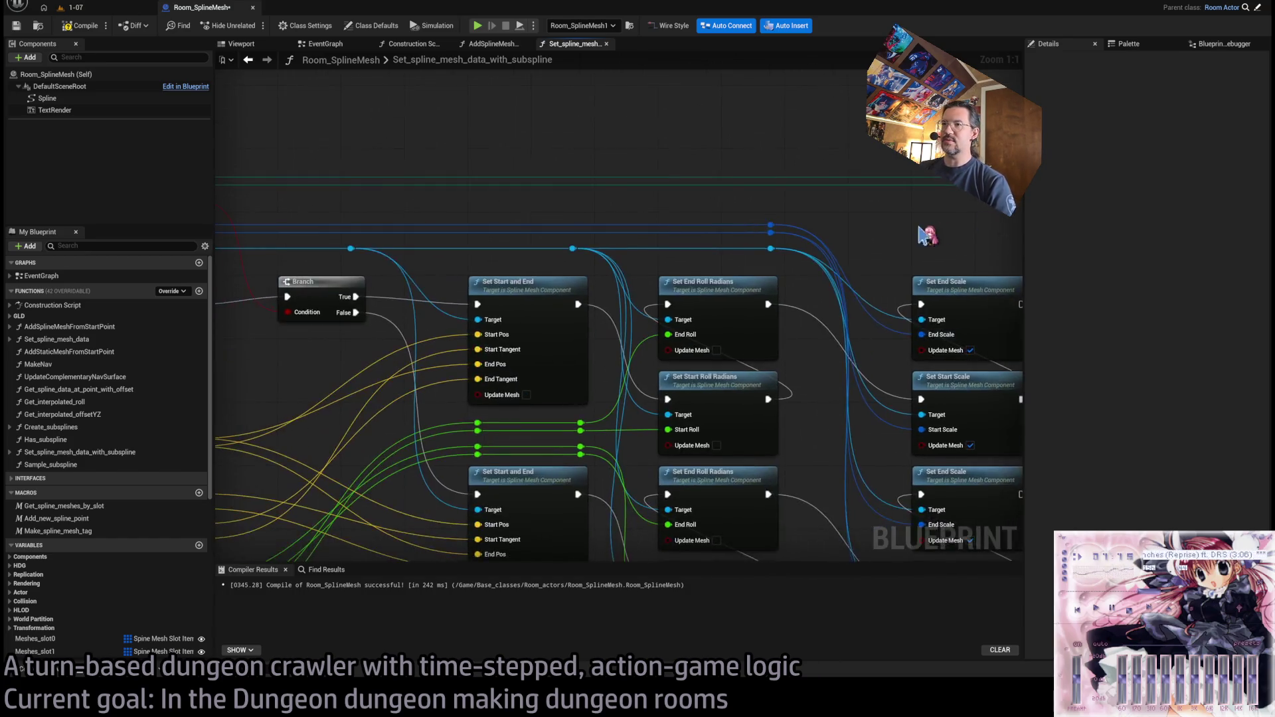
scroll(452, 279, "up", 2)
mouse_move(419, 288)
left_mouse_down()
mouse_move(671, 292)
mouse_move(750, 323)
left_mouse_up()
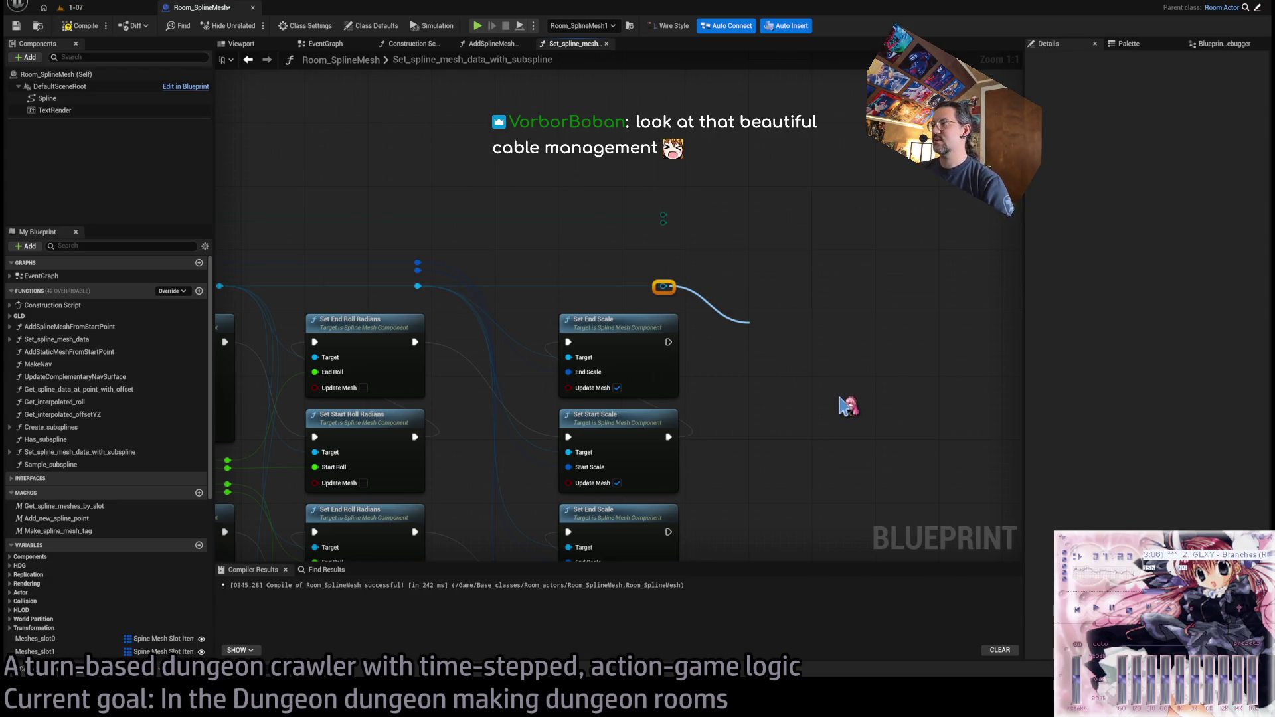
left_click(883, 399)
- Wire the collision type into New Type and add a Set Collision Response to Channel node above Set Collision Enabled with its Channel wired
left_click_drag(661, 222, 760, 379)
left_click_drag(812, 277, 726, 268)
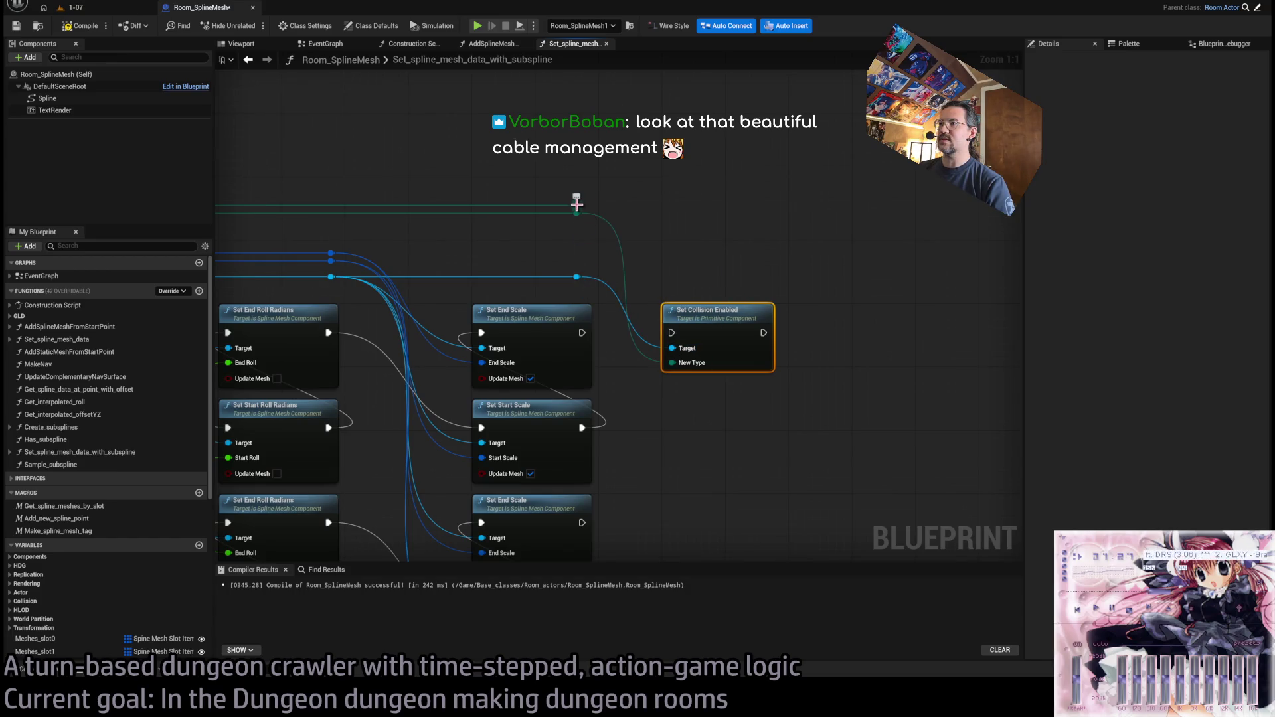
left_click_drag(576, 276, 692, 243)
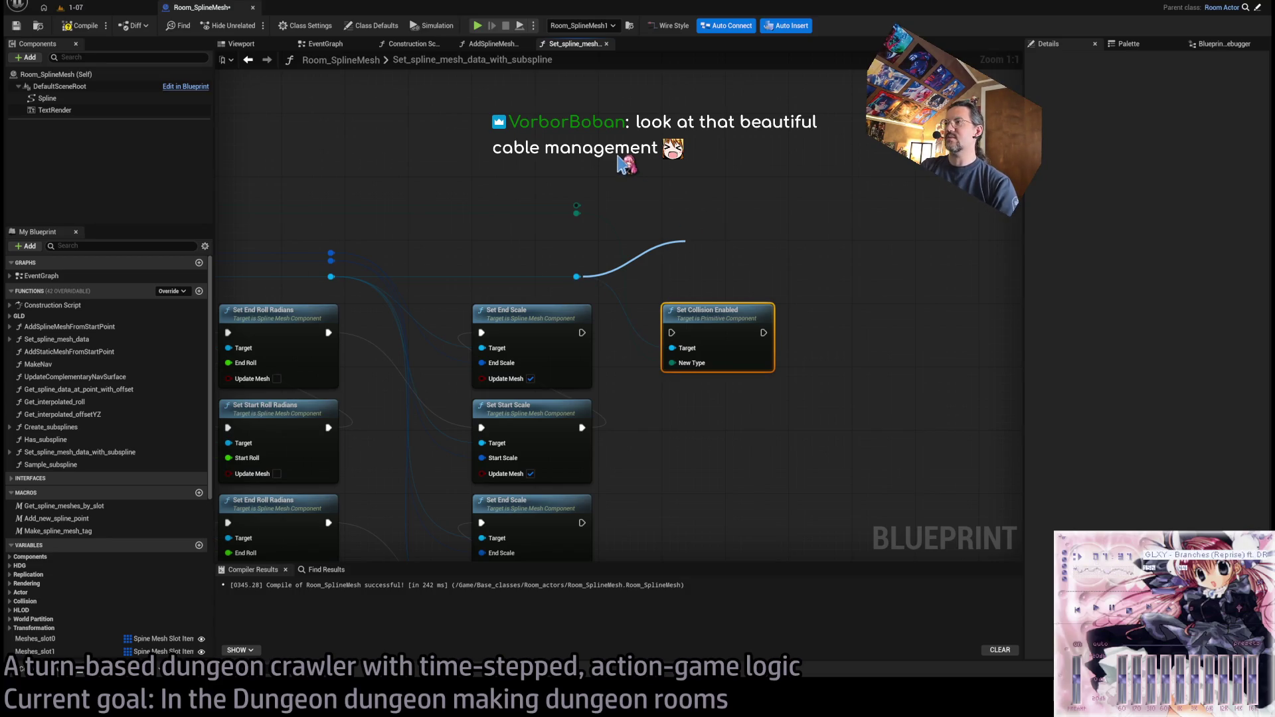
key("Return")
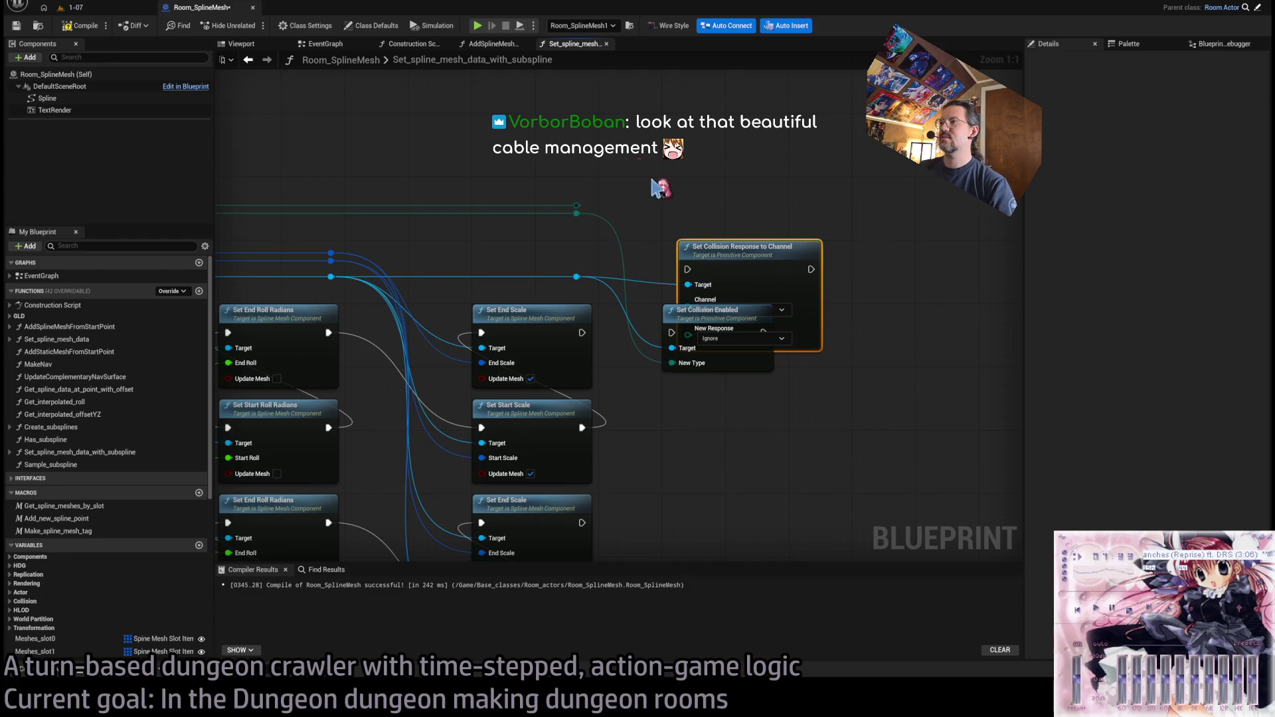
left_click_drag(751, 283, 735, 219)
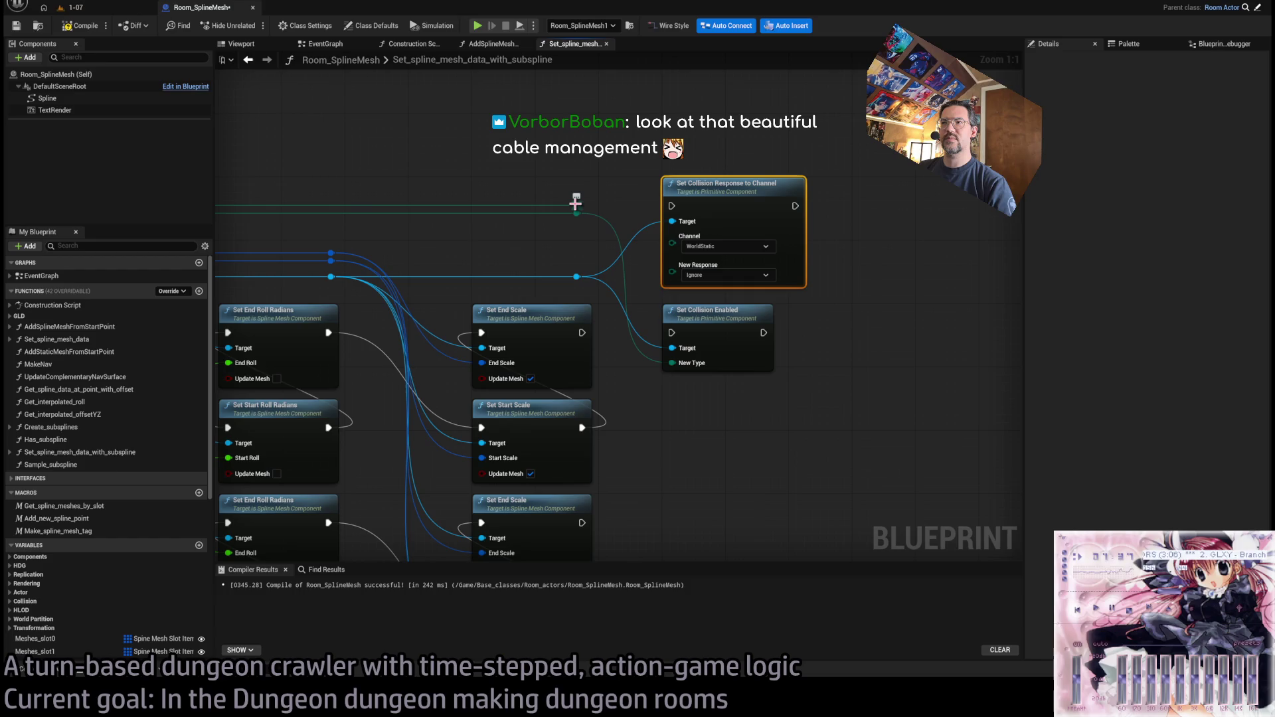
left_click_drag(577, 207, 672, 237)
left_click(634, 165)
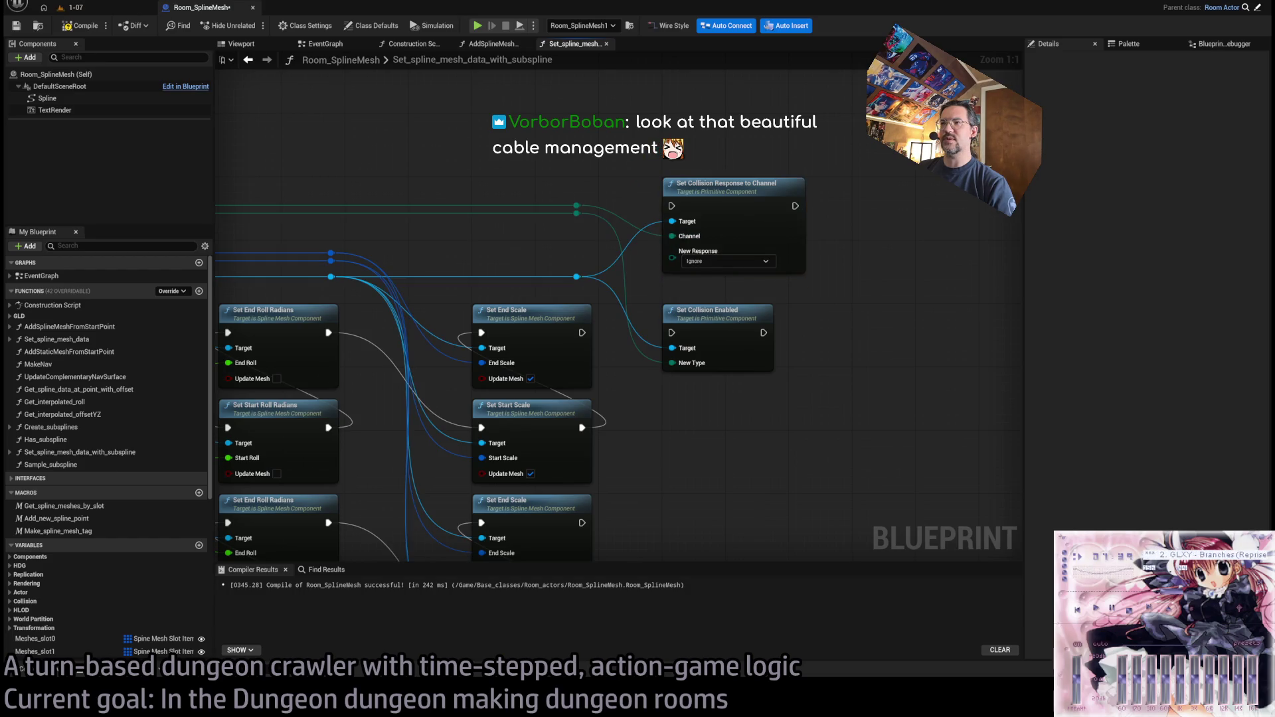
- Open the Set_spline_mesh_data function graph and select its Set Collision Object Type node
left_click(513, 43)
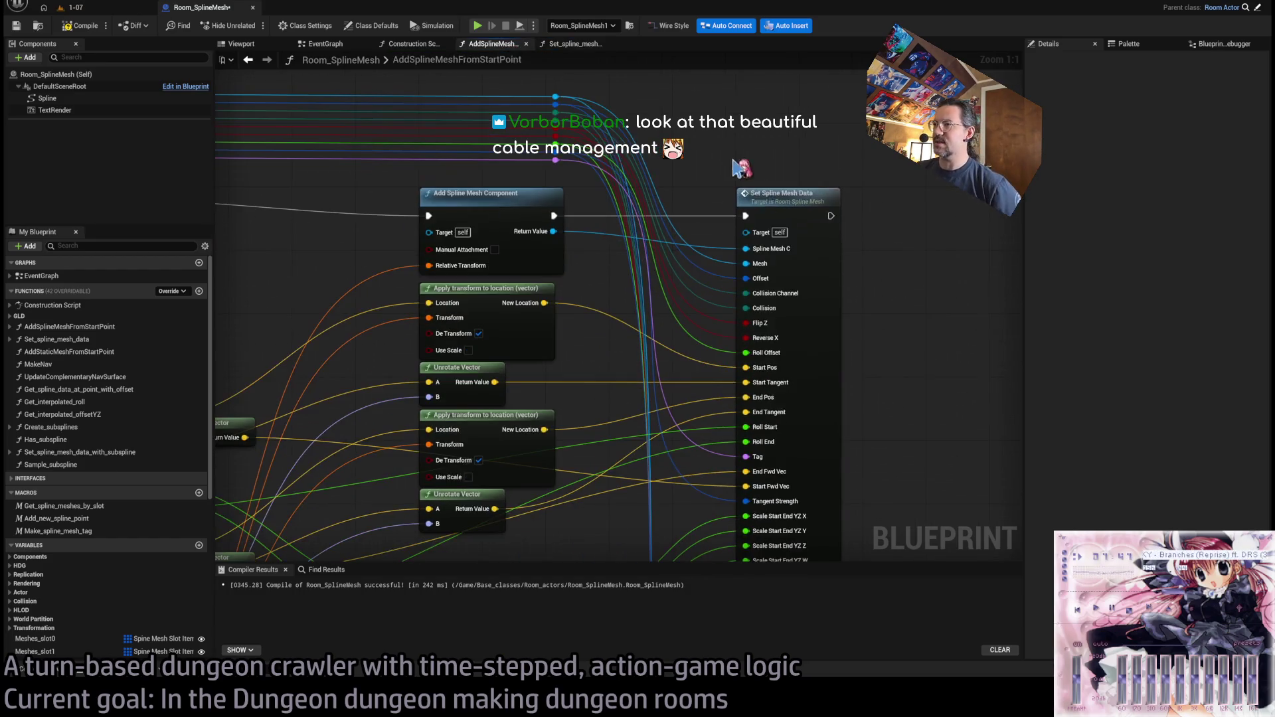
double_click(790, 196)
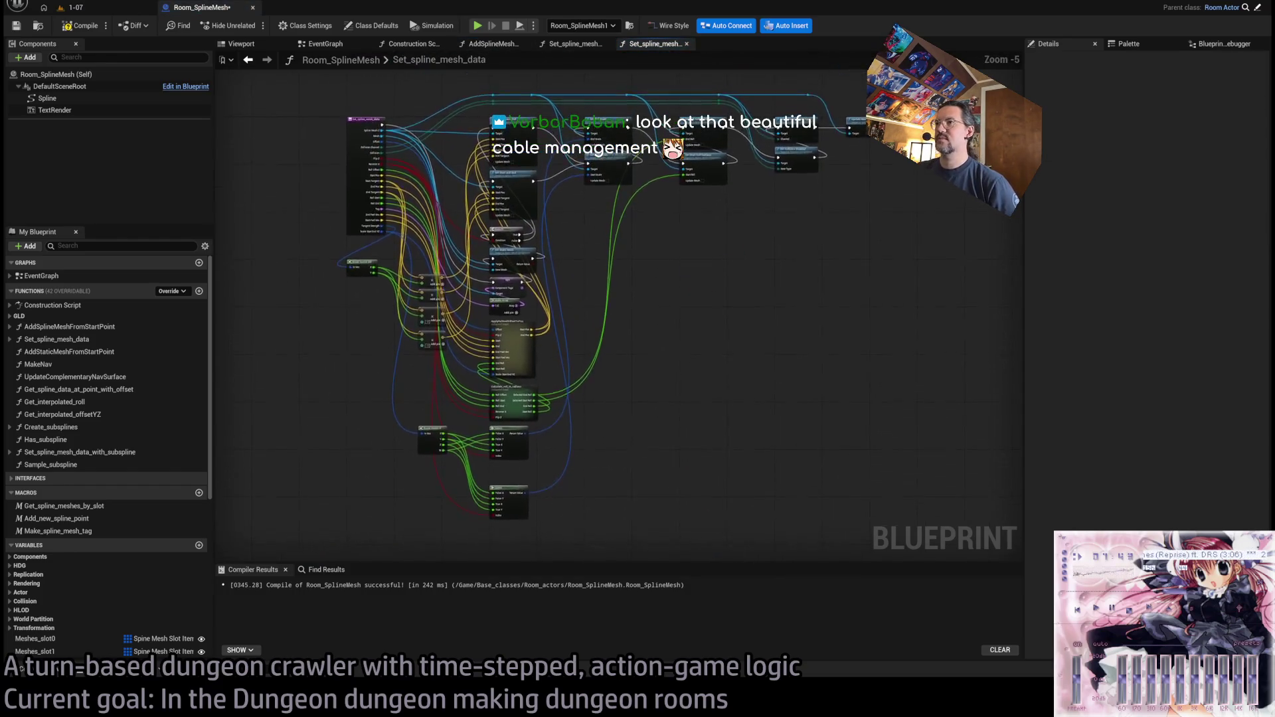
scroll(721, 253, "up", 3)
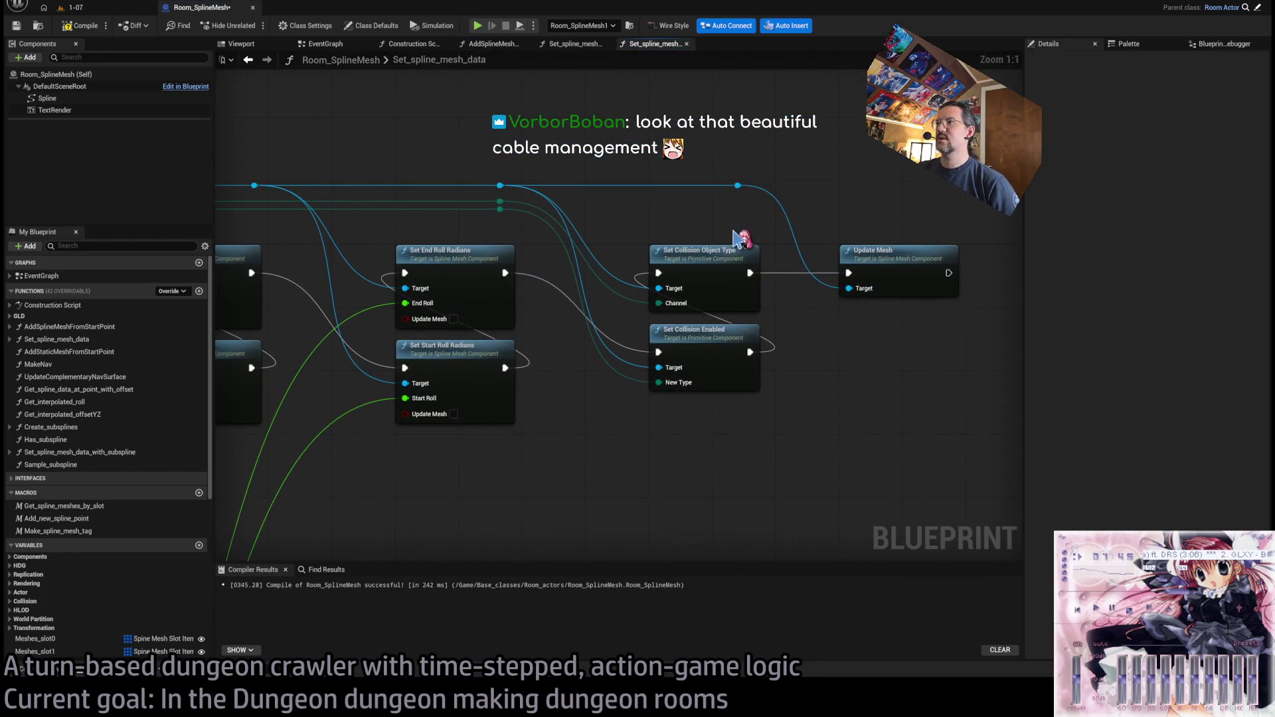
left_click(656, 292)
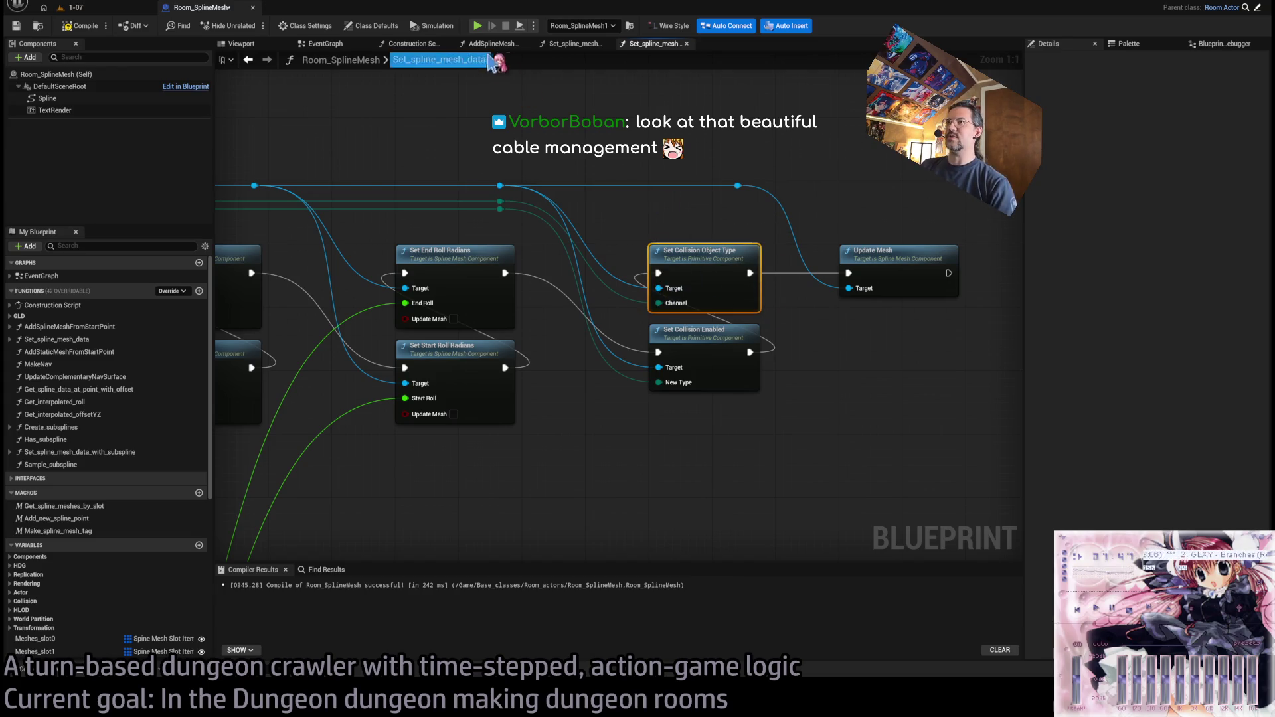
left_click(687, 43)
- Paste Set Collision Object Type, wire its Channel, and chain both collision nodes after Set End Scale
key("Delete")
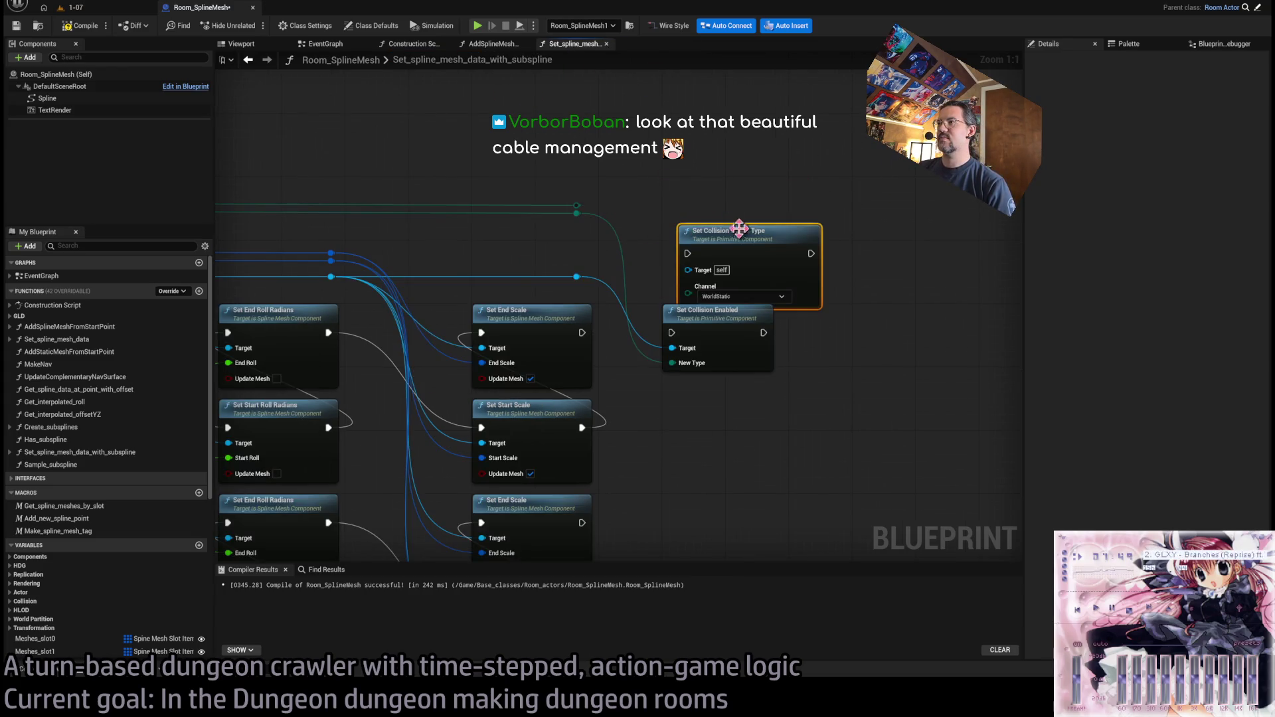
left_click_drag(734, 450, 655, 245)
left_click_drag(716, 238, 716, 325)
left_click(660, 232)
left_click_drag(582, 208, 673, 366)
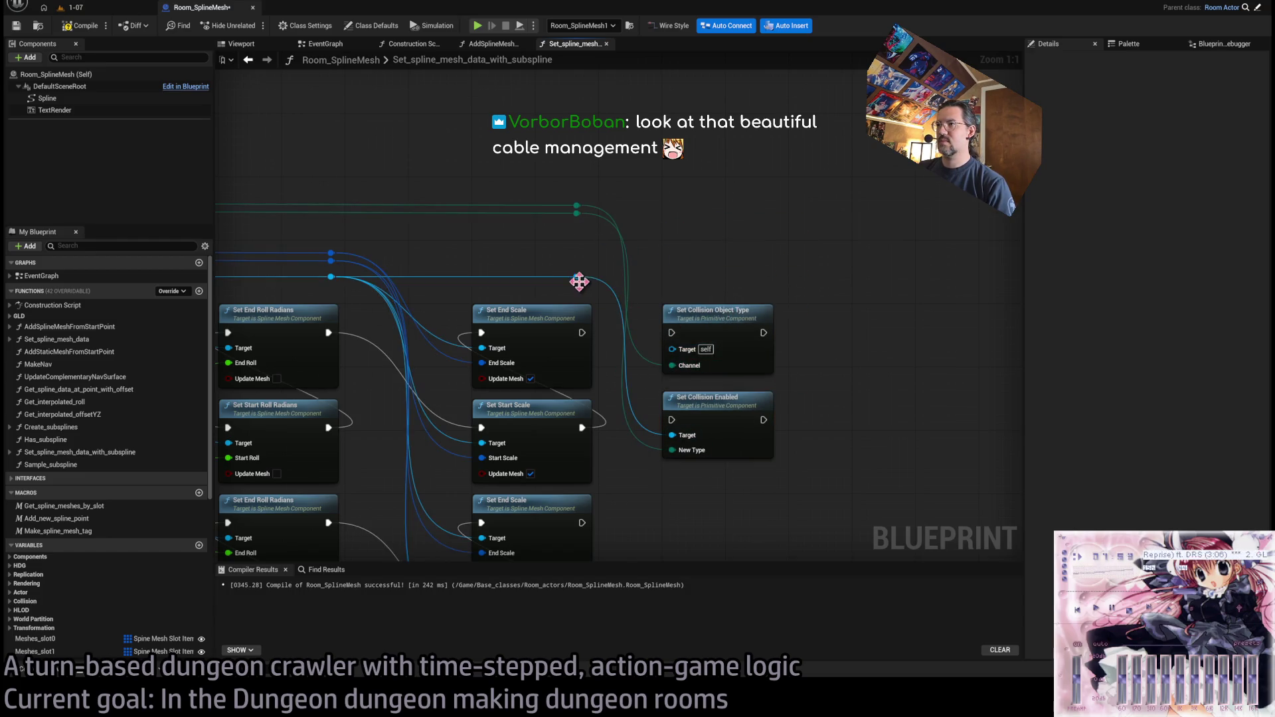
mouse_move(582, 333)
left_mouse_down()
mouse_move(649, 407)
mouse_move(665, 333)
left_mouse_up()
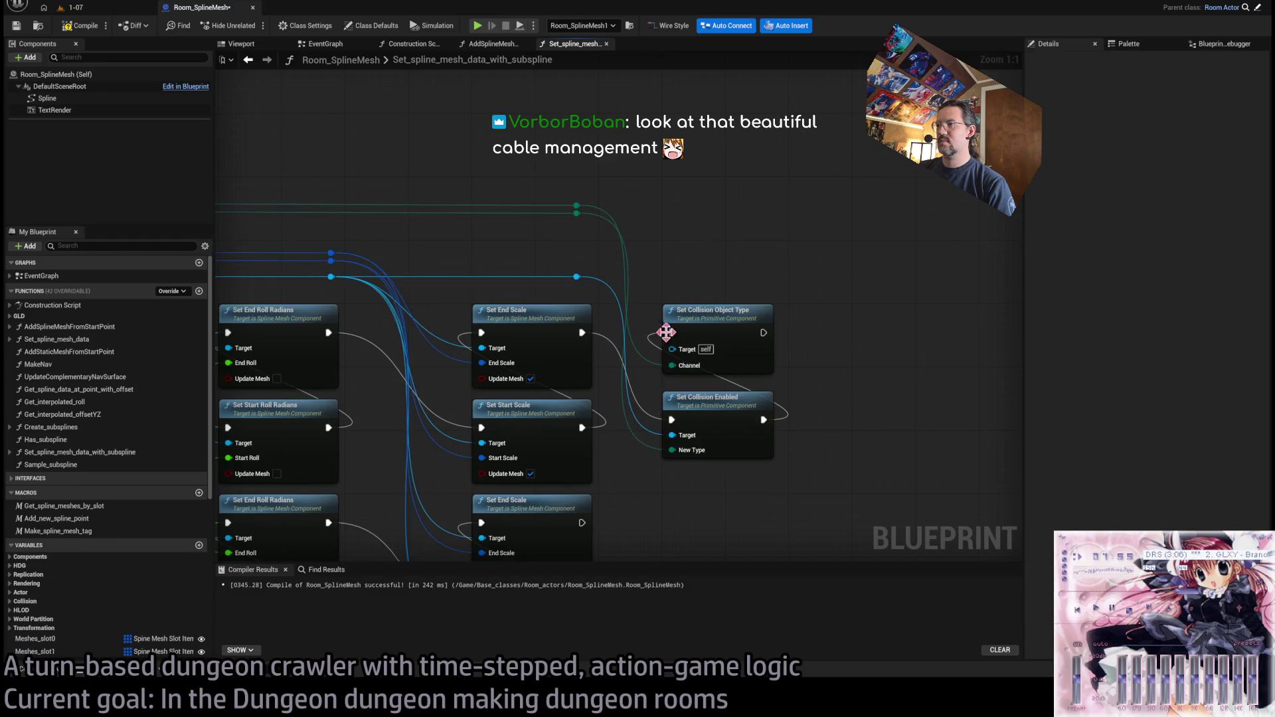
- Recompile Room_SplineMesh cleanly after fixing the target, and nudge Set Collision Enabled into alignment
left_click(88, 30)
scroll(578, 277, "down", 3)
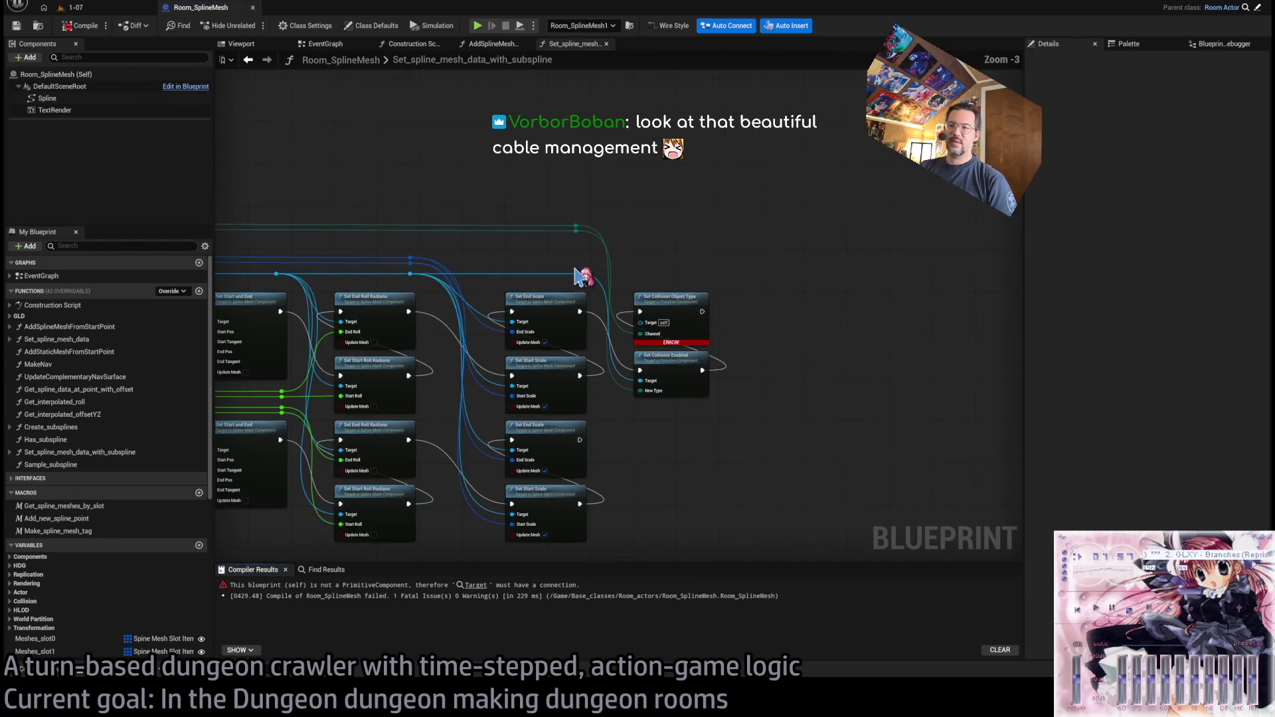
scroll(714, 322, "up", 3)
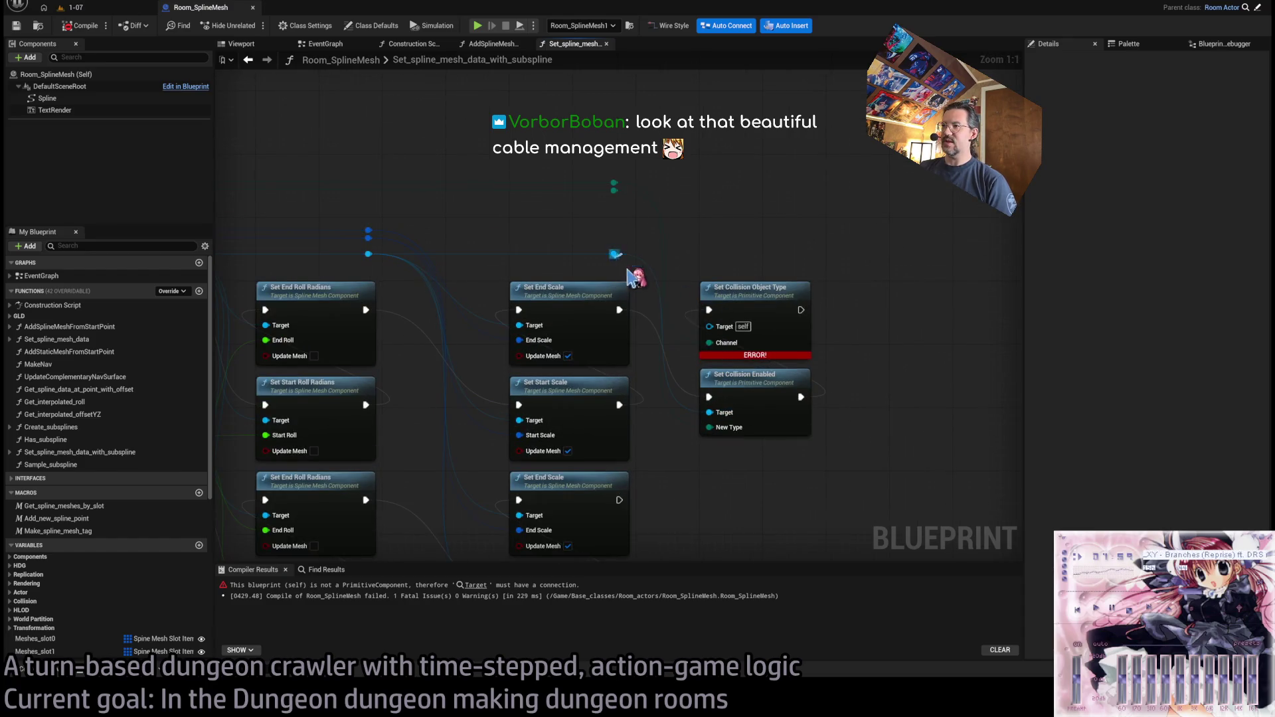
key("F7")
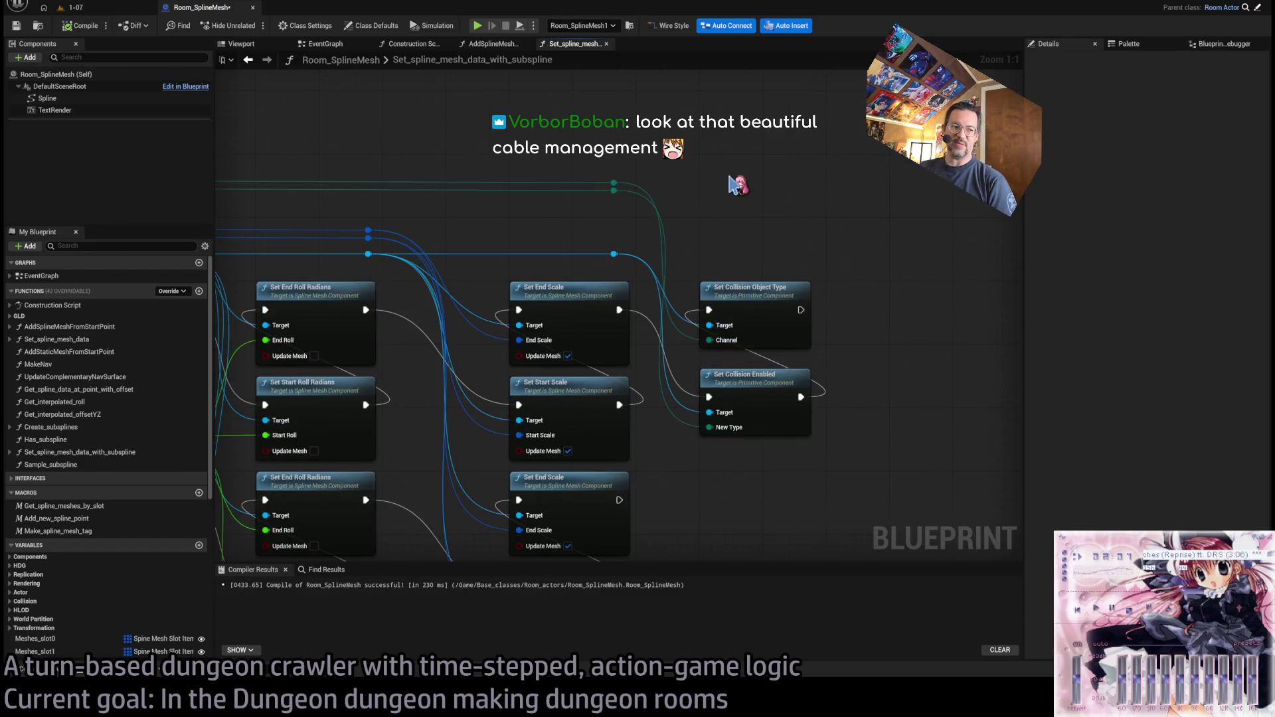
left_click(745, 371)
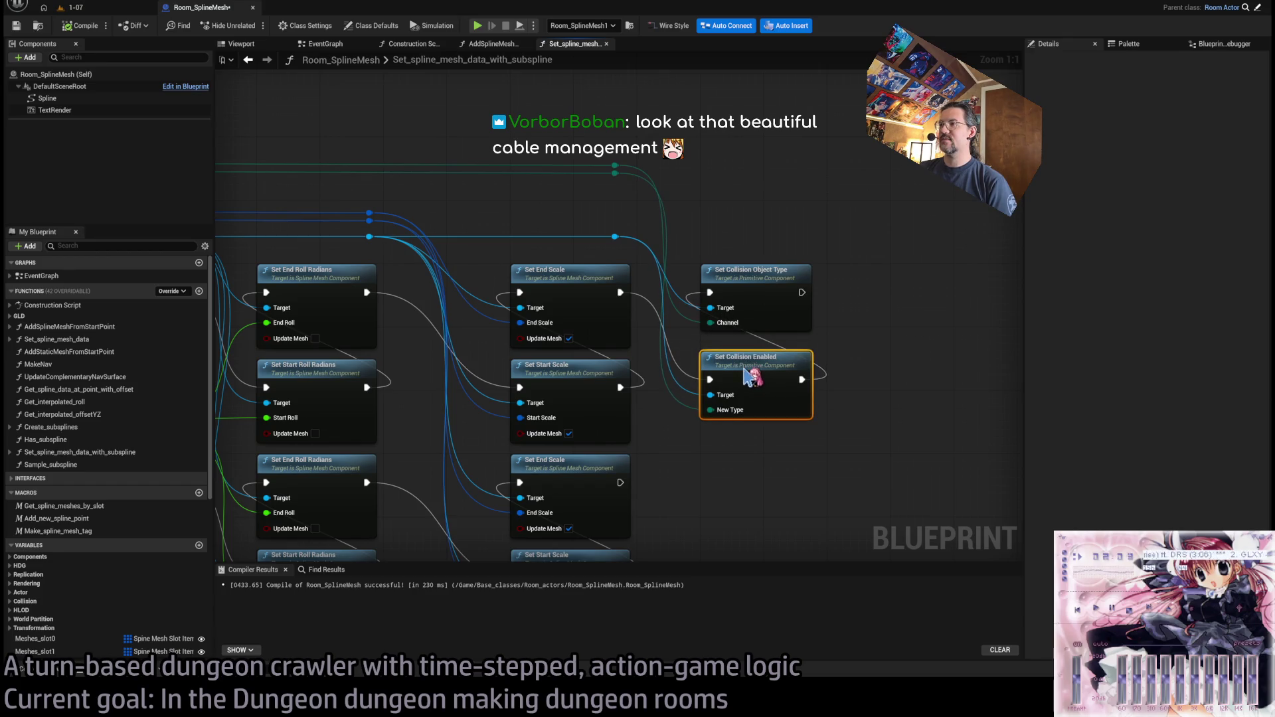
left_click_drag(745, 368, 745, 359)
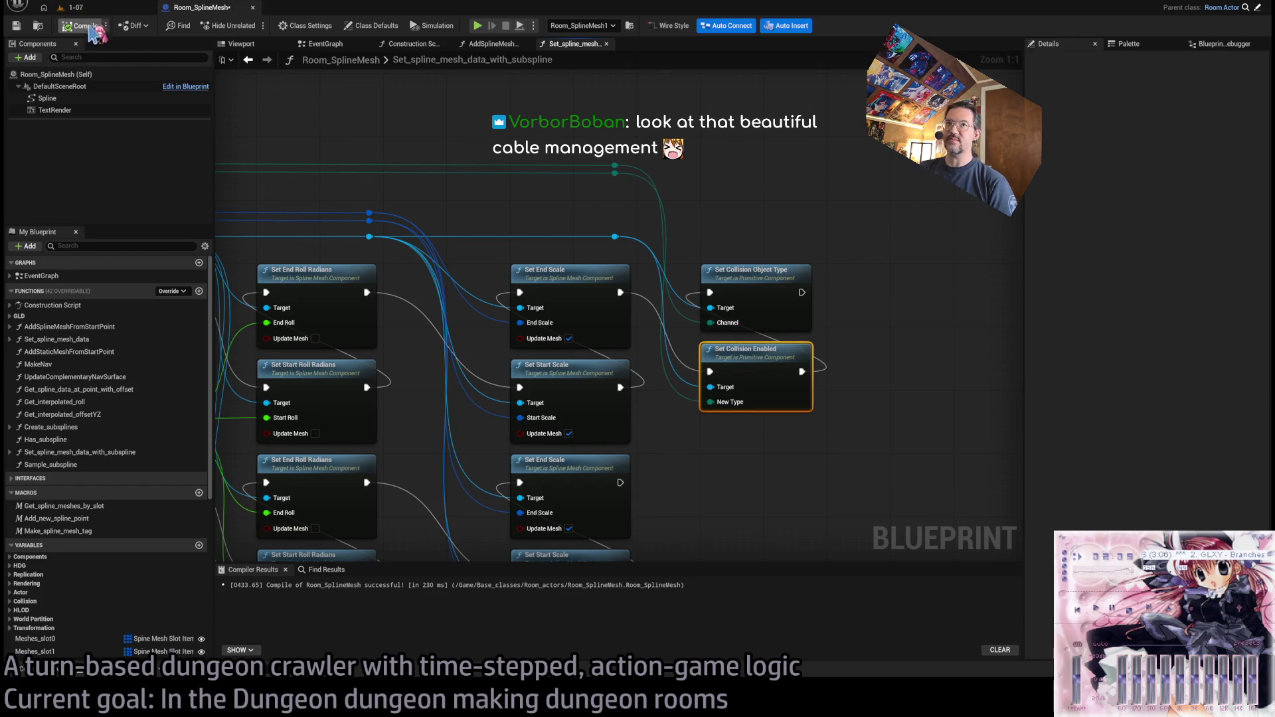
left_click(73, 8)
scroll(620, 641, "up", 5)
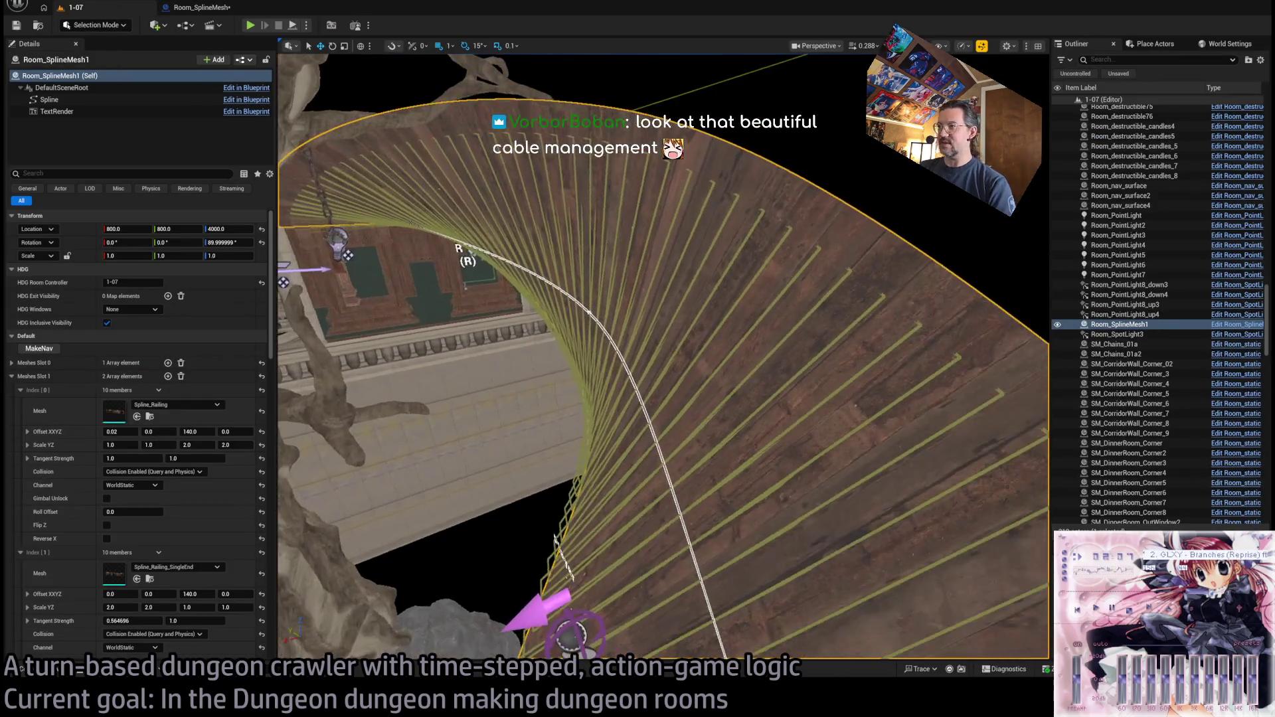
scroll(179, 478, "down", 10)
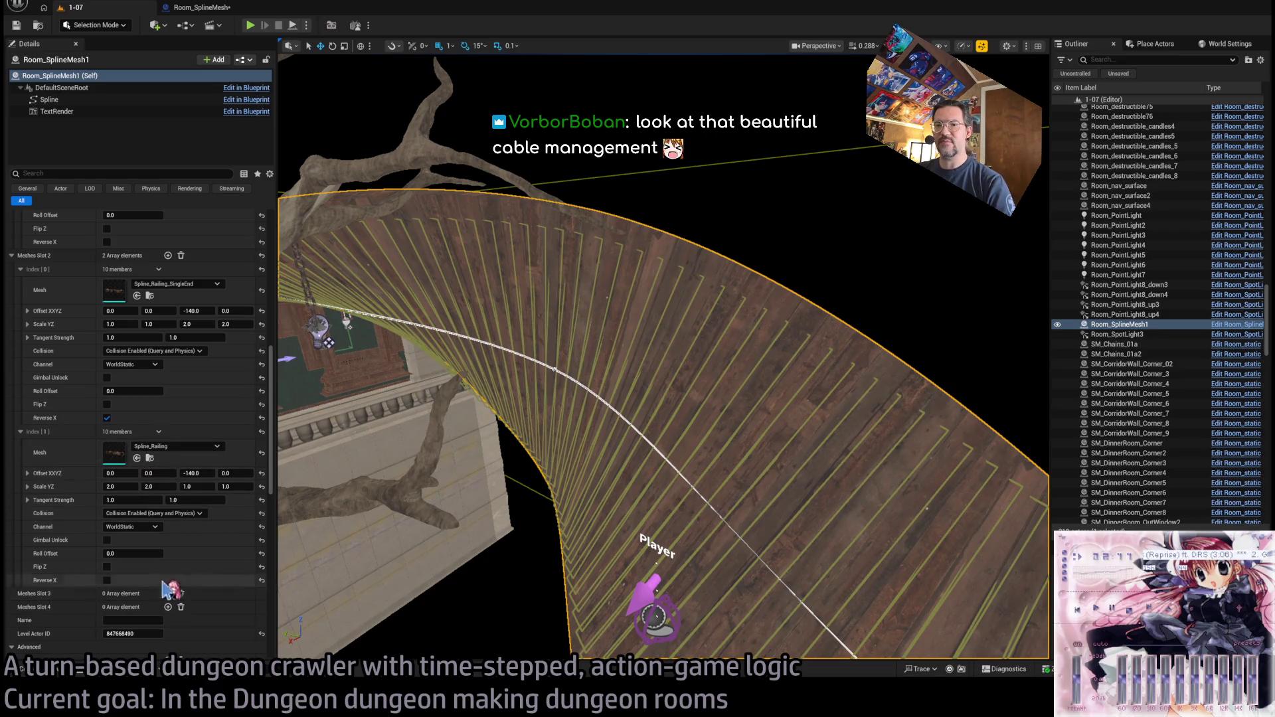
left_click(180, 256)
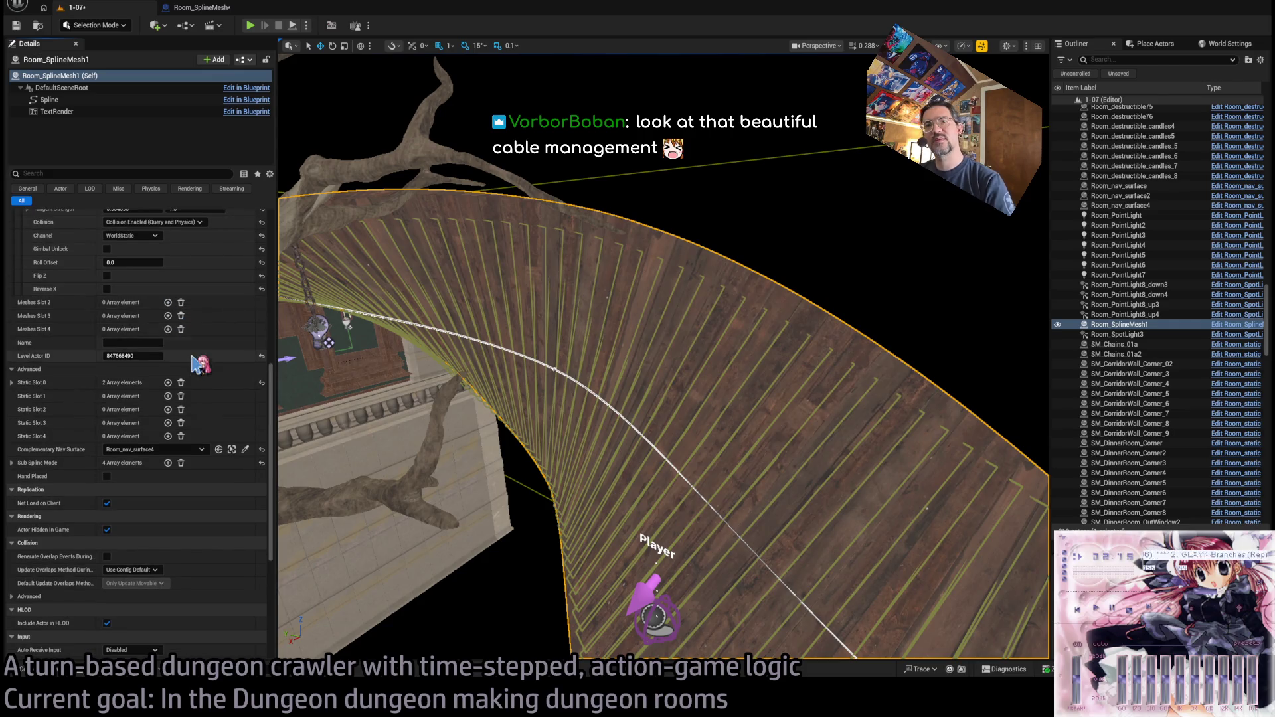
key("ctrl+z")
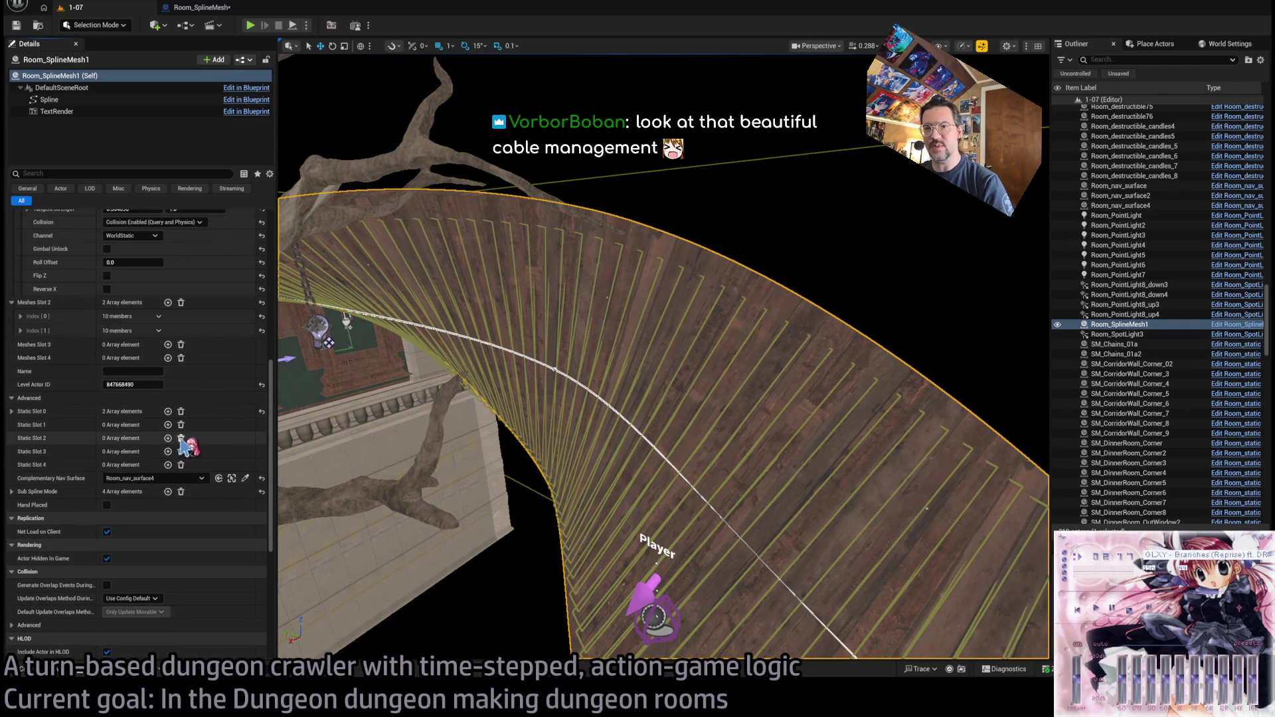
left_click(181, 411)
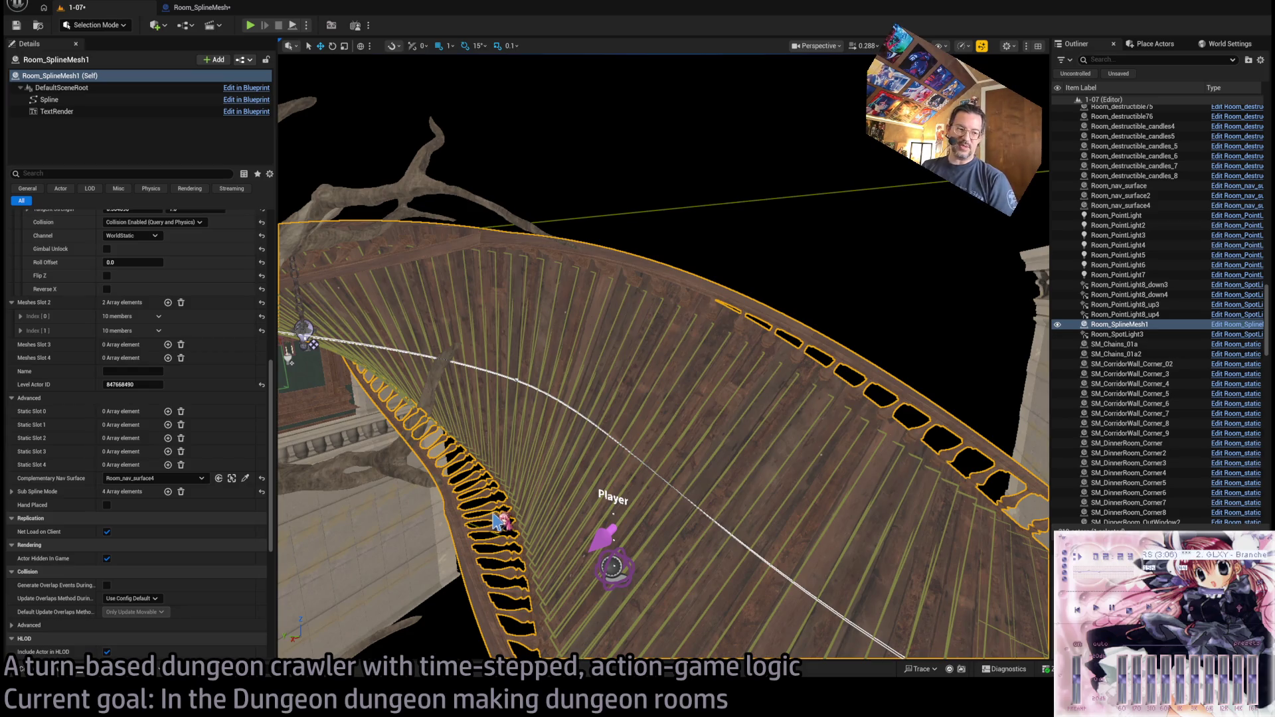
key("ctrl+z")
mouse_move(515, 487)
left_mouse_down()
mouse_move(505, 465)
mouse_move(429, 422)
left_mouse_up()
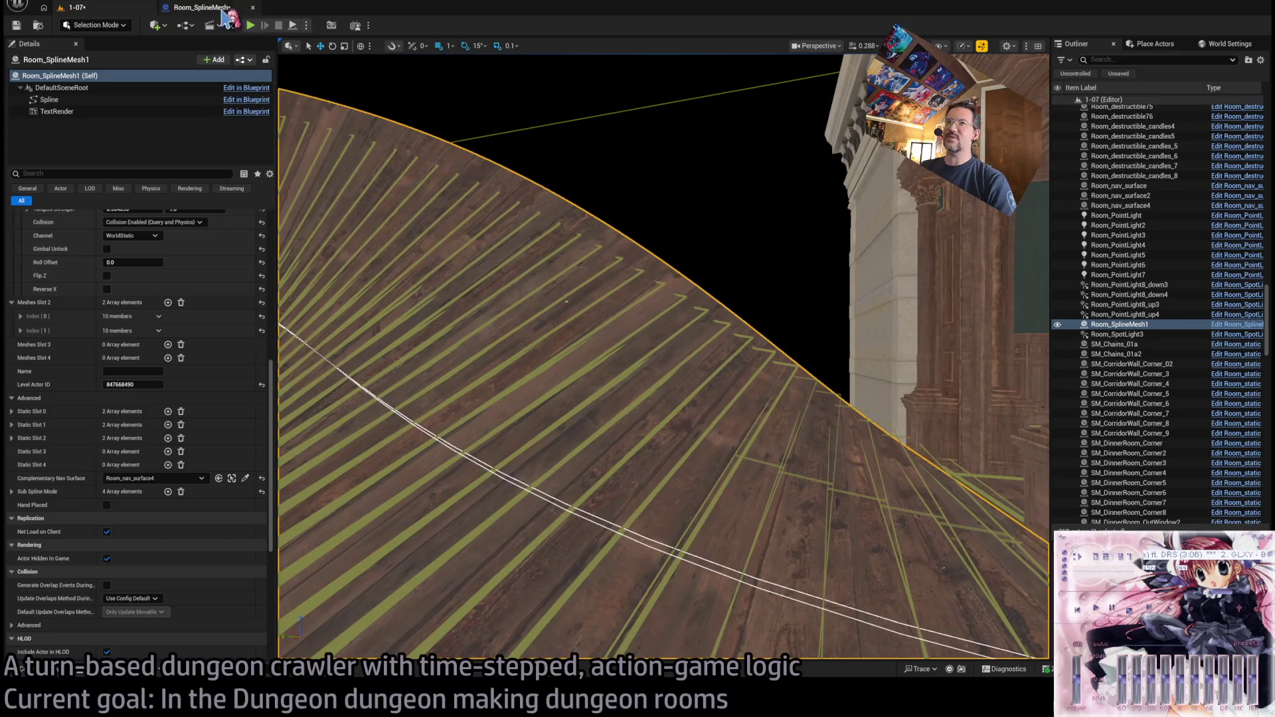
left_click(202, 7)
scroll(934, 295, "up", 3)
mouse_move(935, 295)
left_mouse_down()
mouse_move(1010, 295)
mouse_move(598, 291)
mouse_move(798, 293)
mouse_move(664, 292)
mouse_move(908, 276)
left_mouse_up()
left_click(107, 8)
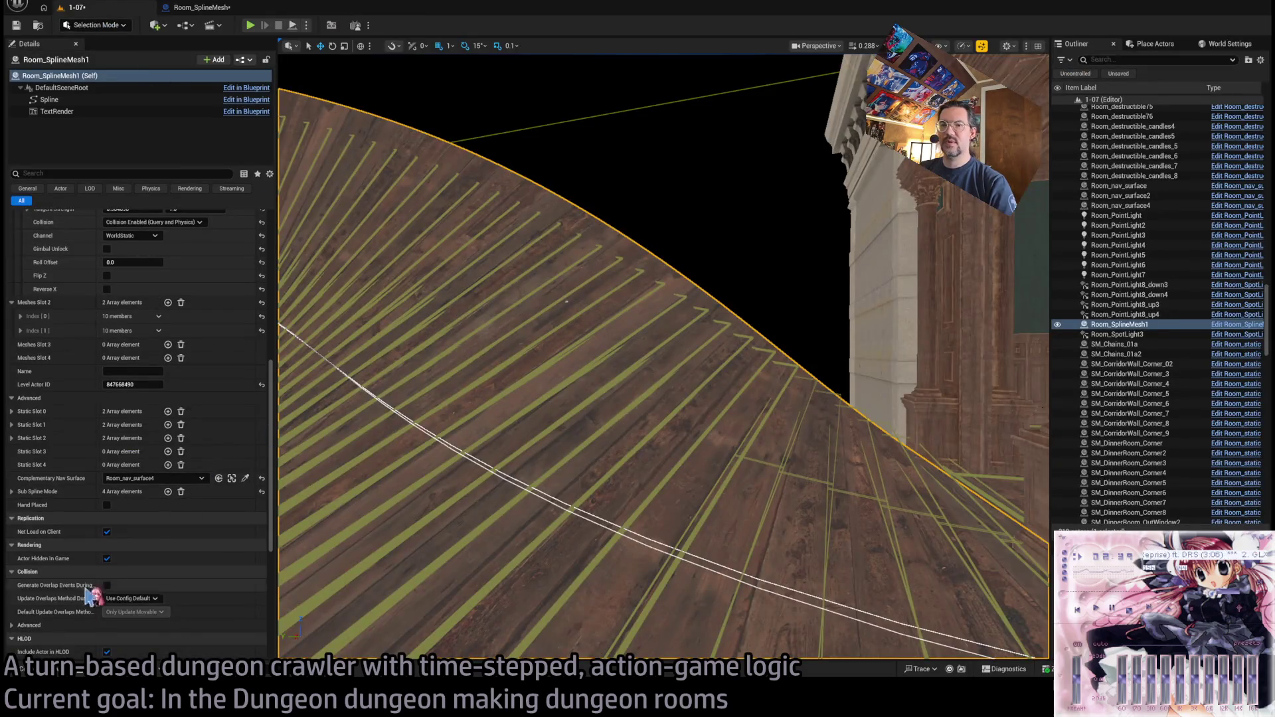
left_click(40, 669)
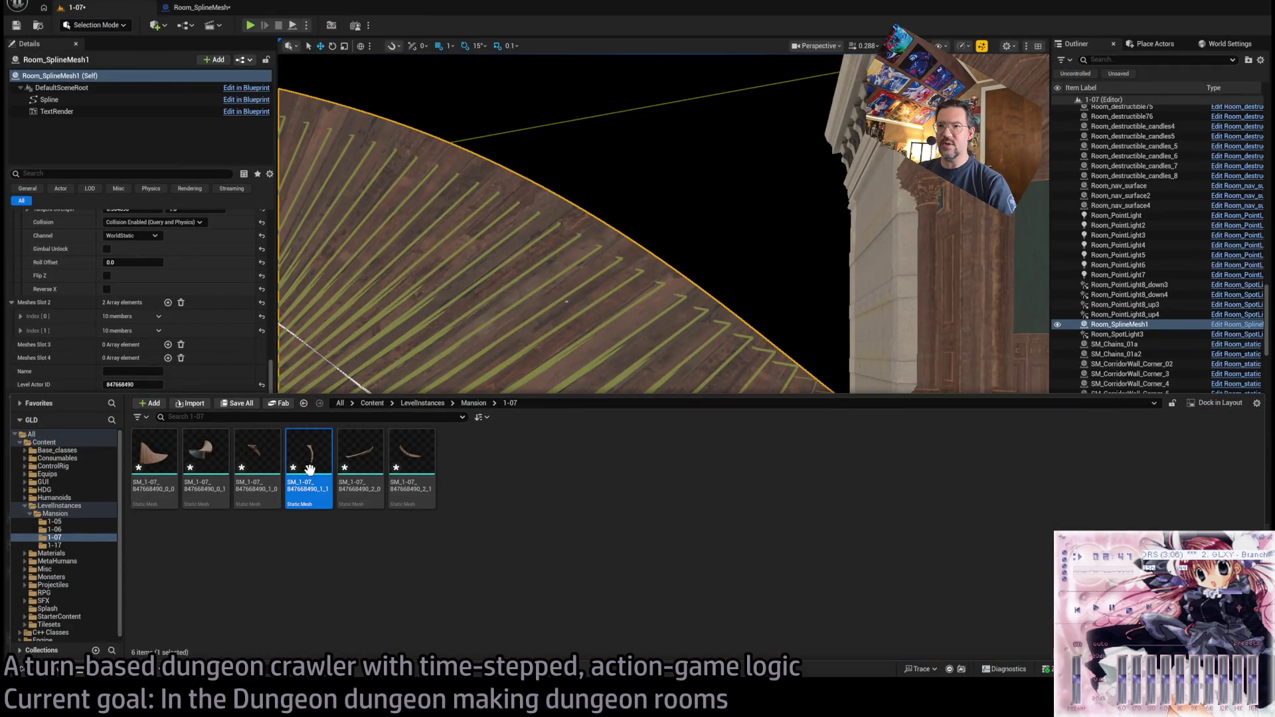
key("ctrl+space")
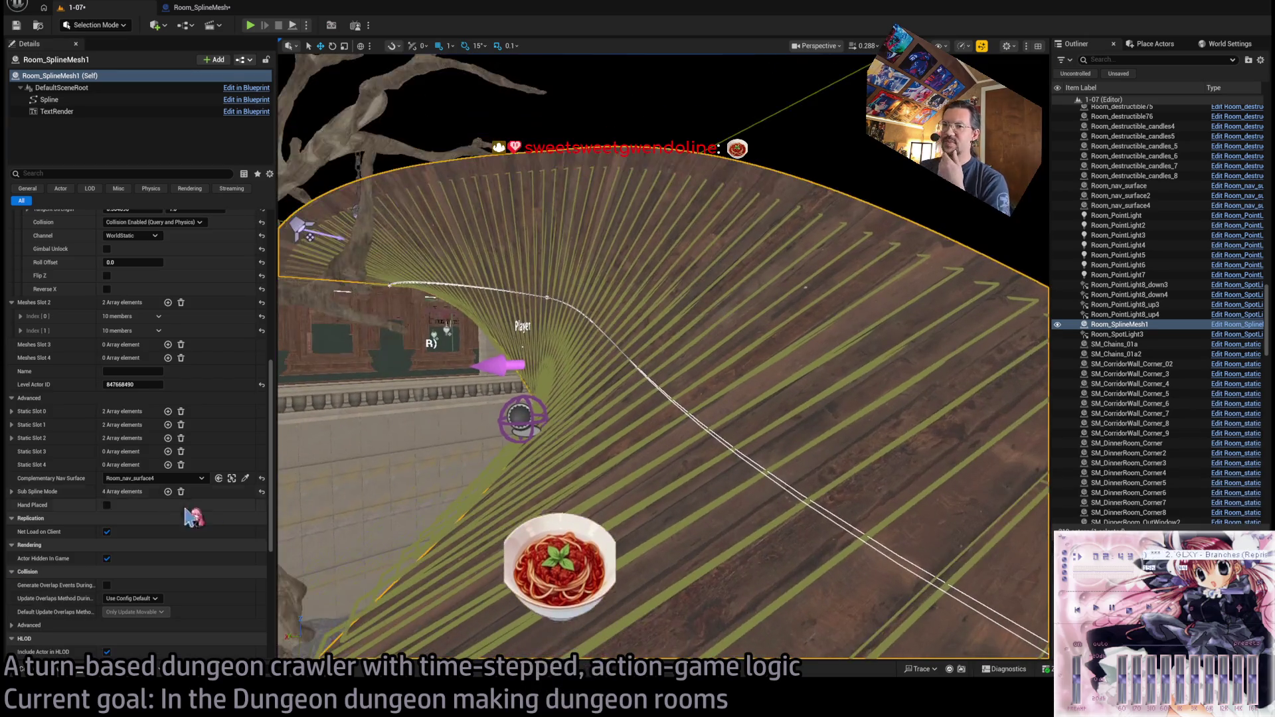
left_click_drag(465, 399, 425, 385)
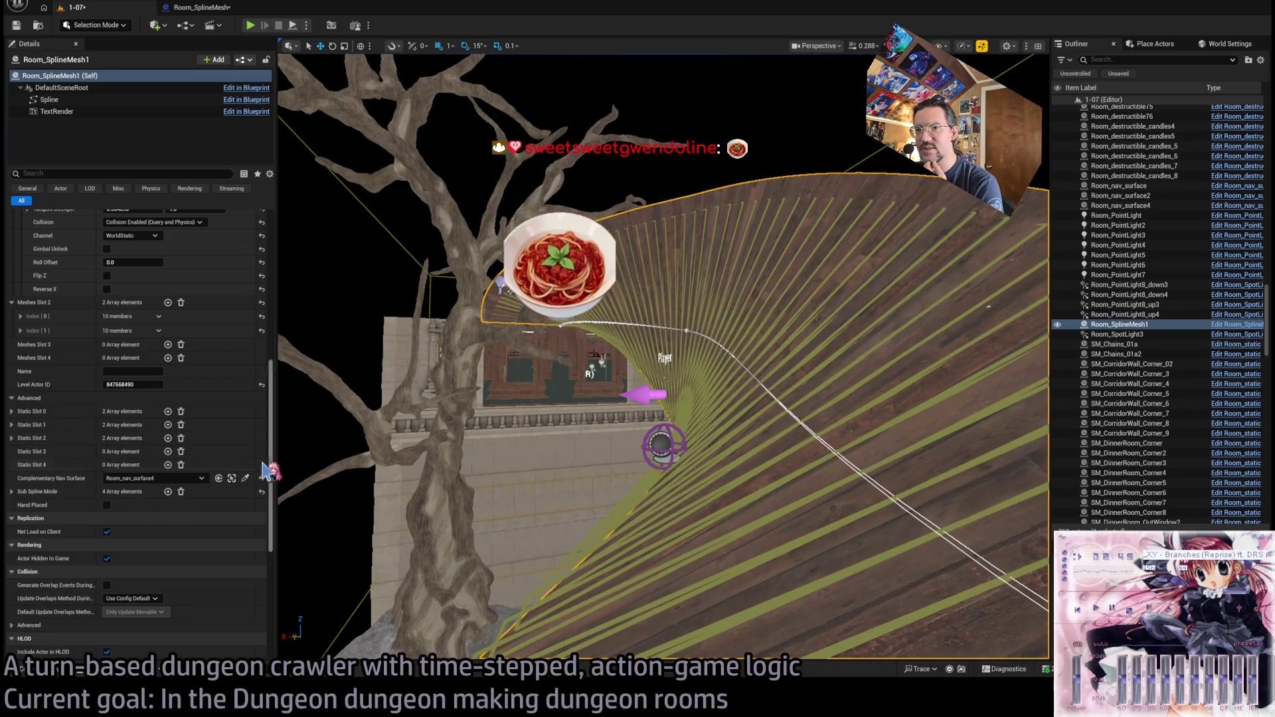
left_click(11, 424)
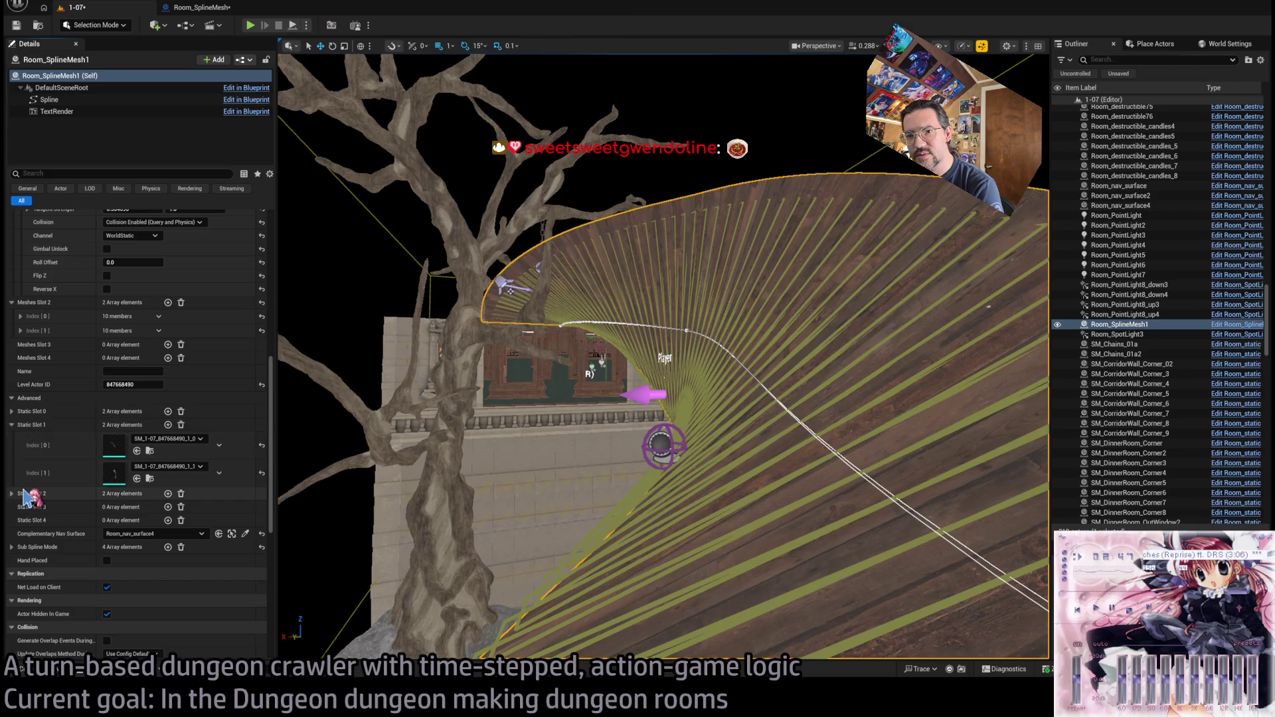
left_click(12, 493)
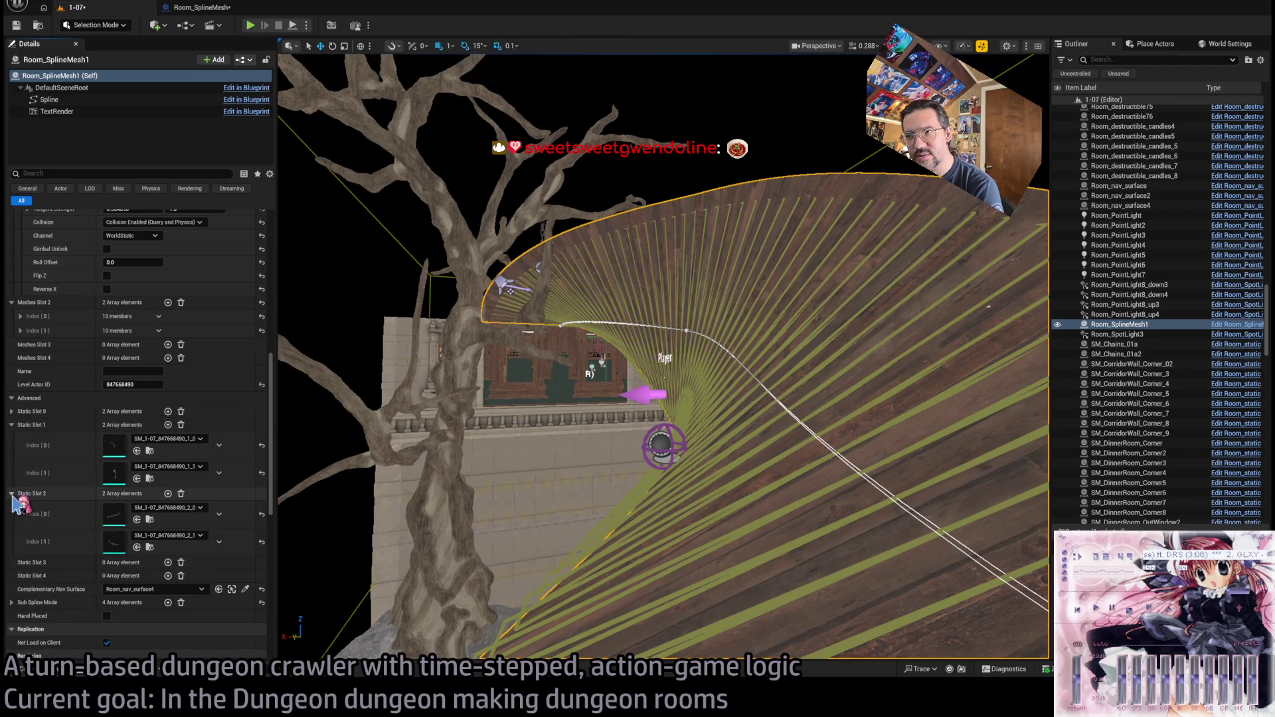
mouse_move(532, 332)
left_mouse_down()
mouse_move(532, 259)
mouse_move(585, 286)
mouse_move(572, 313)
mouse_move(598, 285)
mouse_move(558, 312)
mouse_move(435, 343)
left_mouse_up()
- Return to the level, start Play-in-Editor with Alt+P, and narrow the Details panel for a wider game view
left_click(206, 8)
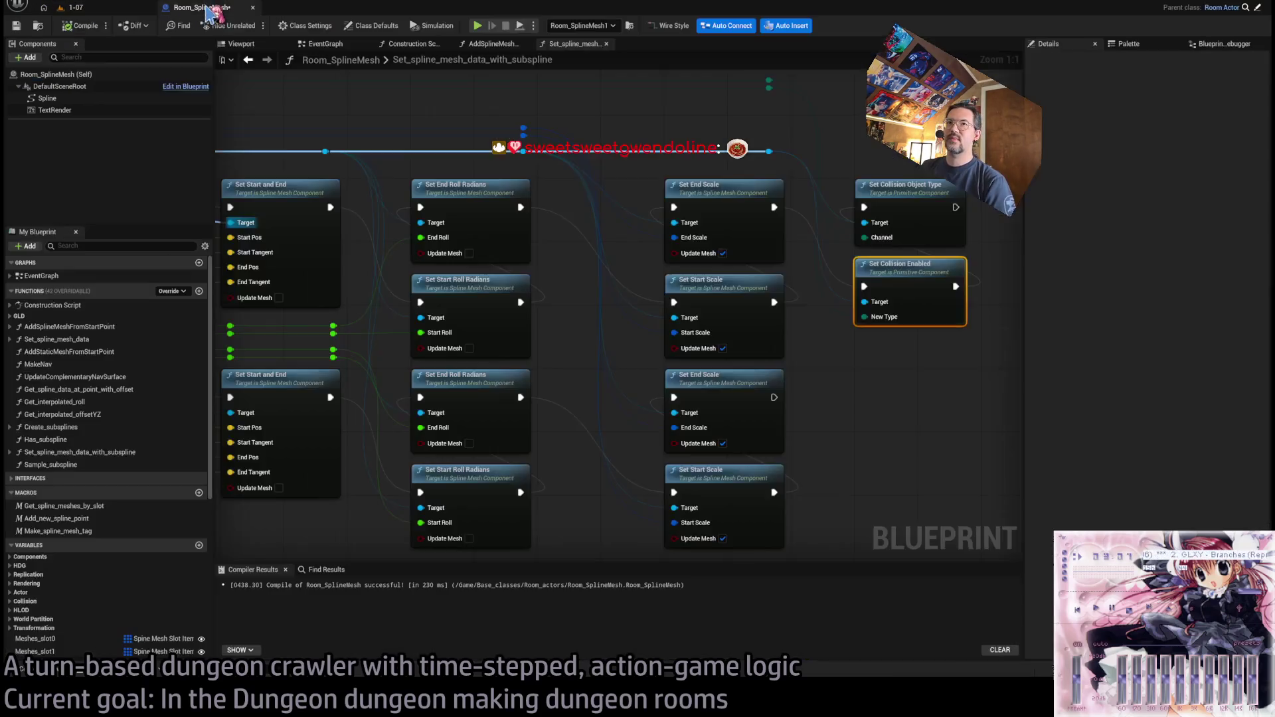
left_click(79, 7)
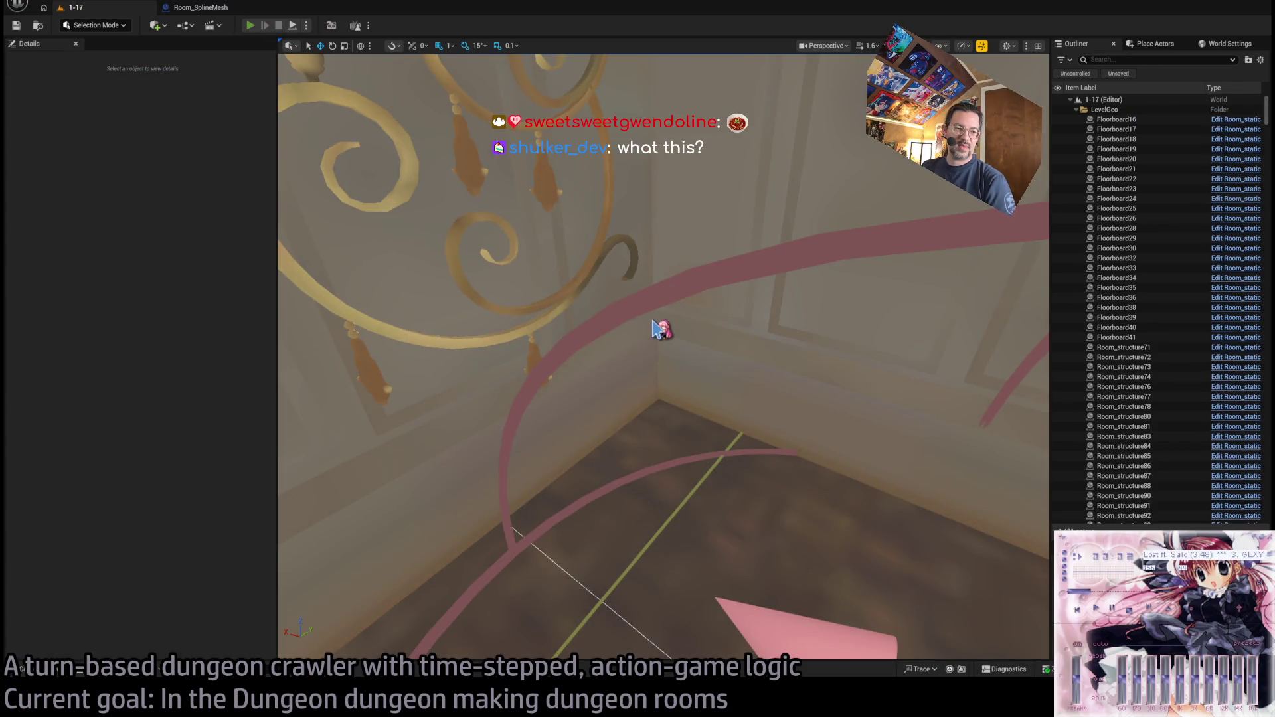
key("alt+p")
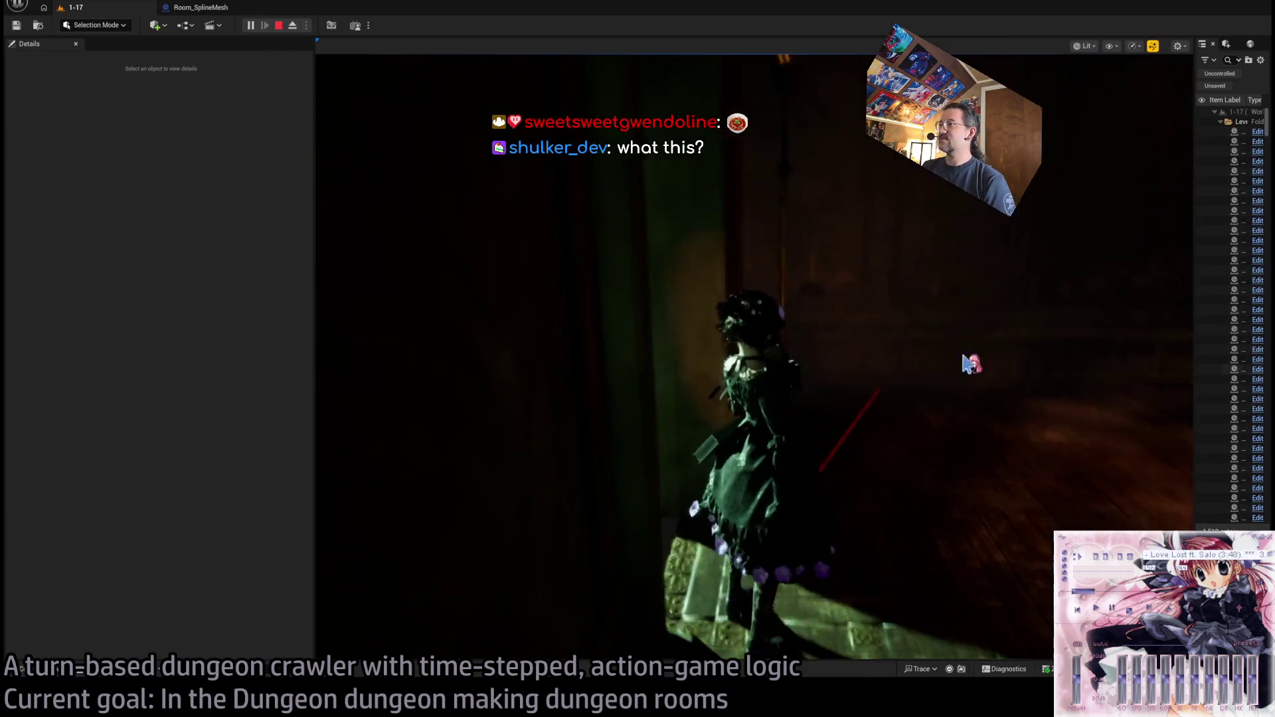
left_click_drag(313, 282, 77, 319)
left_click(545, 371)
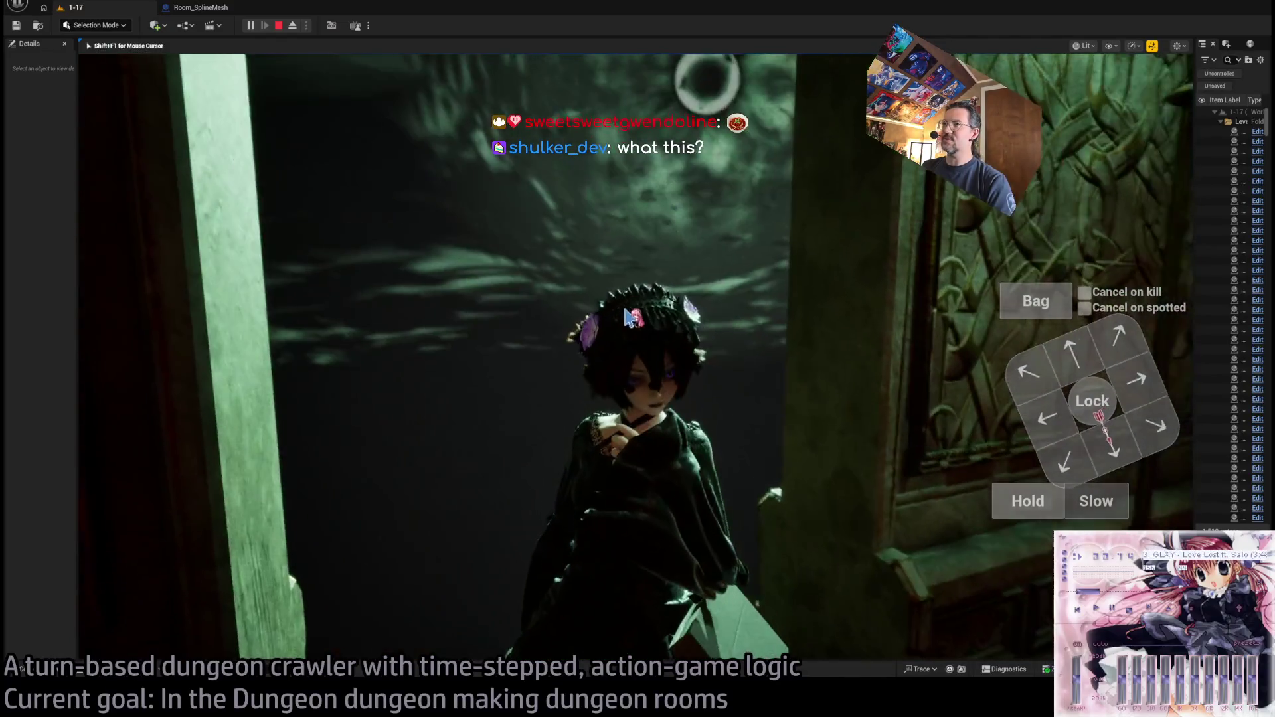
- Switch to a lit free camera, queue a wait, run the 12-second turn, then replay it
key("F8")
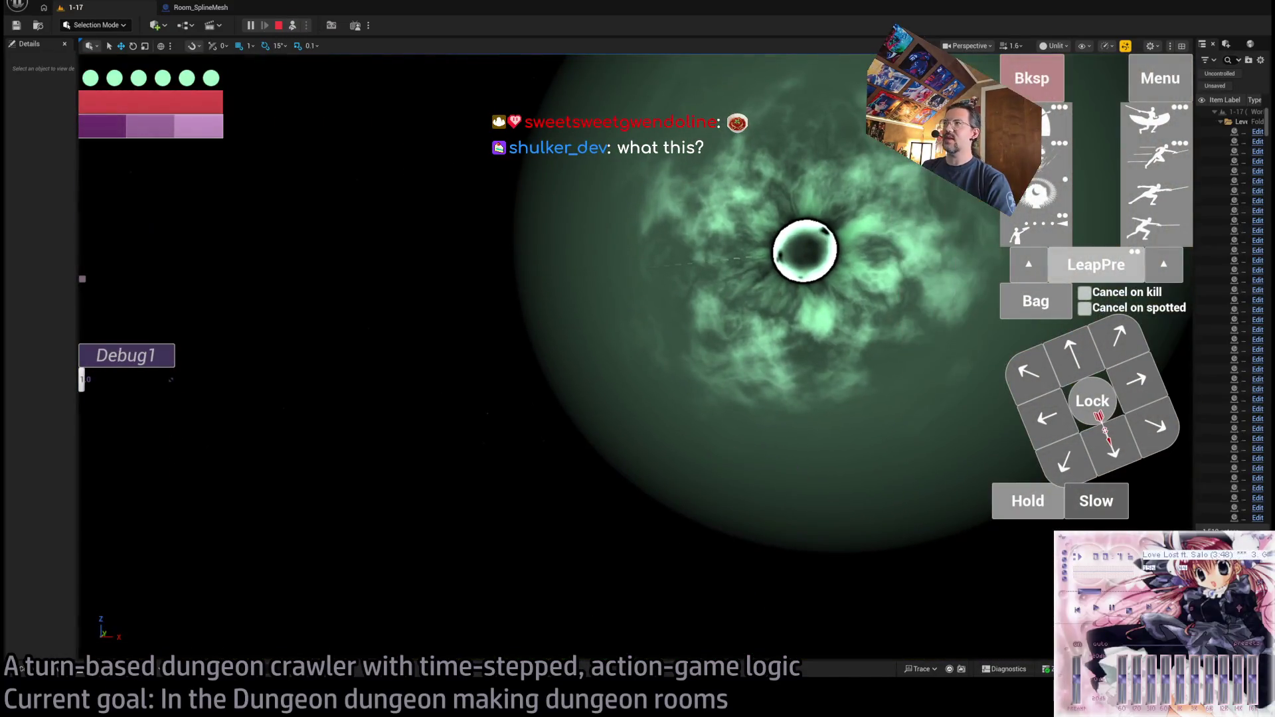
key("alt+4")
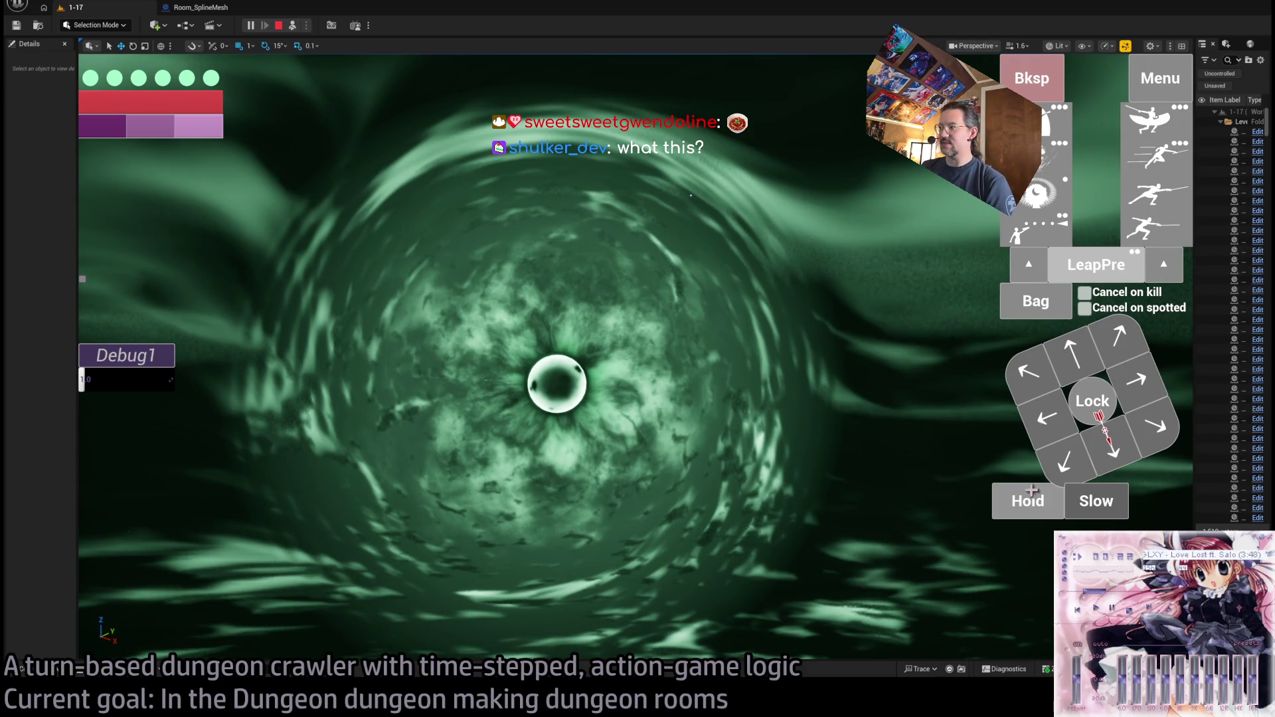
left_click(1032, 495)
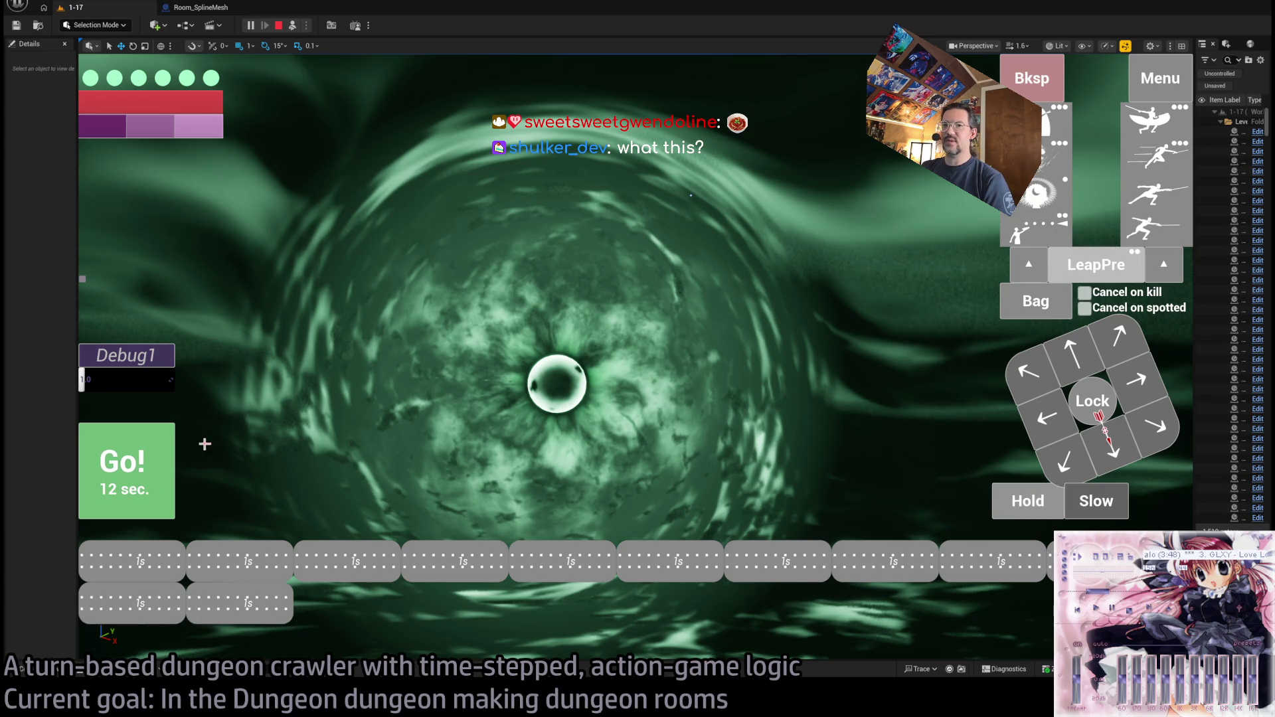
left_click(129, 468)
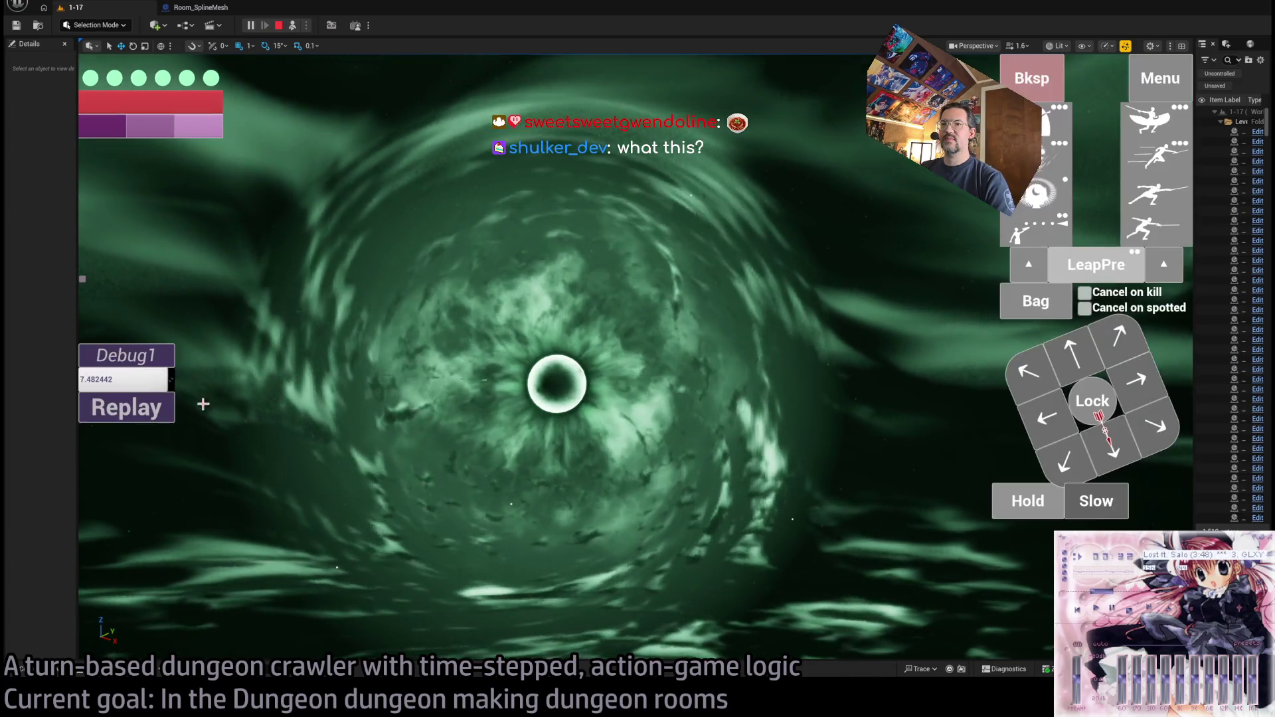
left_click(129, 408)
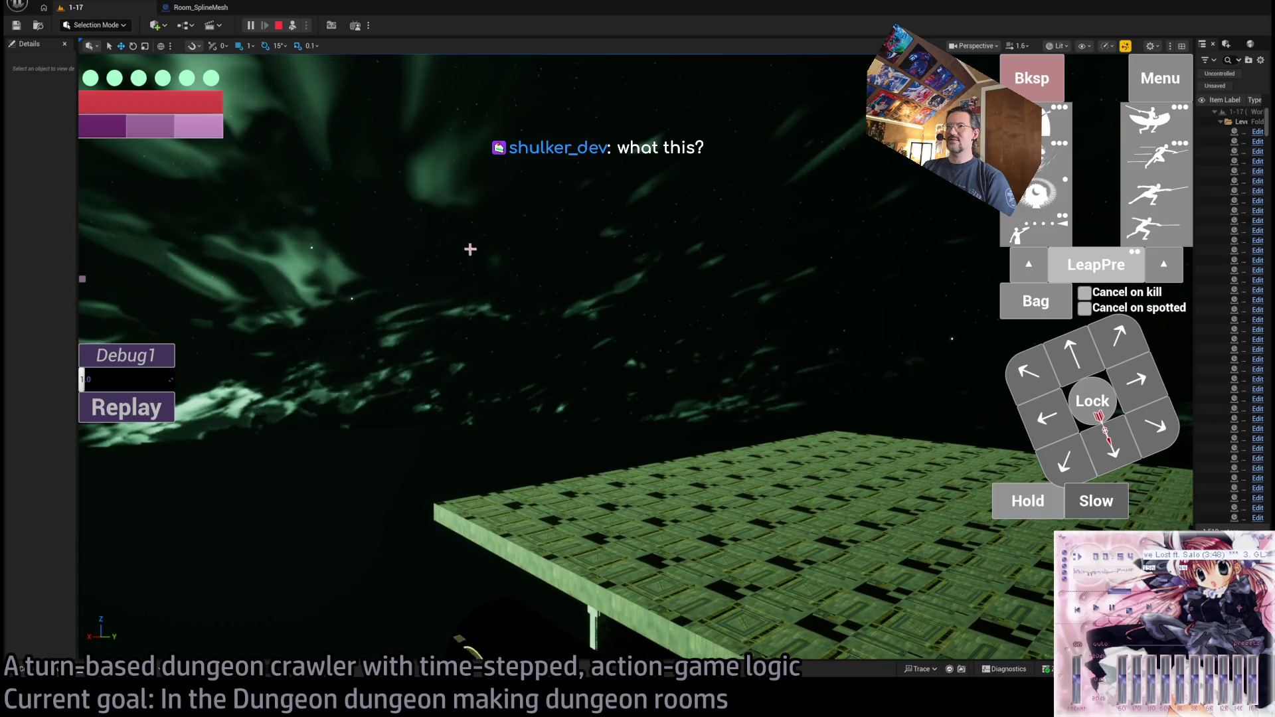
- Possess the player, step toward the first cat, defeat it with a leaping thrust, and replay the turn
left_click(294, 27)
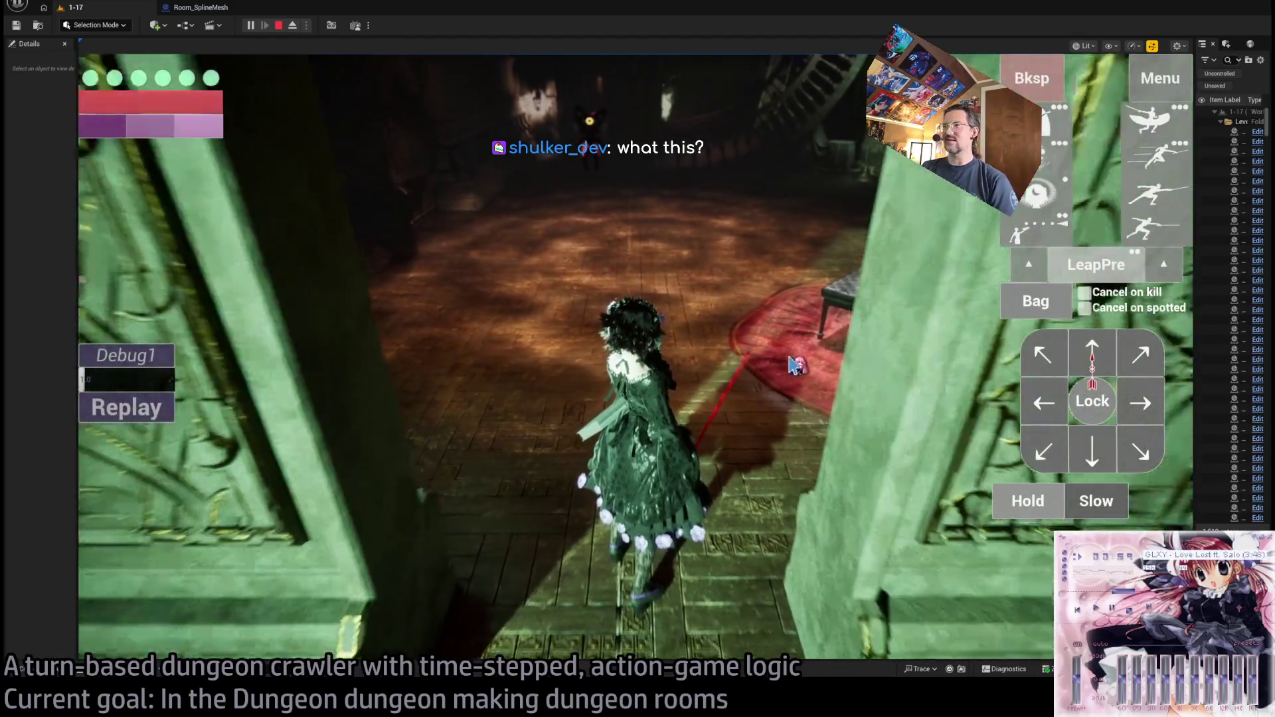
left_click(794, 365)
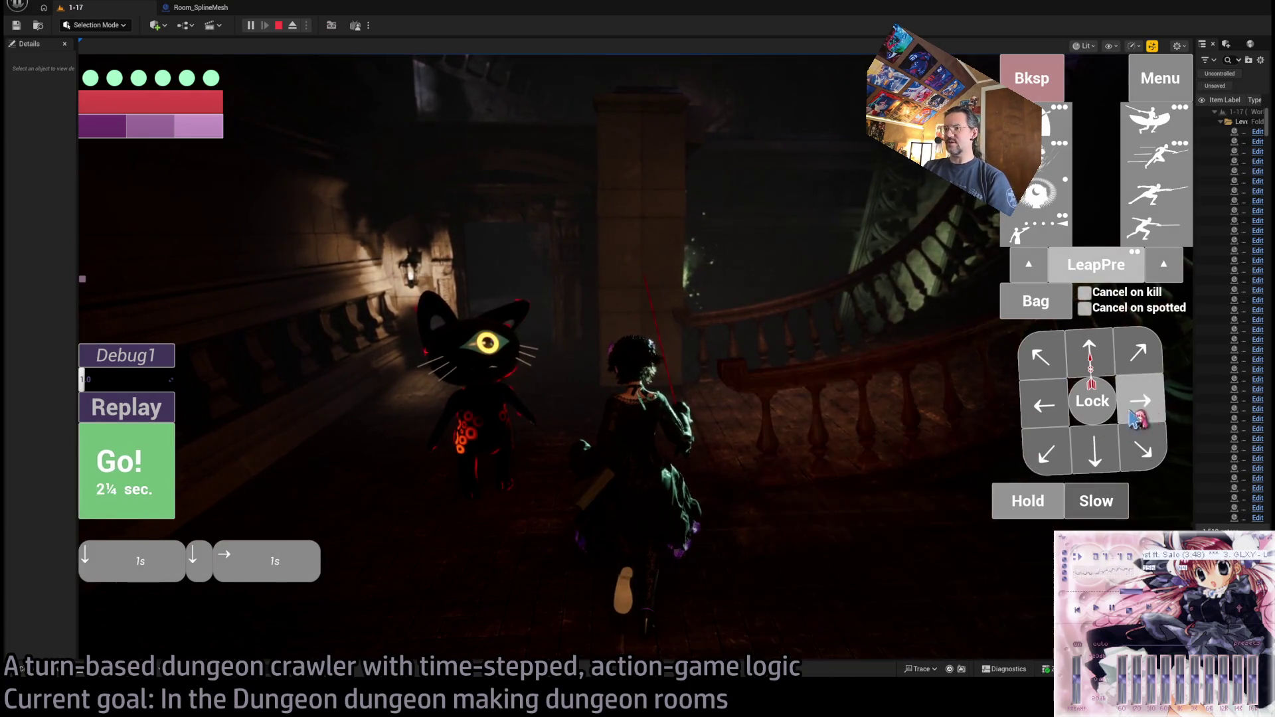
left_click(146, 489)
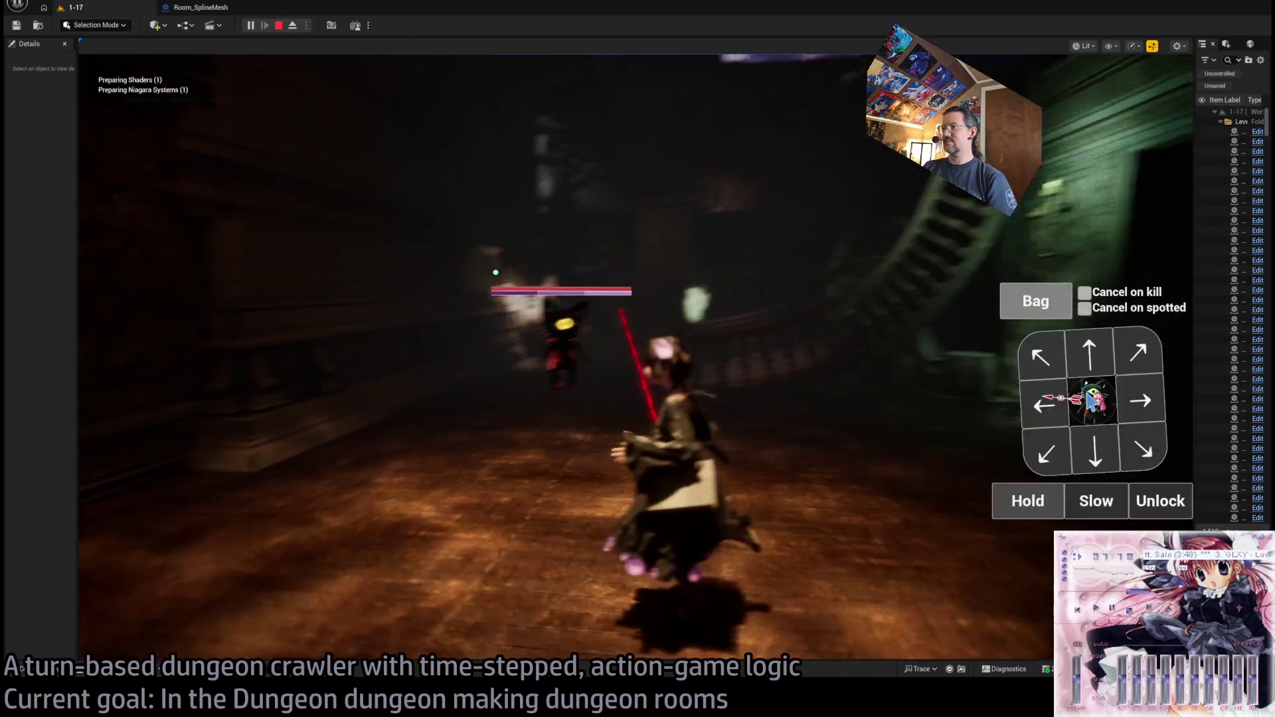
left_click(1092, 353)
left_click(1147, 409)
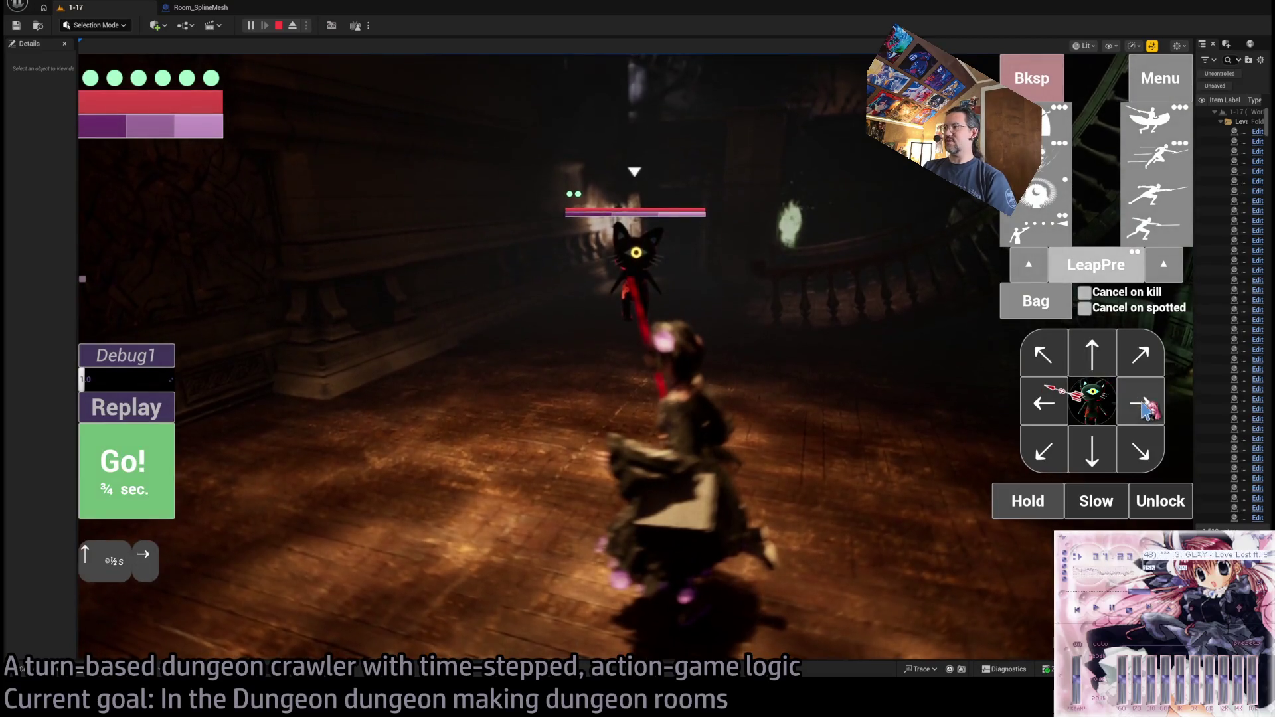
left_click(127, 470)
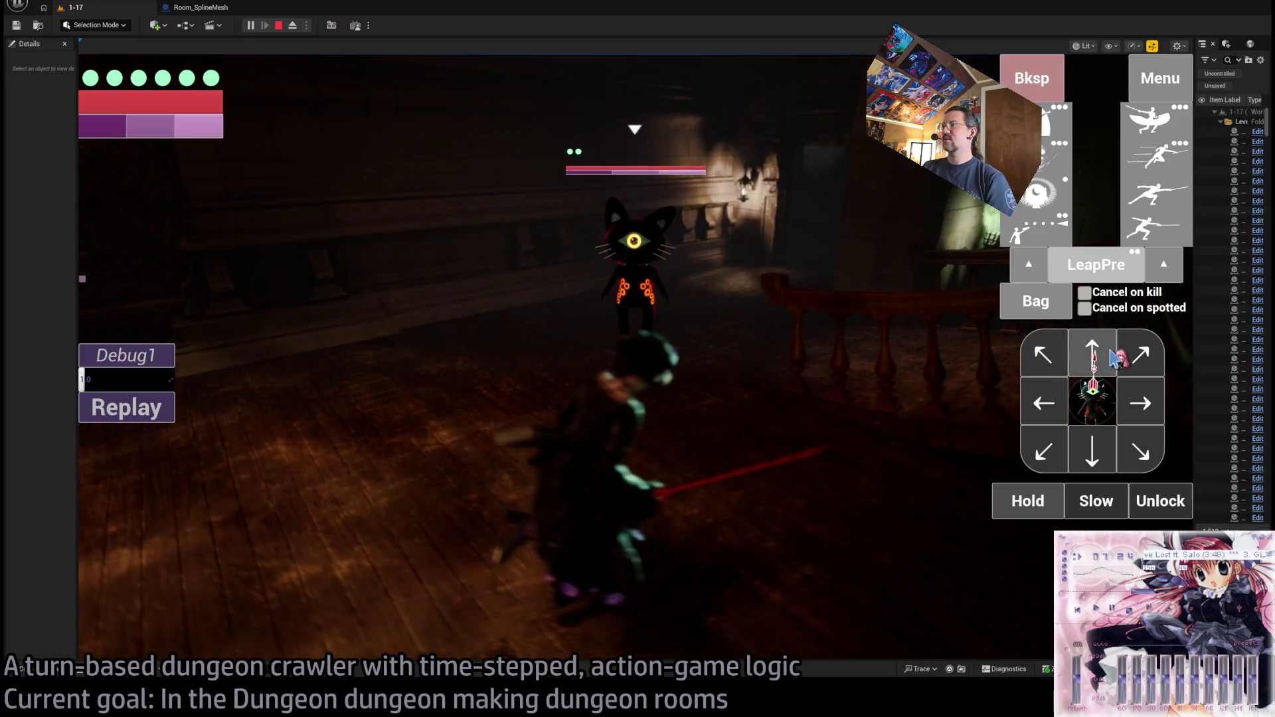
left_click(1095, 354)
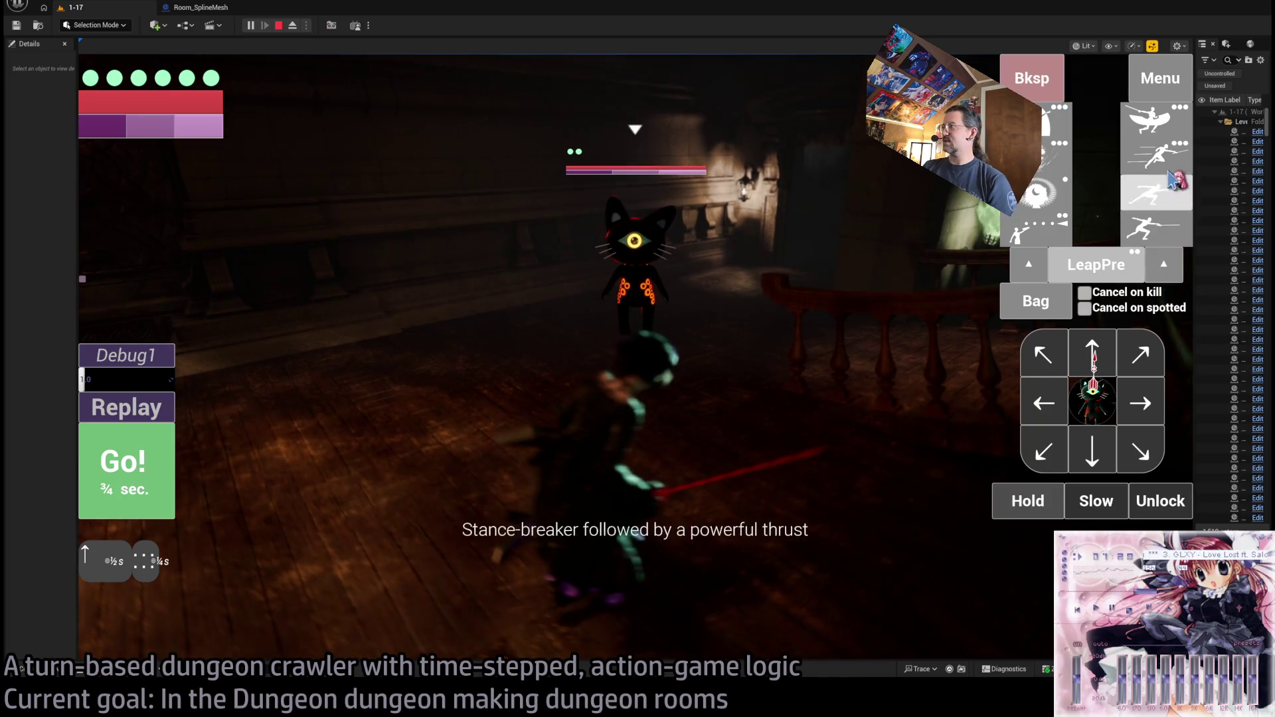
left_click(1170, 157)
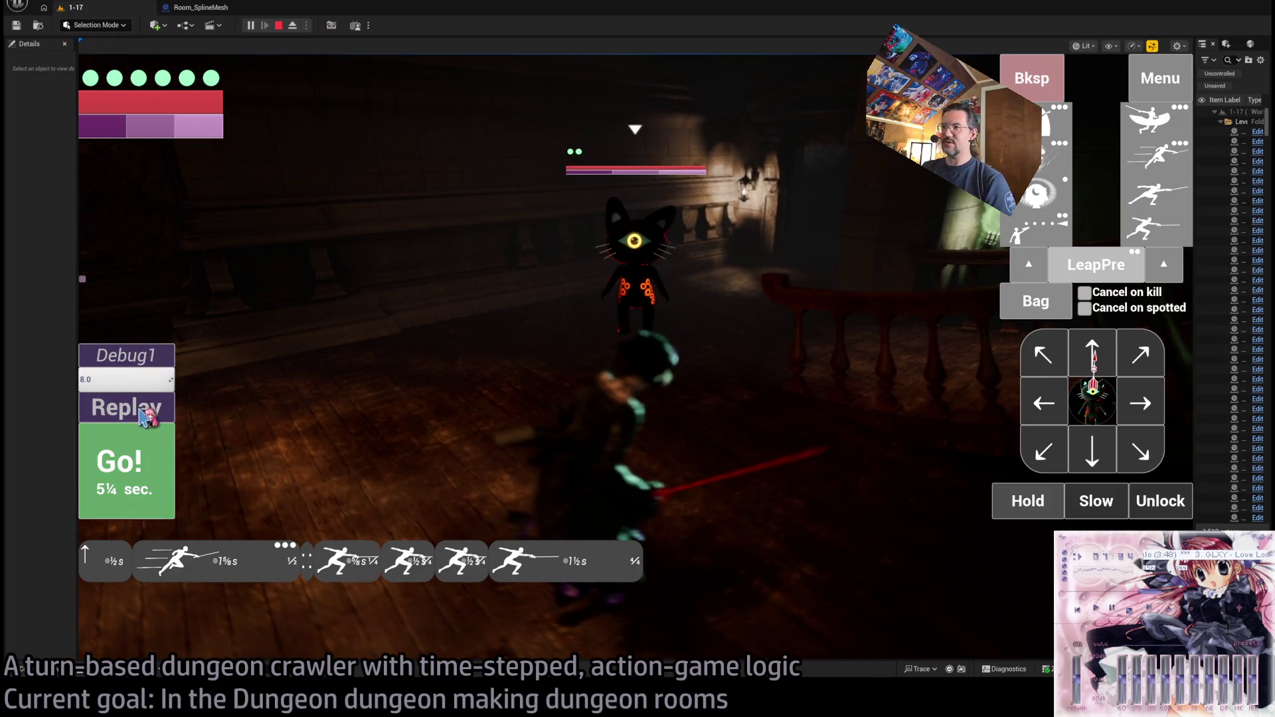
left_click(143, 418)
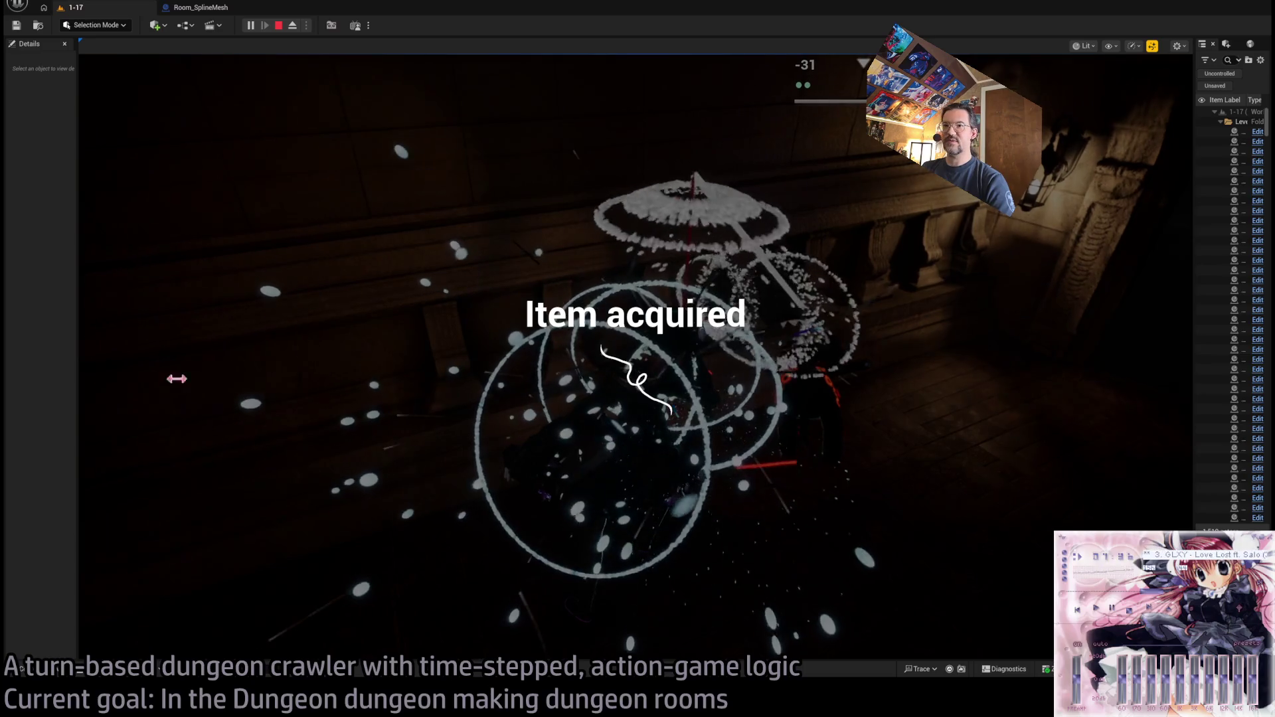
left_click(143, 413)
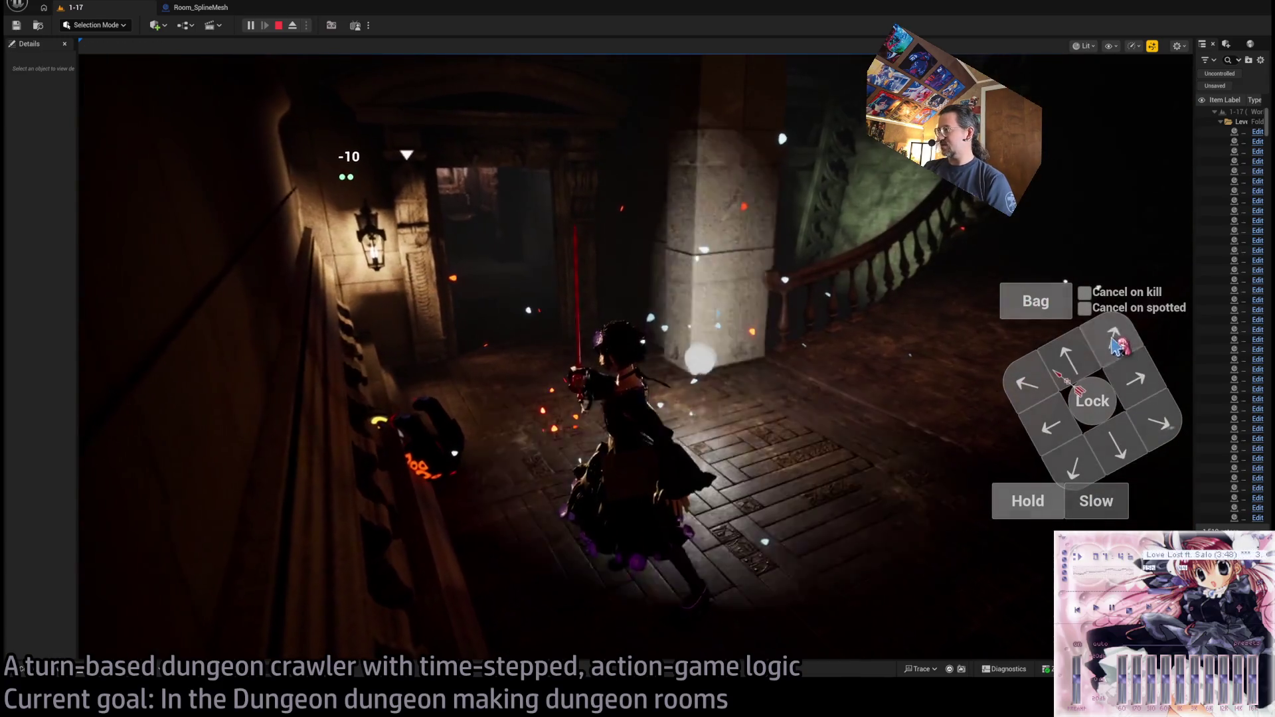
- Climb the stairs into the next room, lock on to the monster by the table, and attack it three times
left_click(1124, 374)
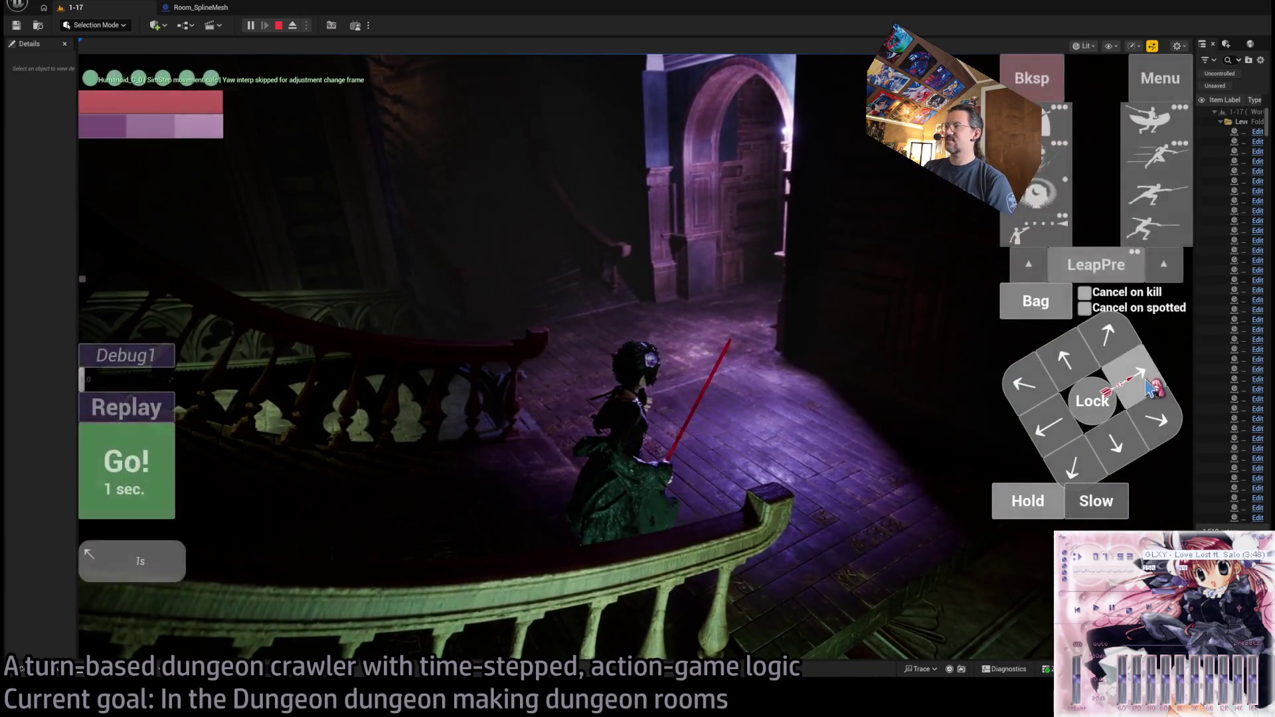
key("Up")
key("Return")
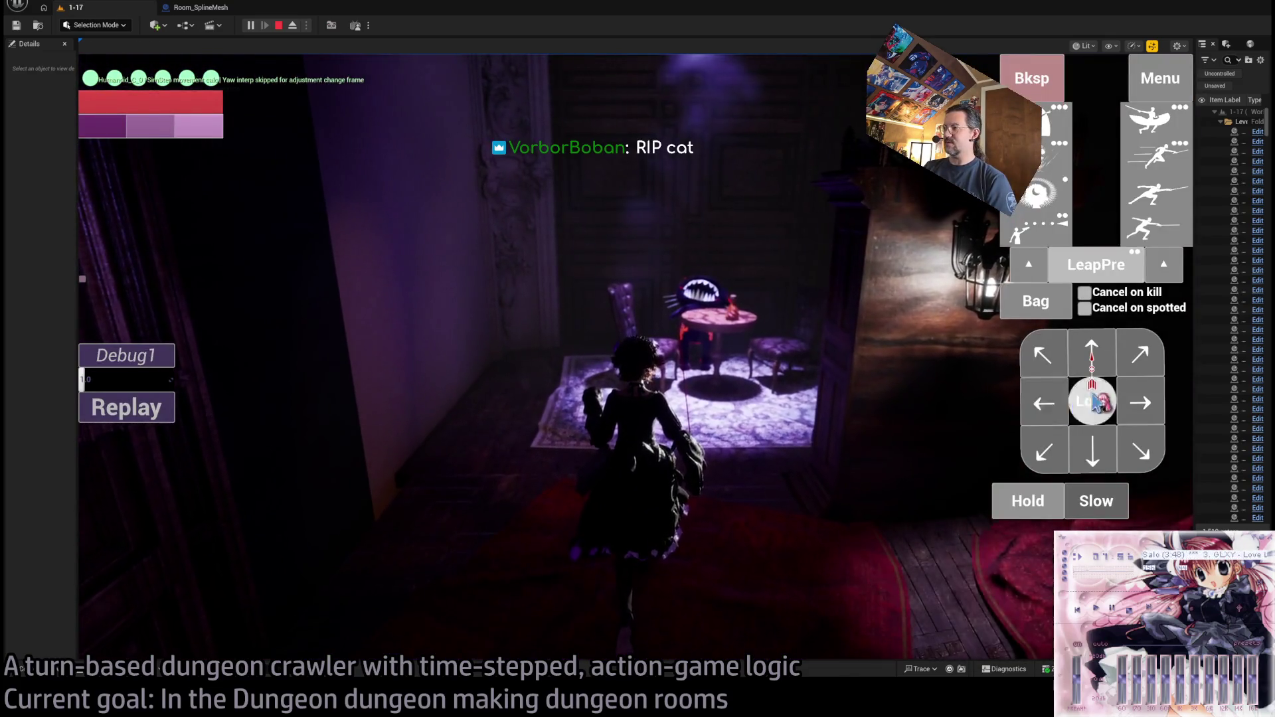
left_click(1093, 402)
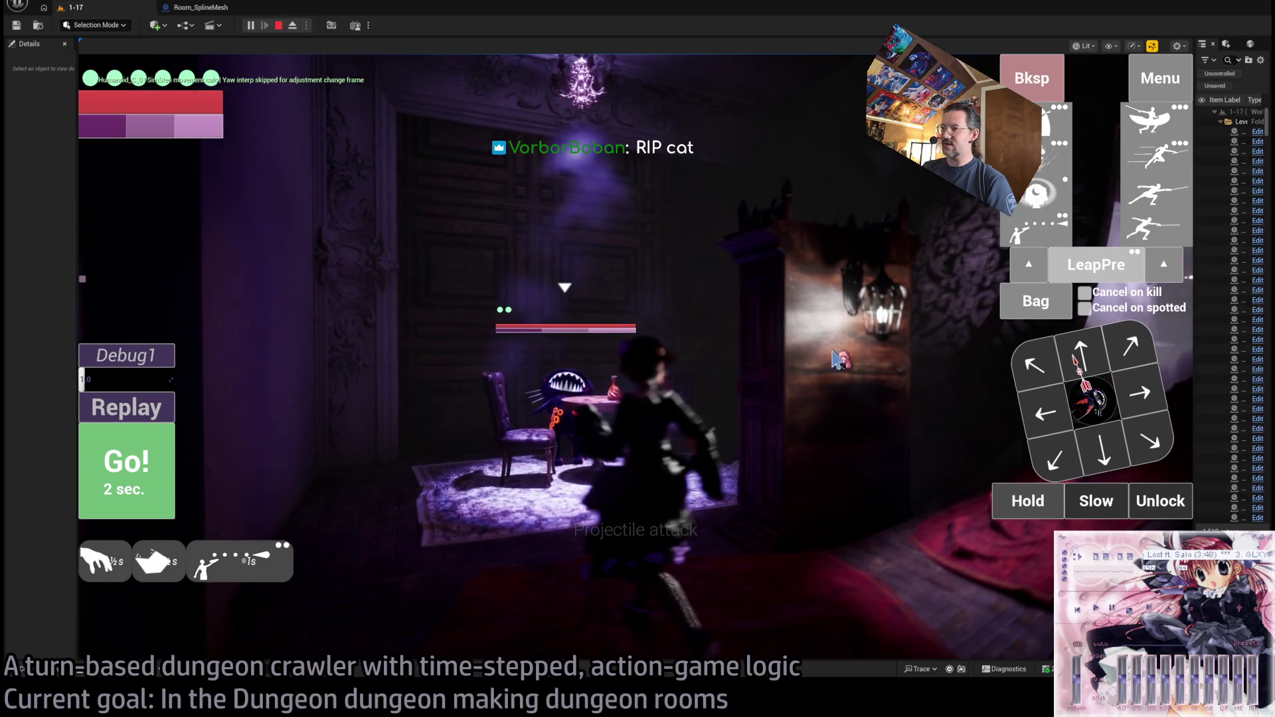
left_click(130, 488)
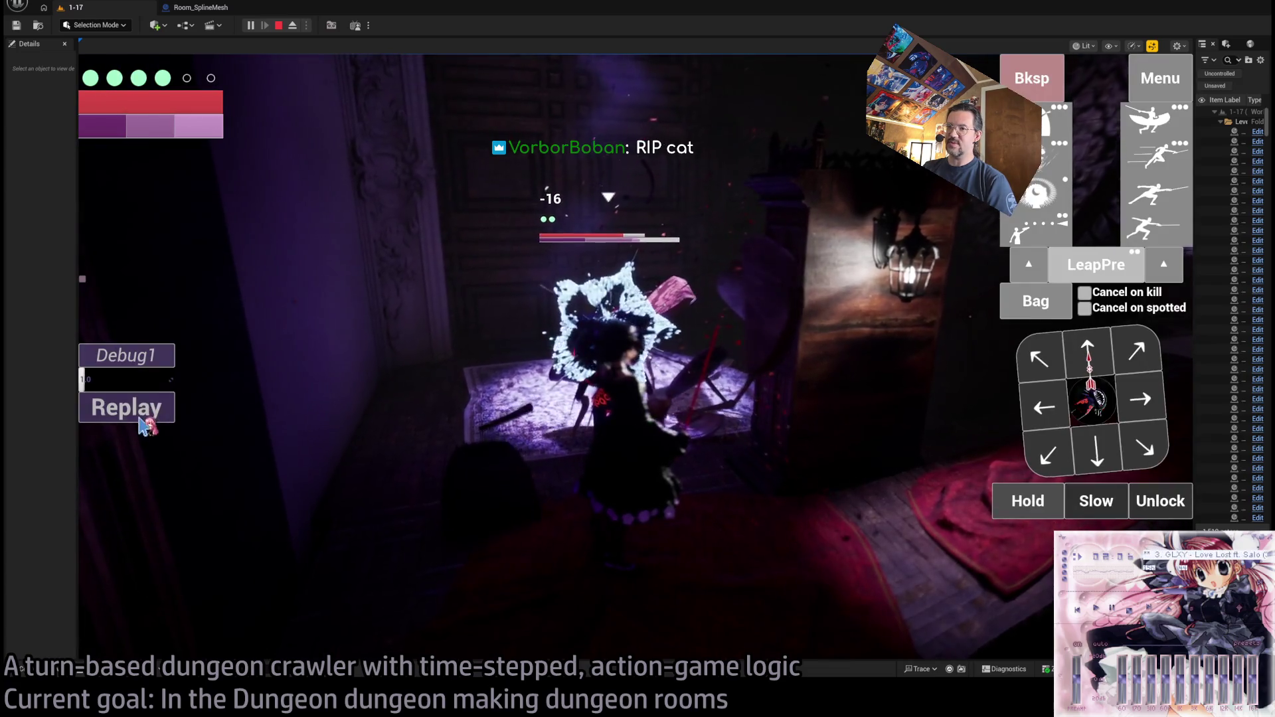
left_click(140, 419)
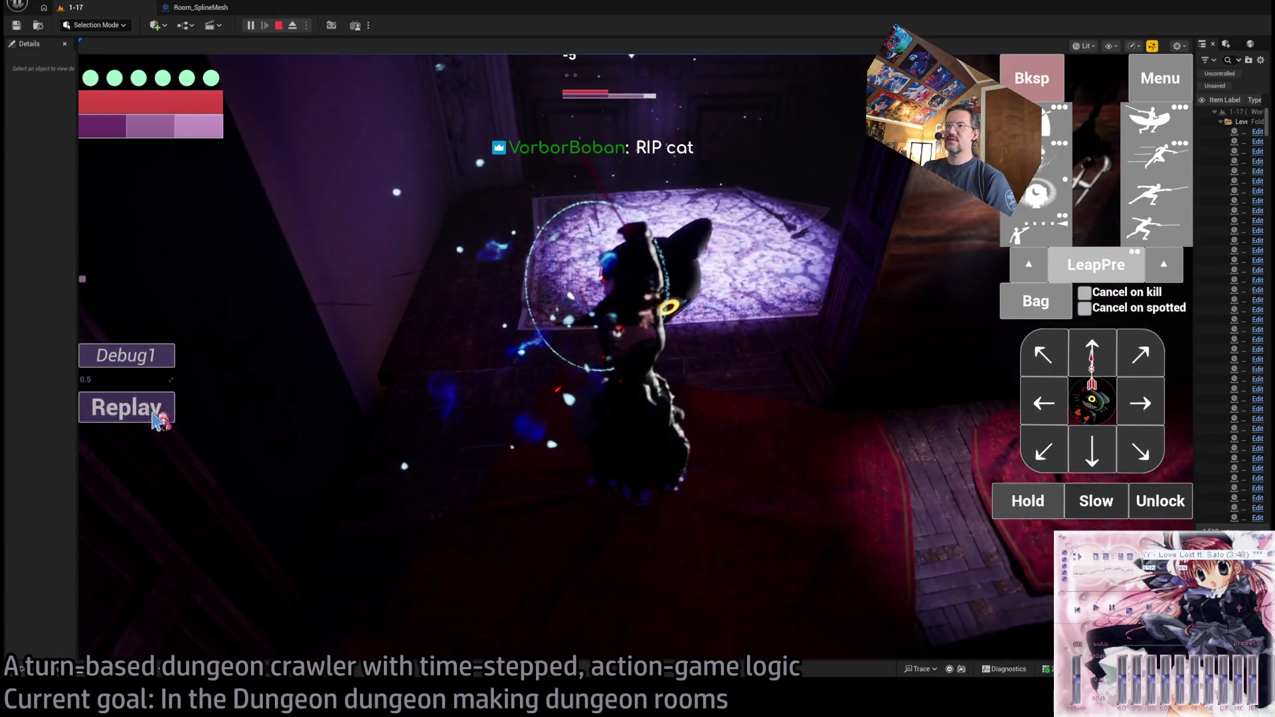
left_click(126, 407)
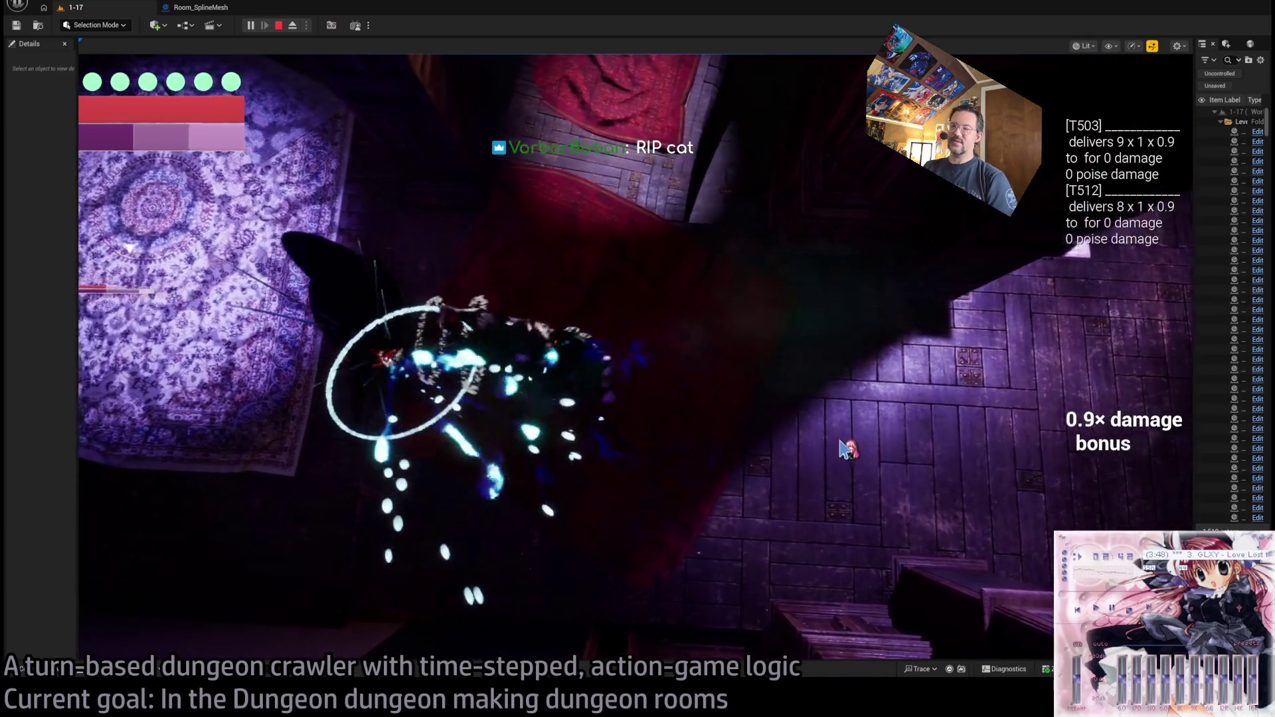
left_click(1095, 407)
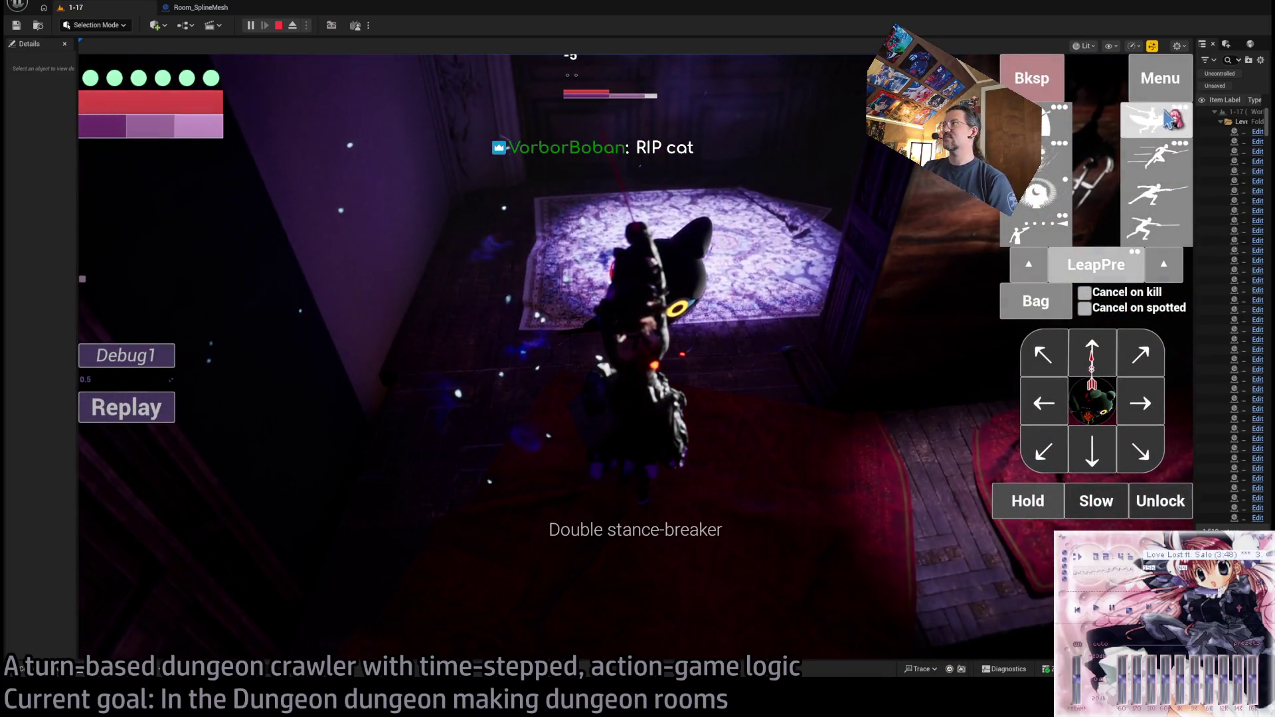
left_click(1157, 240)
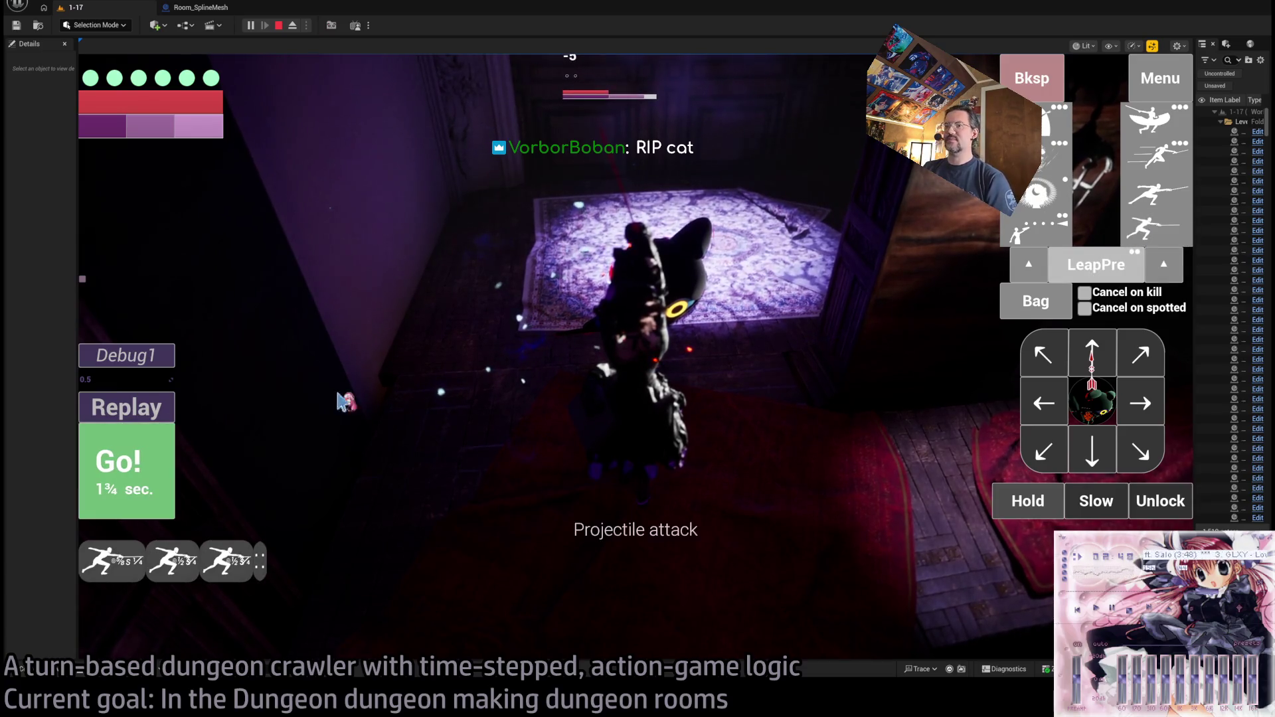
left_click(174, 461)
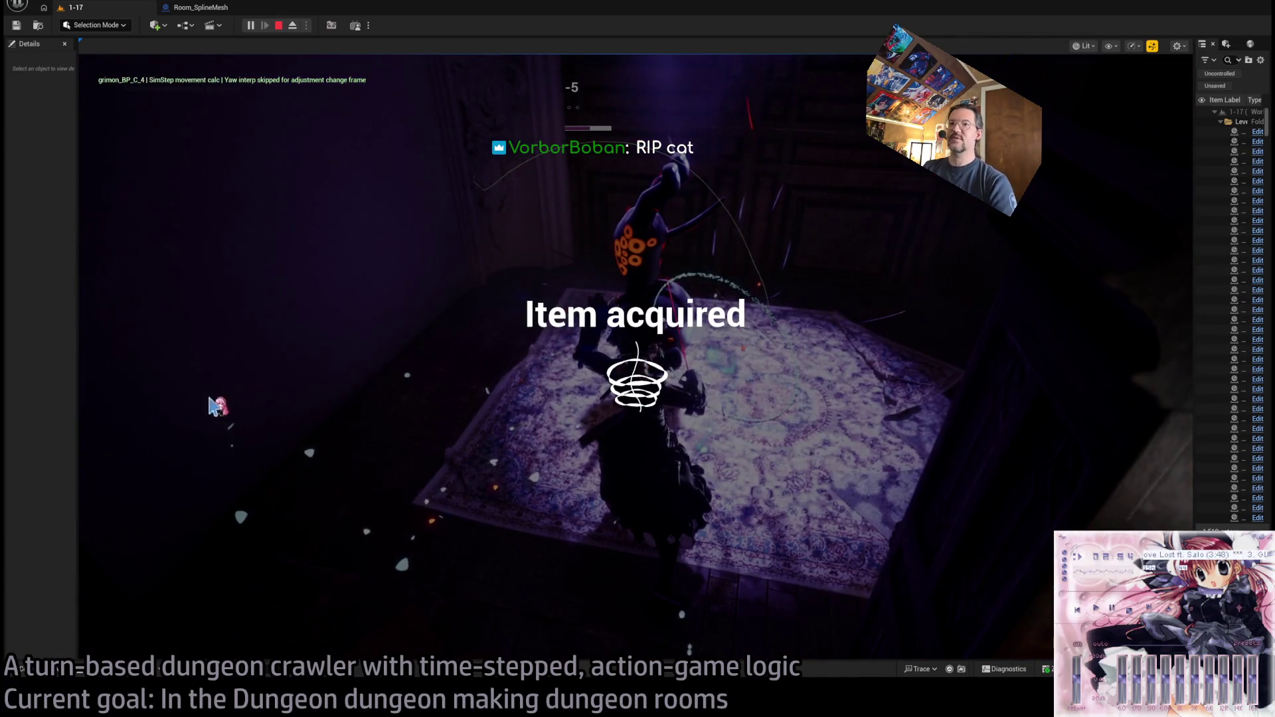
- Play several turns up the stairs, including a short move left, then open the Bag inventory
left_click(594, 339)
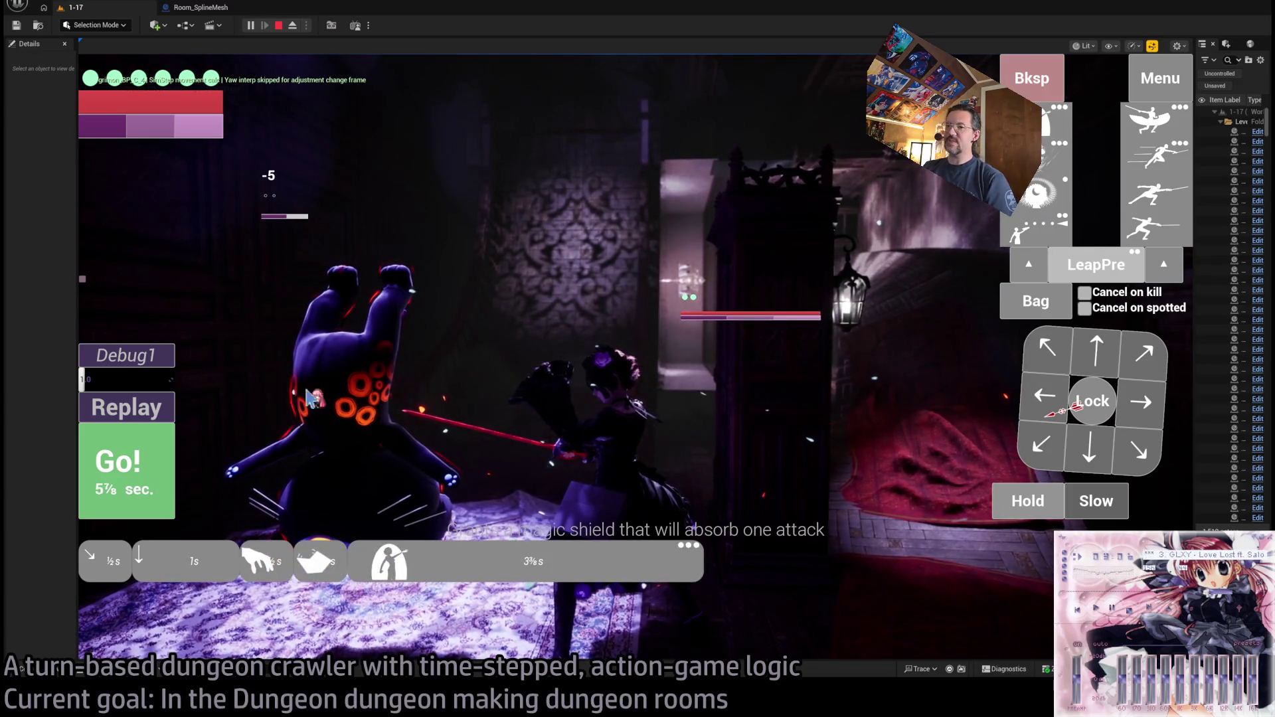
left_click(146, 475)
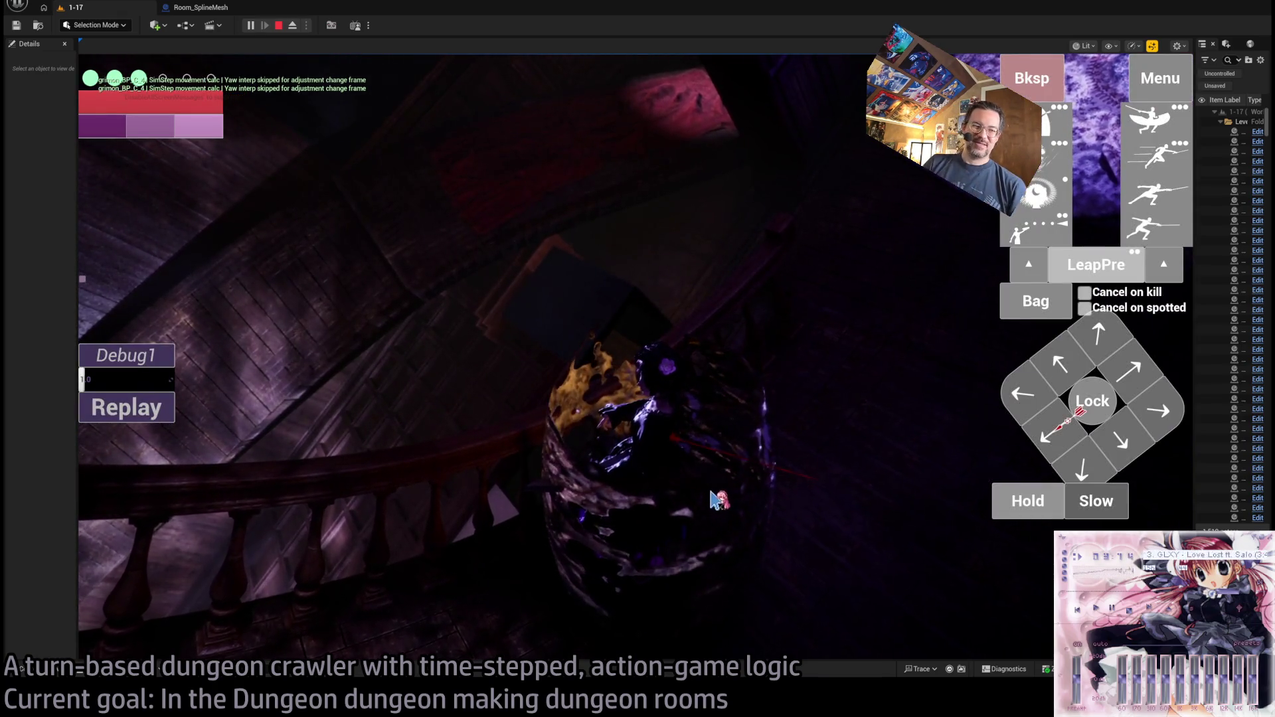
key("space")
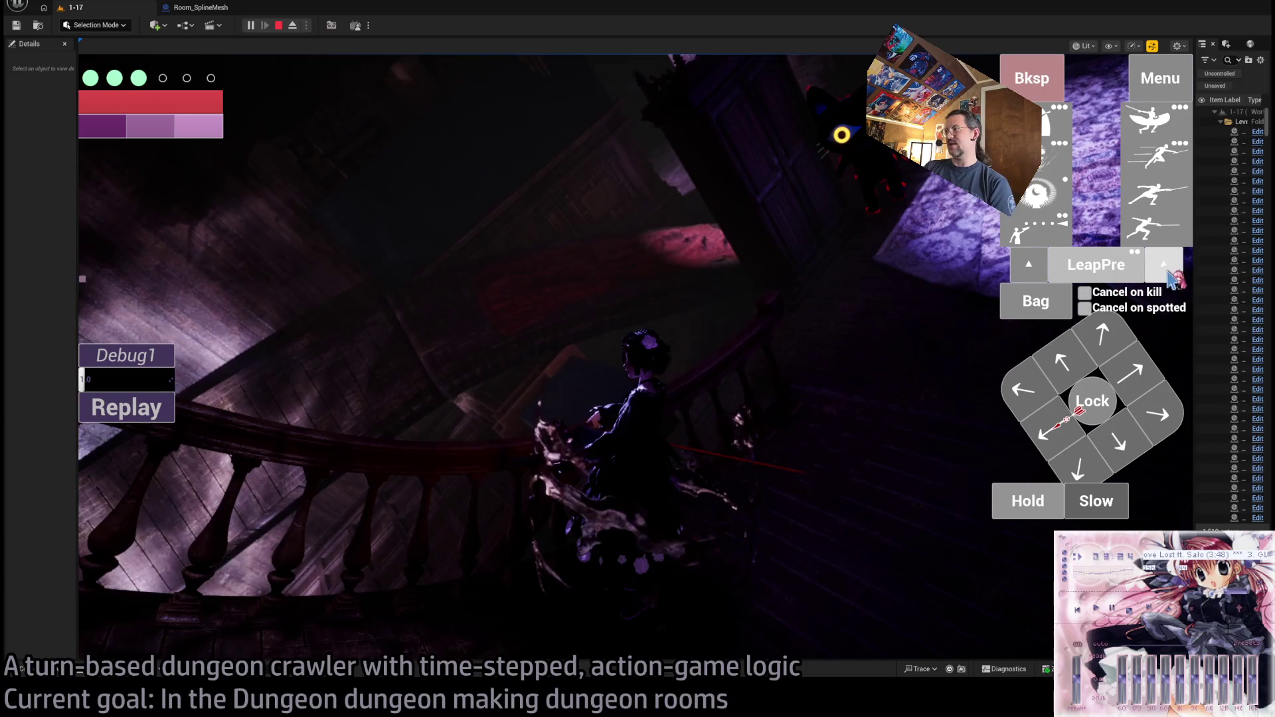
left_click(957, 397)
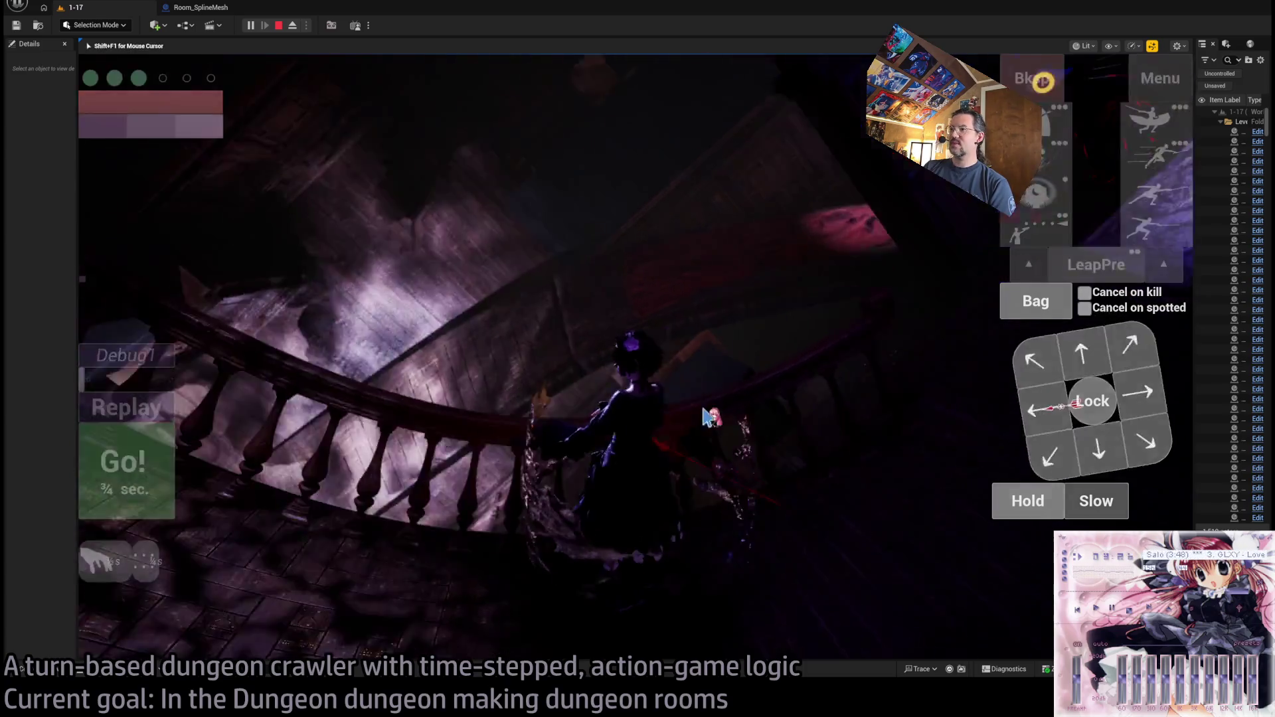
left_click(154, 467)
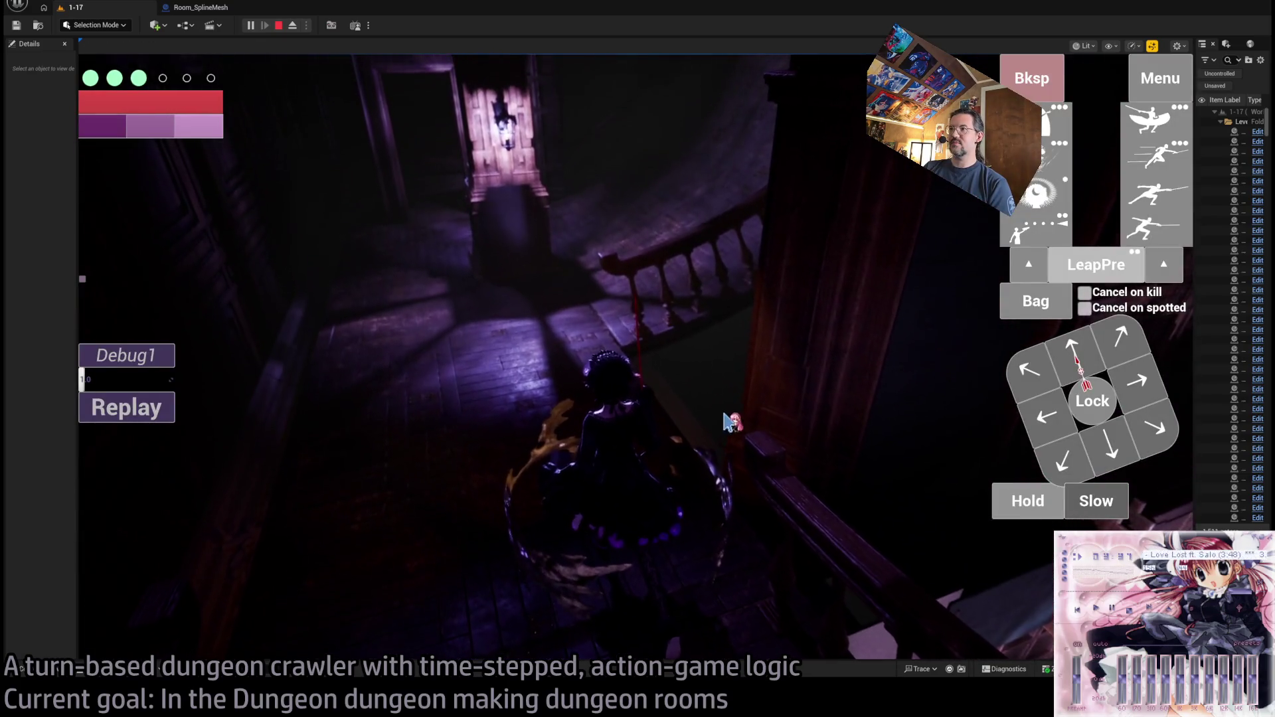
left_click(731, 422)
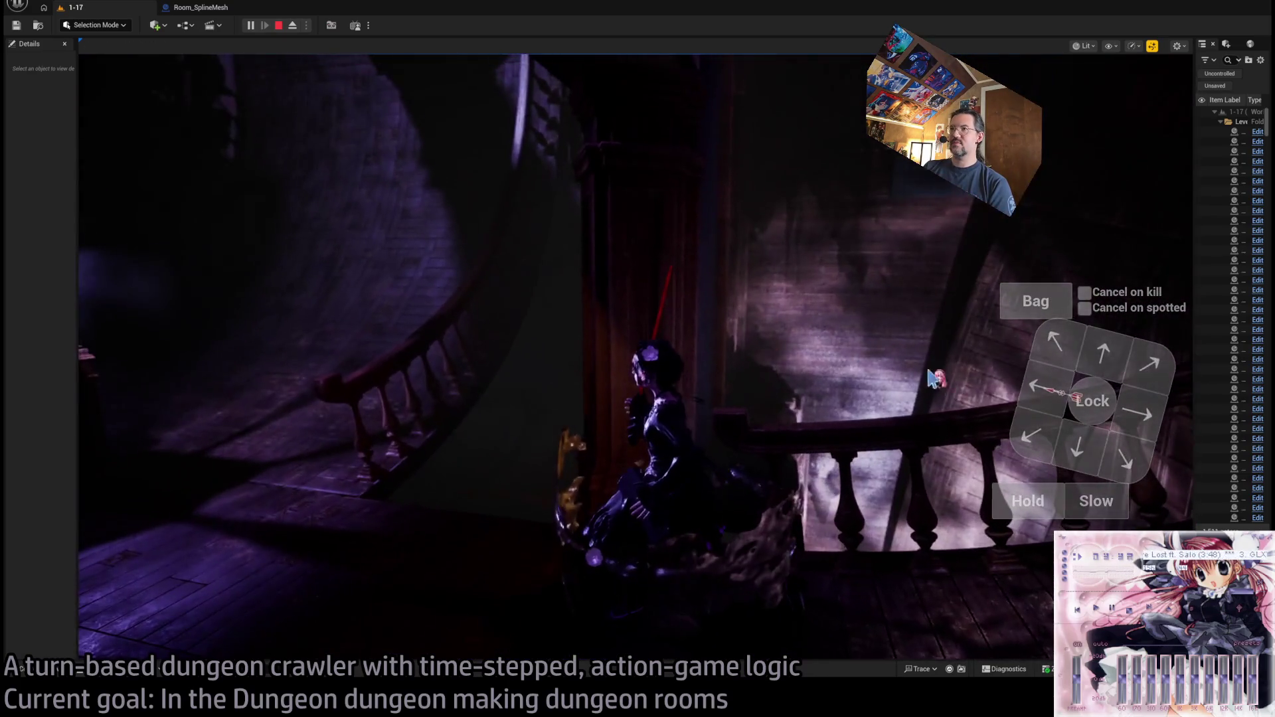
left_click(171, 470)
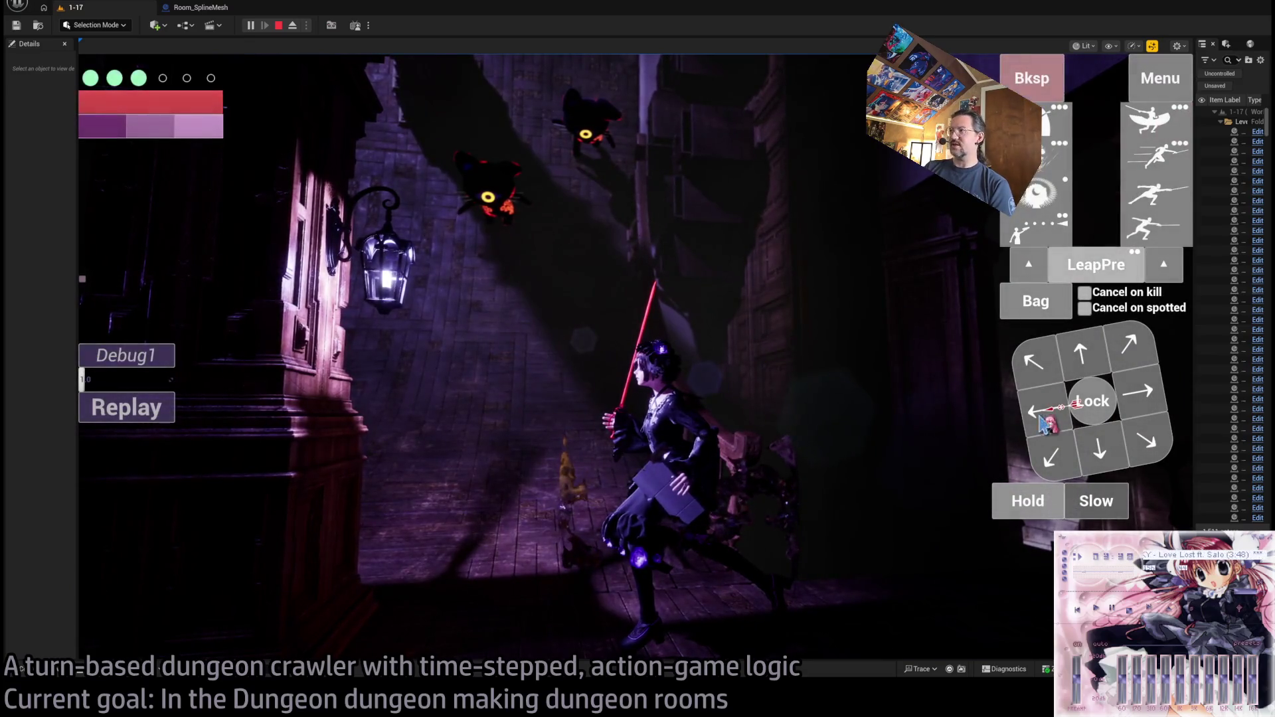
left_click(1048, 304)
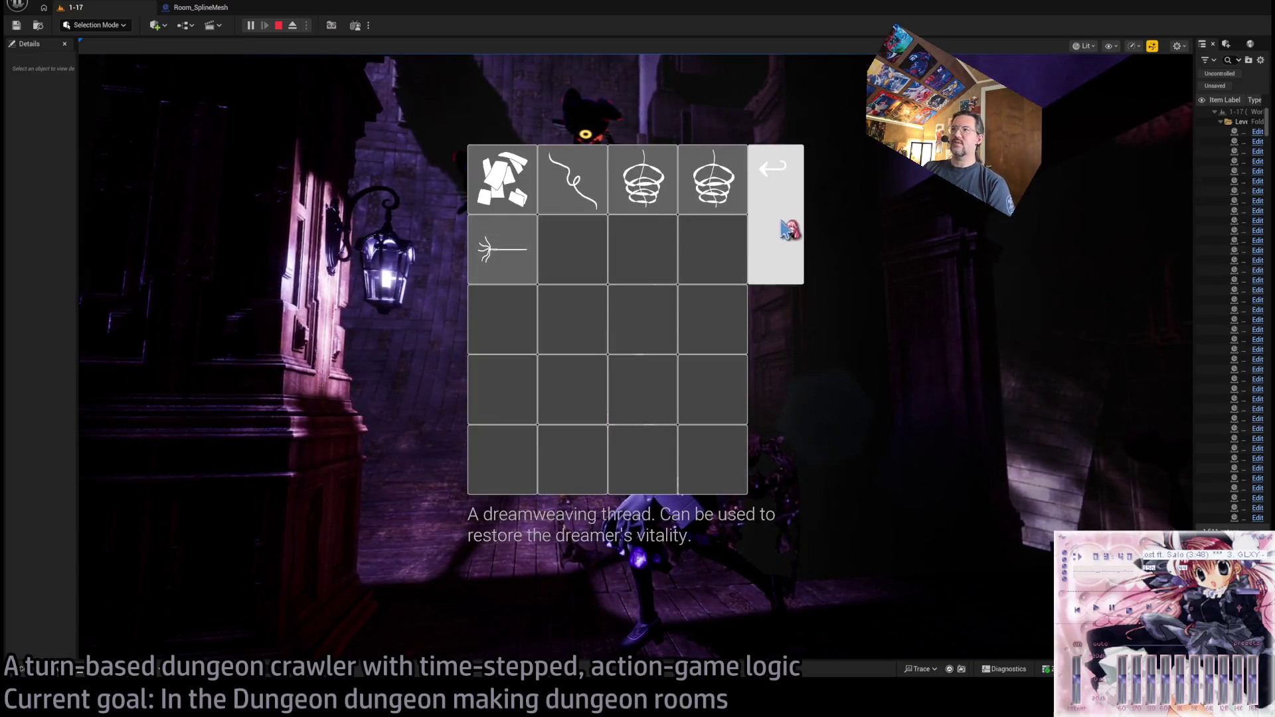
- Close the Bag, play a turn, run a two-second visibility-boosting skill turn, and reopen the inventory
left_click(786, 229)
left_click(1091, 404)
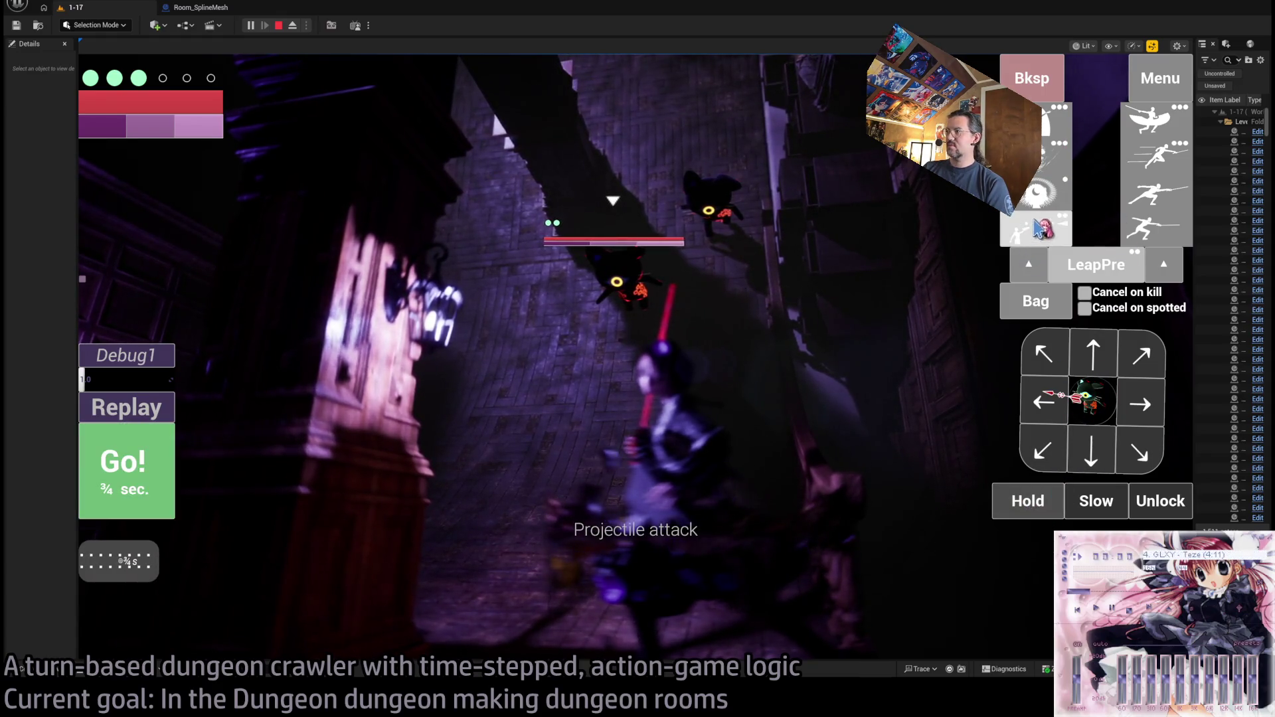
left_click(1049, 168)
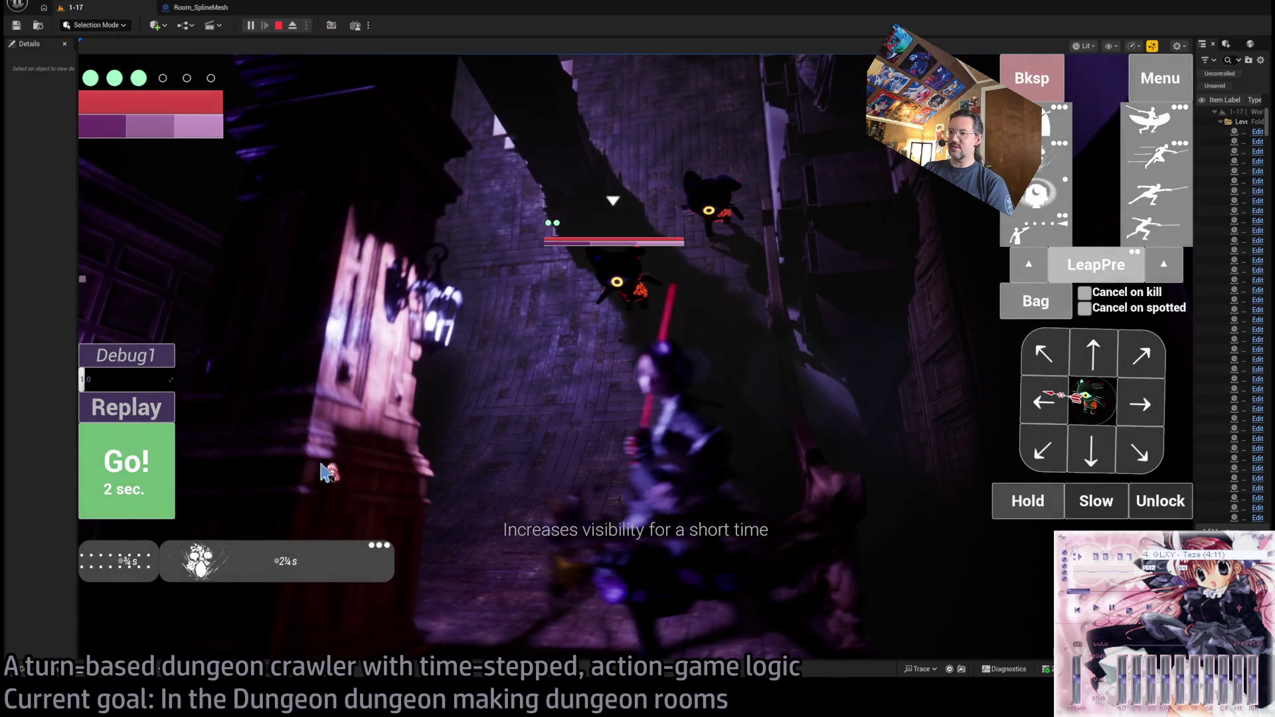
left_click(111, 503)
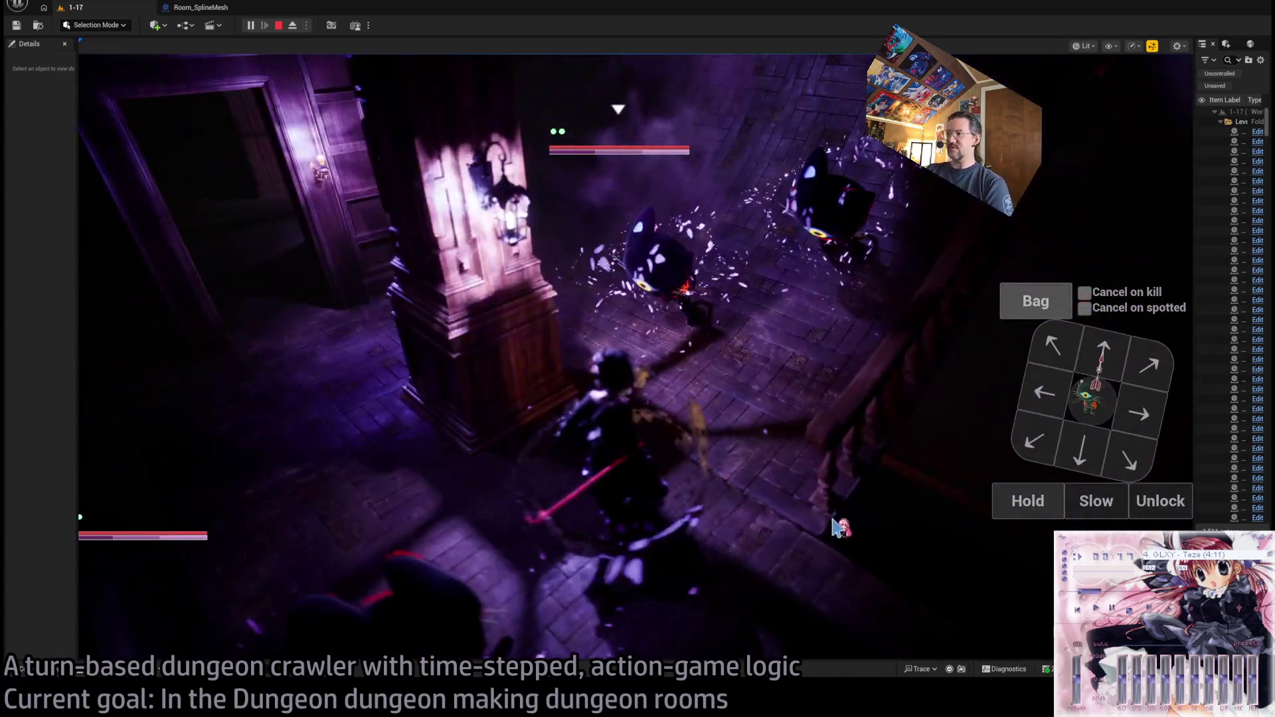
left_click(831, 492)
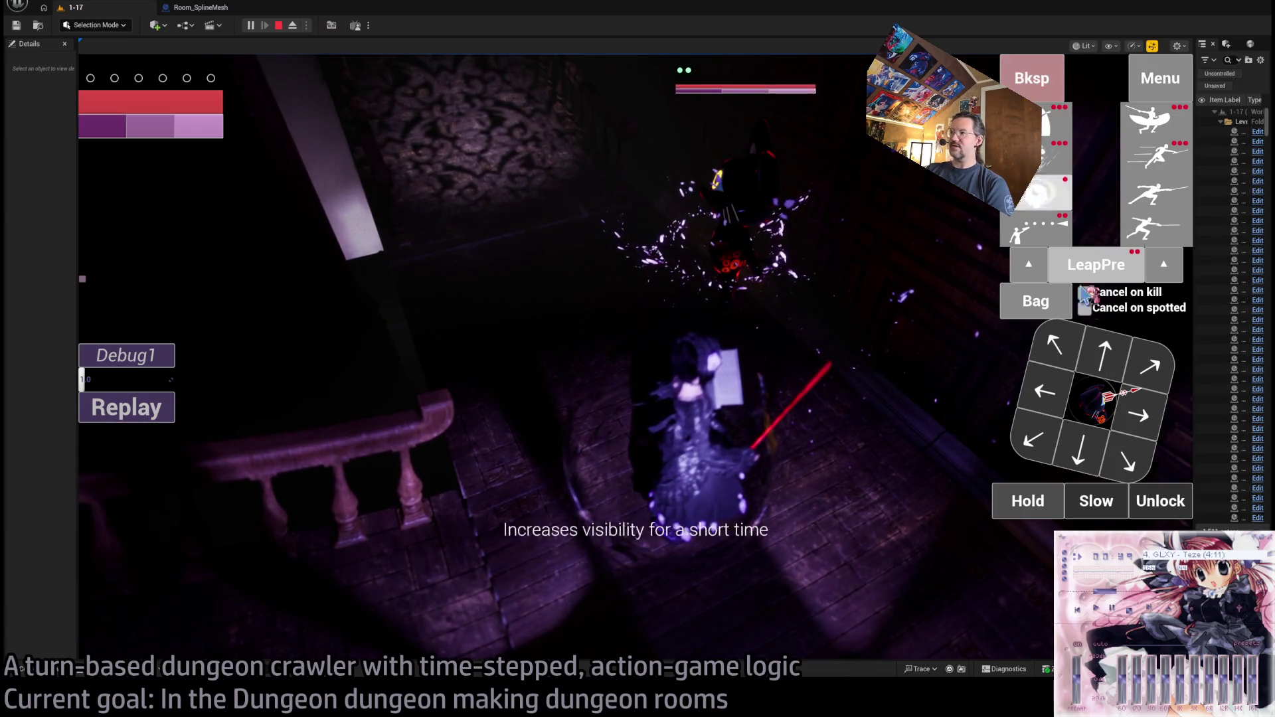
left_click(1049, 297)
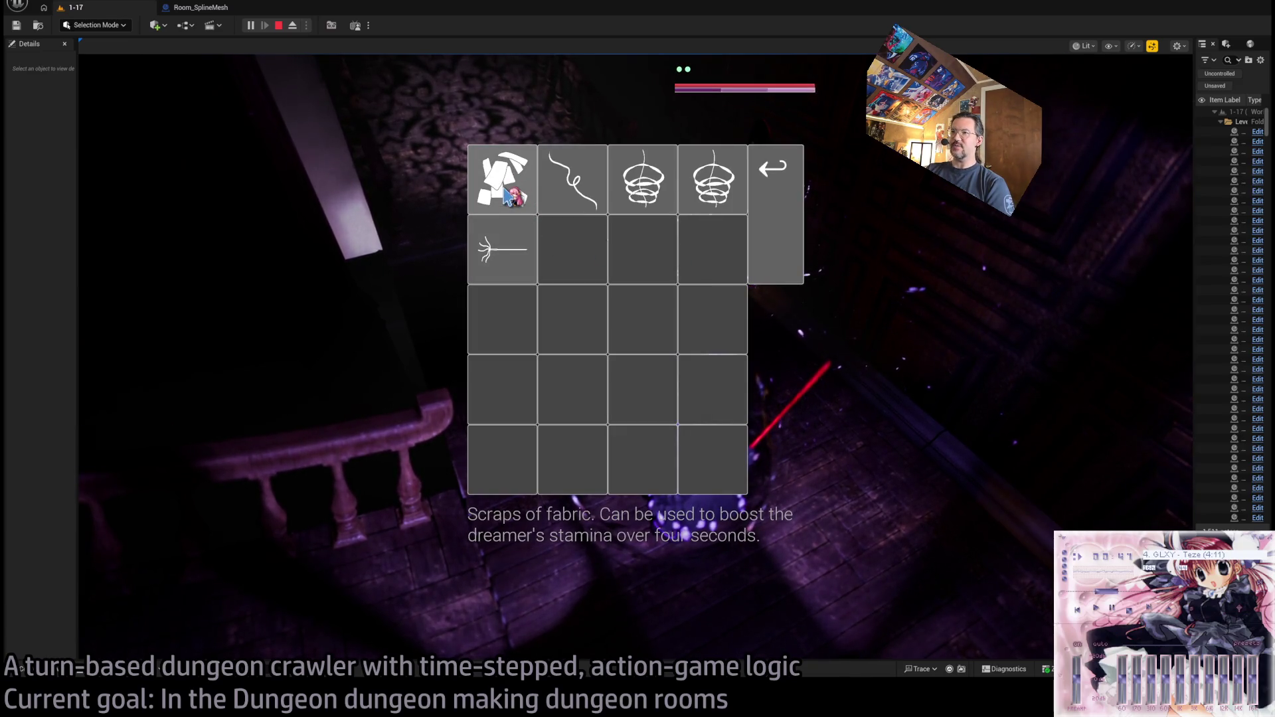
- Throw the sewing needle from the Bag and advance the game a turn
left_click(529, 273)
left_click(1041, 332)
left_click(649, 236)
left_click(126, 450)
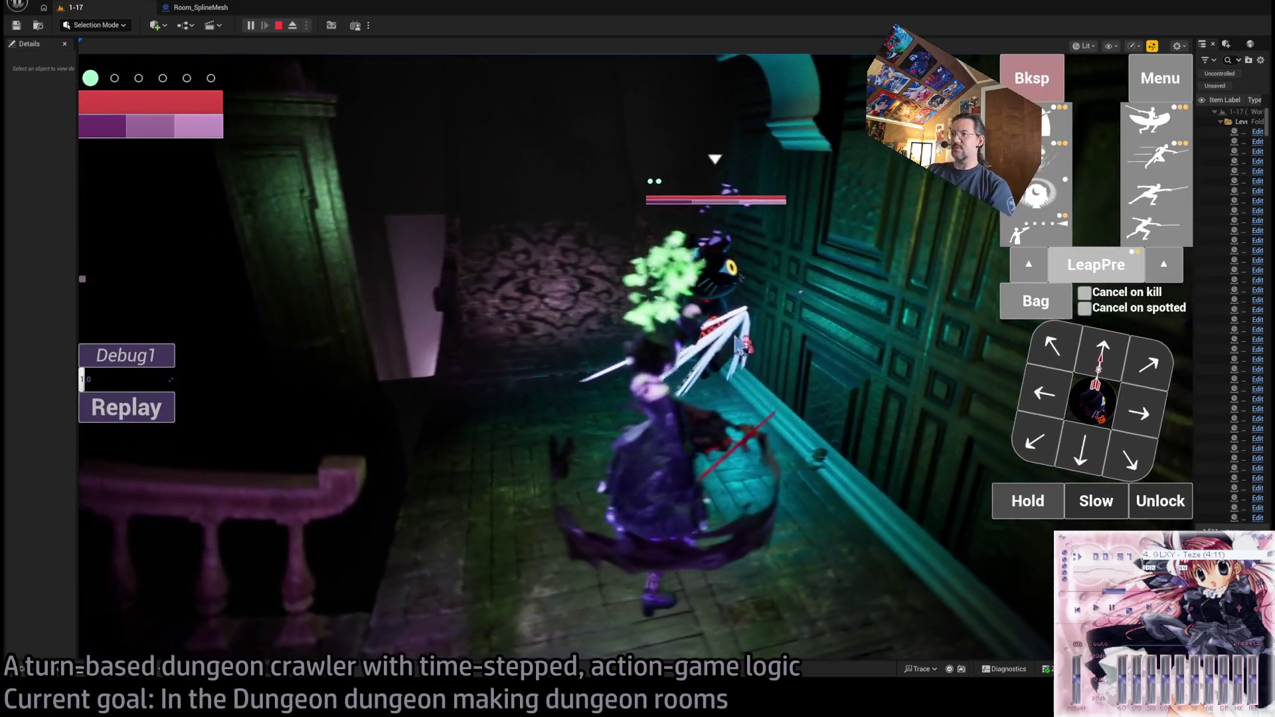
- Run a half-second step, two leaps and a lunge combo on the cat, replay it, then open the Bag
left_click(1084, 362)
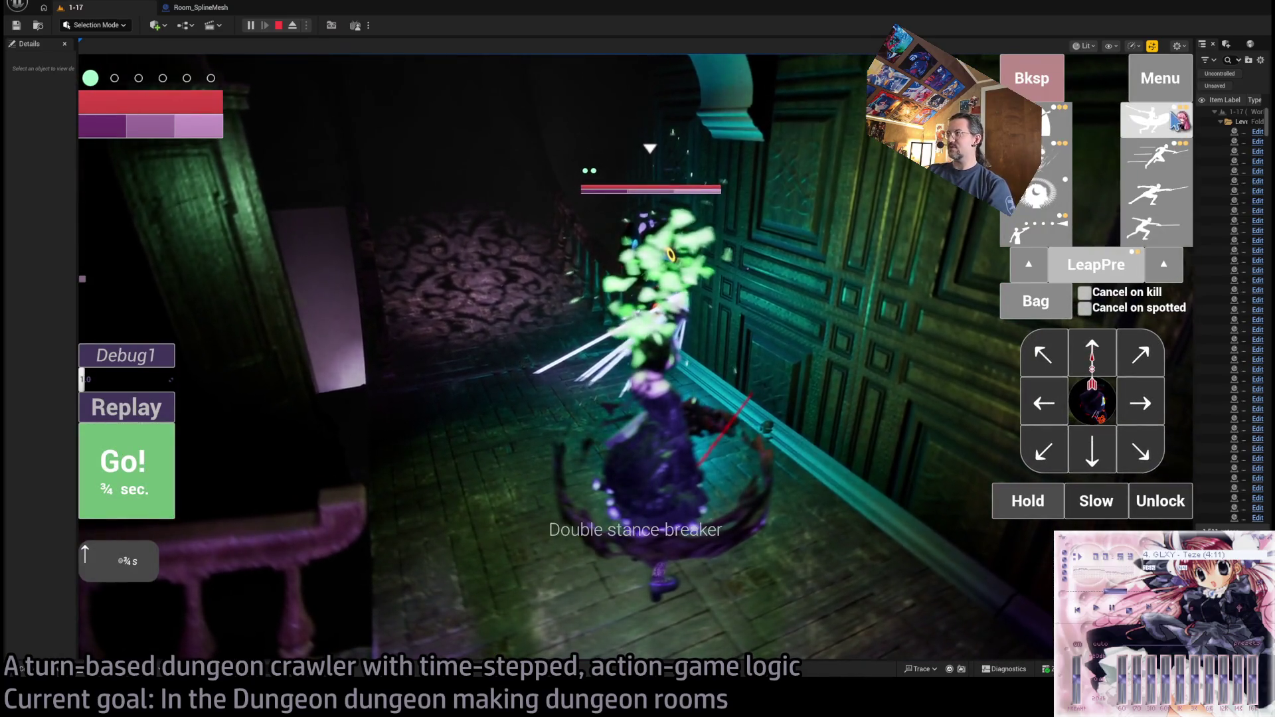
double_click(1151, 129)
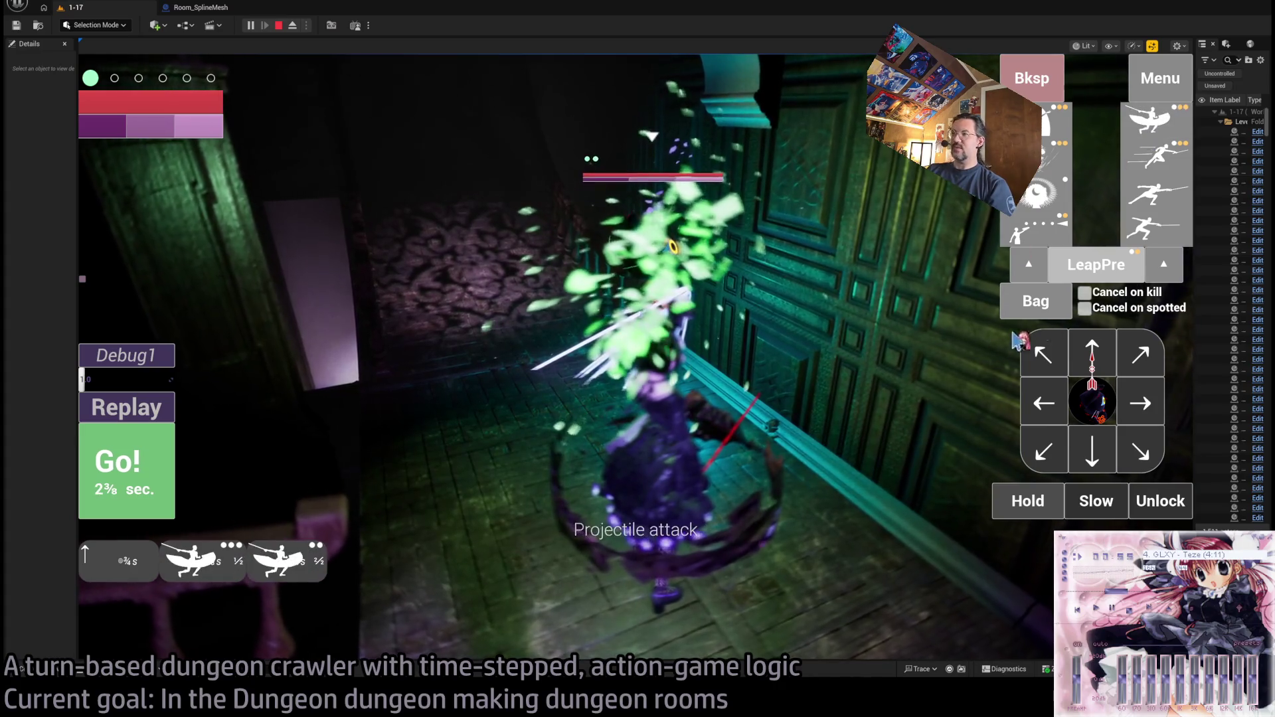
left_click(1148, 245)
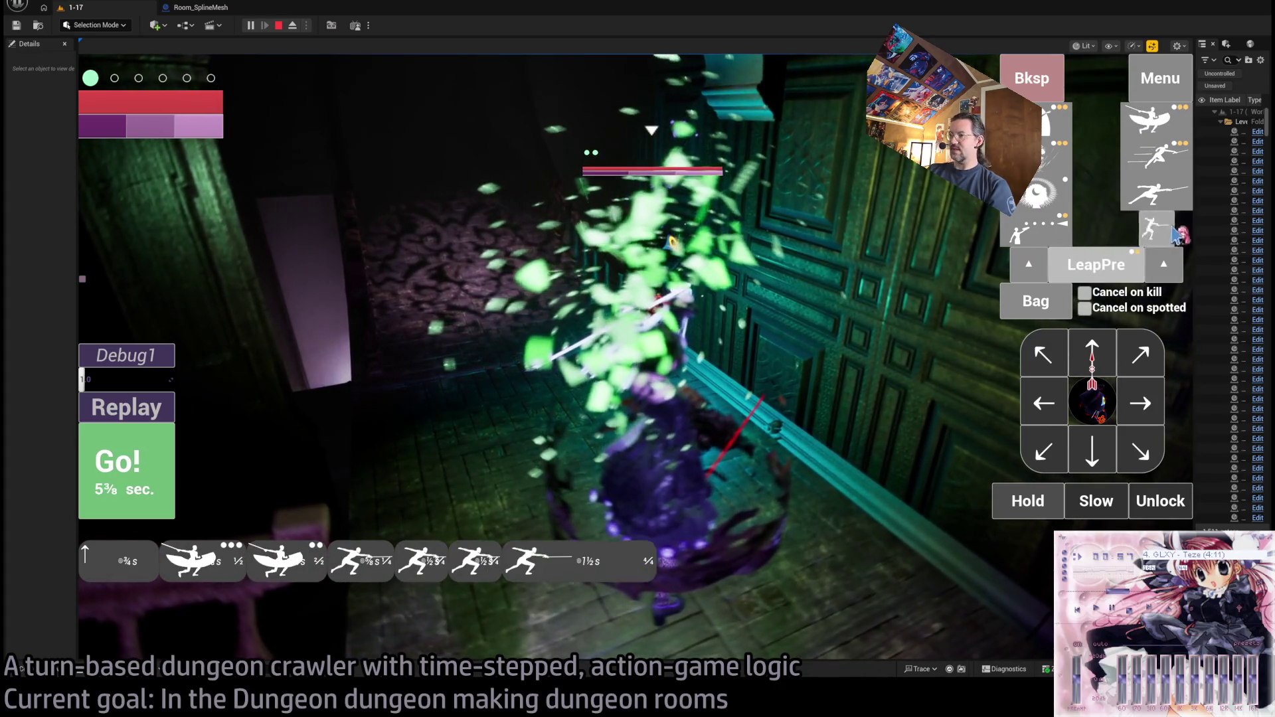
left_click(156, 476)
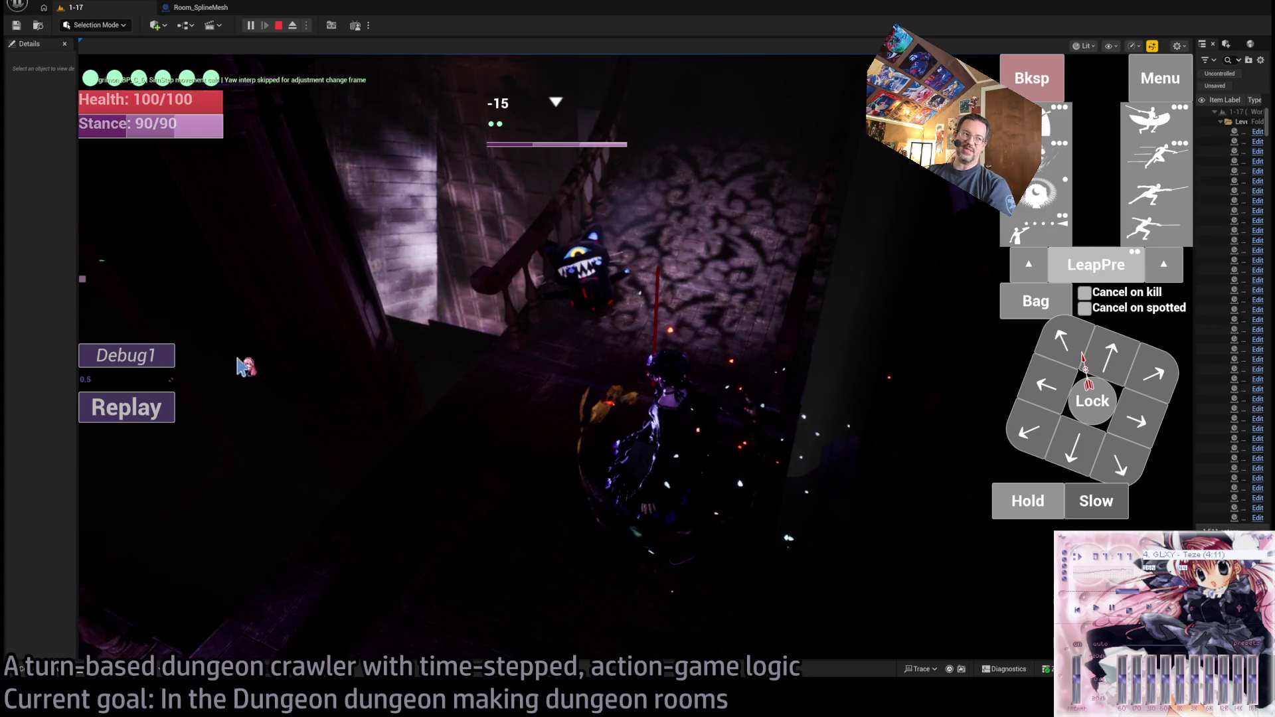
left_click(167, 417)
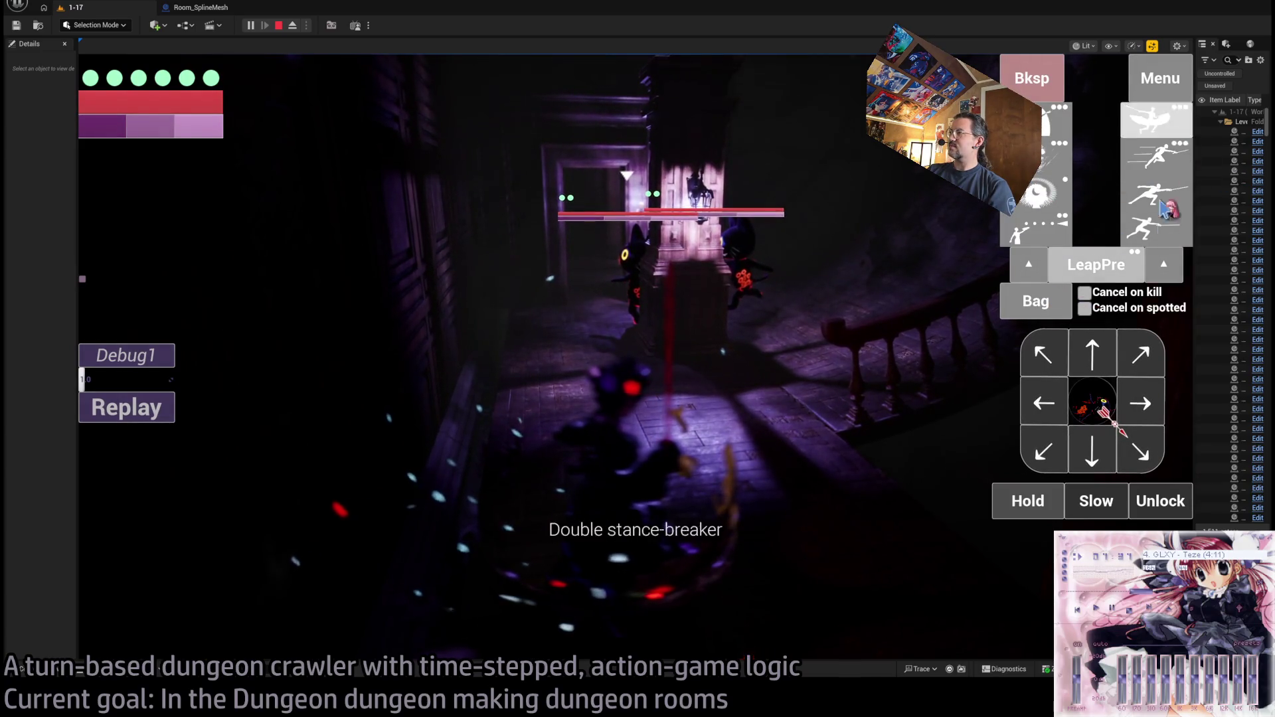
left_click(1053, 307)
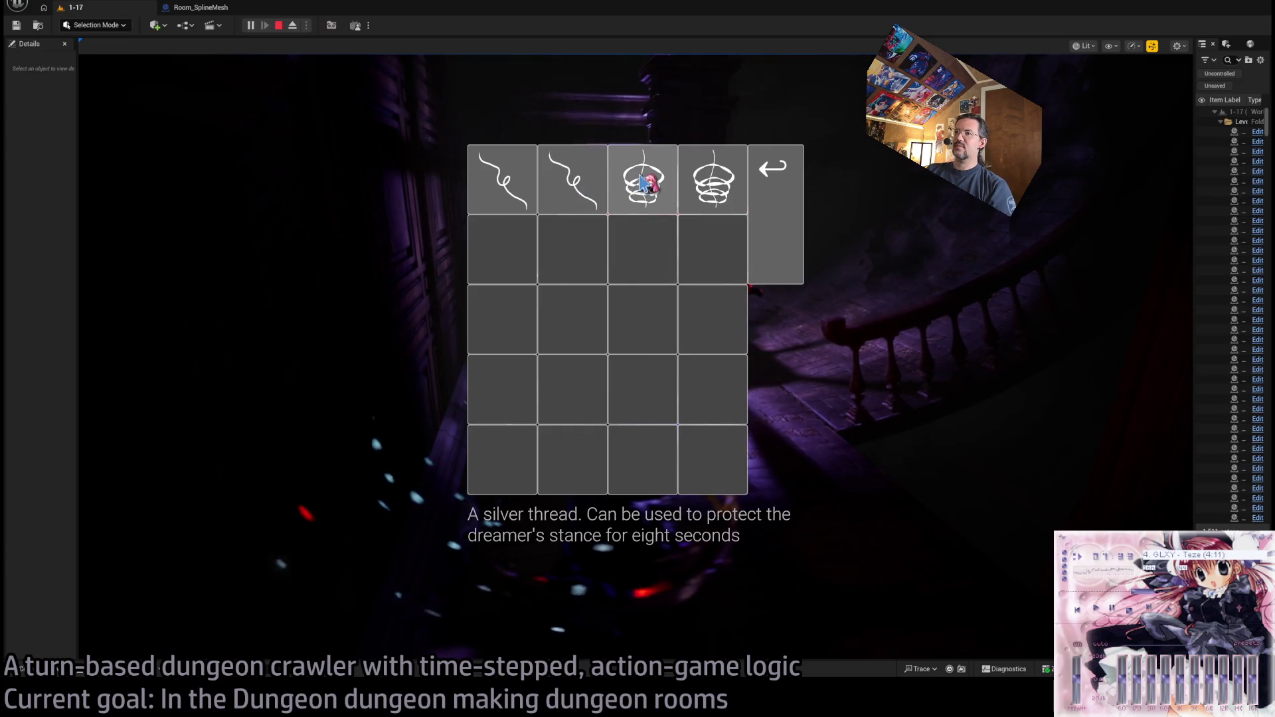
- Close the Bag without using an item, play the queued turn, step left and attack the cat
left_click(774, 167)
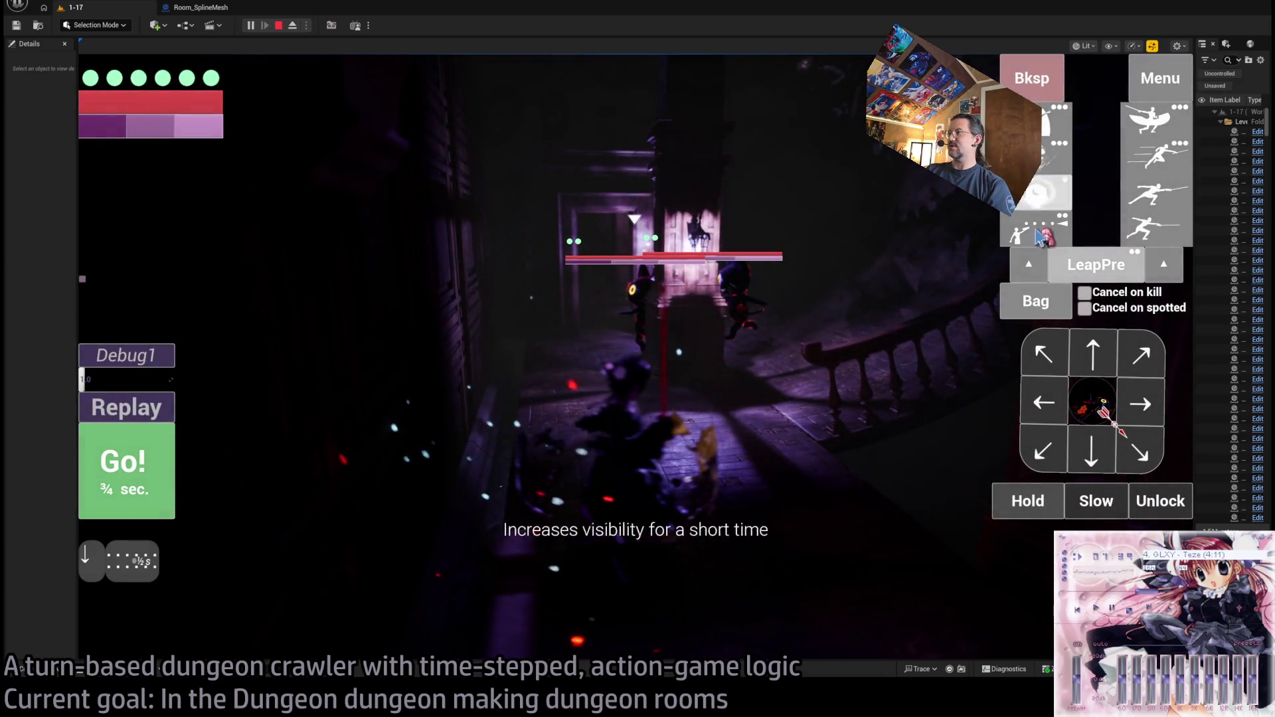
left_click(139, 473)
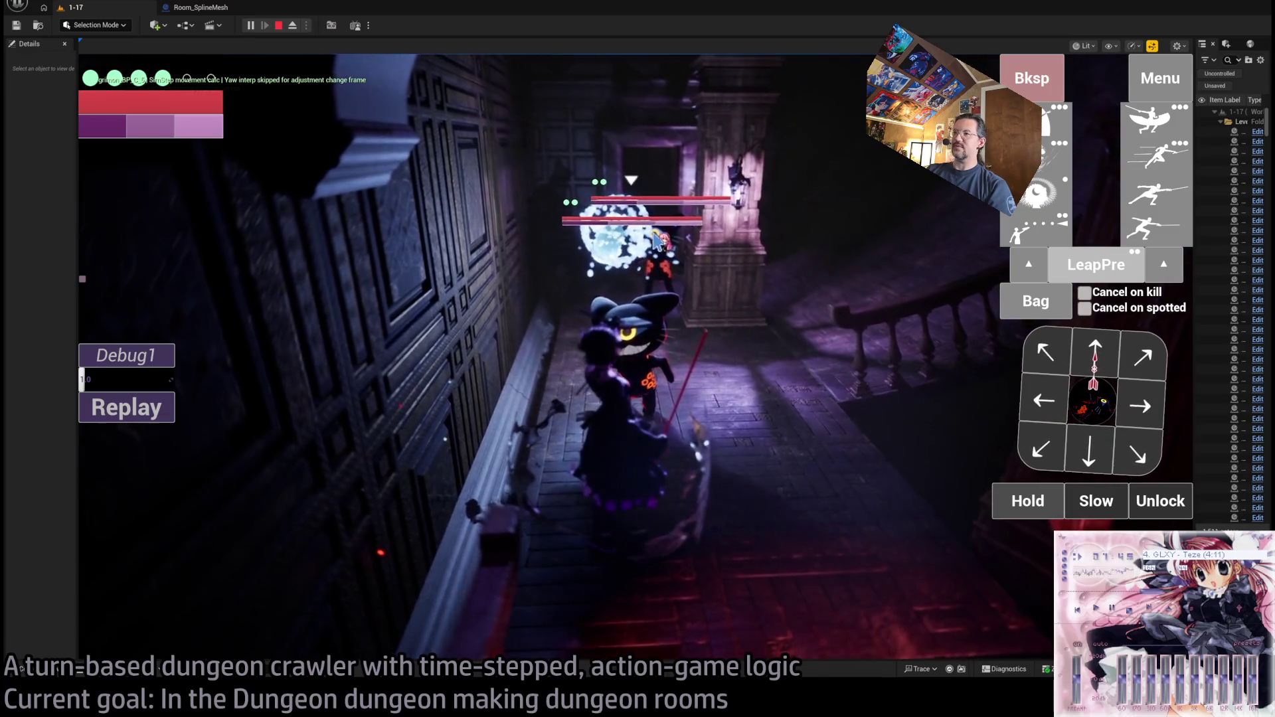
left_click(1051, 410)
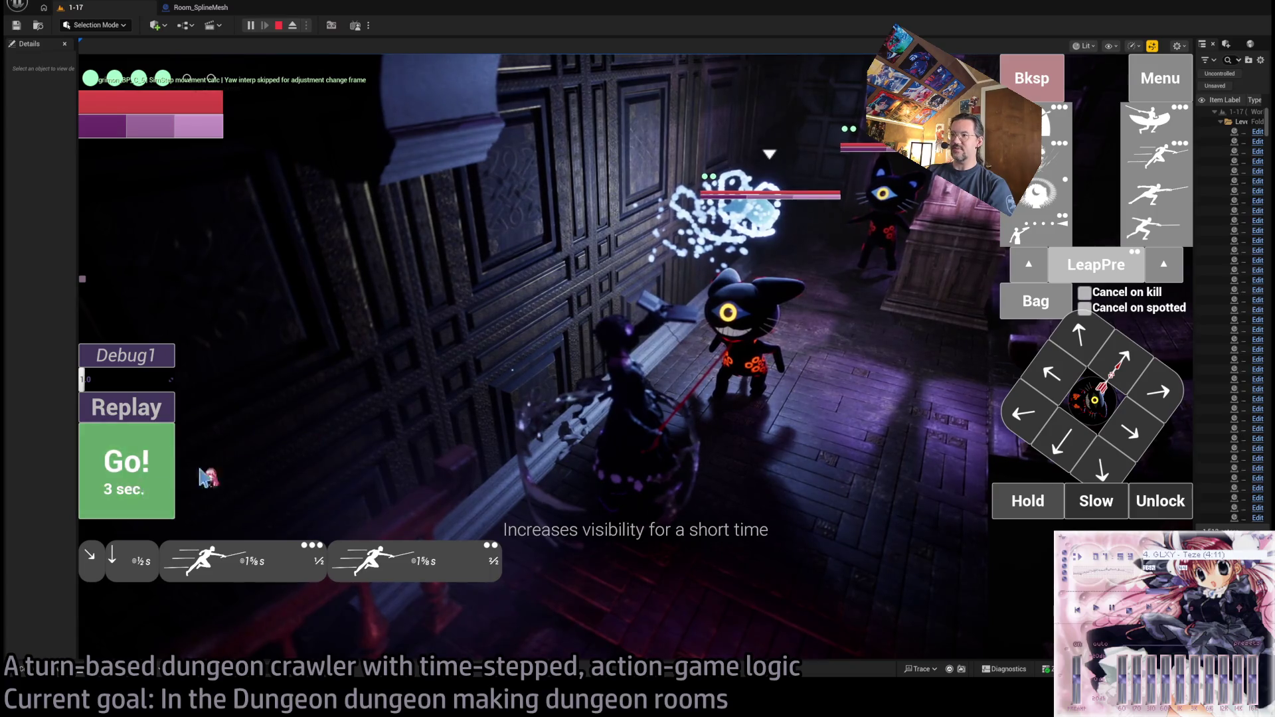
left_click(174, 478)
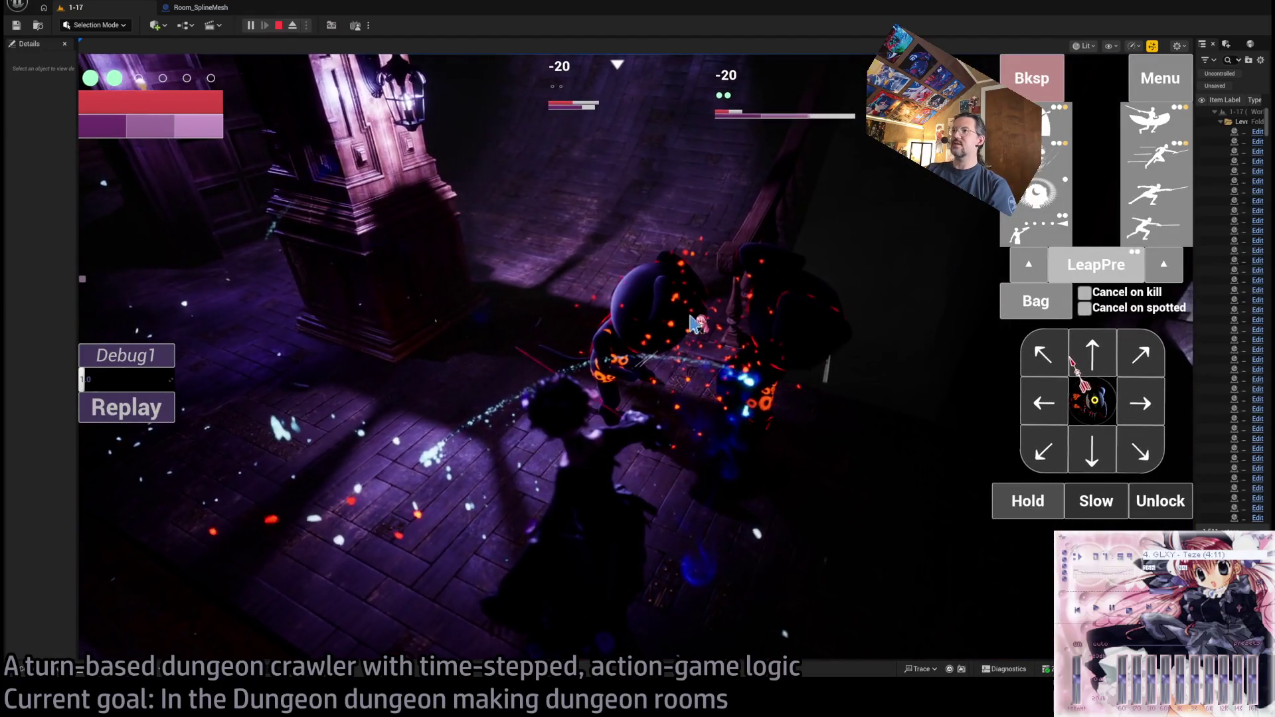
- Wait a turn, unleash the four-hit light attack combo on both cats, and keep playing turns
left_click(1090, 409)
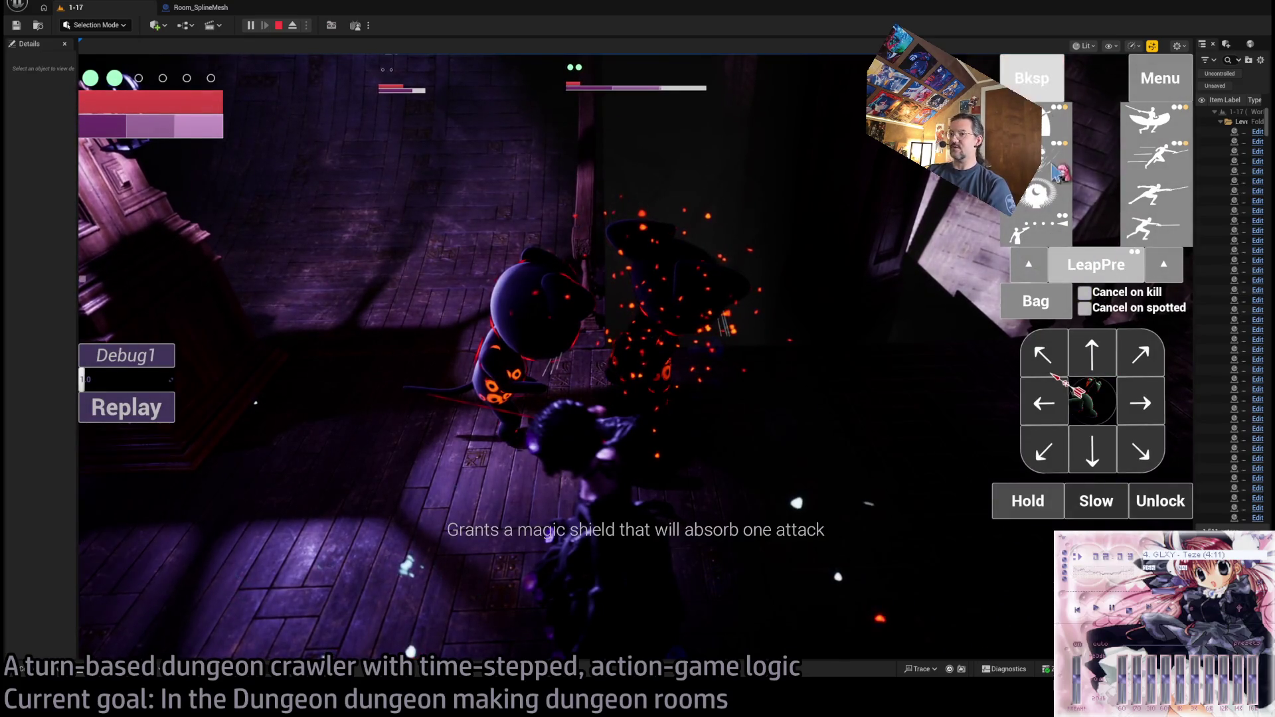
left_click(1162, 236)
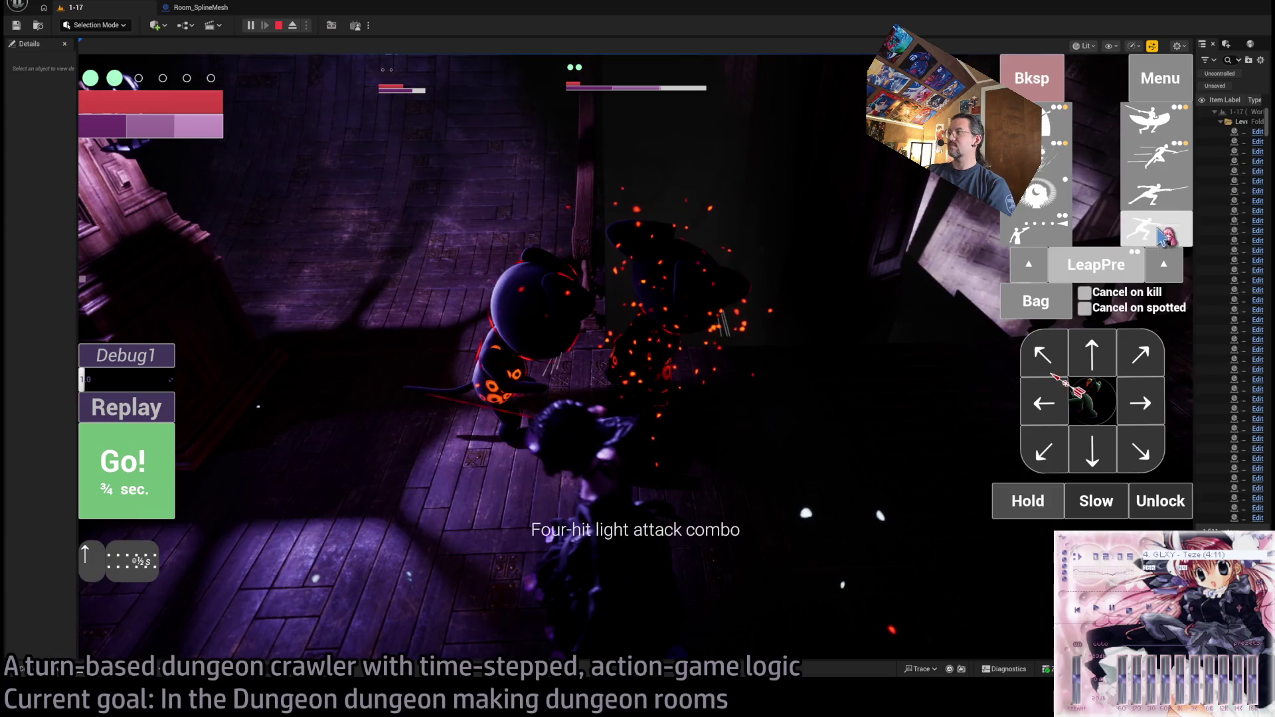
left_click(1070, 337)
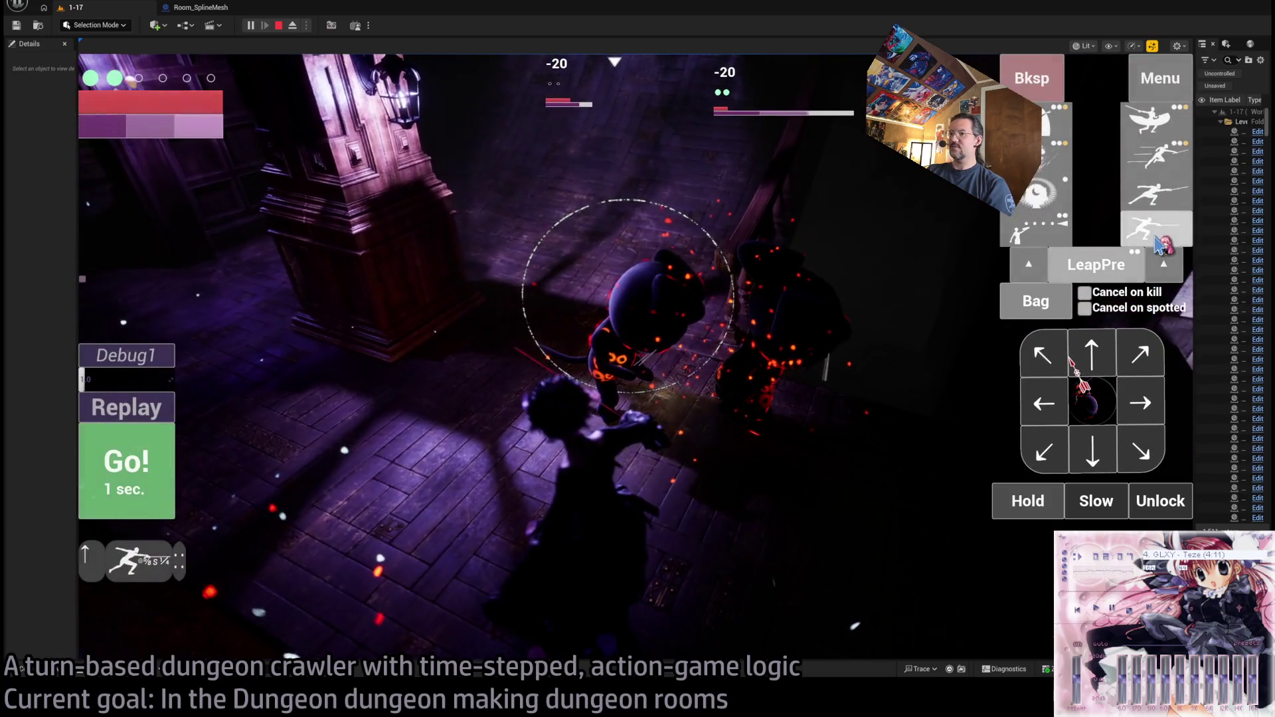
left_click(131, 478)
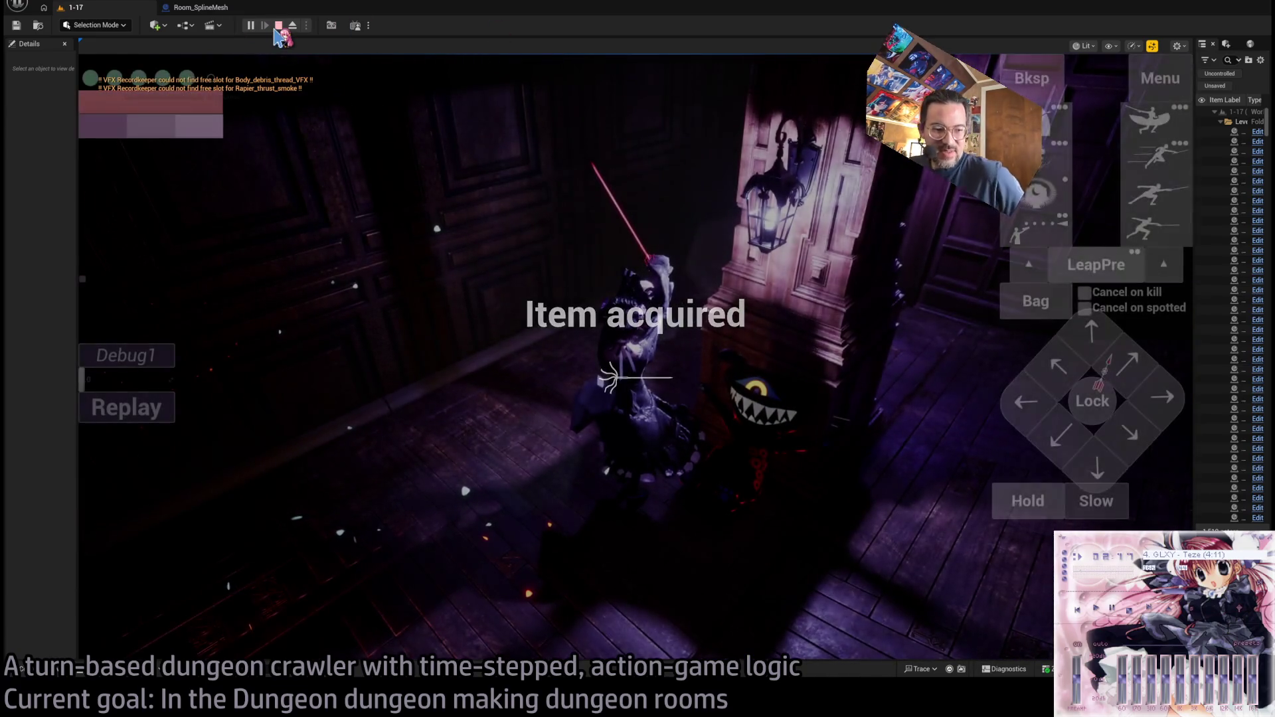
left_click(920, 199)
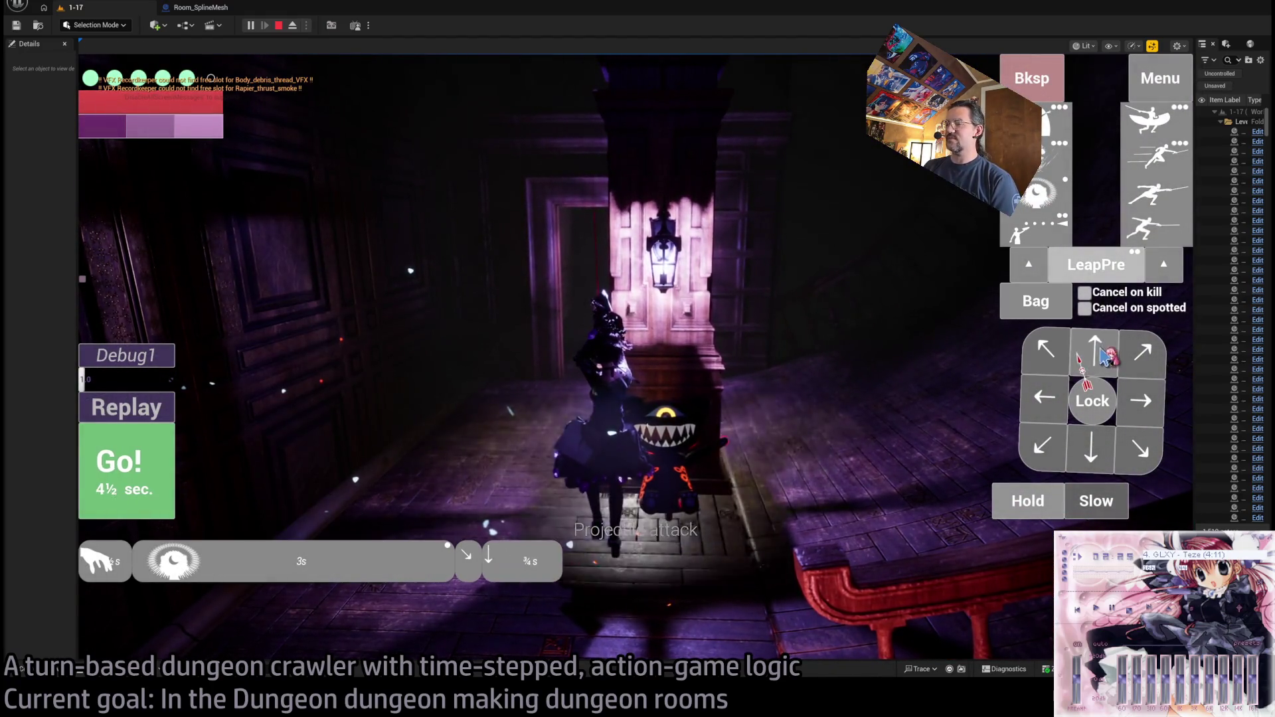
left_click(921, 360)
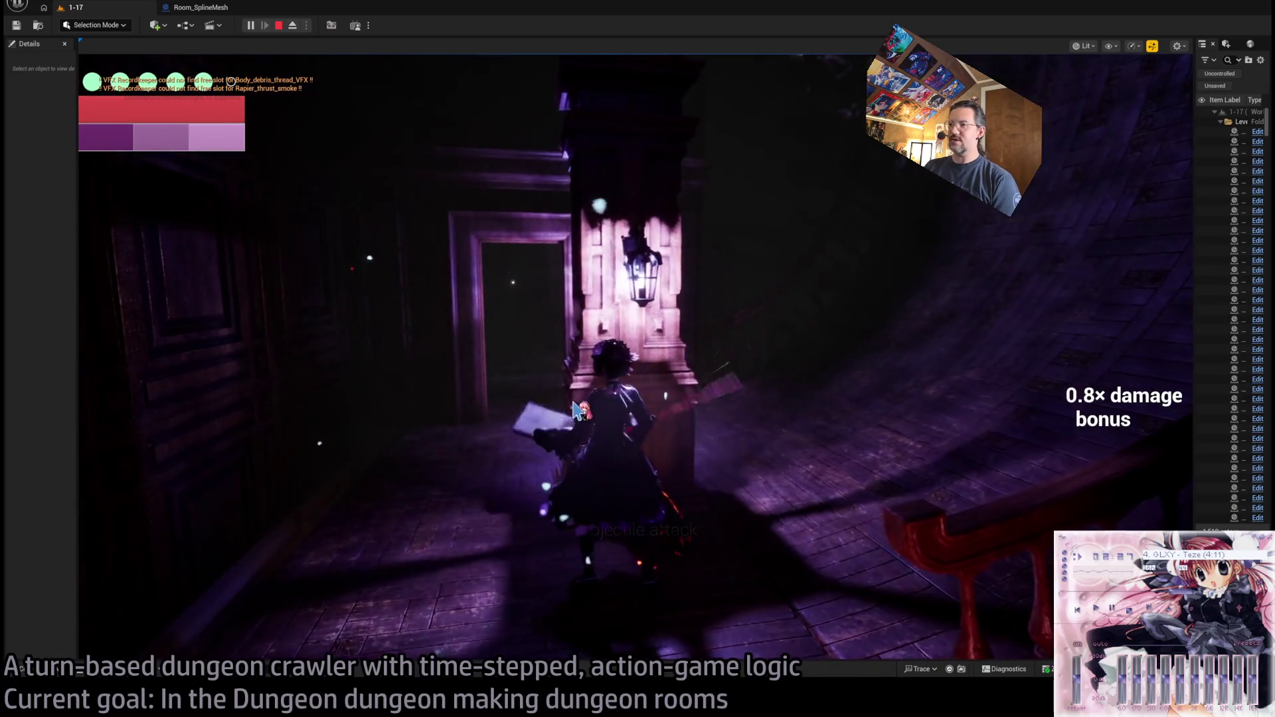